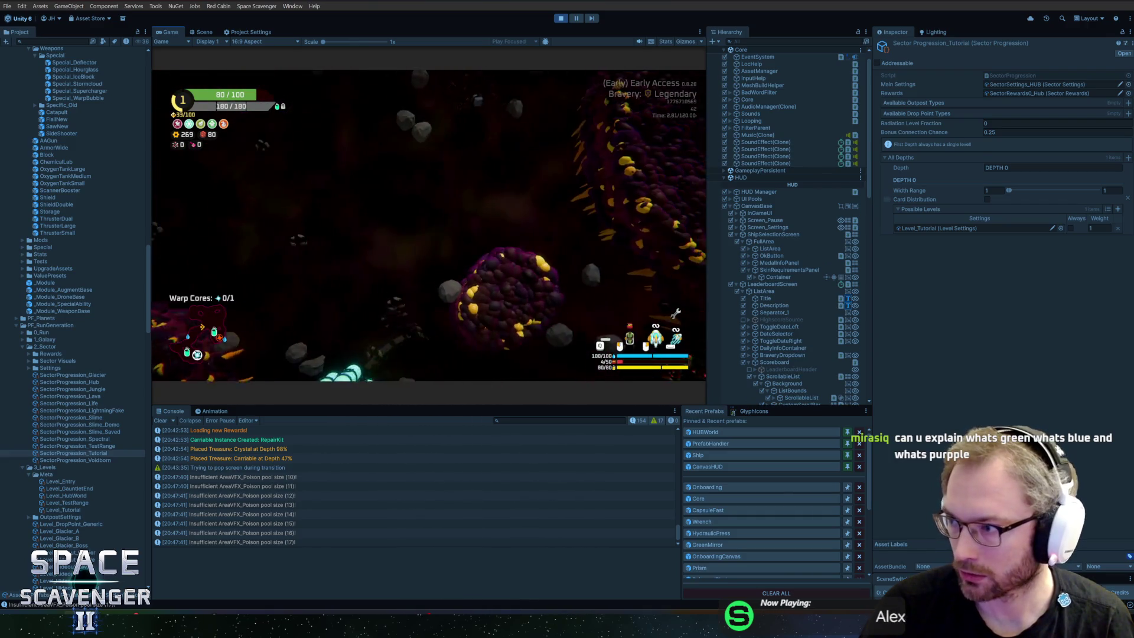
Pause the running game, switch to the Scene view and select frame 1021 in the Profiler's CPU chart
key("ctrl+shift+p")
key("ctrl+1")
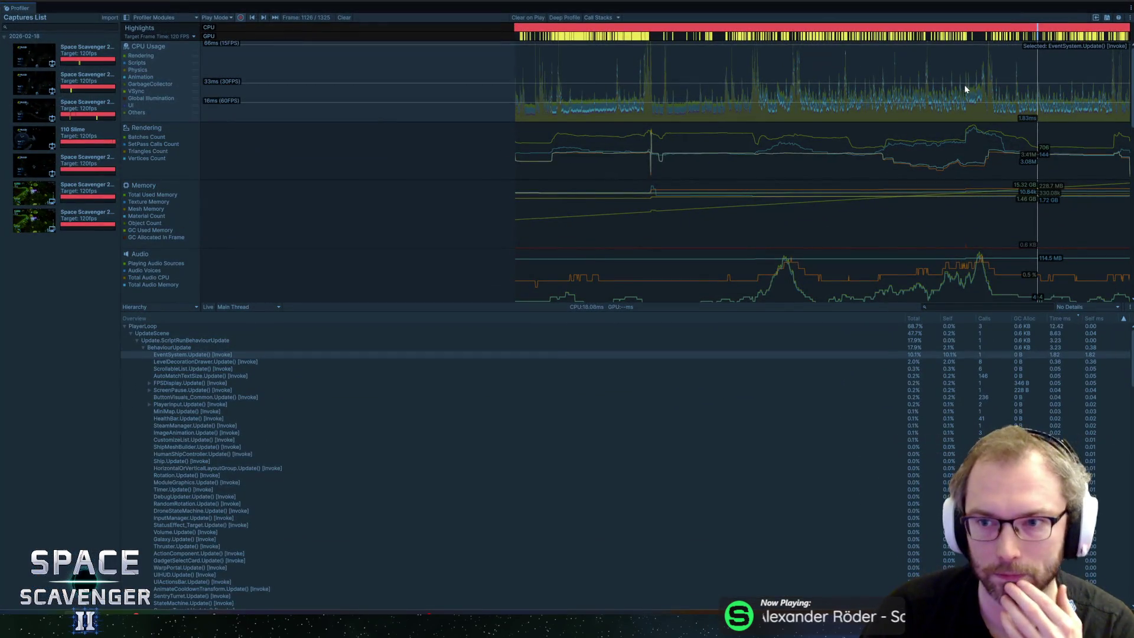
left_click_drag(980, 93, 990, 105)
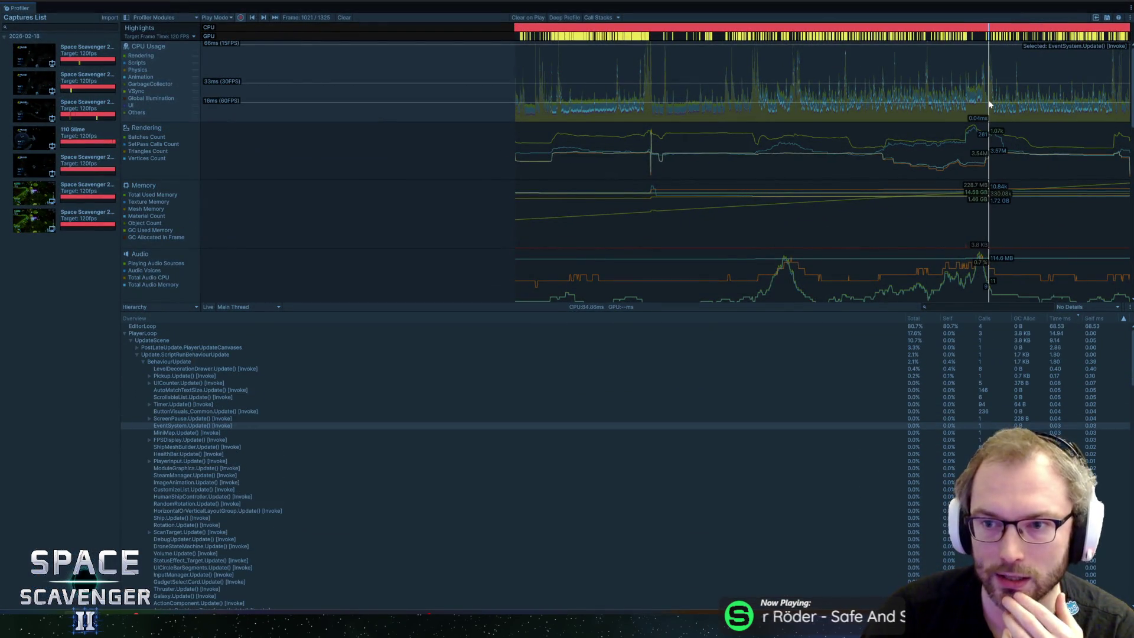
Collapse PlayerLoop, select the 80.7% EditorLoop entry, and switch frame 1021 to the thread timeline
left_click(126, 333)
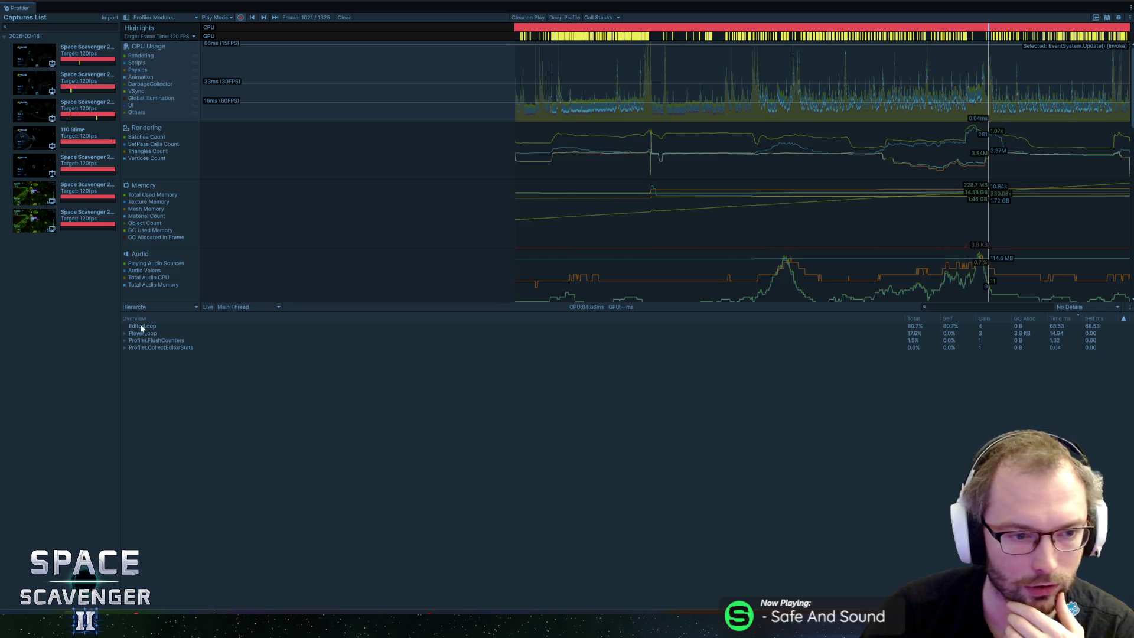
left_click(145, 326)
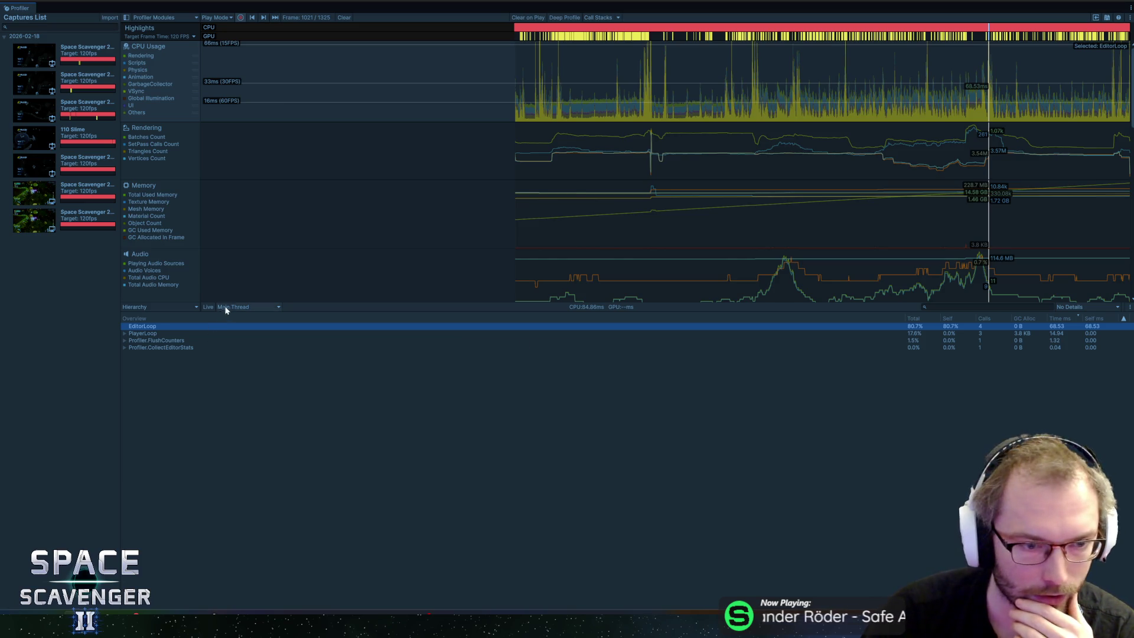
left_click(157, 317)
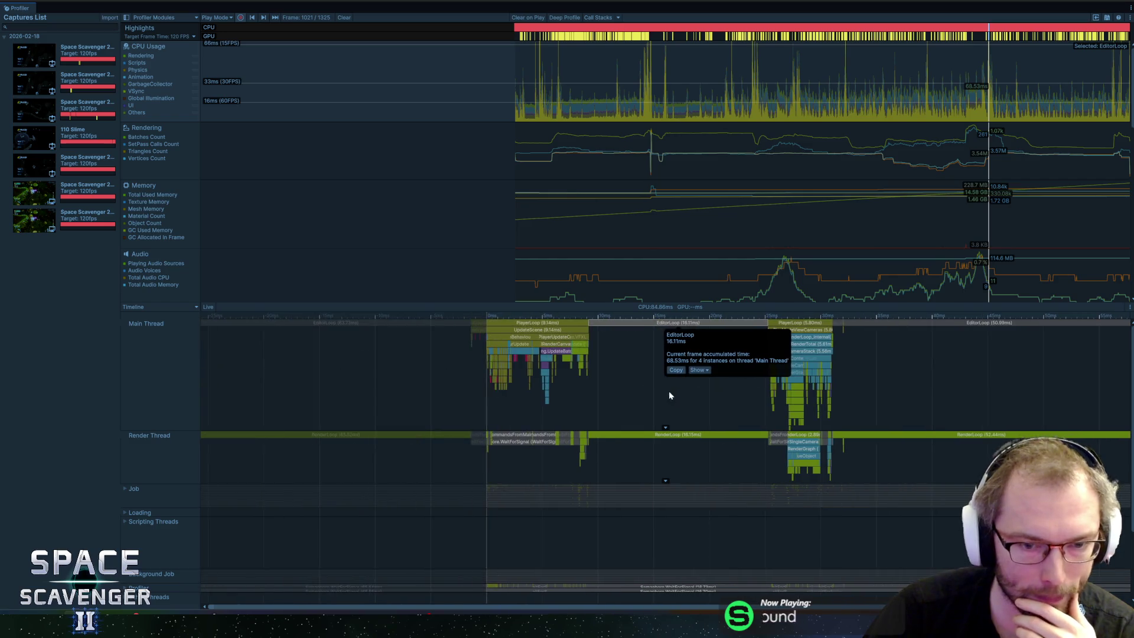
Pan along frame 1021's thread timeline and inspect the RenderPipelineManager.DoRenderLoop_Internal() sample
scroll(628, 374, "down", 2)
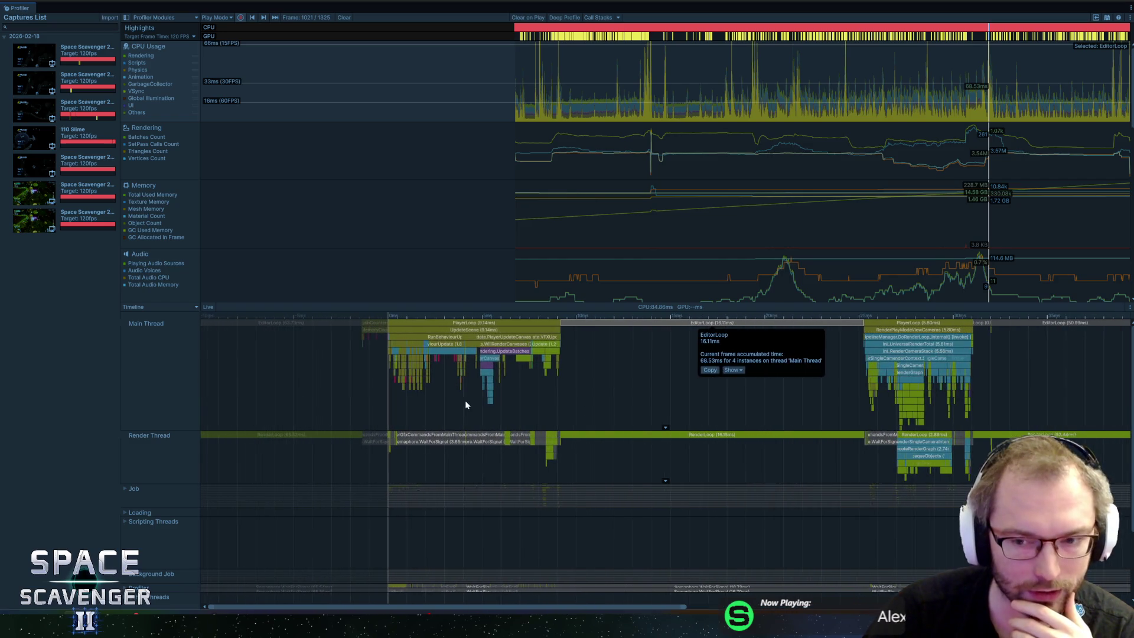
scroll(646, 405, "down", 2)
left_click_drag(755, 418, 567, 441)
scroll(565, 442, "down", 3)
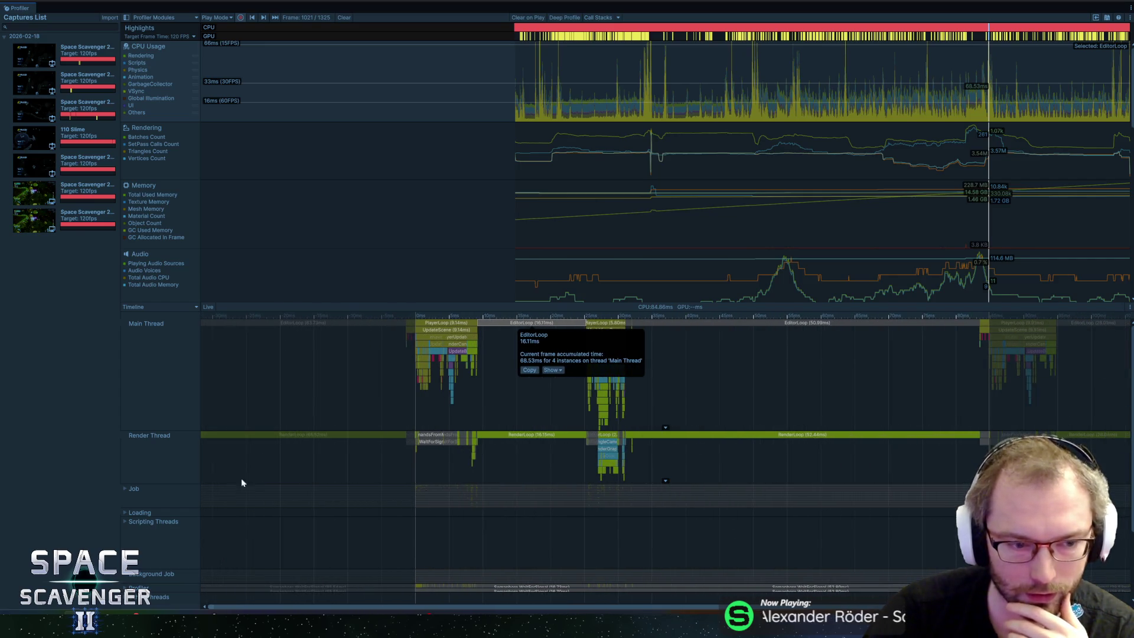
scroll(893, 334, "right", 2)
scroll(749, 358, "up", 2)
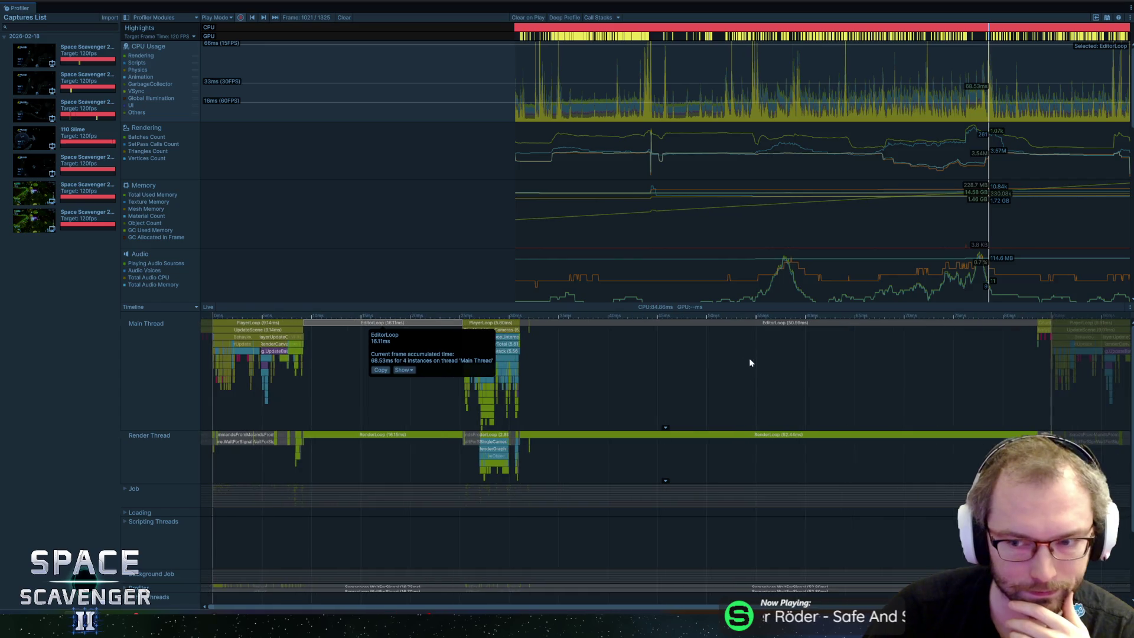
scroll(653, 388, "left", 2)
mouse_move(654, 388)
left_mouse_down()
mouse_move(586, 398)
mouse_move(603, 405)
left_mouse_up()
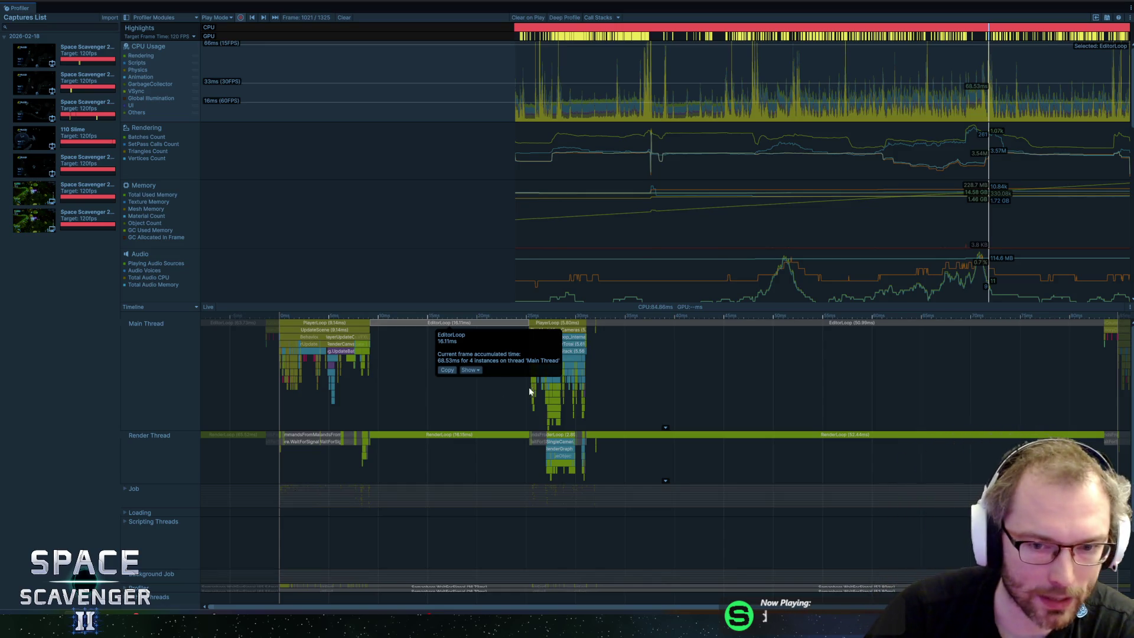
left_click(566, 337)
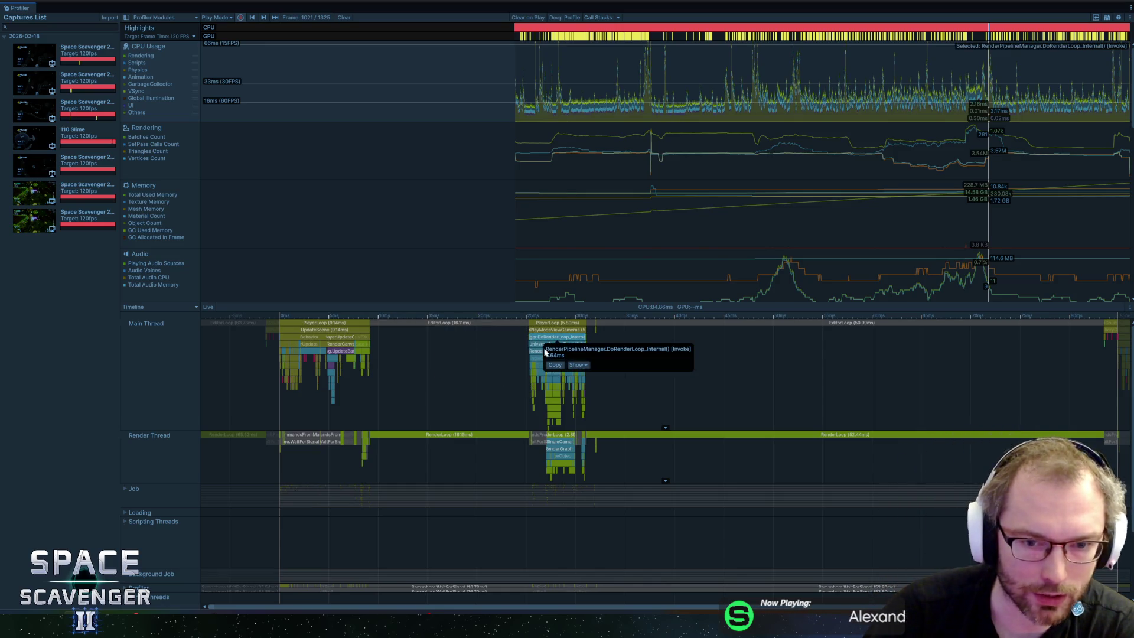
Read the PlayerLoop sample timings, including the 9.14 ms PlayerLoop
scroll(608, 331, "up", 5)
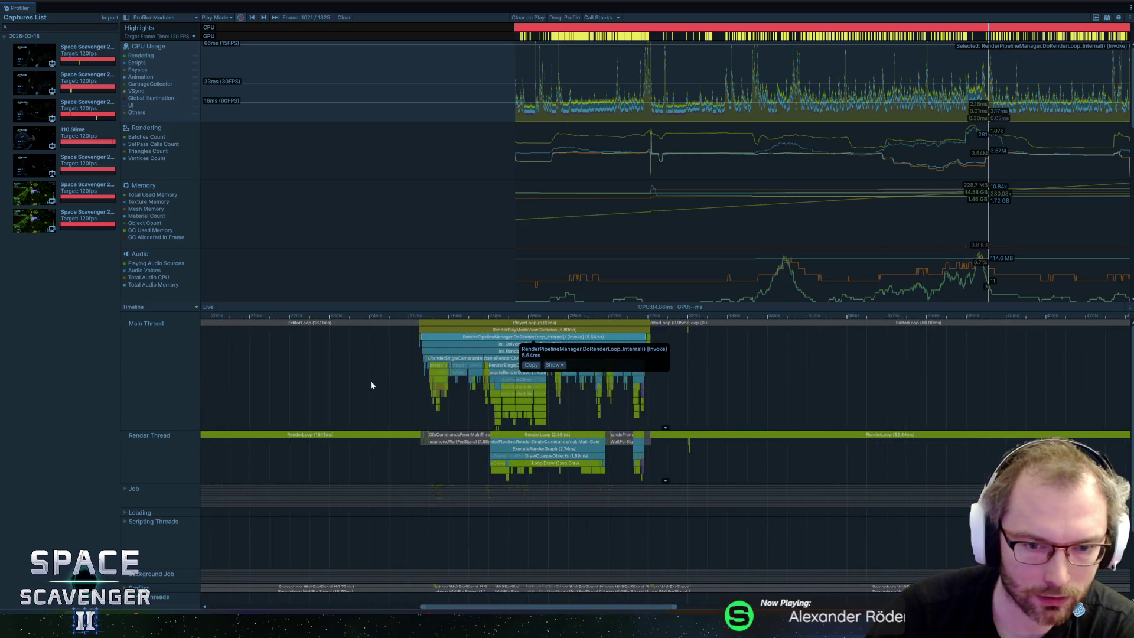
scroll(371, 385, "up", 5)
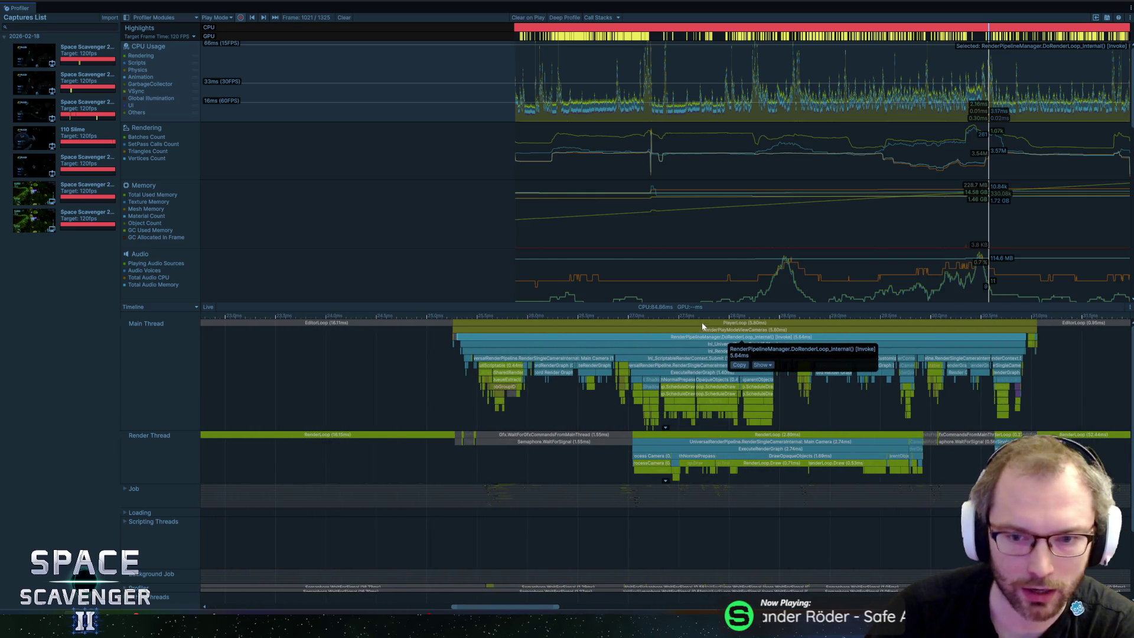
left_click(736, 324)
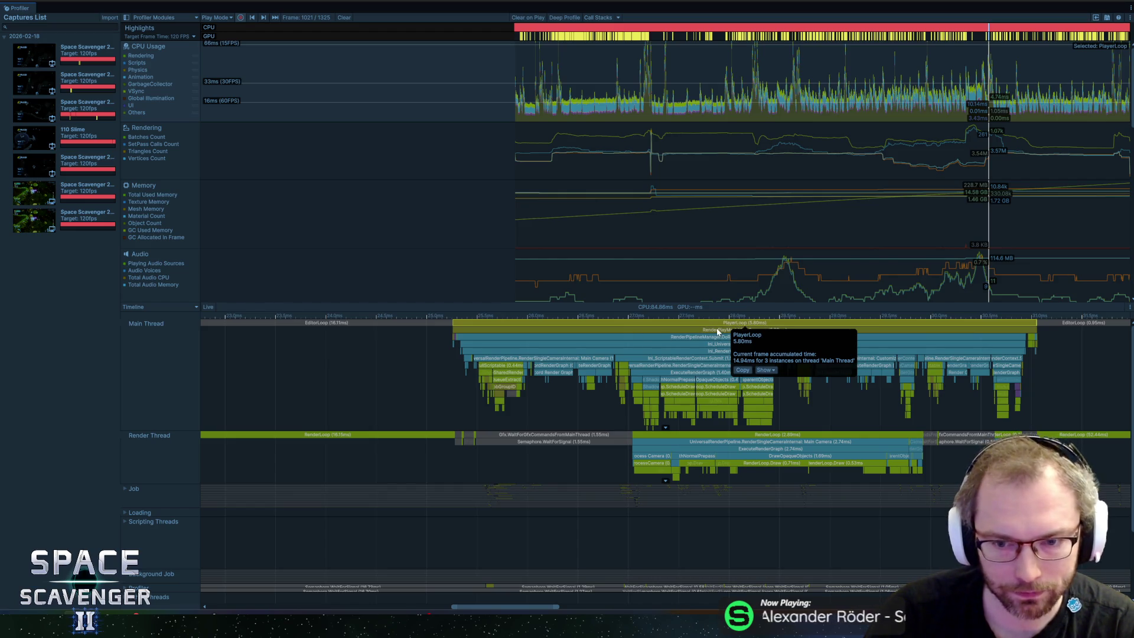
left_click_drag(468, 354, 853, 412)
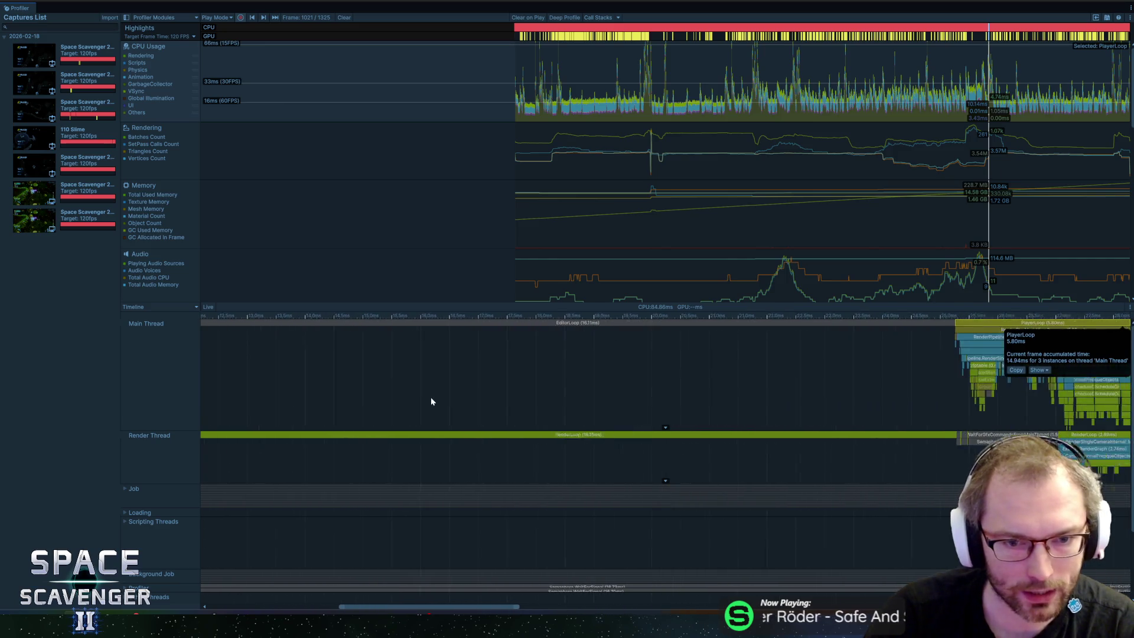
scroll(420, 392, "down", 3)
scroll(514, 387, "down", 1)
scroll(519, 354, "left", 5)
left_click(522, 326)
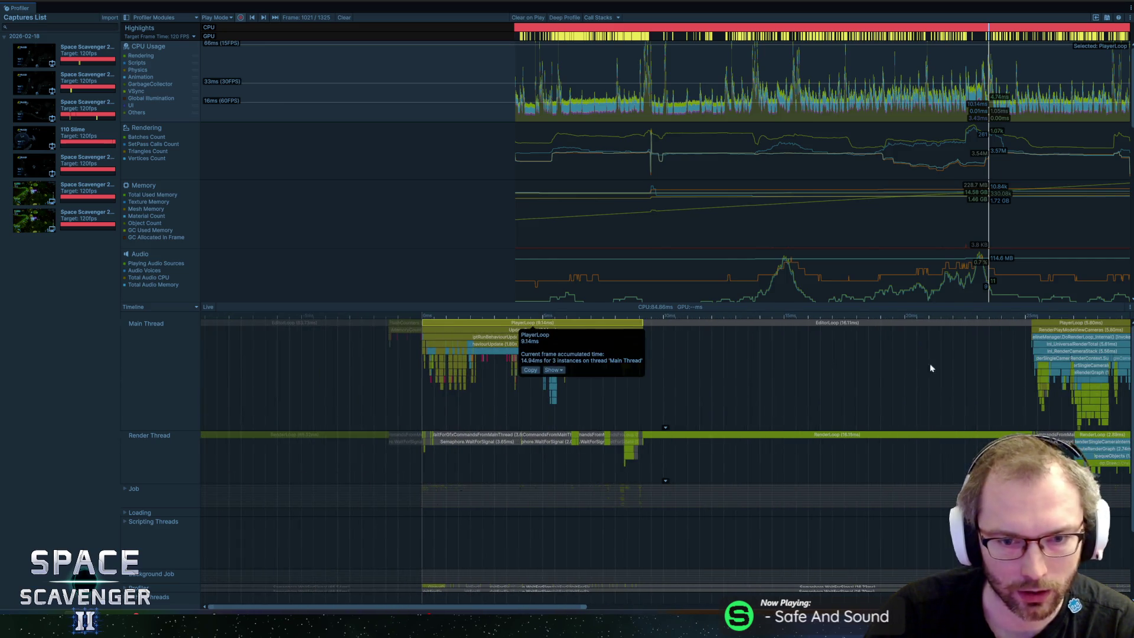
Center the 9.14 ms PlayerLoop and bring its nested samples into view
mouse_move(1009, 356)
left_mouse_down()
mouse_move(780, 400)
mouse_move(494, 406)
mouse_move(892, 435)
mouse_move(837, 438)
mouse_move(880, 442)
left_mouse_up()
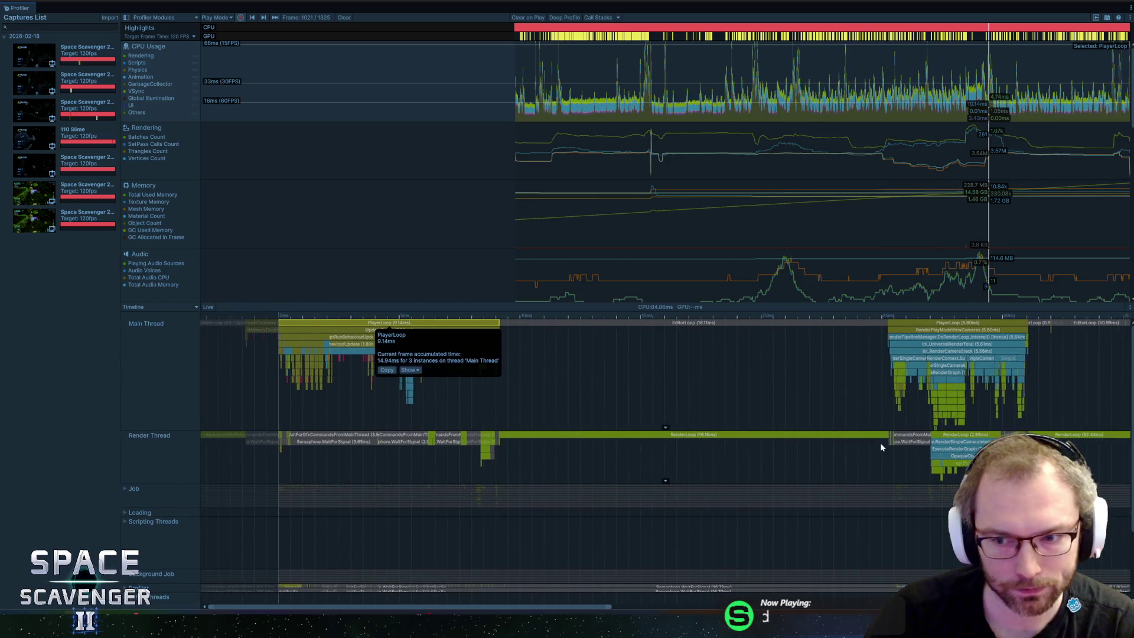
scroll(526, 393, "up", 3)
left_click_drag(313, 349, 519, 392)
scroll(526, 366, "up", 2)
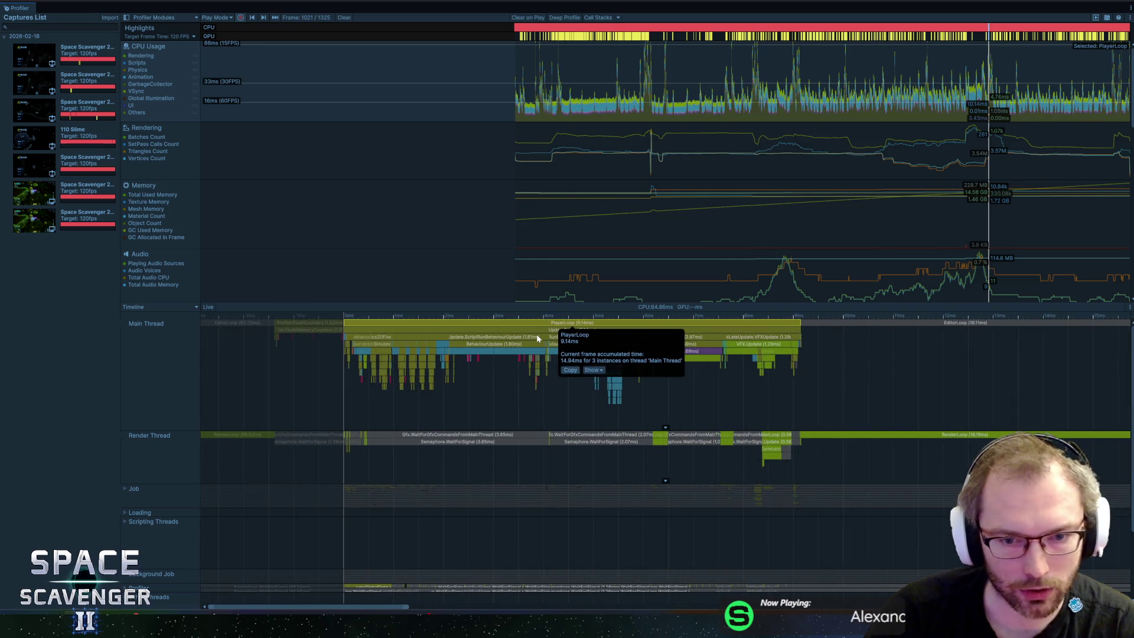
Inspect PlayerLoop children: UpdateScene, BehaviourUpdate, Physics2DFixedUpdate, ButtonVisuals_Common.Update, Pickup.Update, WillRenderCanvases
left_click(536, 333)
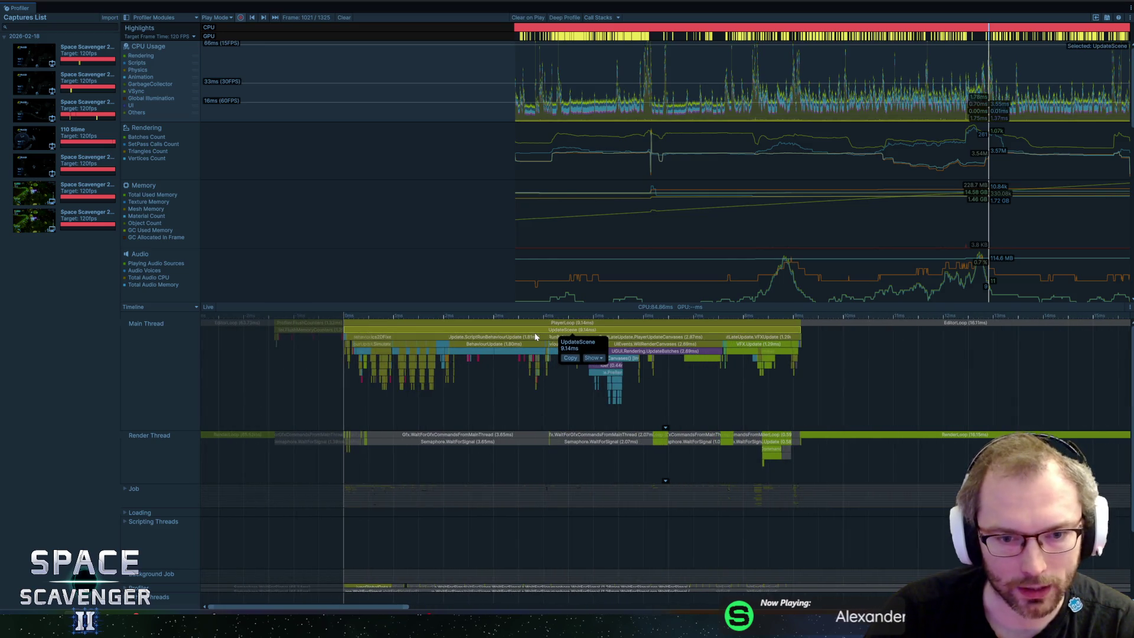
left_click(474, 338)
left_click(385, 337)
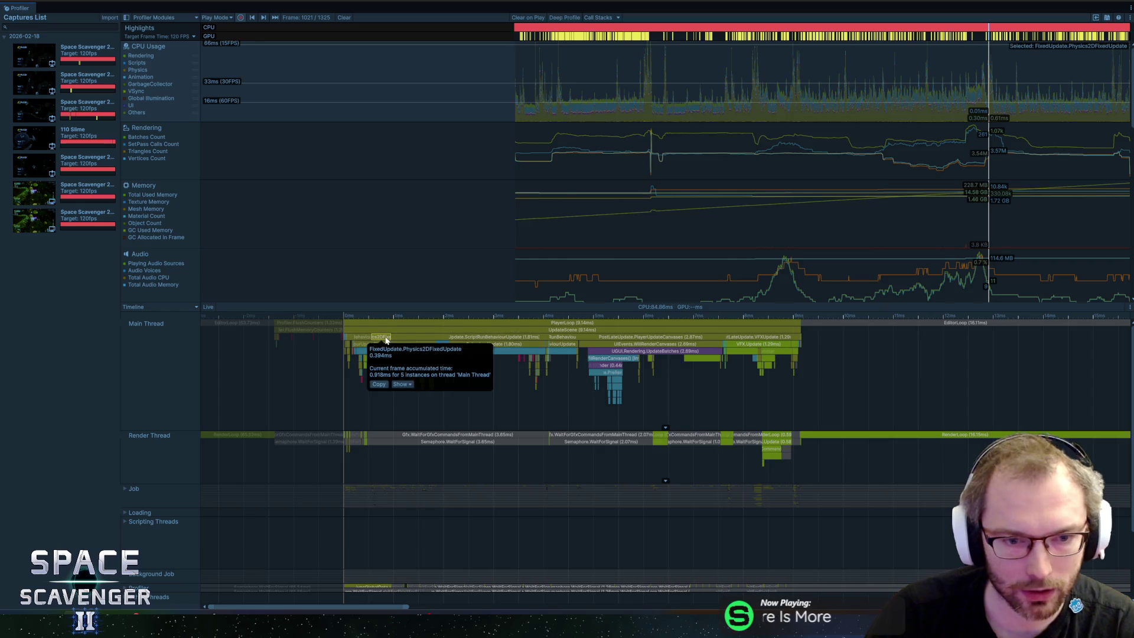
left_click(498, 344)
left_click(466, 354)
left_click(473, 353)
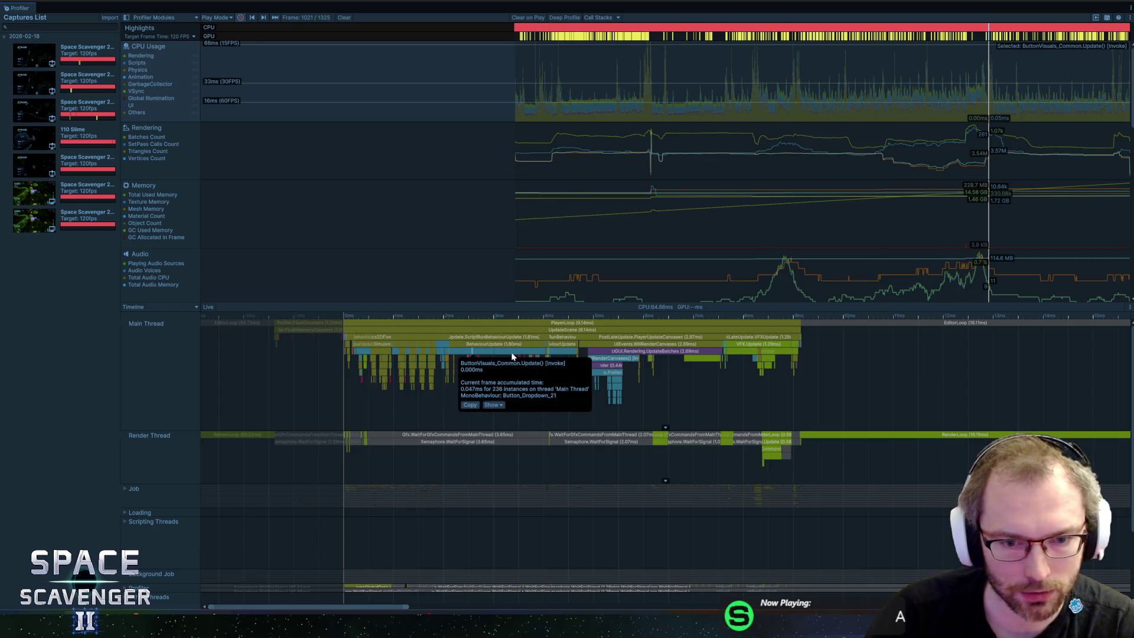
left_click(513, 353)
left_click(537, 353)
left_click(657, 344)
Inspect the VFX.Update, VFXBatch.PreUpdate and VisualEffect.Update samples
scroll(650, 351, "right", 3)
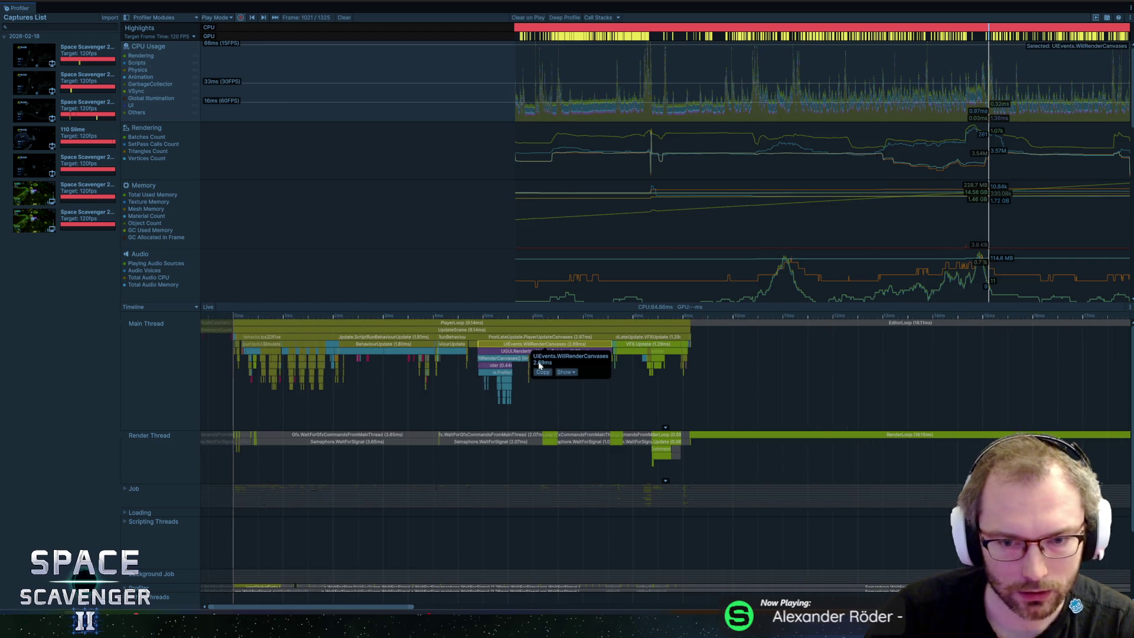
left_click(634, 349)
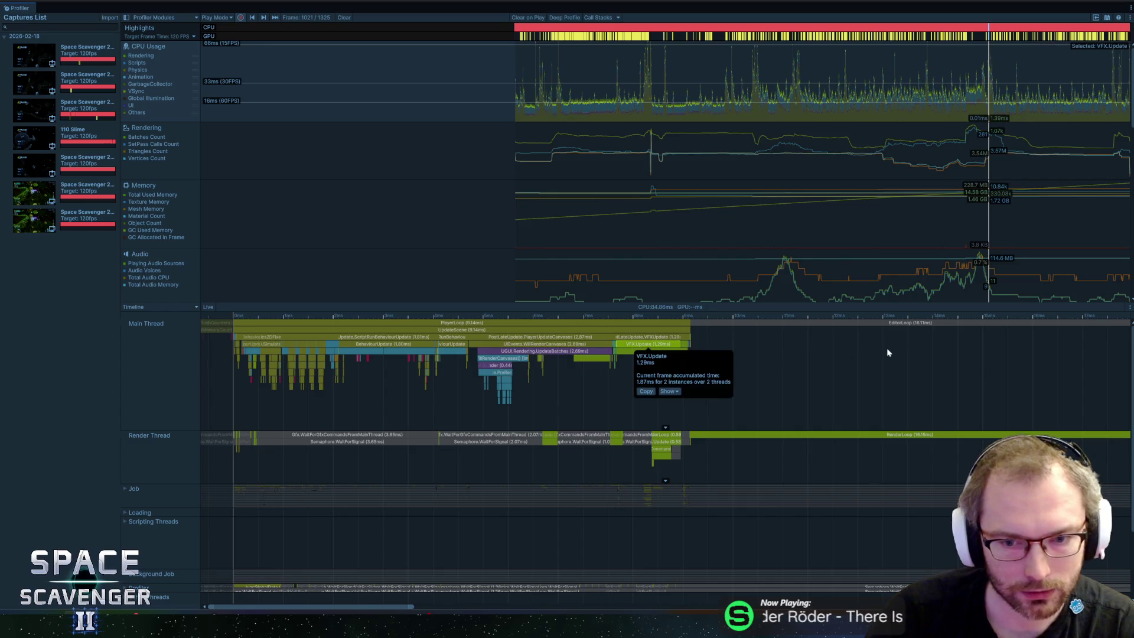
left_click(632, 352)
left_click(643, 352)
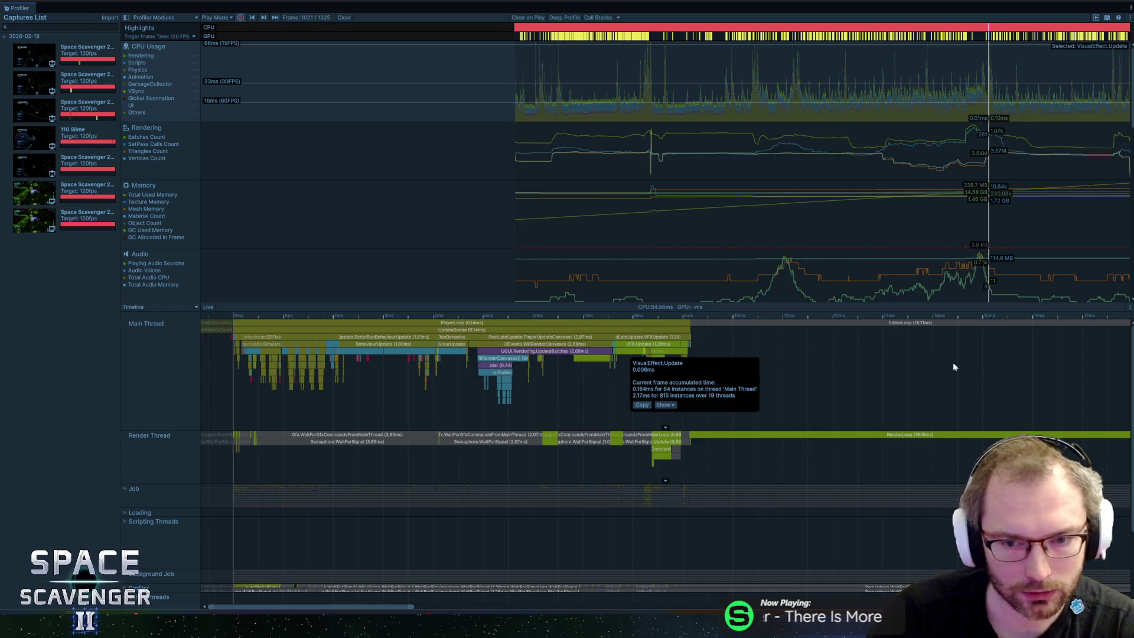
scroll(729, 371, "right", 15)
scroll(512, 333, "down", 3)
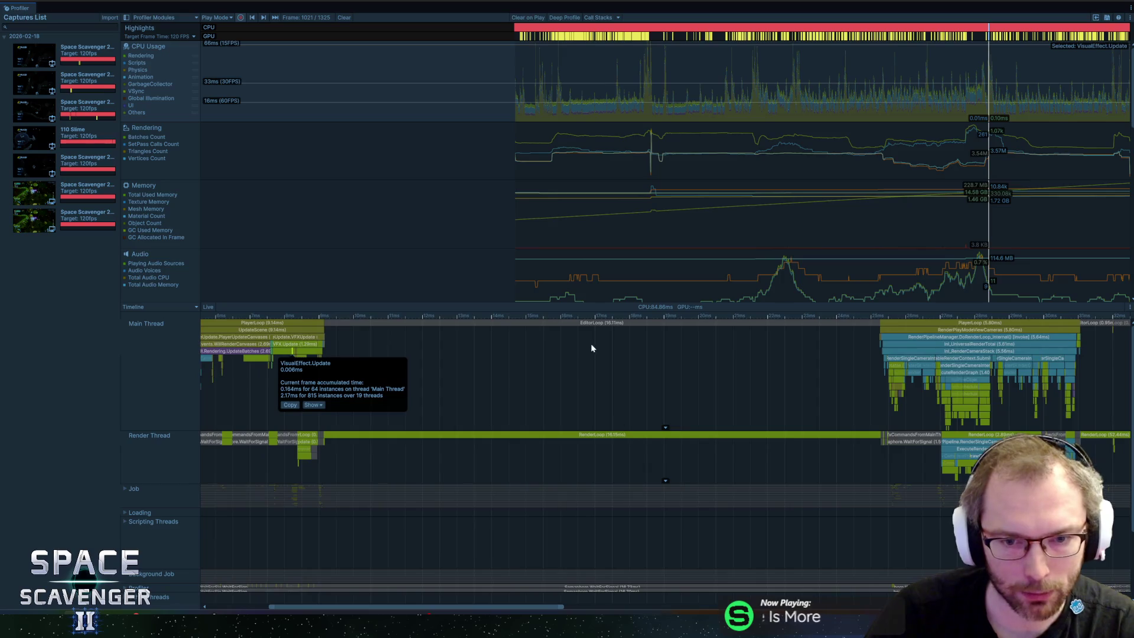
Inspect EditorLoop, Render Thread RenderLoop (73.07 ms, 22 instances) and Inl_RenderCameraStack (5.57 ms)
left_click(610, 324)
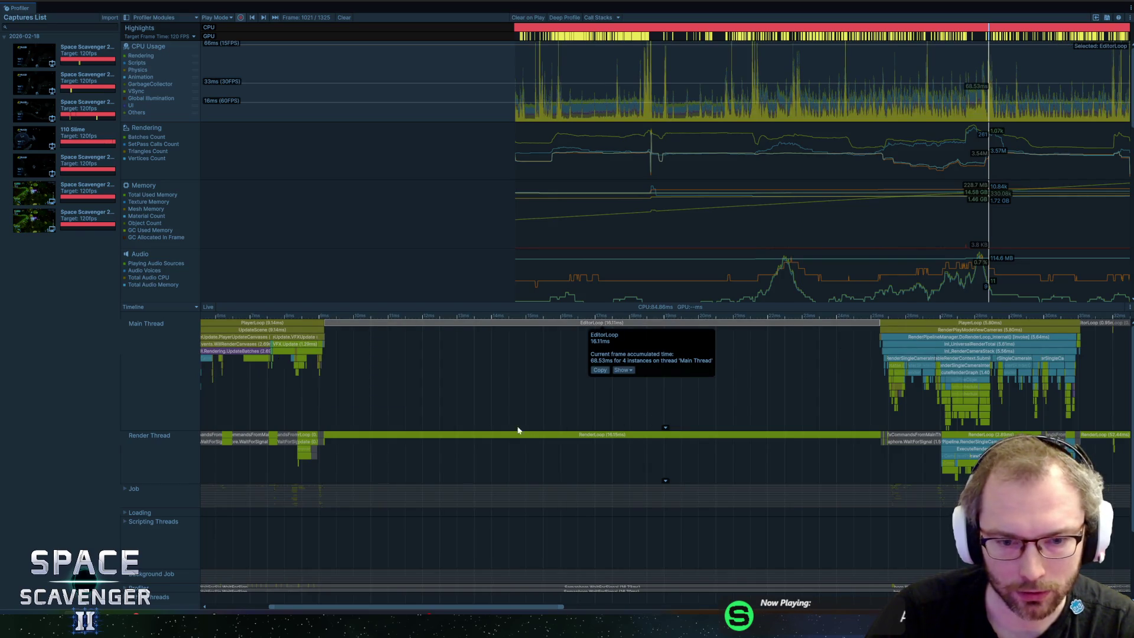
left_click(594, 437)
scroll(747, 392, "right", 10)
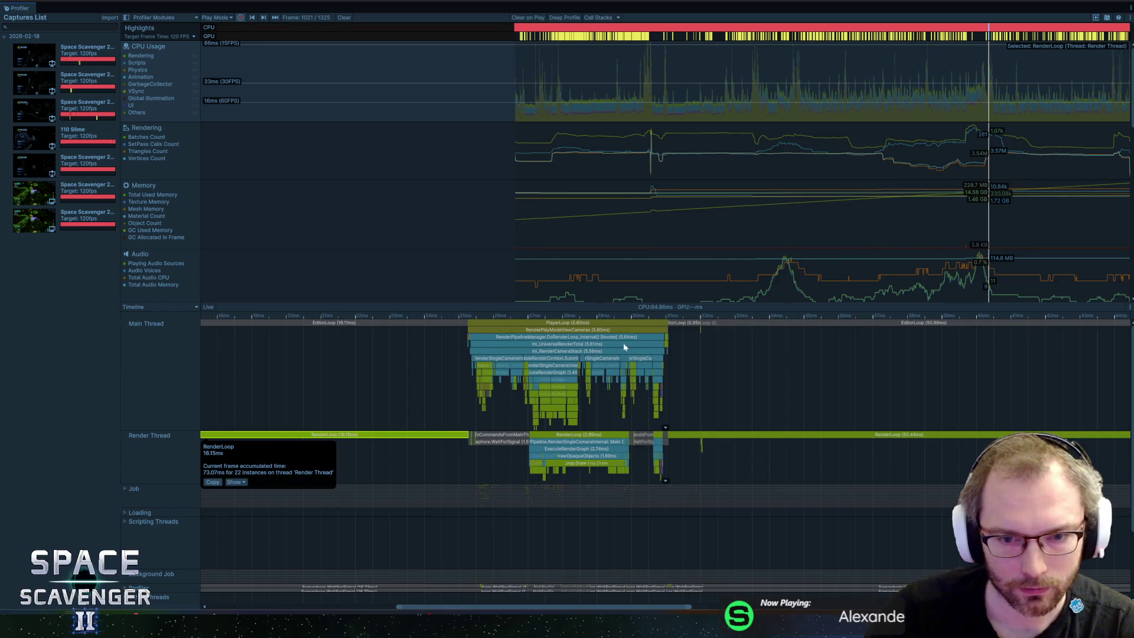
scroll(569, 342, "up", 2)
scroll(569, 343, "up", 1)
left_click(546, 332)
left_click(496, 341)
left_click(496, 351)
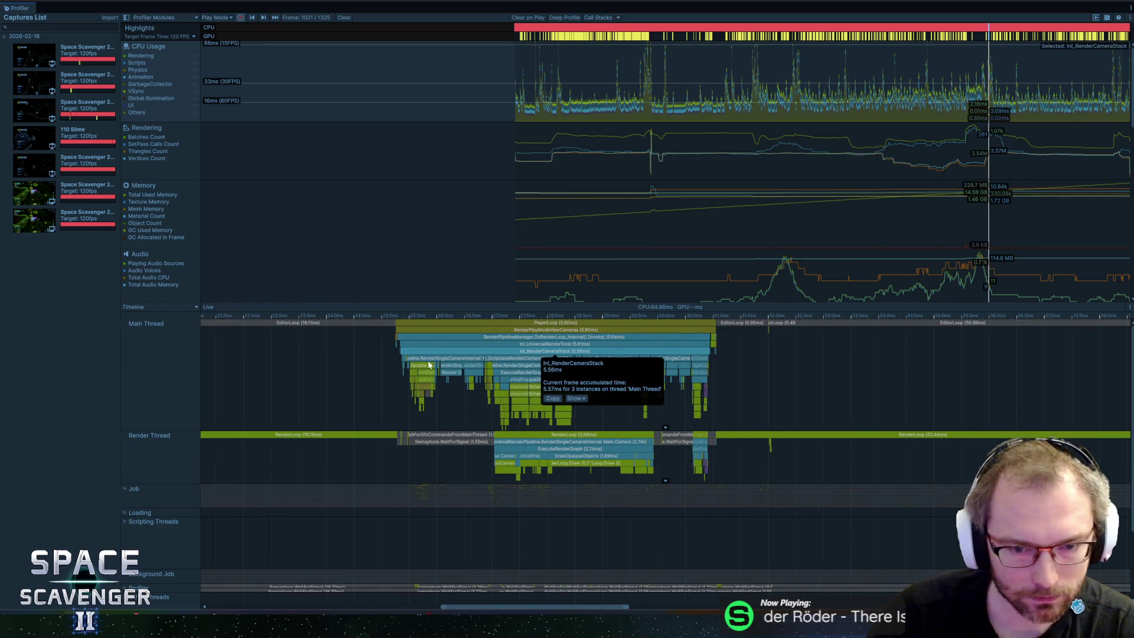
Reposition the timeline and select the PlayerLoop sample to read its timing
scroll(744, 446, "left", 10)
scroll(712, 350, "right", 5)
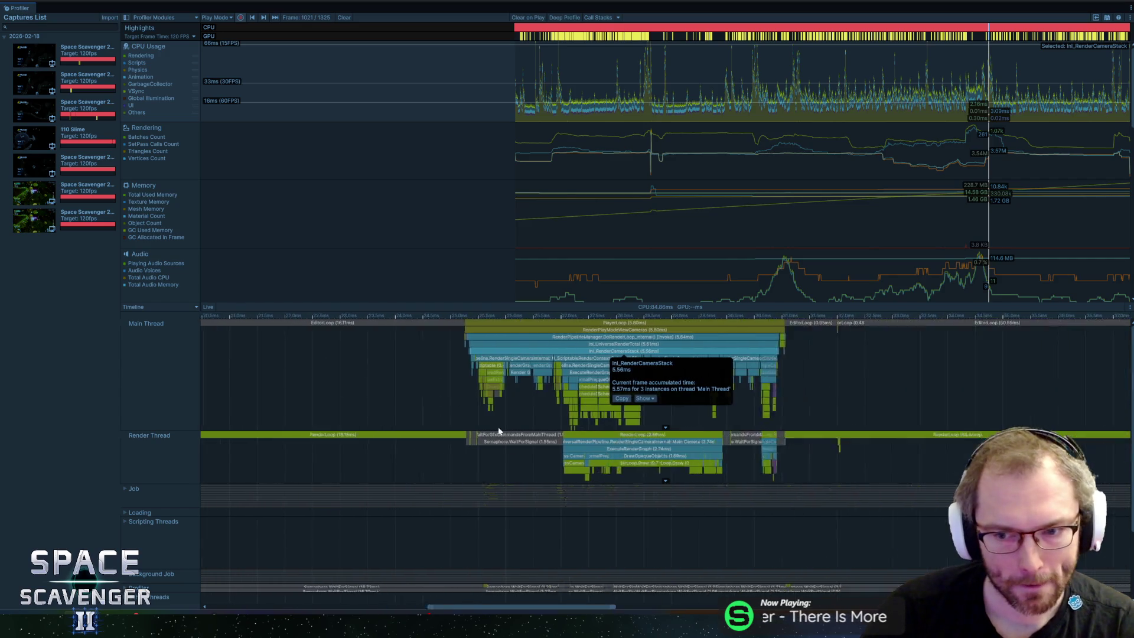
scroll(688, 428, "left", 10)
scroll(886, 404, "down", 2)
scroll(797, 413, "down", 1)
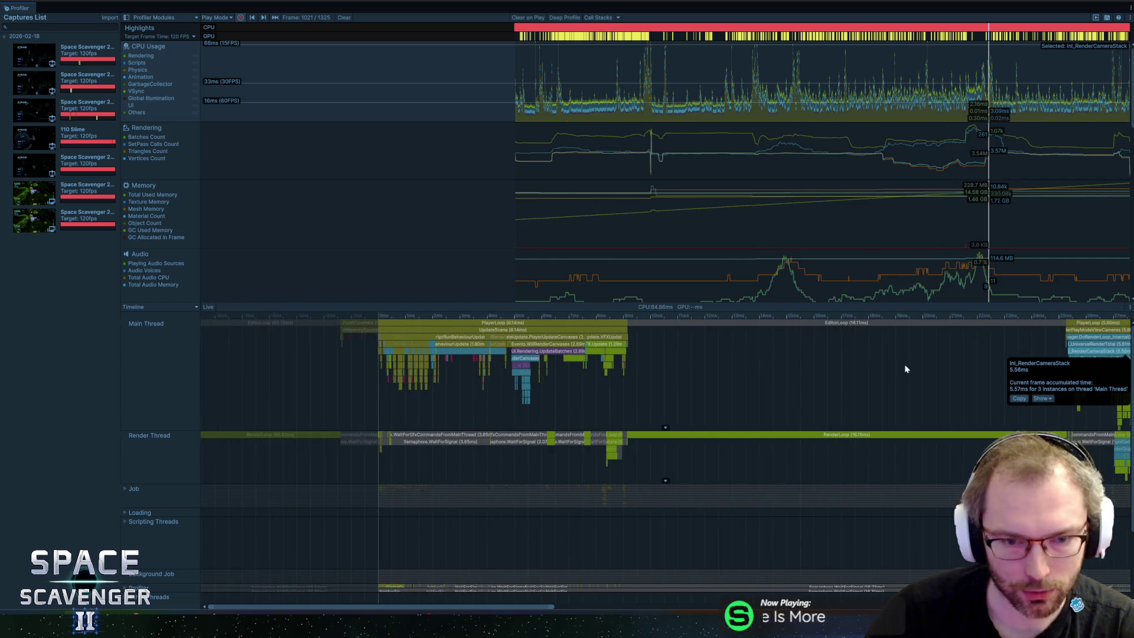
scroll(600, 385, "right", 4)
left_click(438, 326)
scroll(650, 383, "right", 5)
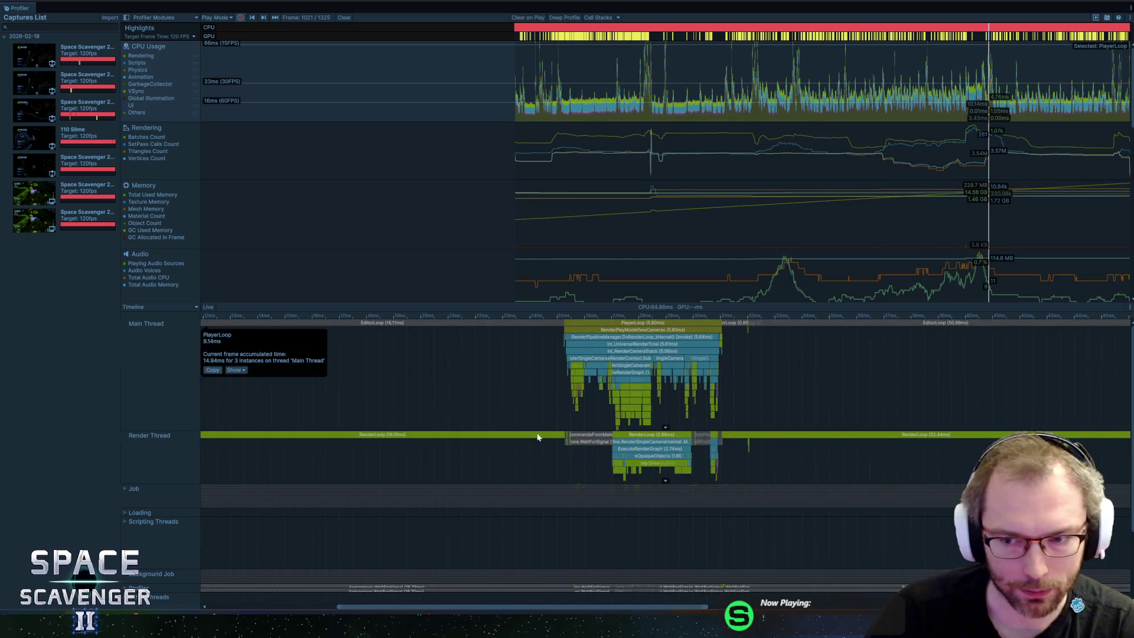
scroll(741, 367, "up", 2)
scroll(561, 398, "up", 5)
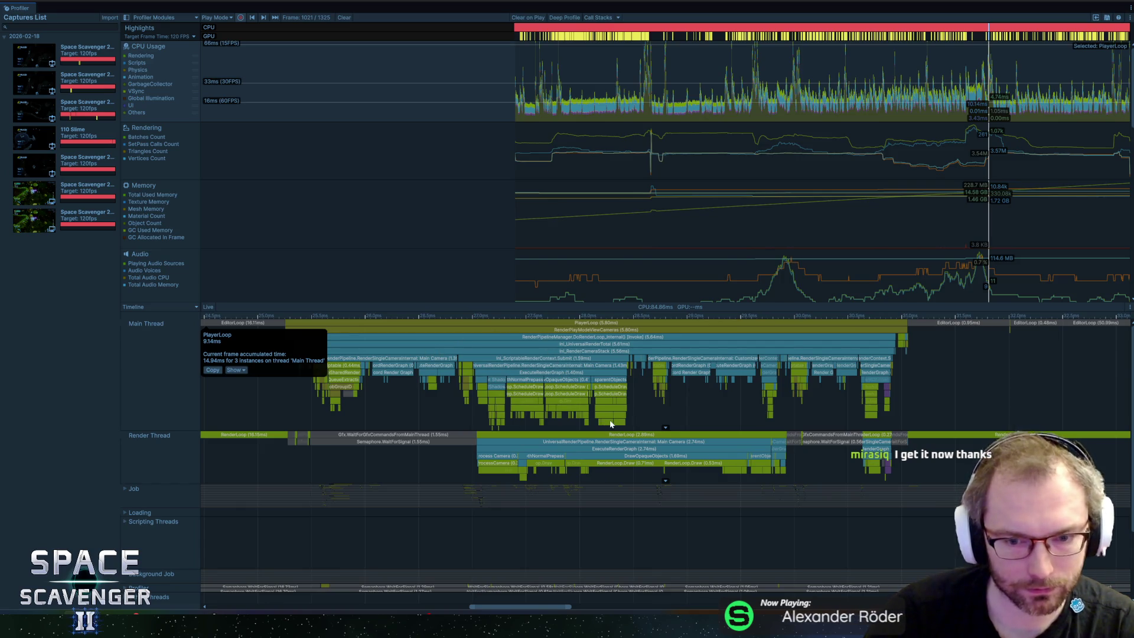
left_click(611, 423)
scroll(597, 405, "up", 8)
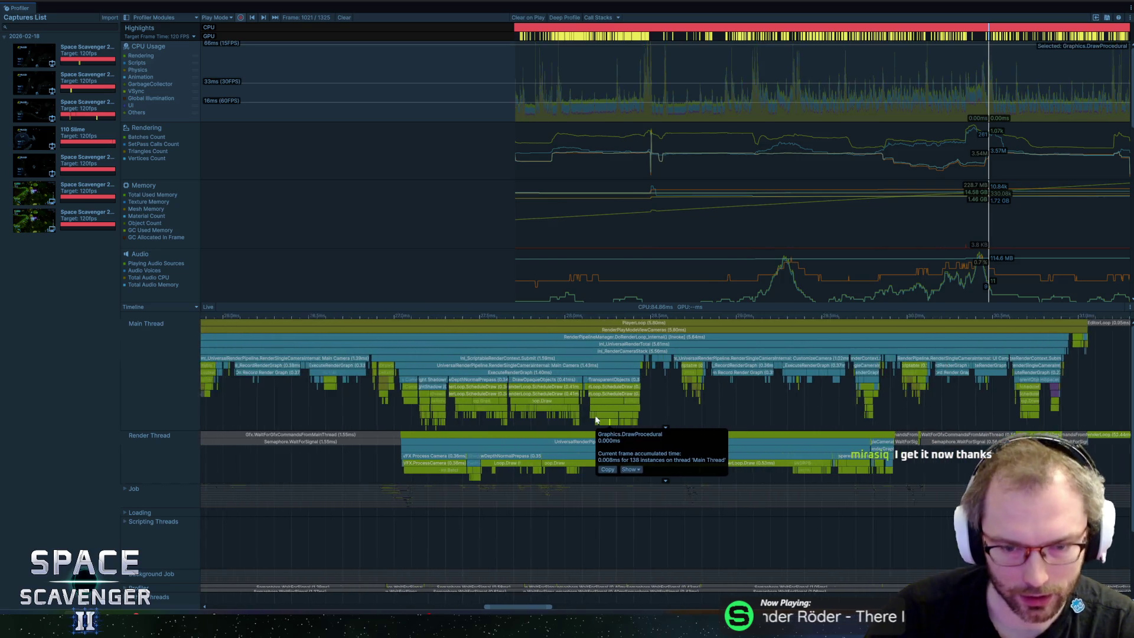
scroll(544, 402, "up", 10)
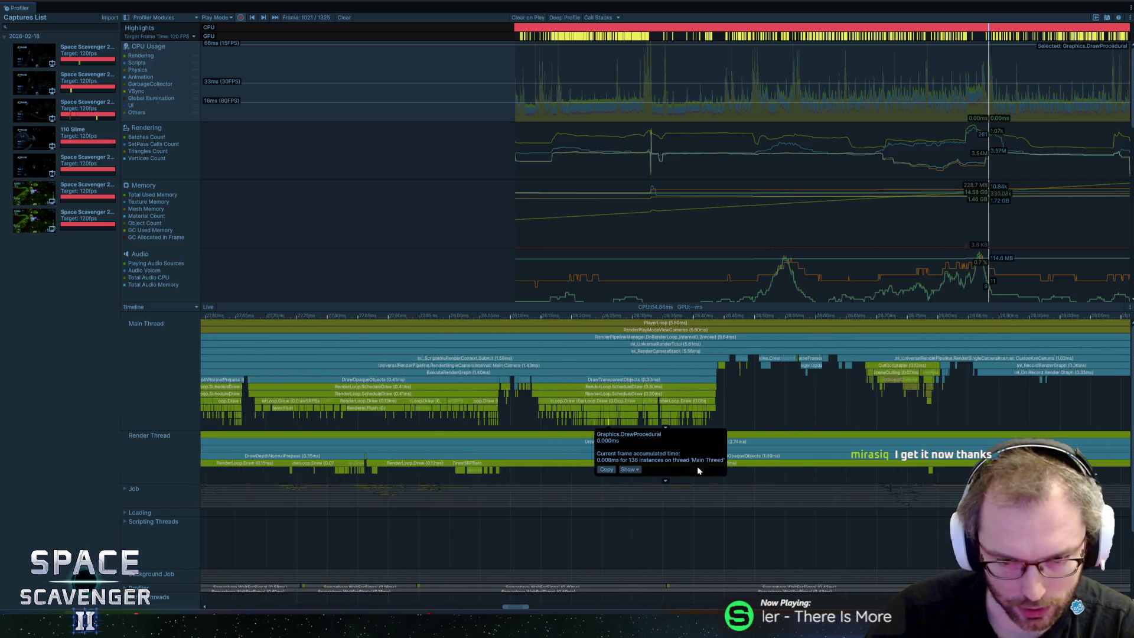
scroll(537, 424, "up", 5)
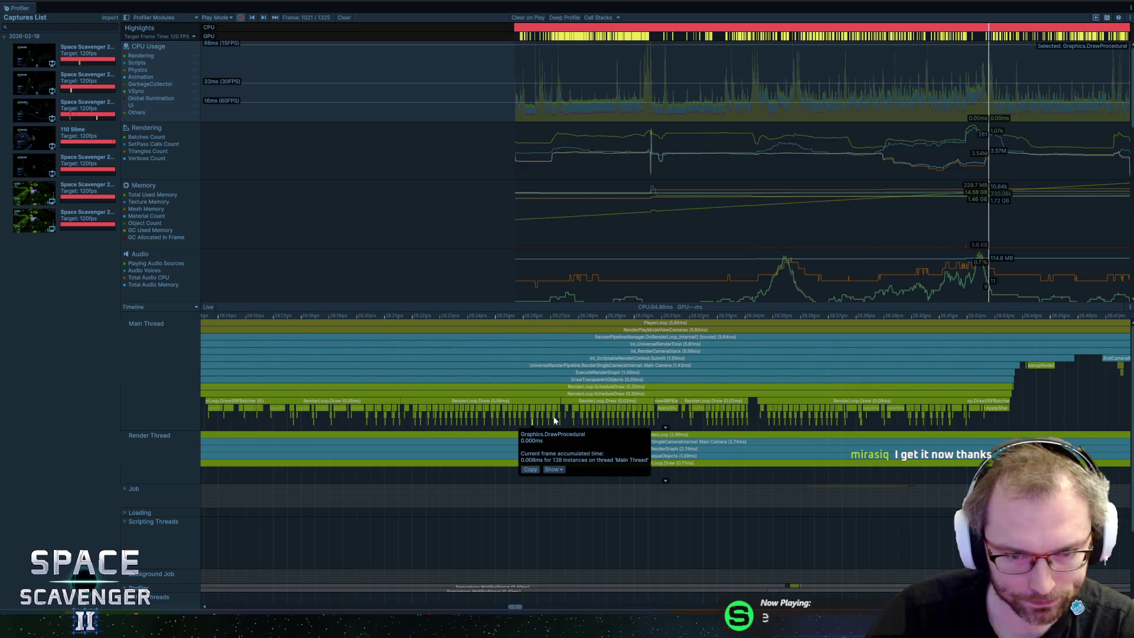
left_click(599, 412)
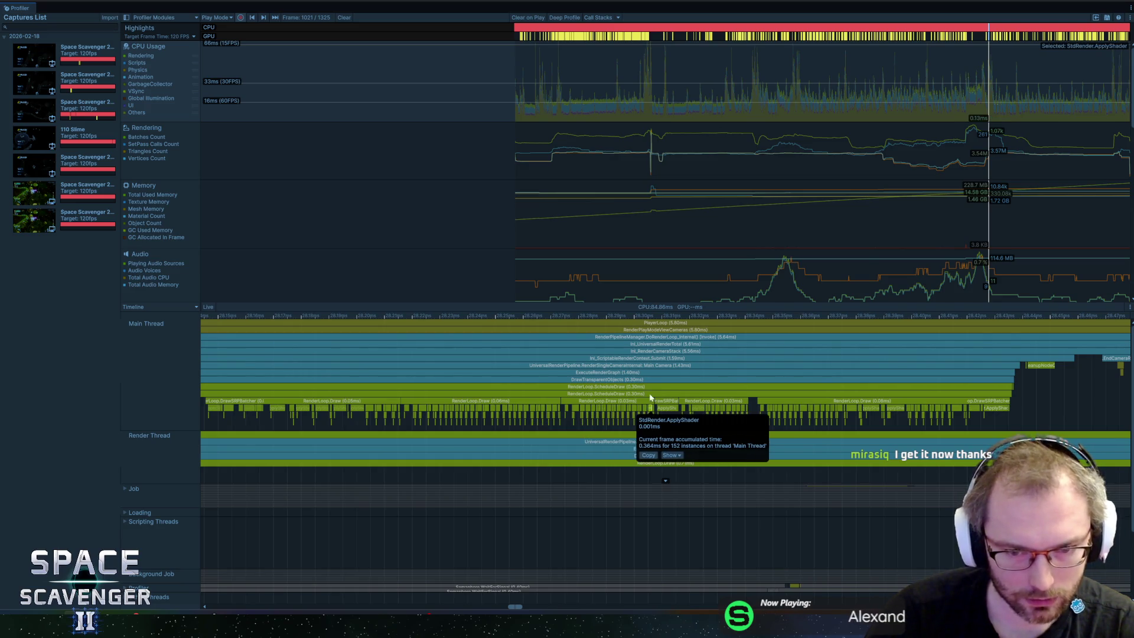
left_click(229, 323)
scroll(725, 383, "down", 10)
scroll(725, 383, "down", 10)
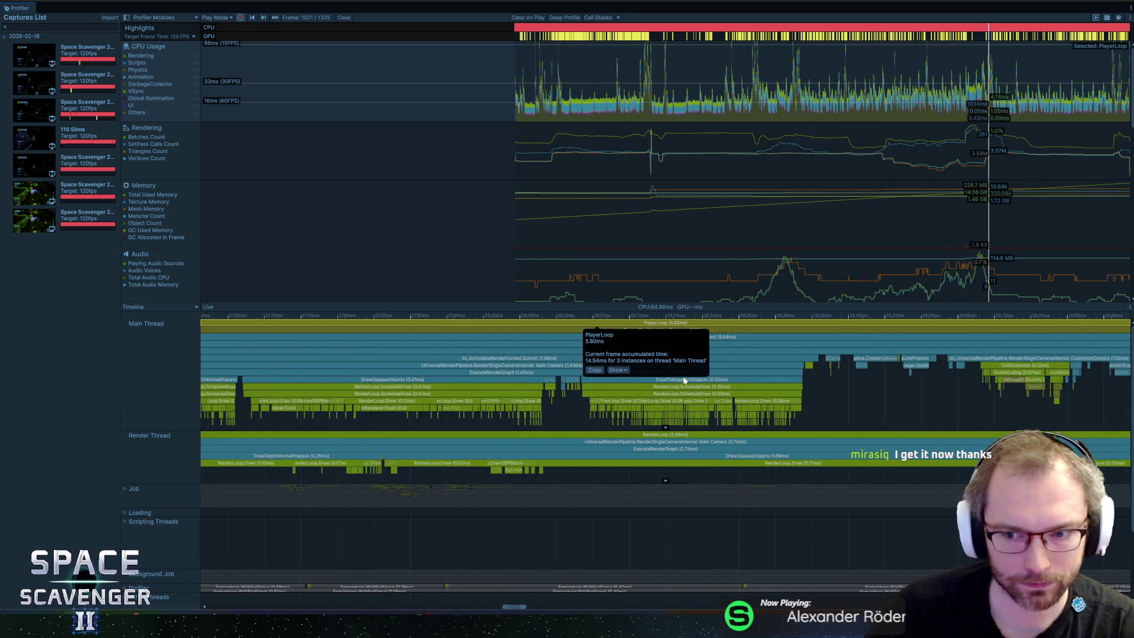
scroll(589, 400, "down", 10)
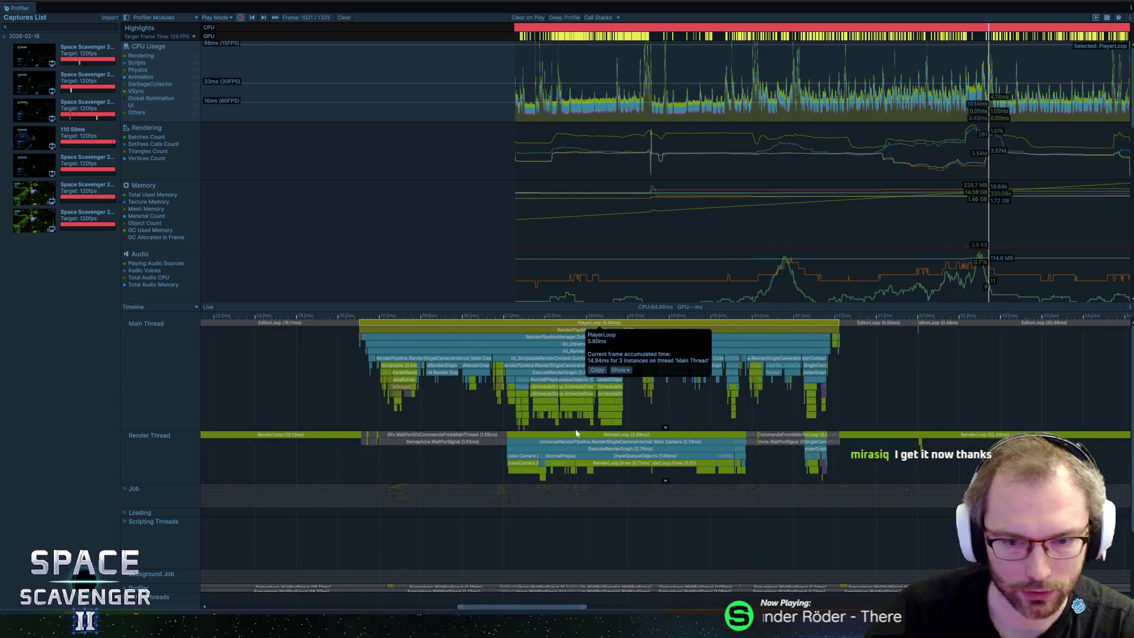
scroll(706, 400, "down", 5)
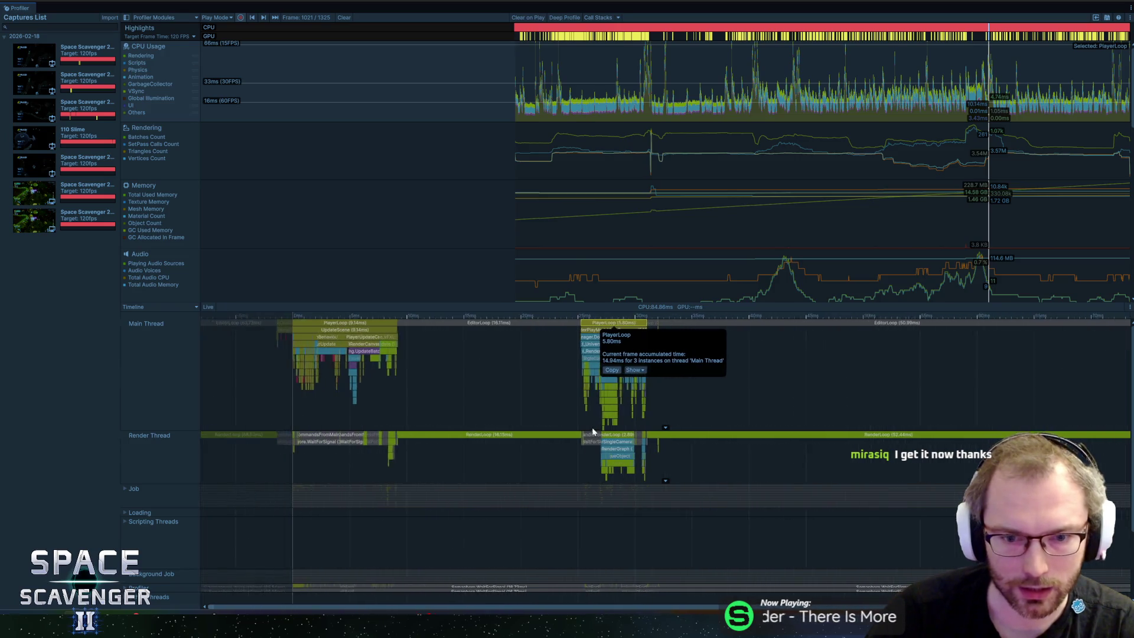
Move to an earlier profiled frame and read the timings of its successive EditorLoop samples
left_click_drag(936, 114, 963, 123)
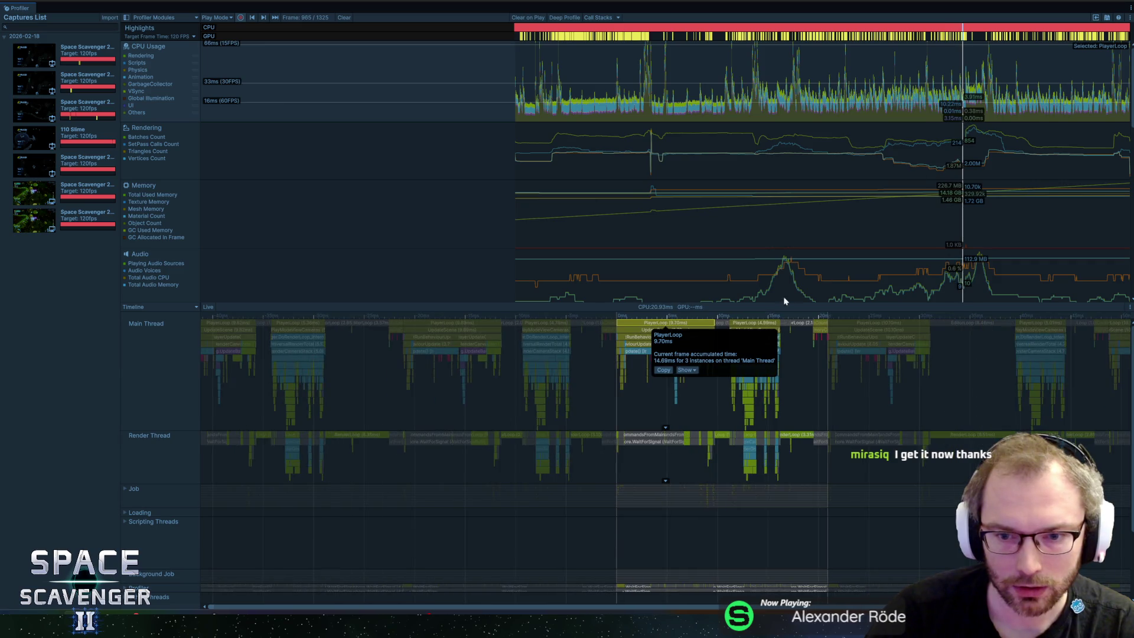
scroll(803, 358, "up", 5)
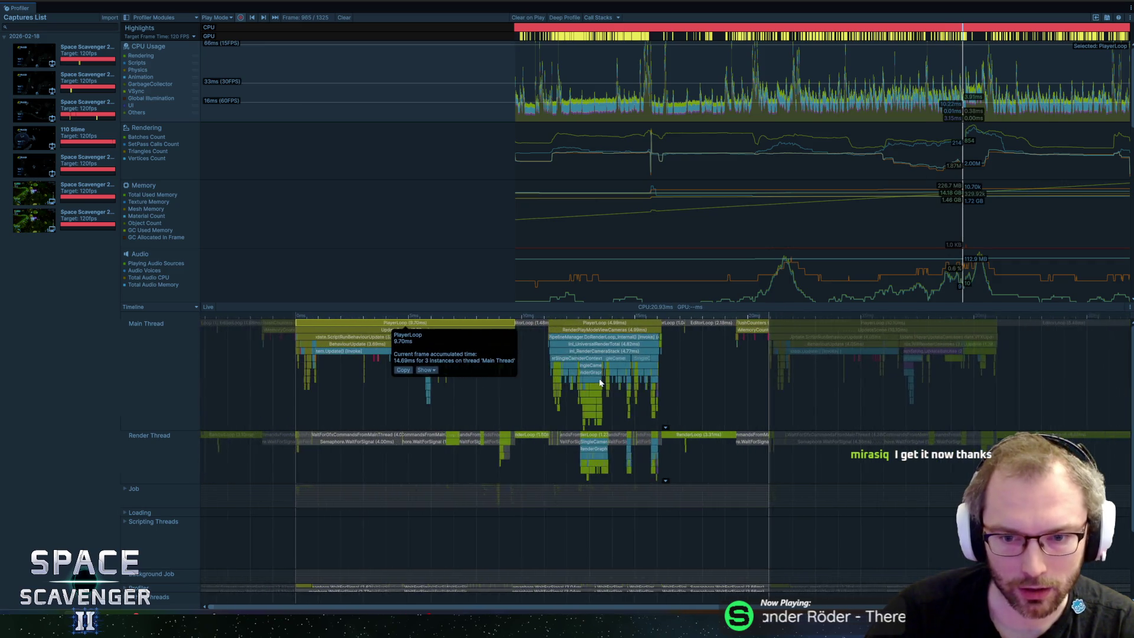
scroll(472, 383, "up", 1)
left_click_drag(501, 370, 593, 385)
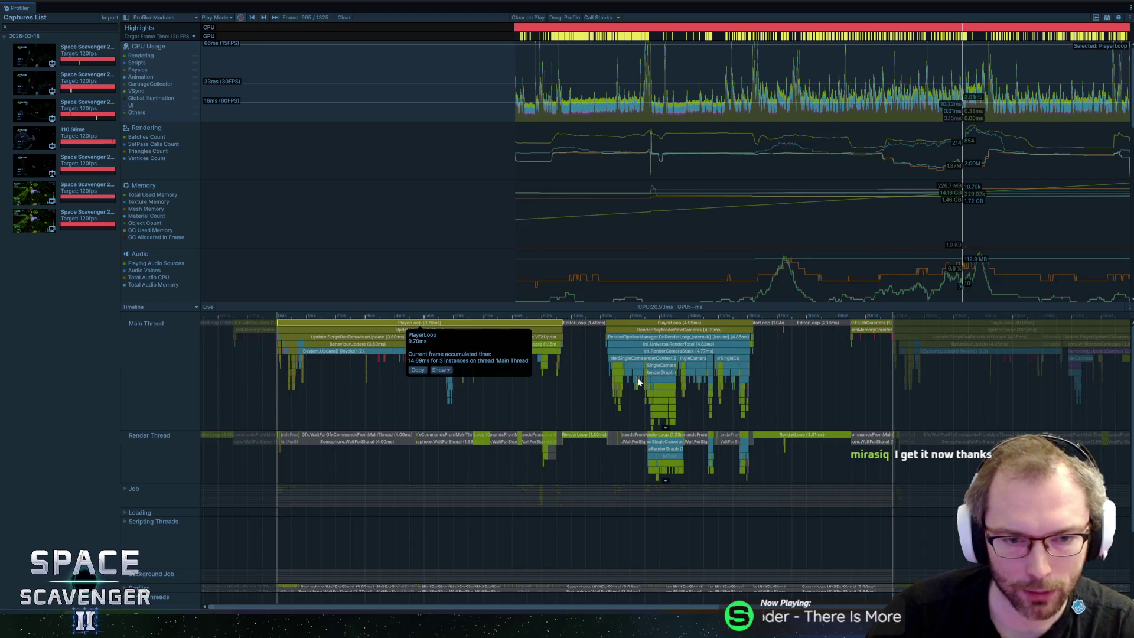
left_click(590, 324)
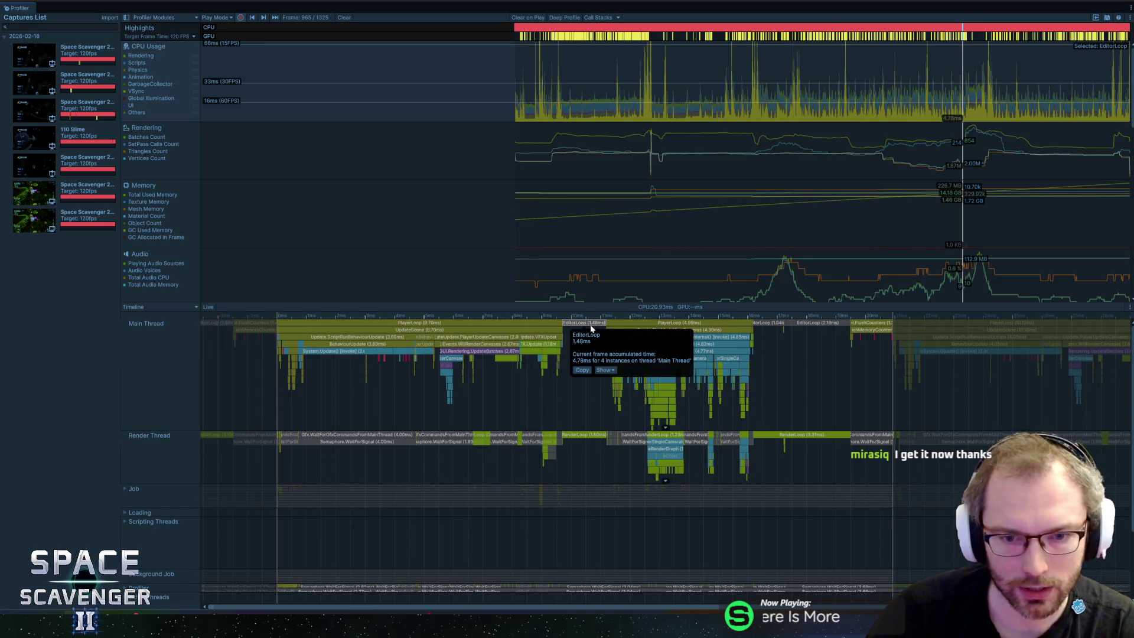
left_click(780, 324)
left_click(826, 324)
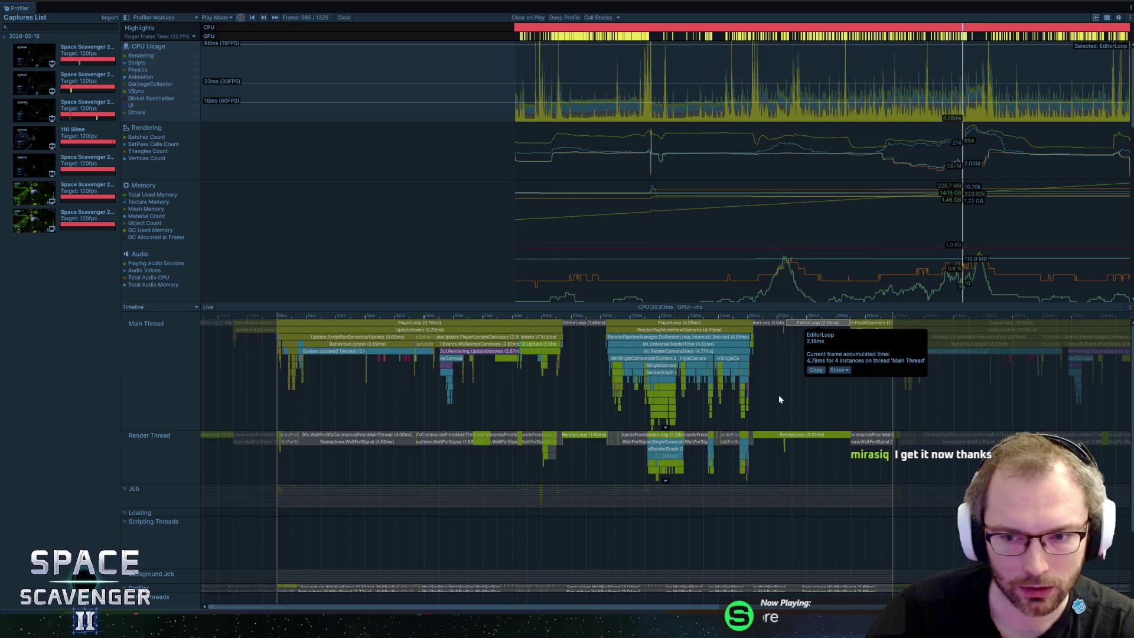
left_click_drag(778, 399, 644, 418)
scroll(643, 413, "down", 3)
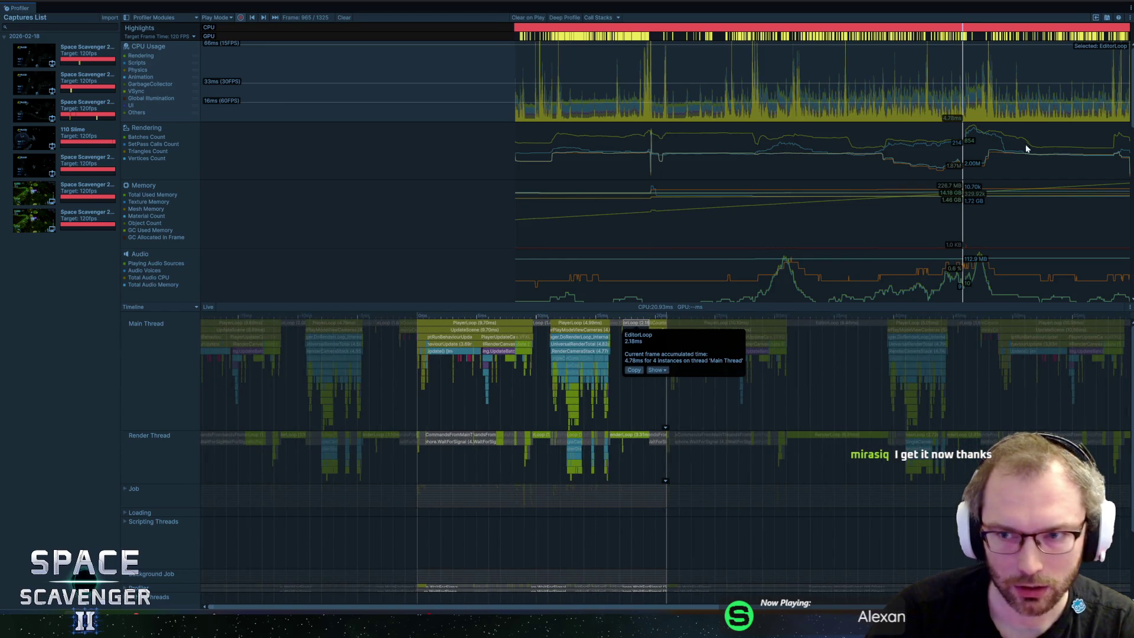
Jump to frame 978, compare its 1.34 ms and 20.75 ms EditorLoop samples, then close the Profiler
left_click(969, 116)
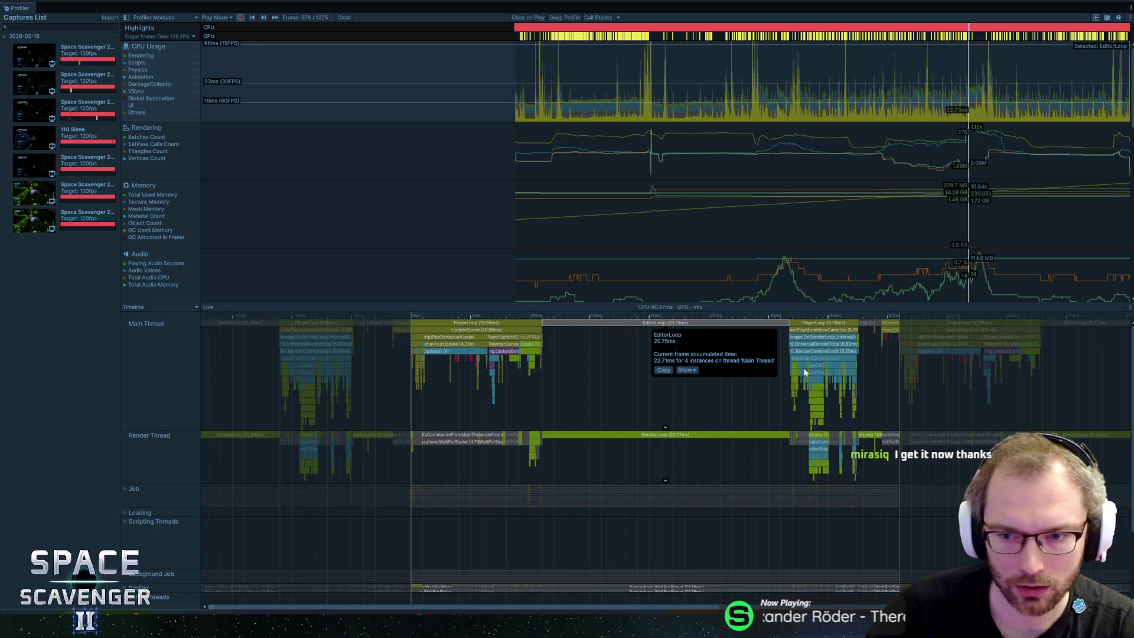
left_click_drag(749, 410, 667, 384)
scroll(732, 347, "up", 1)
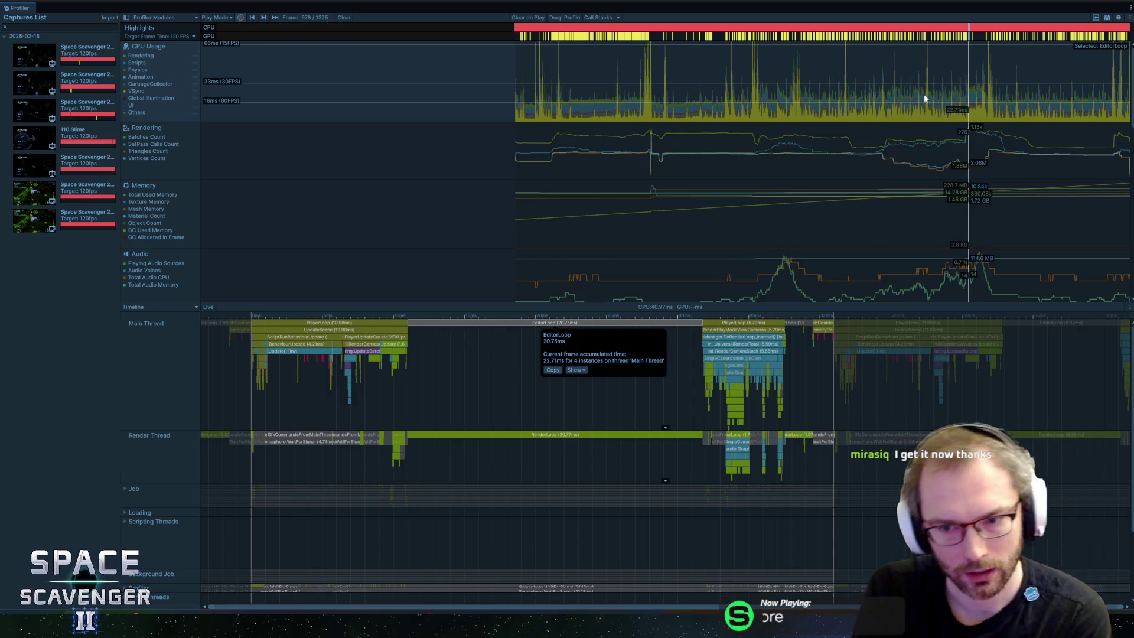
left_click(790, 326)
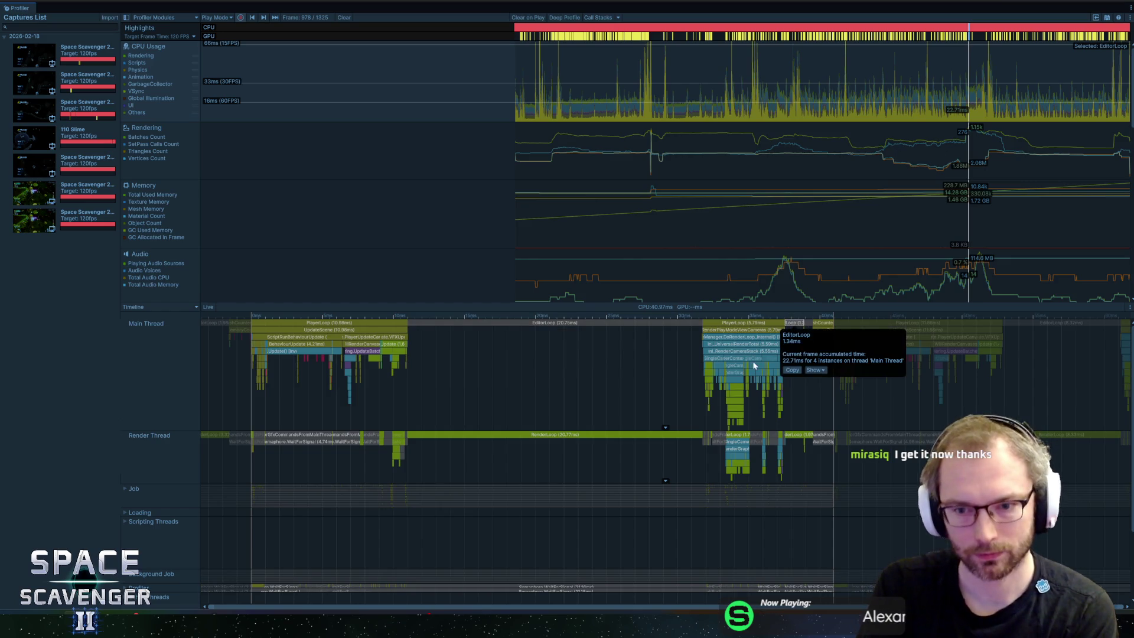
left_click(658, 325)
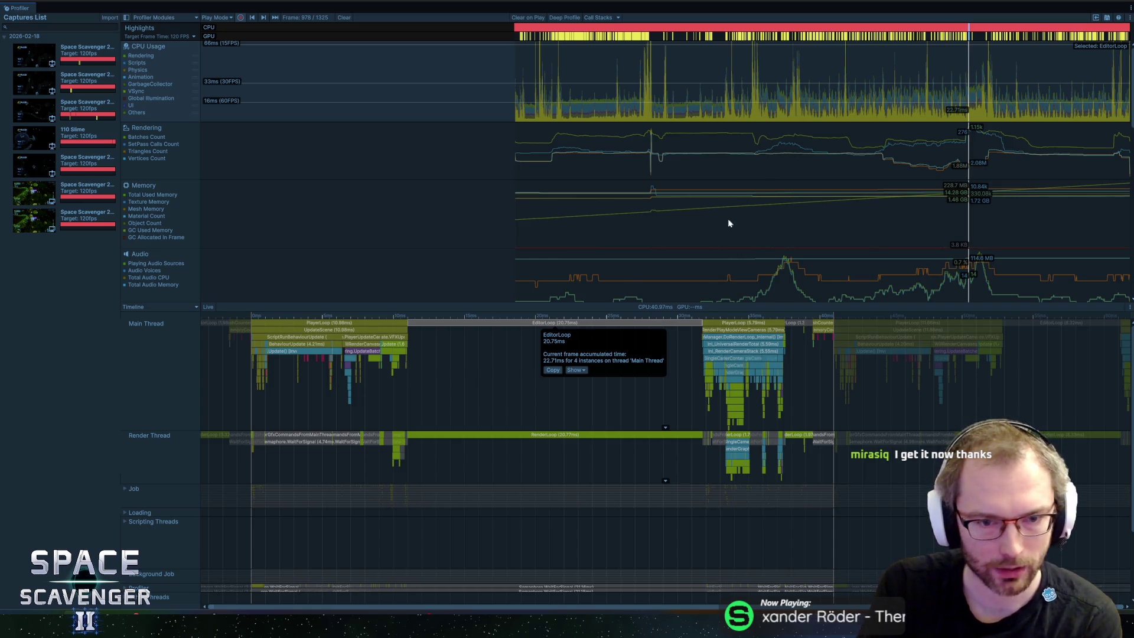
left_click(1124, 2)
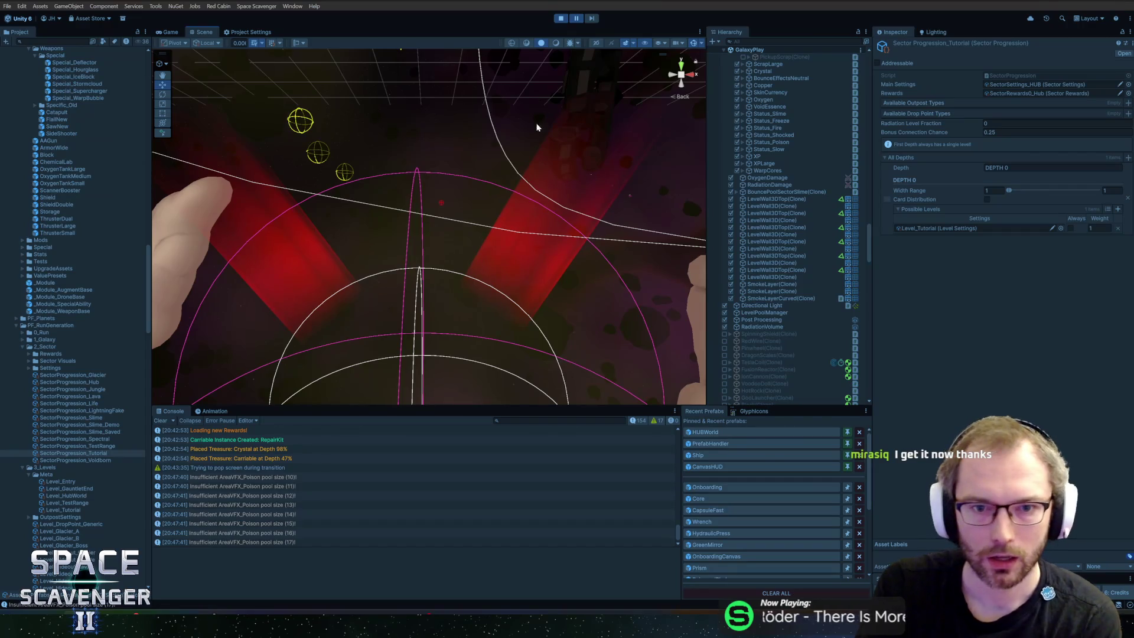
In the running game, craft a Chemical Lab module and fit it onto the ship grid
left_click(576, 18)
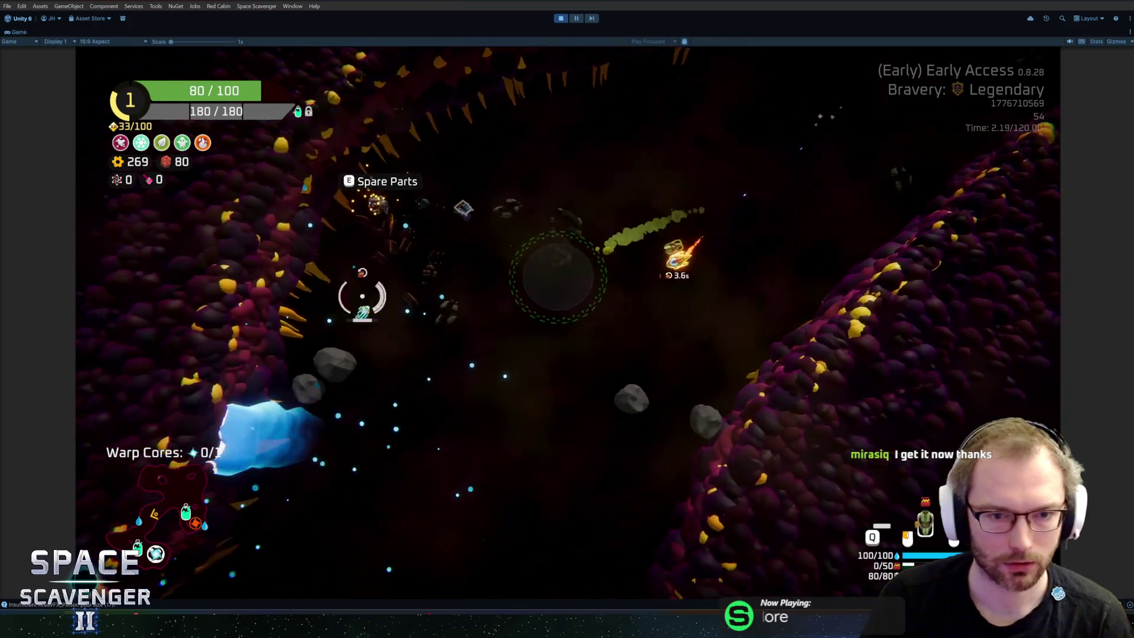
key("e")
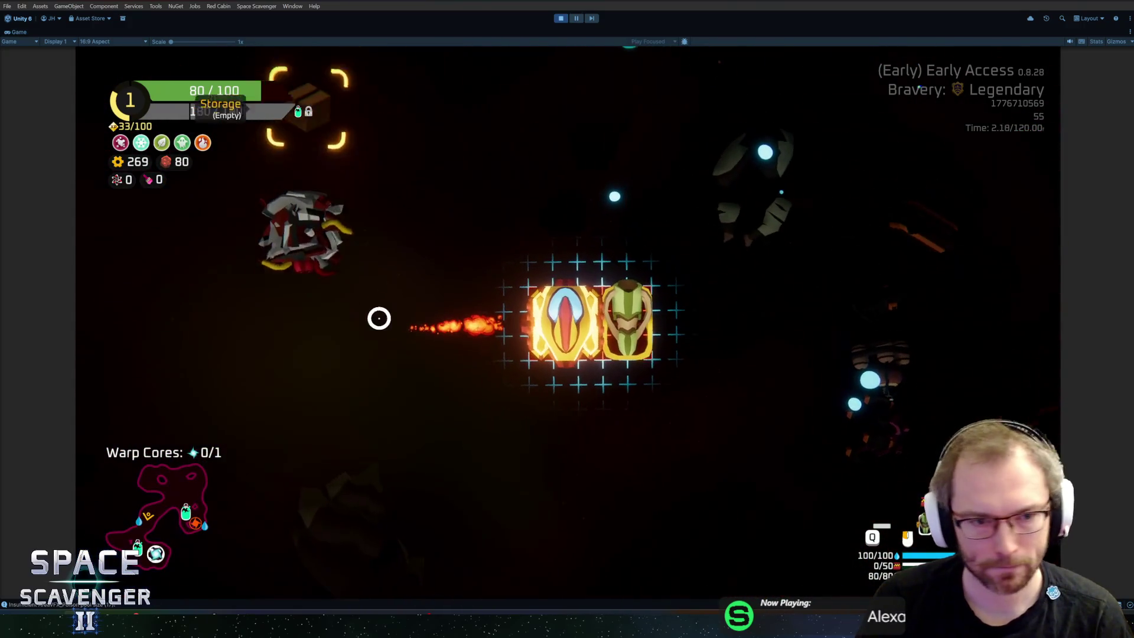
left_click(437, 278)
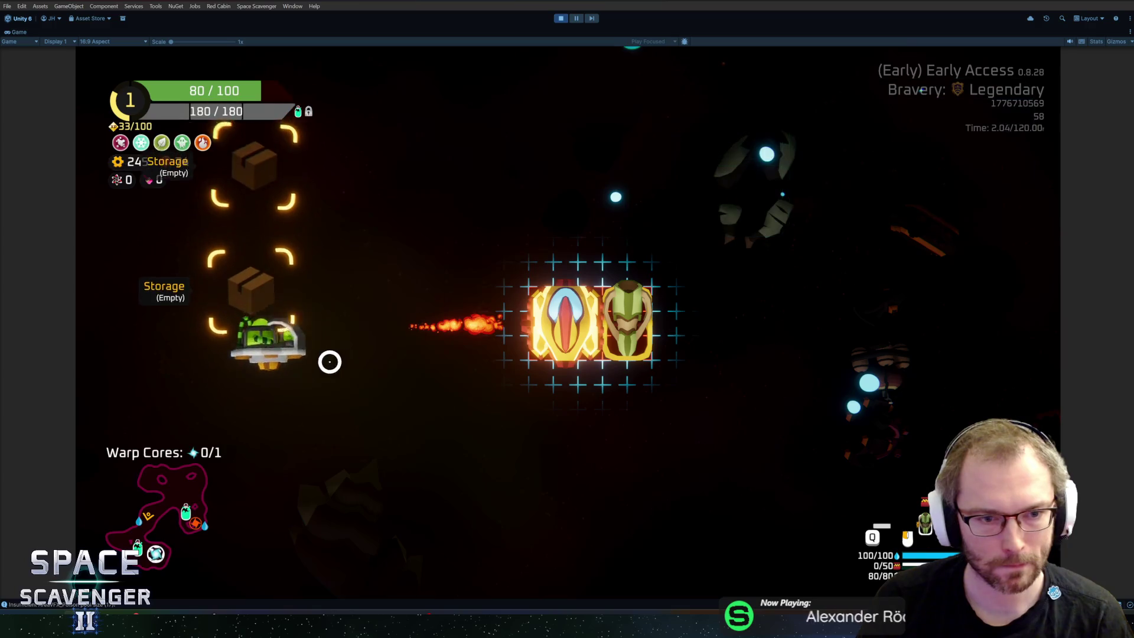
left_click_drag(253, 329, 542, 309)
key("e")
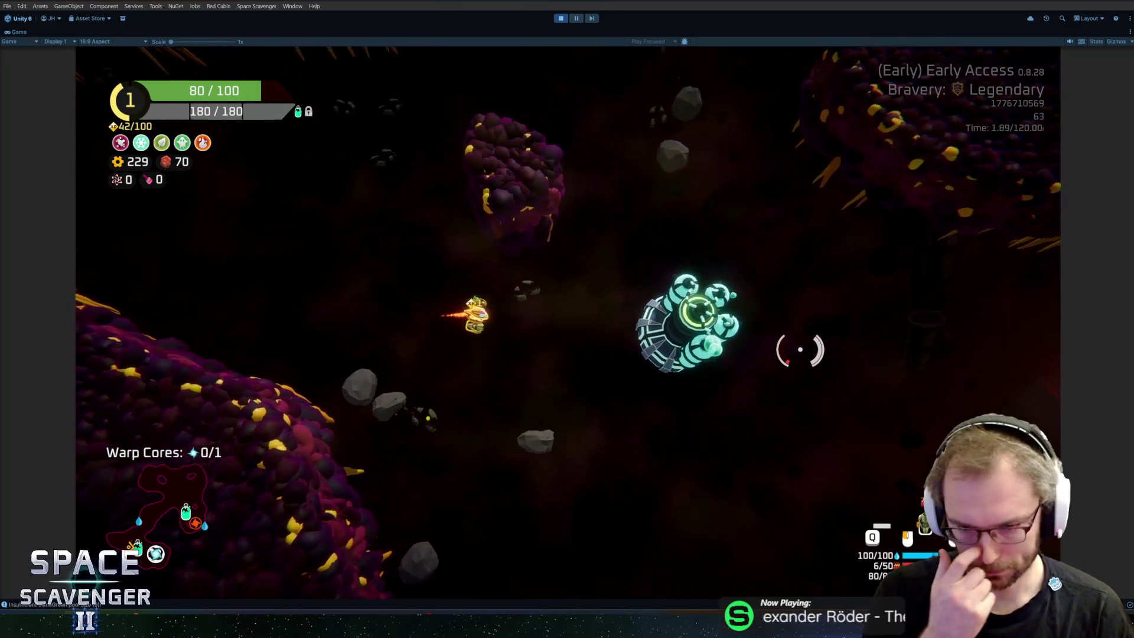
Claim the Oxygen Station's resource reward, then stop play mode
key("f")
left_click(716, 493)
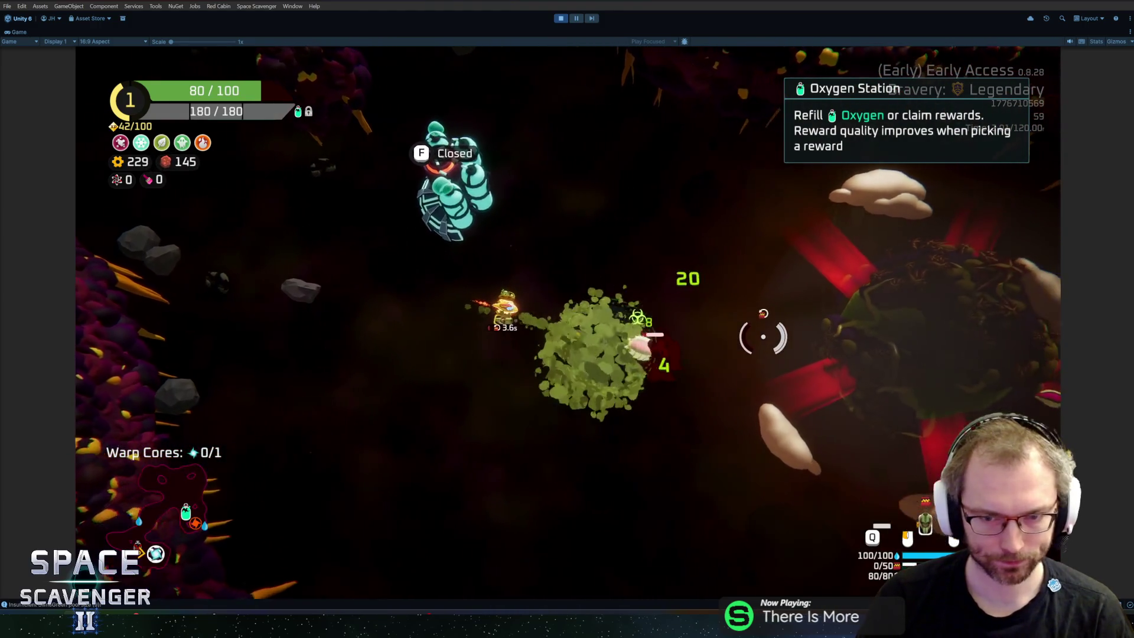
key("ctrl+p")
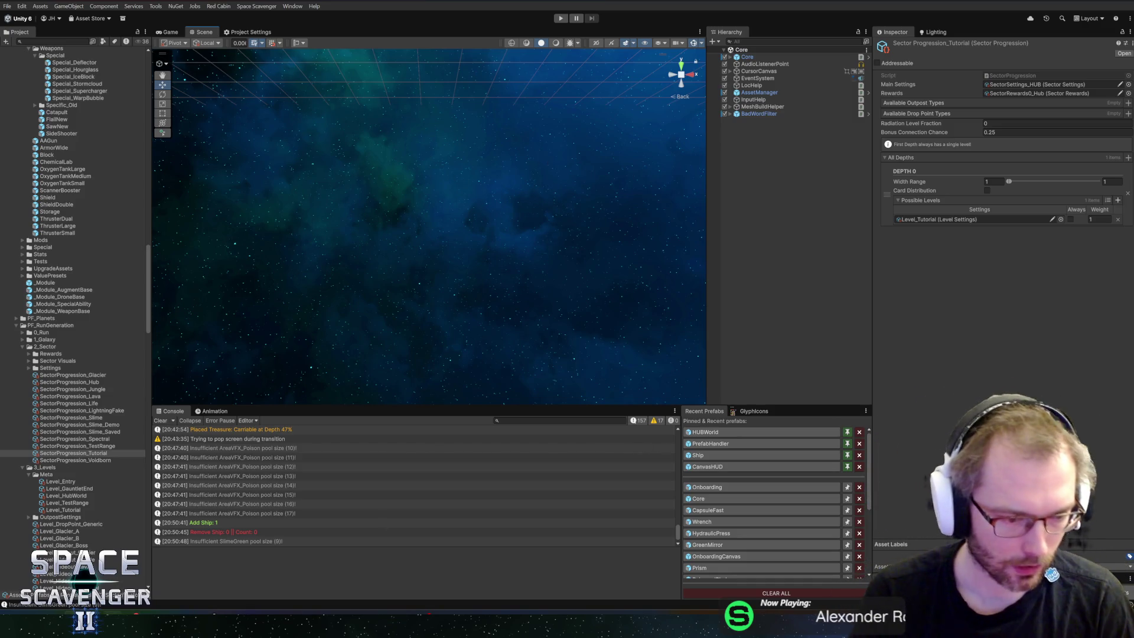
In GitHub Desktop, write the commit summary 'Starting run immediately after Onboarding'
key("alt+Tab")
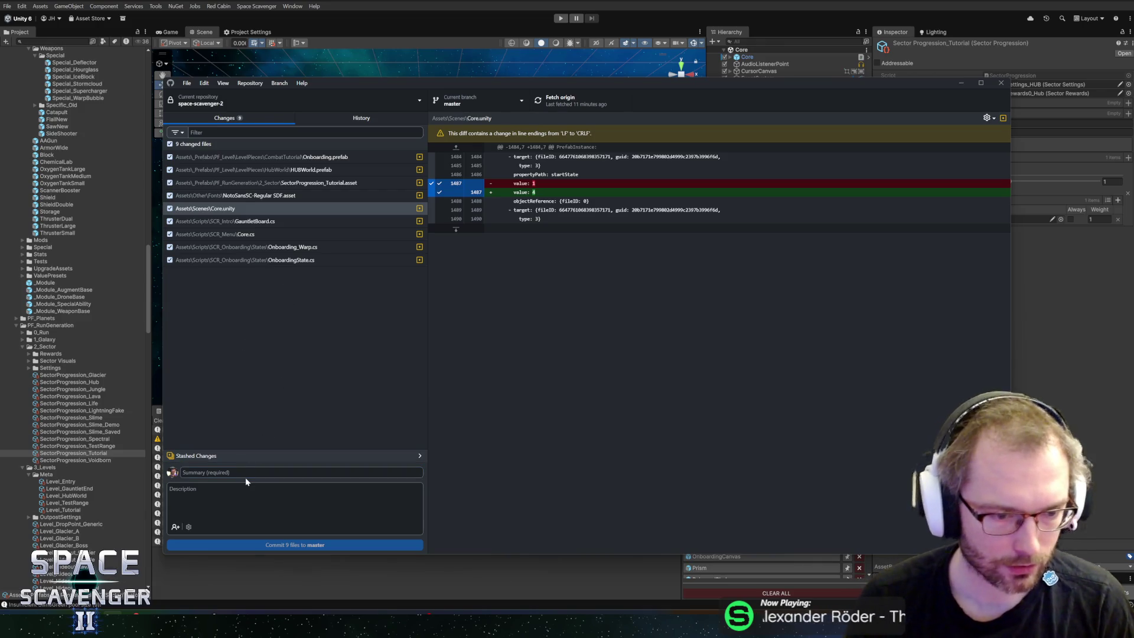
left_click(239, 470)
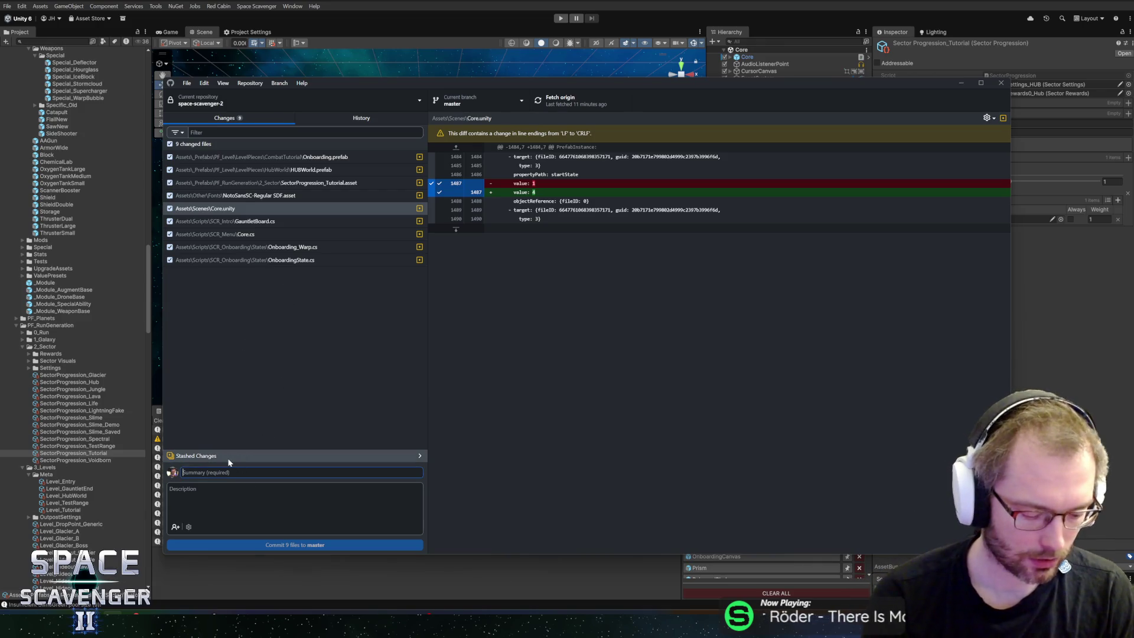
type("Star")
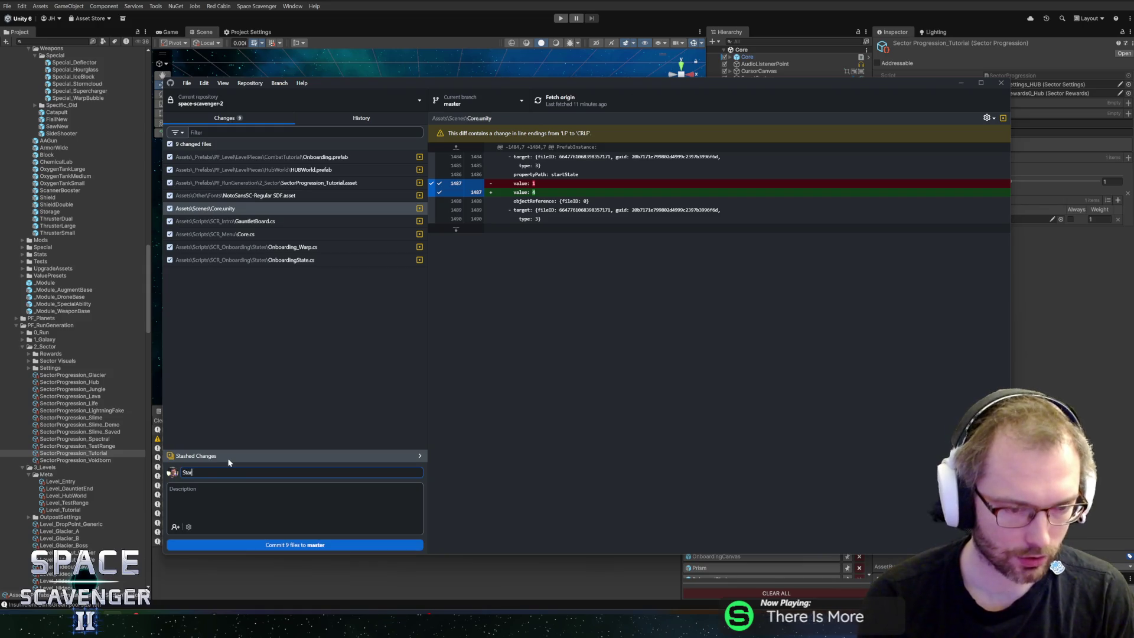
type("ting run immediately after")
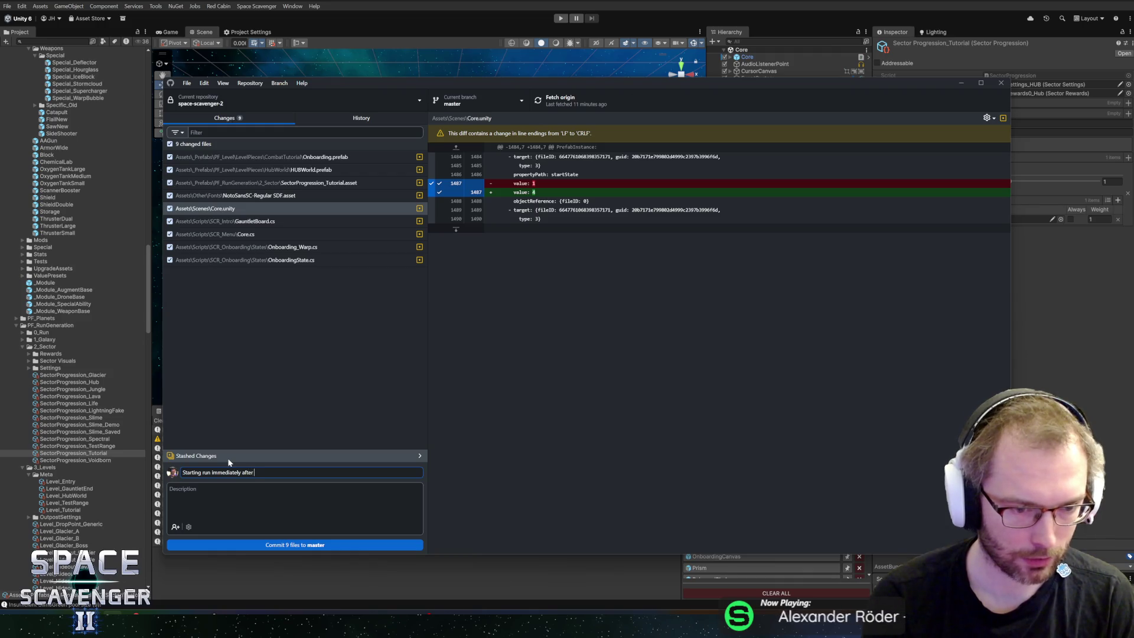
type(" Tutorial + Debug commands for")
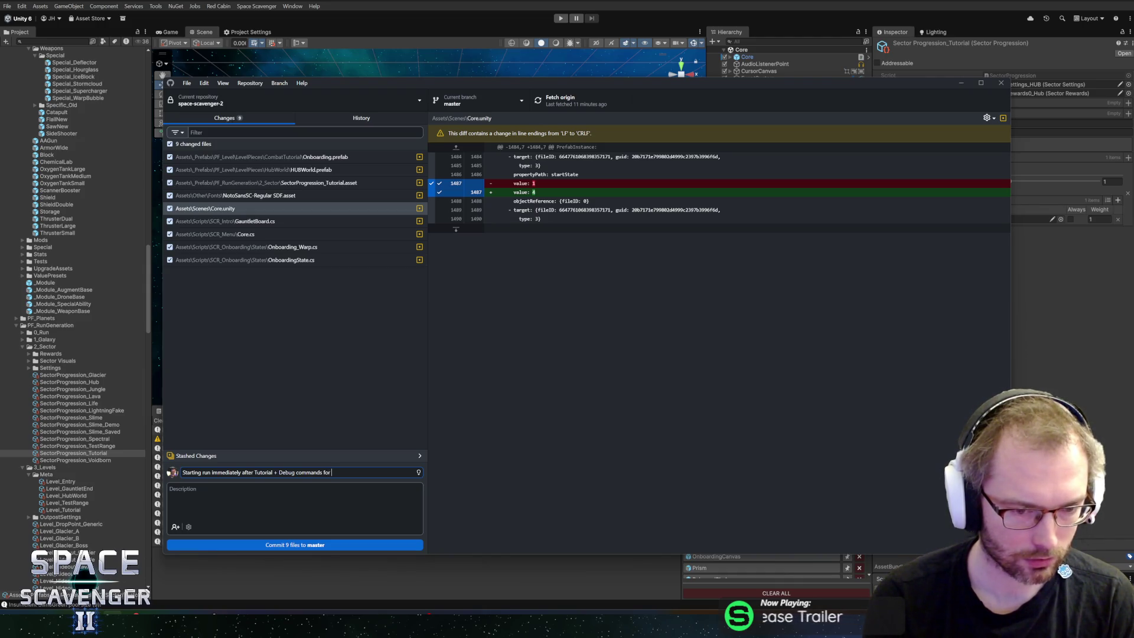
type("ing")
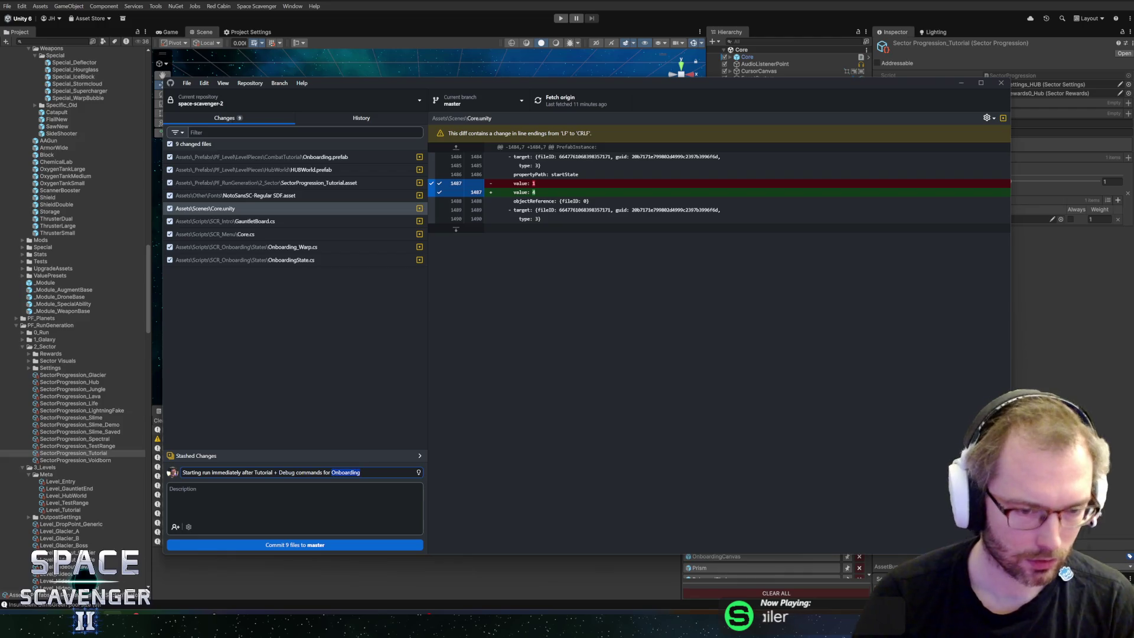
key("BackSpace")
key("BackSpace")
key("BackSpace")
type("Onboarding")
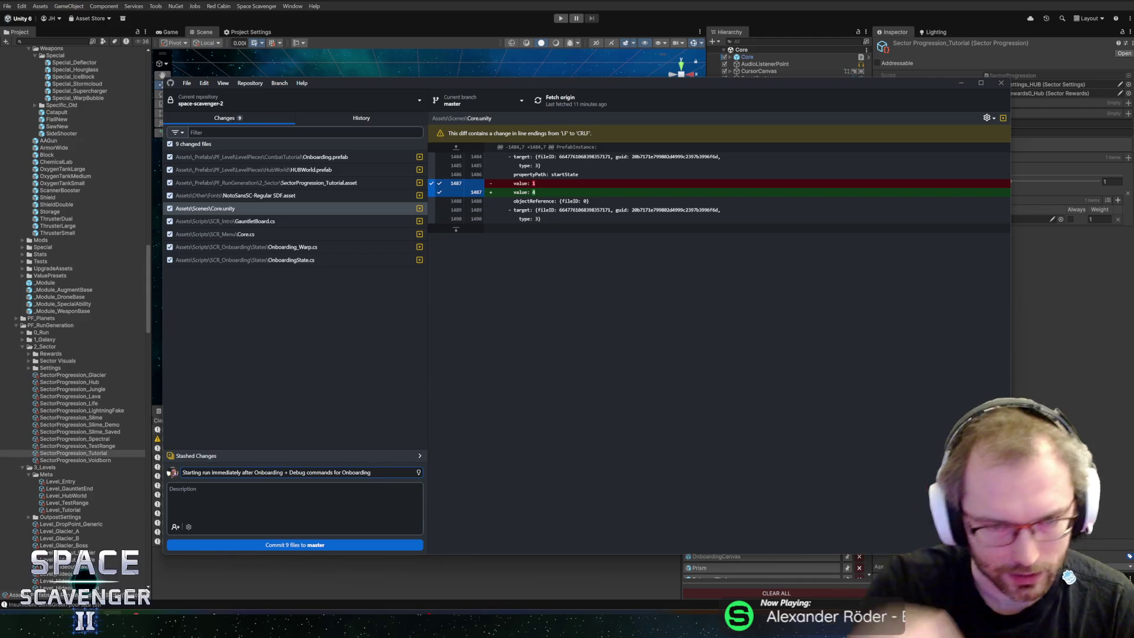
Commit the nine files to master, push to origin, and return to Unity
left_click(326, 541)
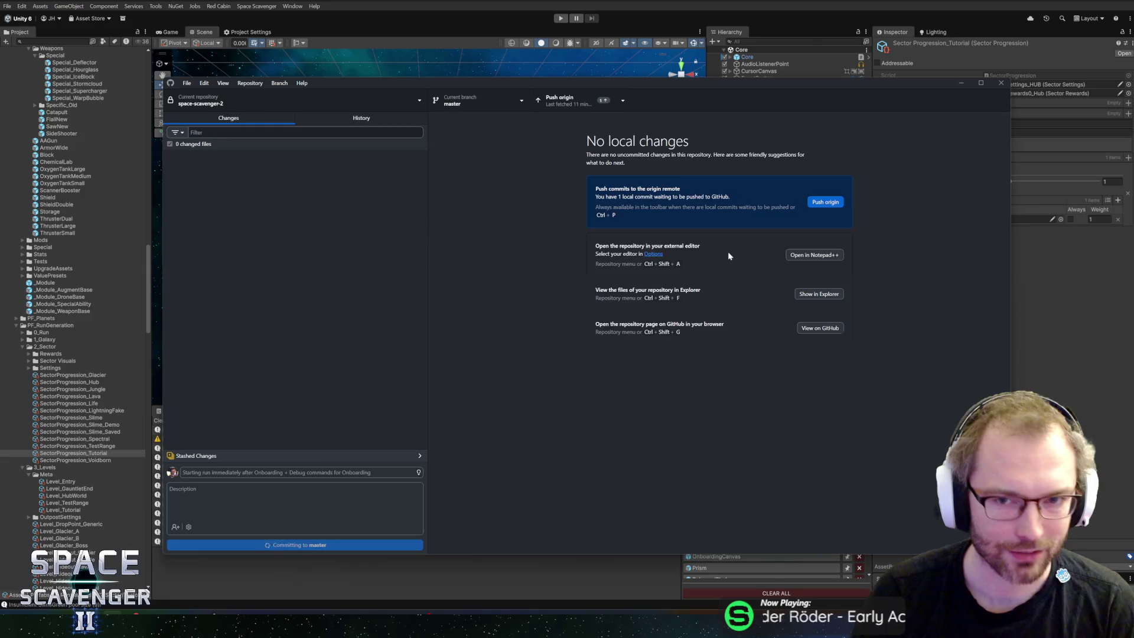
left_click(551, 99)
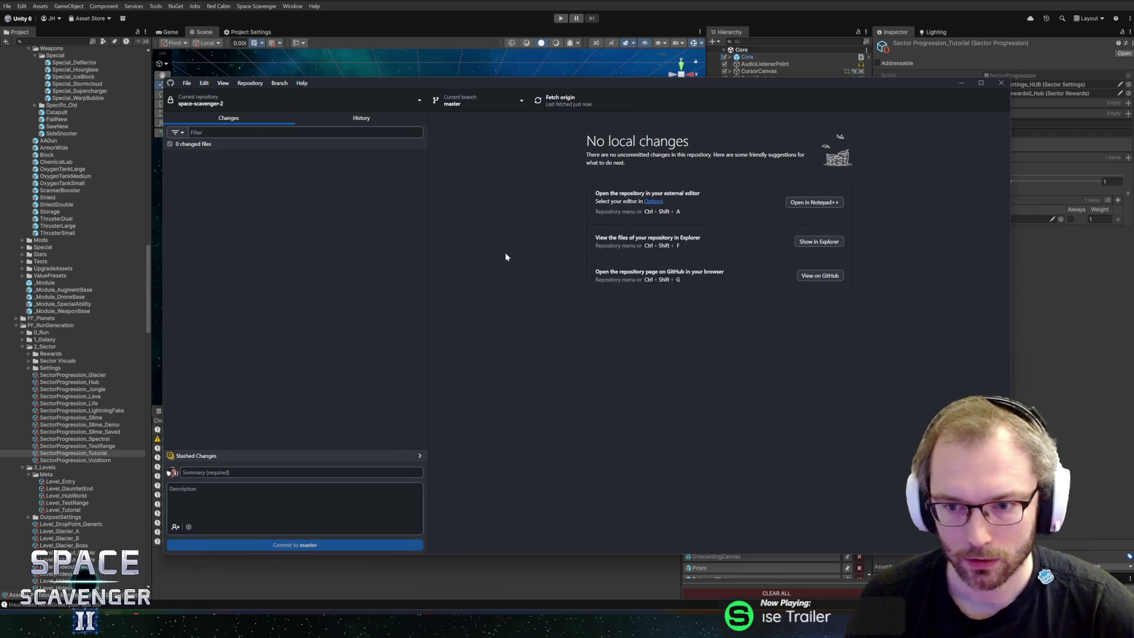
key("alt+Tab")
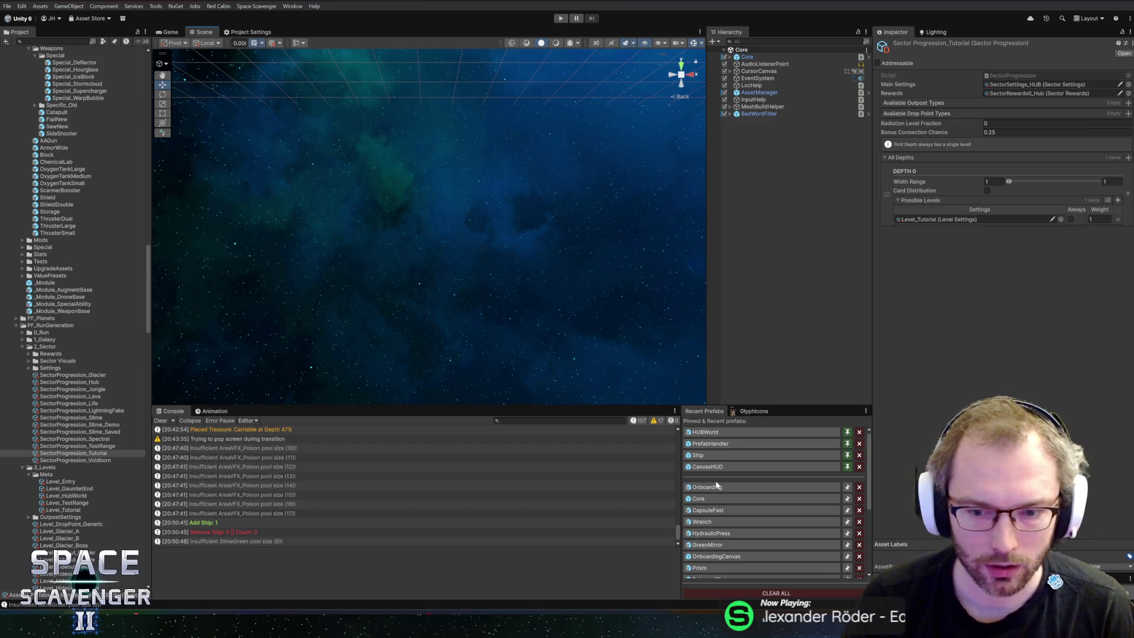
Search the project for 'gauntlet' and open the GauntletSettingsScreen prefab
left_click(75, 42)
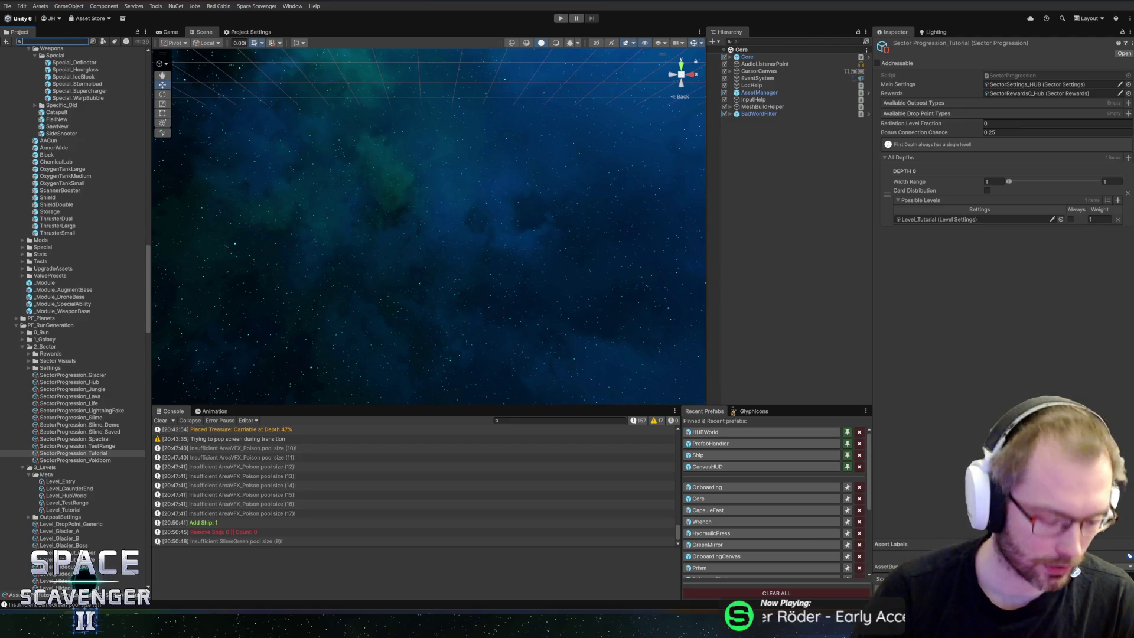
type("gen")
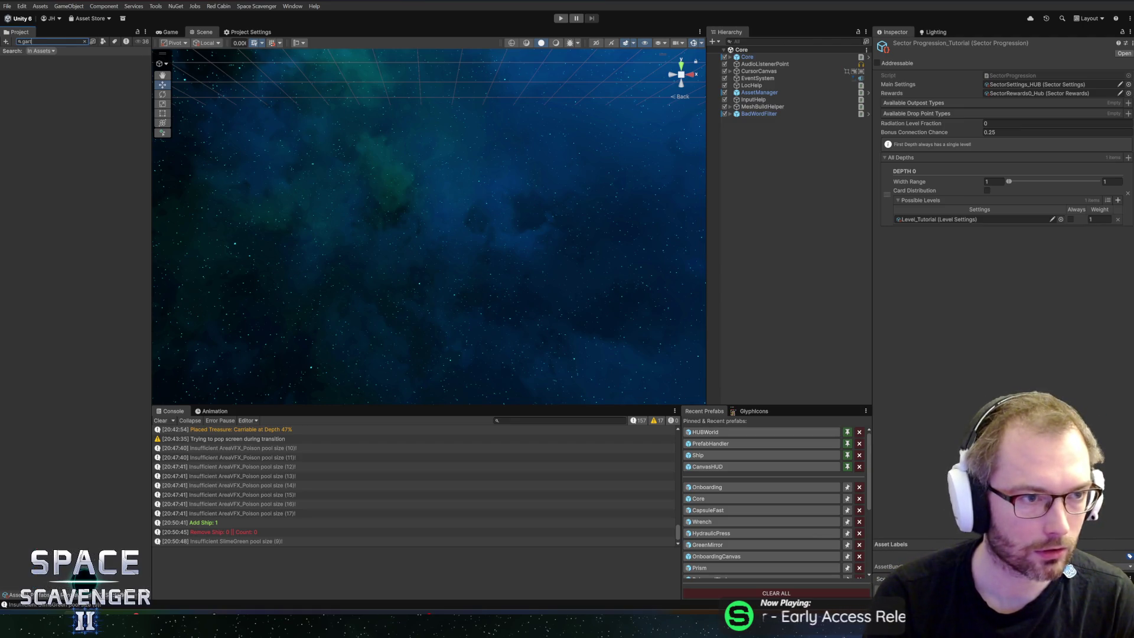
type("tlet")
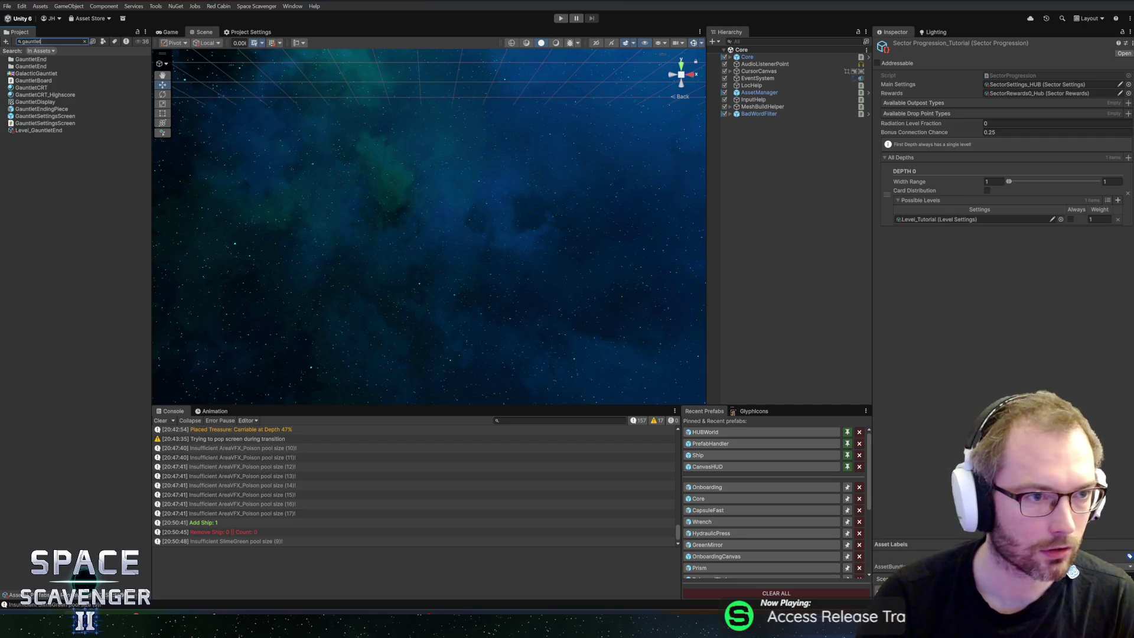
double_click(42, 116)
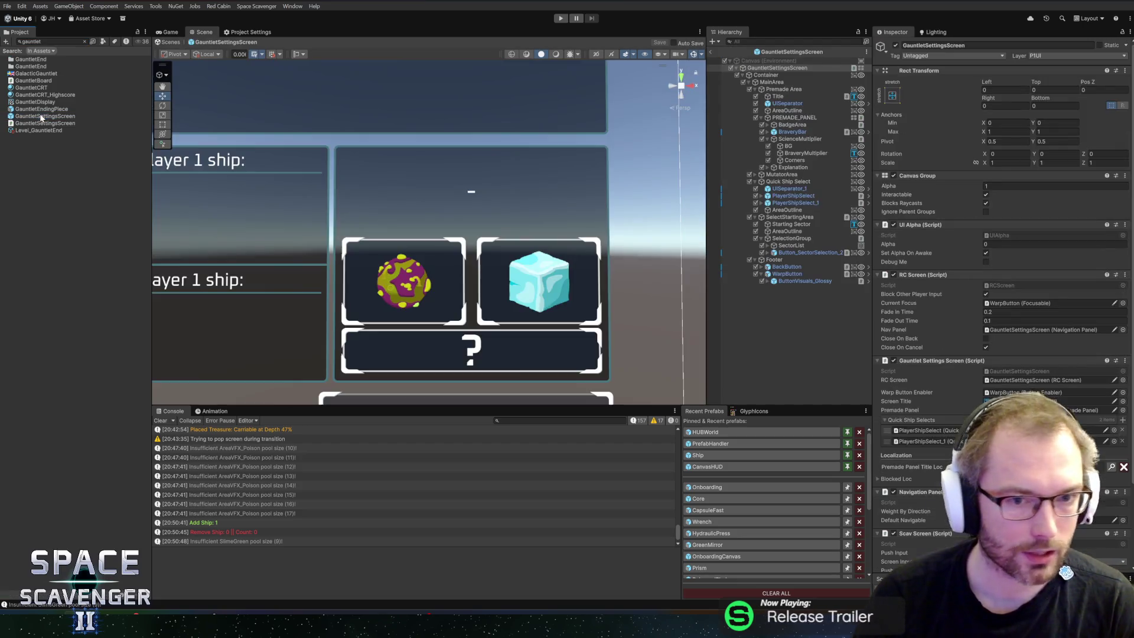
scroll(385, 230, "down", 2)
scroll(600, 271, "up", 3)
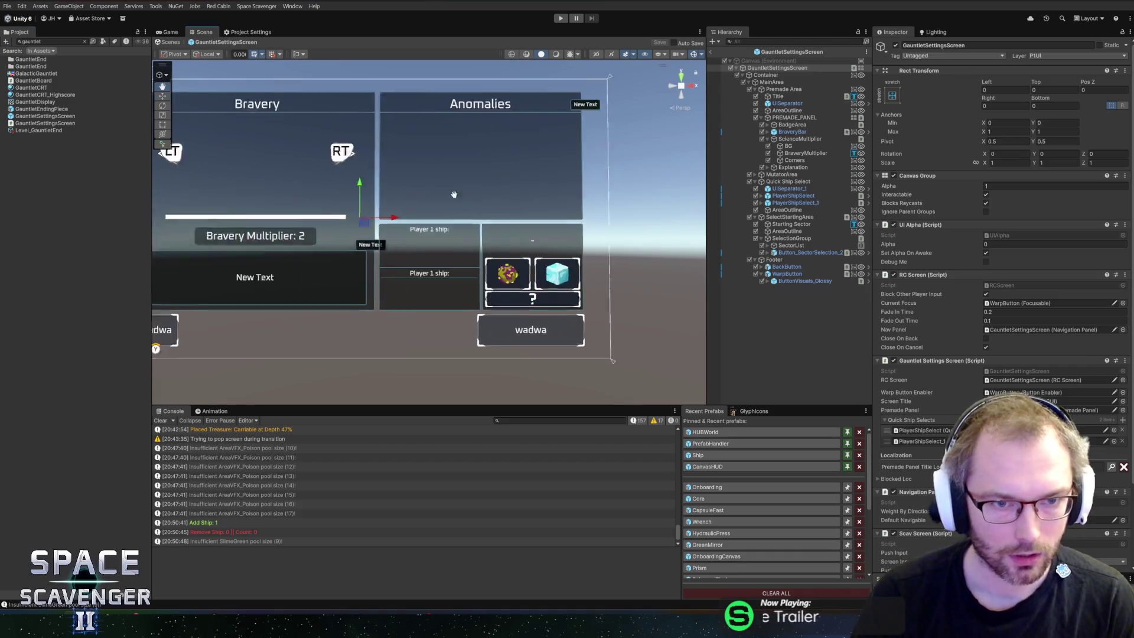
scroll(601, 271, "up", 5)
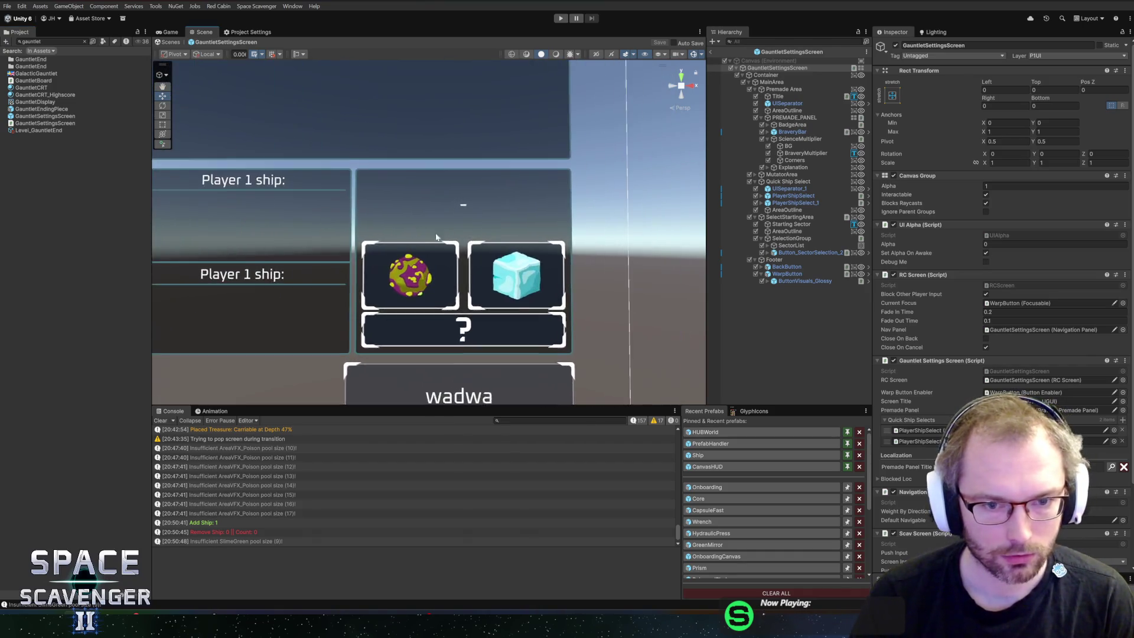
scroll(561, 298, "up", 2)
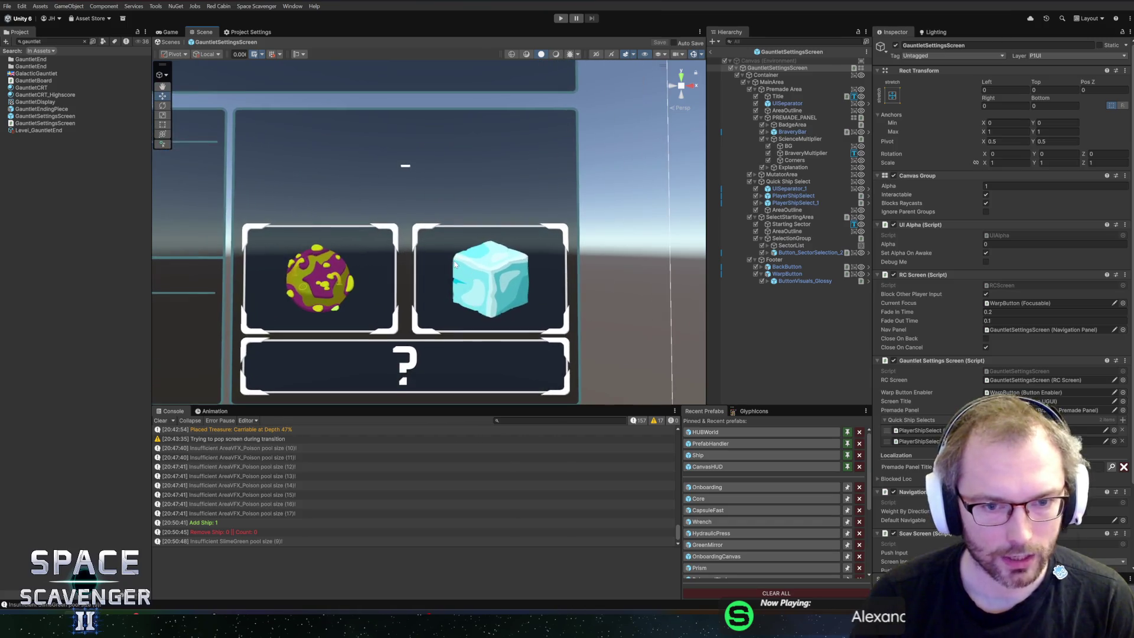
Inspect PlayerShipSelect_1 and the cube button's Selected and Breathing child objects
left_click(795, 204)
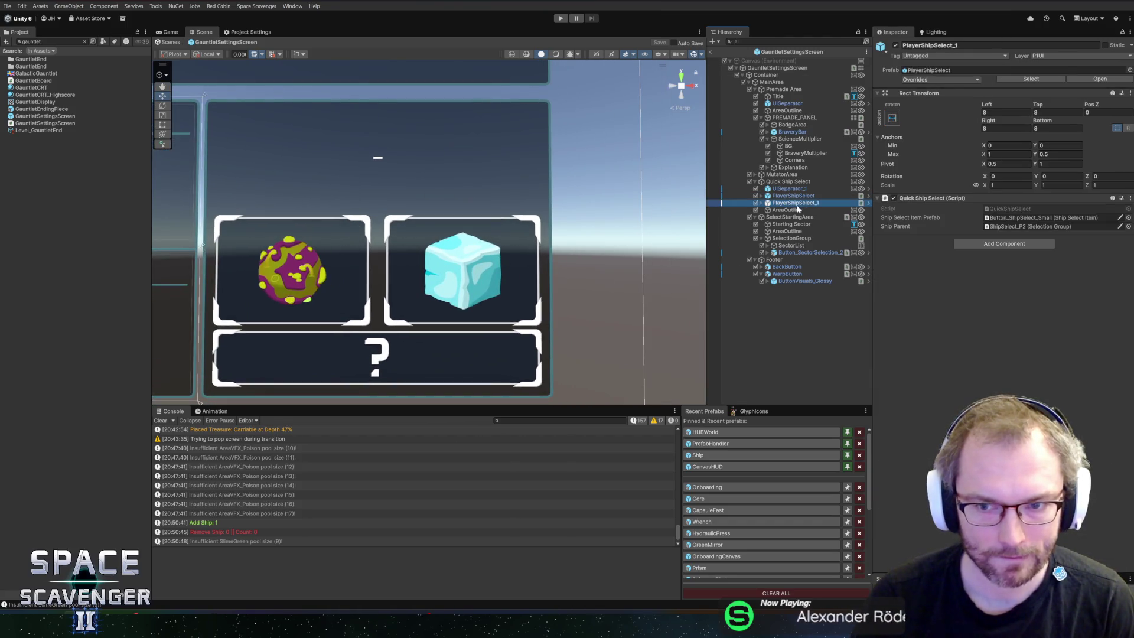
right_click(473, 267)
left_click(490, 270)
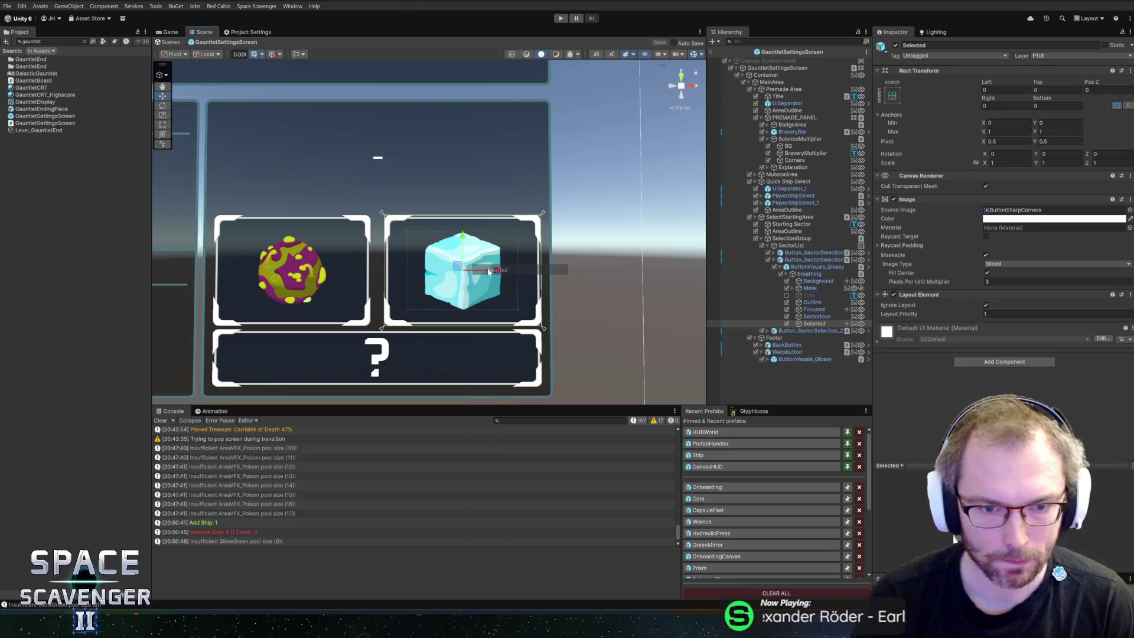
left_click(808, 274)
left_click(787, 274)
left_click(781, 267)
left_click(780, 269)
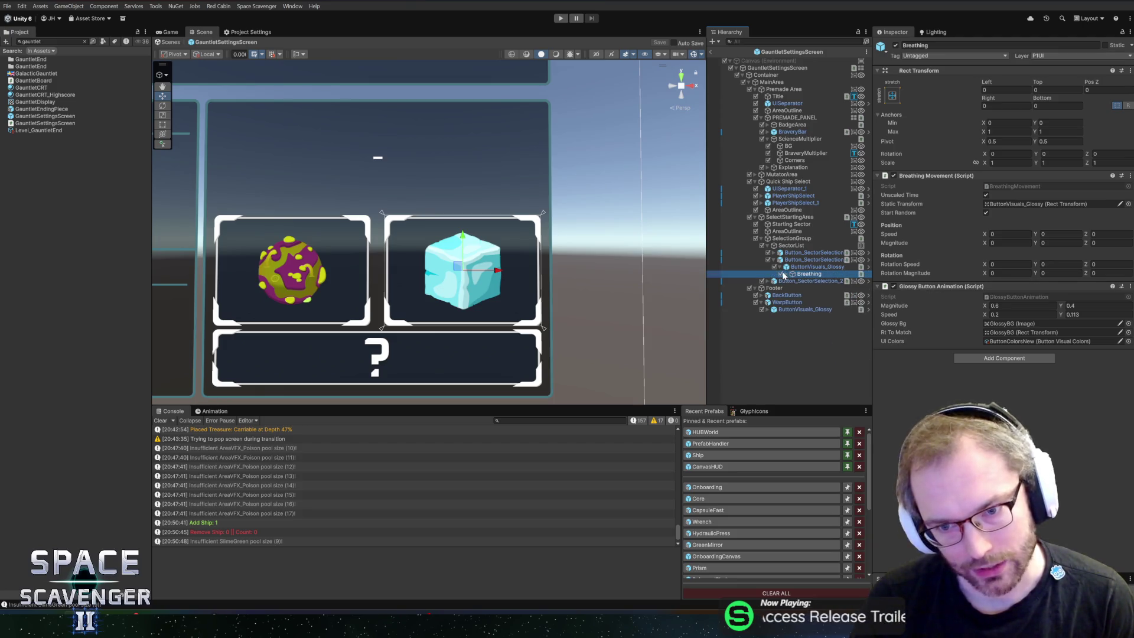
Select Button_SectorSelection_1, frame the SelectionGroup in the scene, then search the project for 'glacier'
left_click(795, 261)
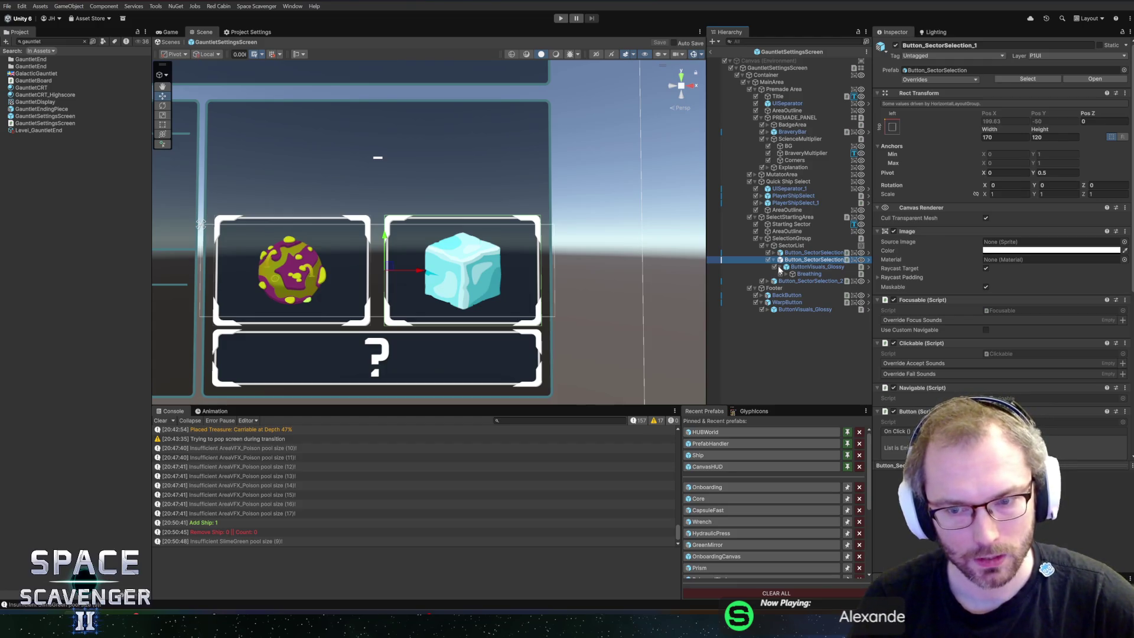
left_click(793, 238)
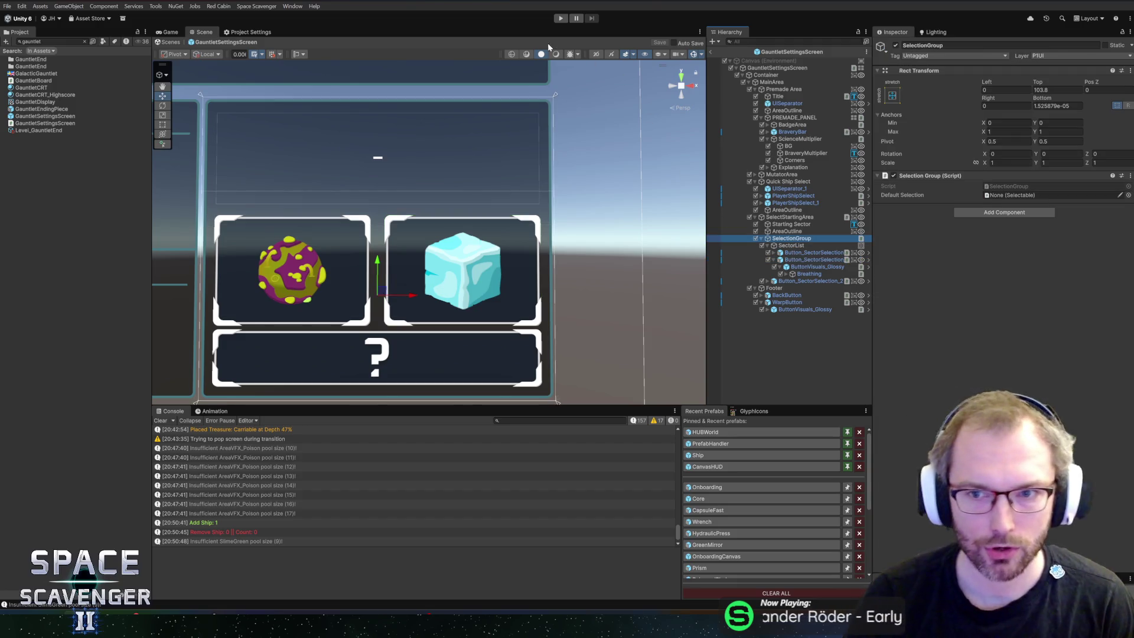
key("f")
scroll(287, 151, "down", 5)
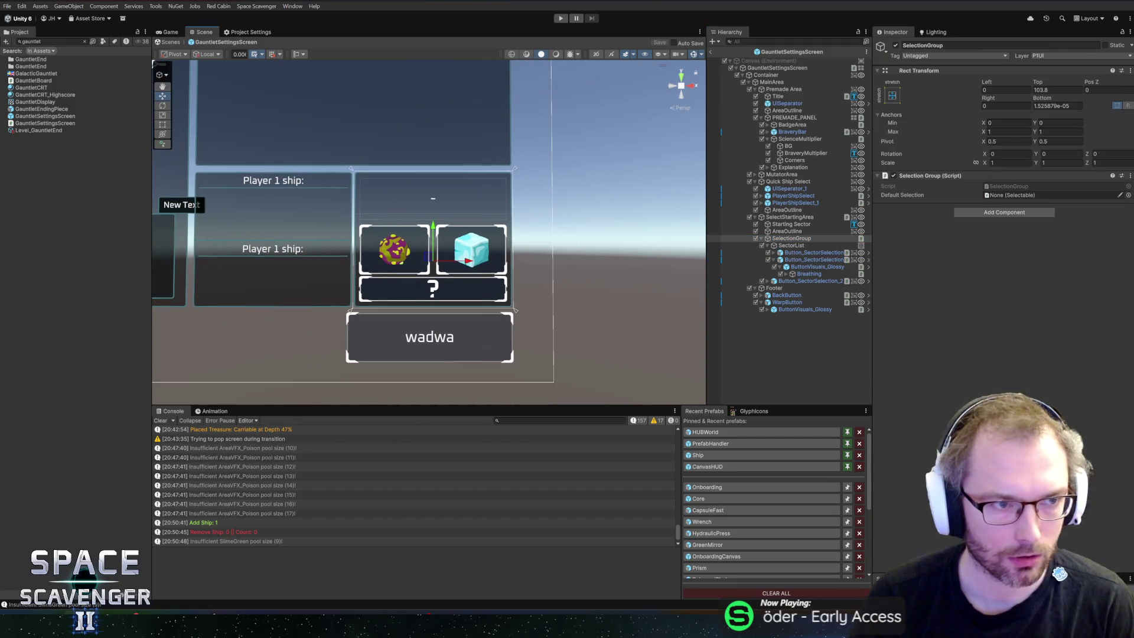
left_click(53, 41)
type("glacier")
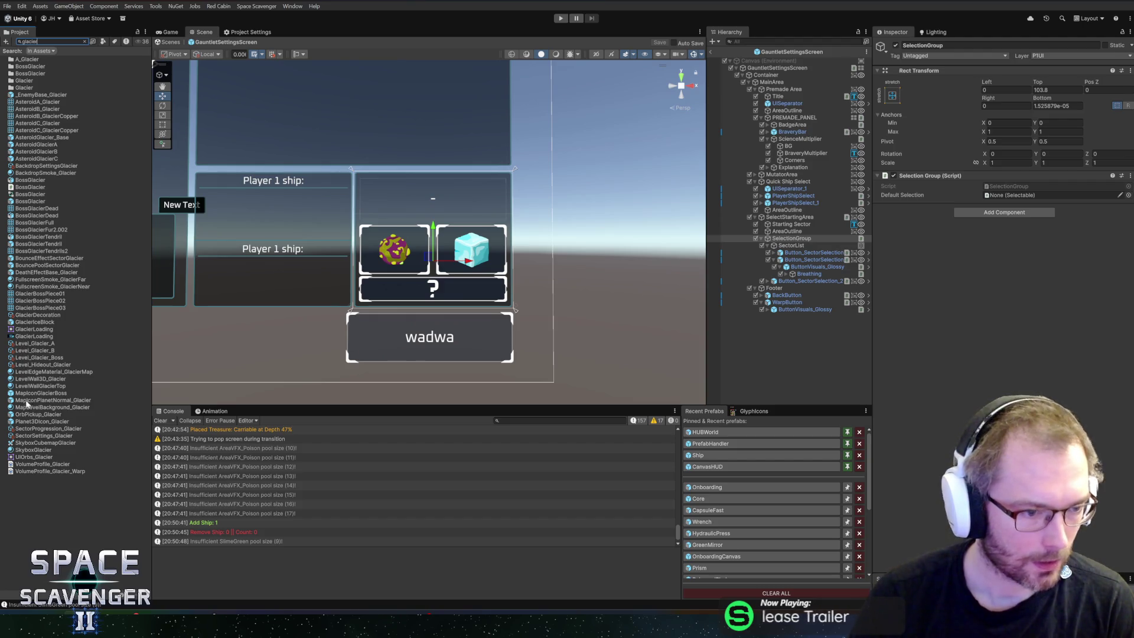
Inspect the SectorSettings_Glacier and SectorProgression_Glacier assets
left_click(35, 435)
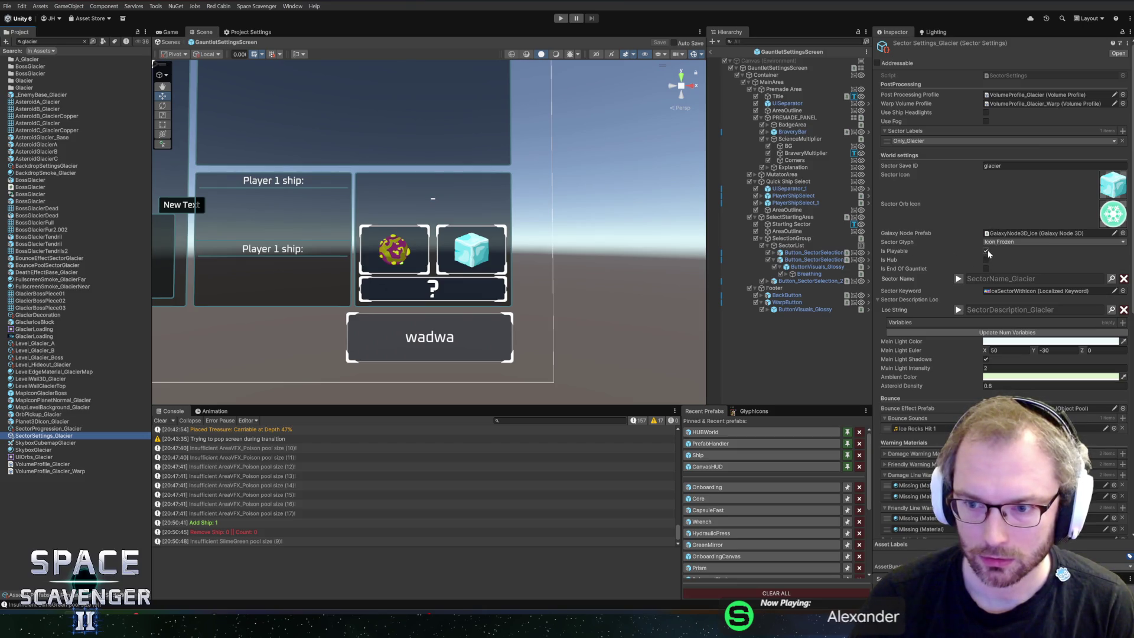
scroll(946, 358, "down", 5)
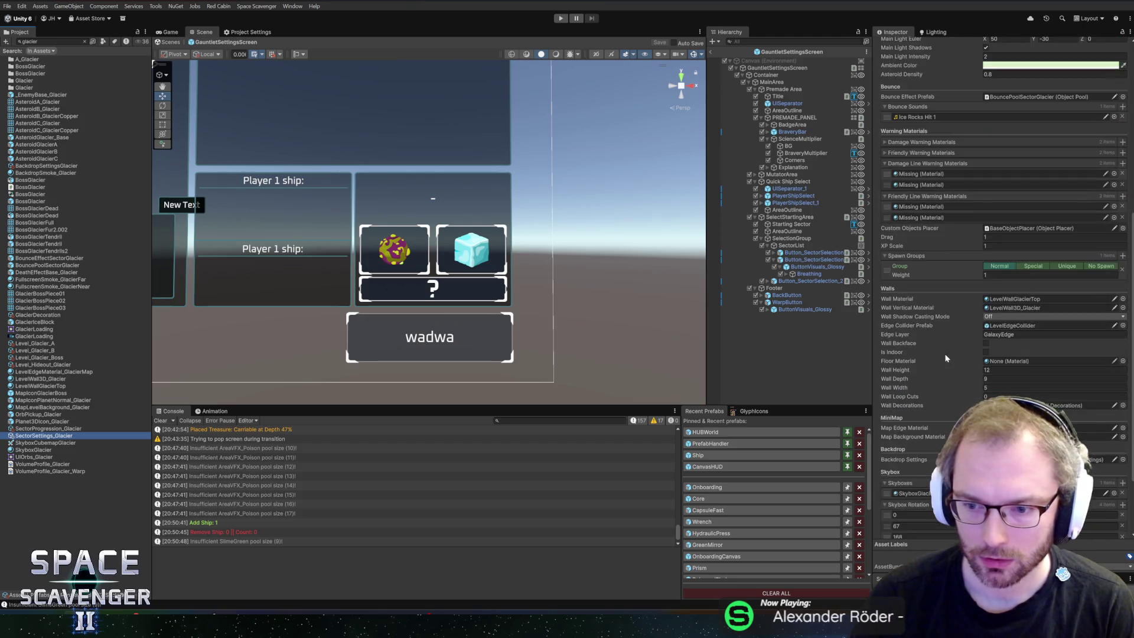
scroll(942, 356, "up", 6)
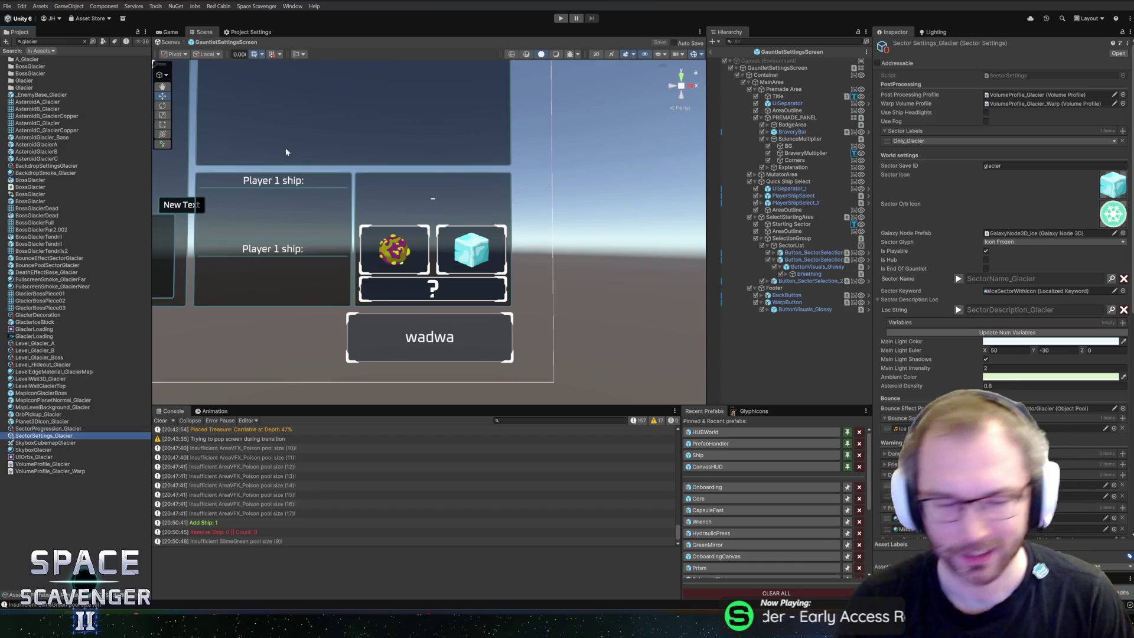
left_click(49, 430)
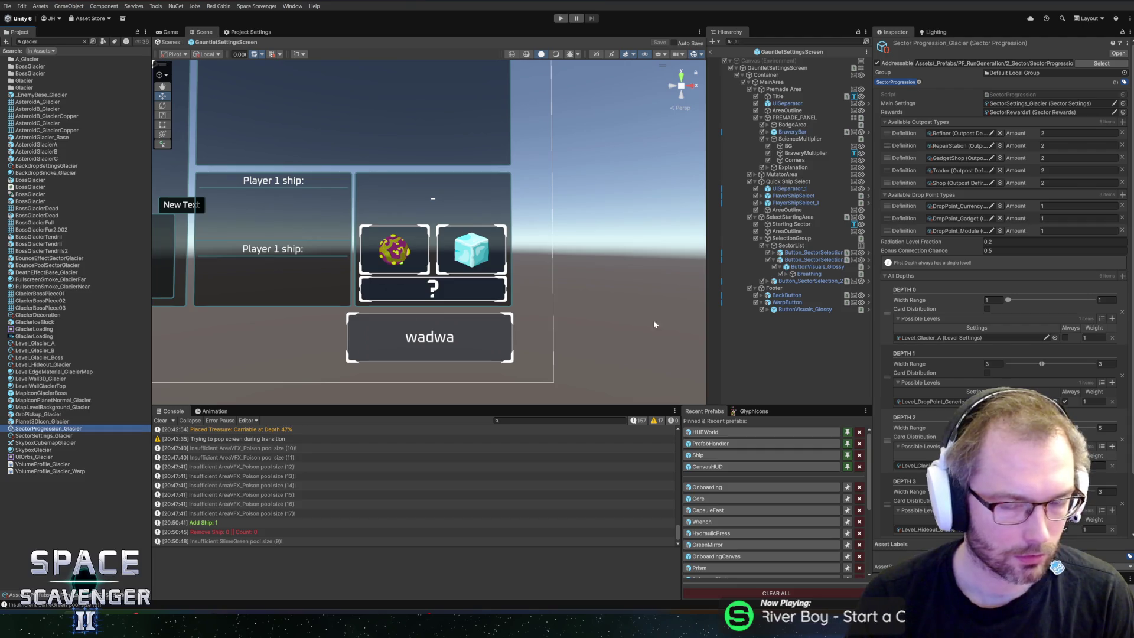
Select the Button_SectorSelection object and open its Starting Sector Button script via Edit Script
left_click(785, 248)
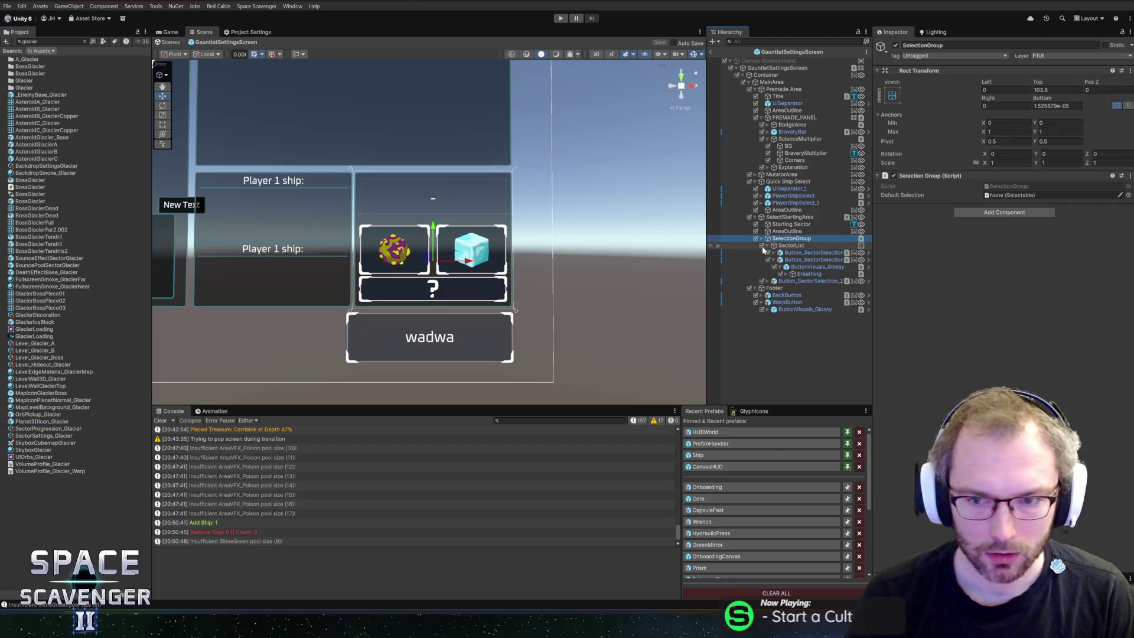
left_click(790, 240)
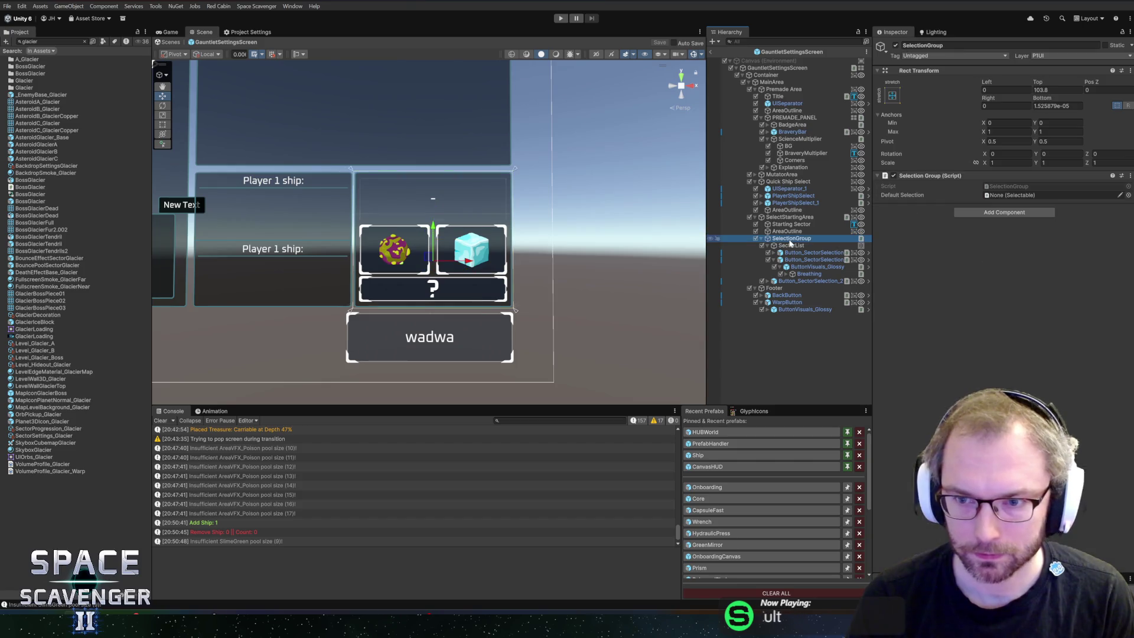
left_click(811, 253)
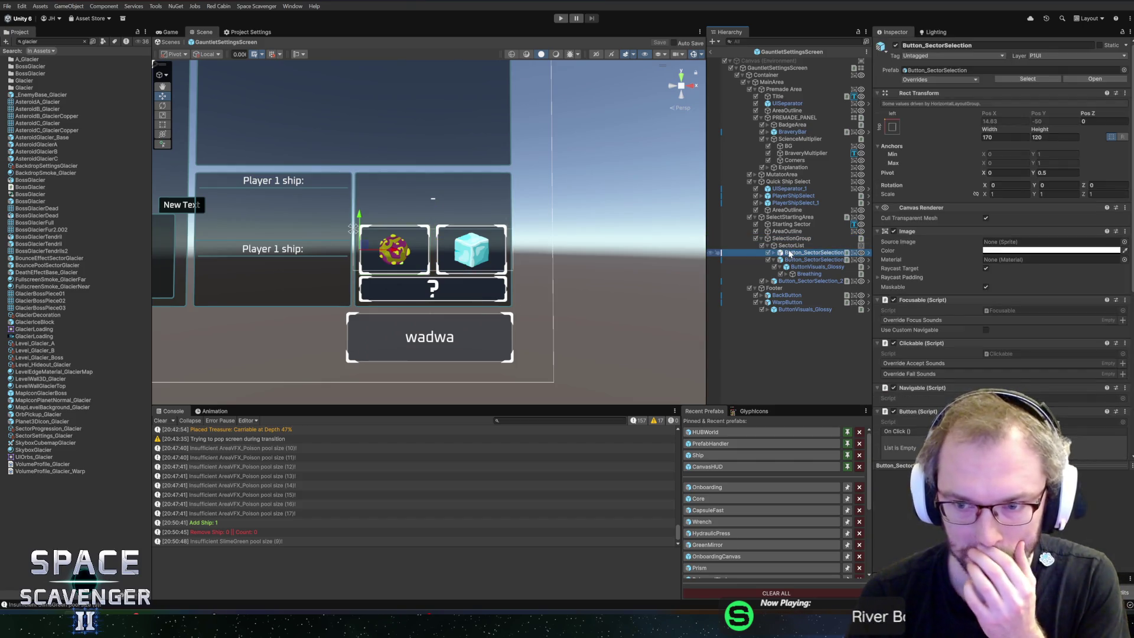
scroll(930, 287, "down", 3)
scroll(930, 288, "down", 5)
right_click(940, 224)
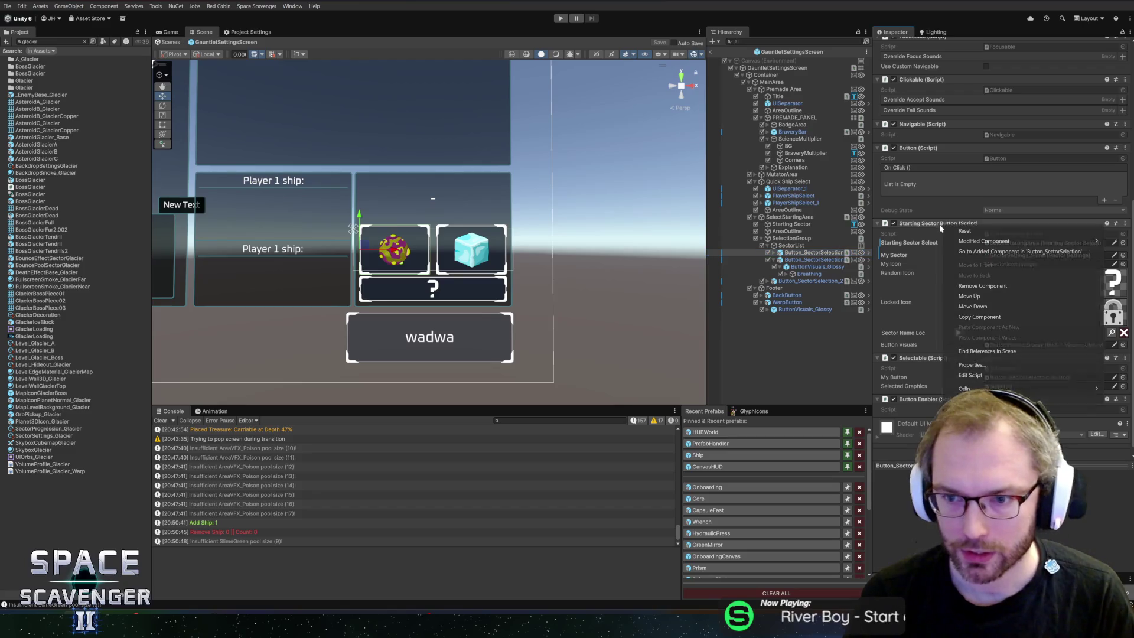
left_click(969, 375)
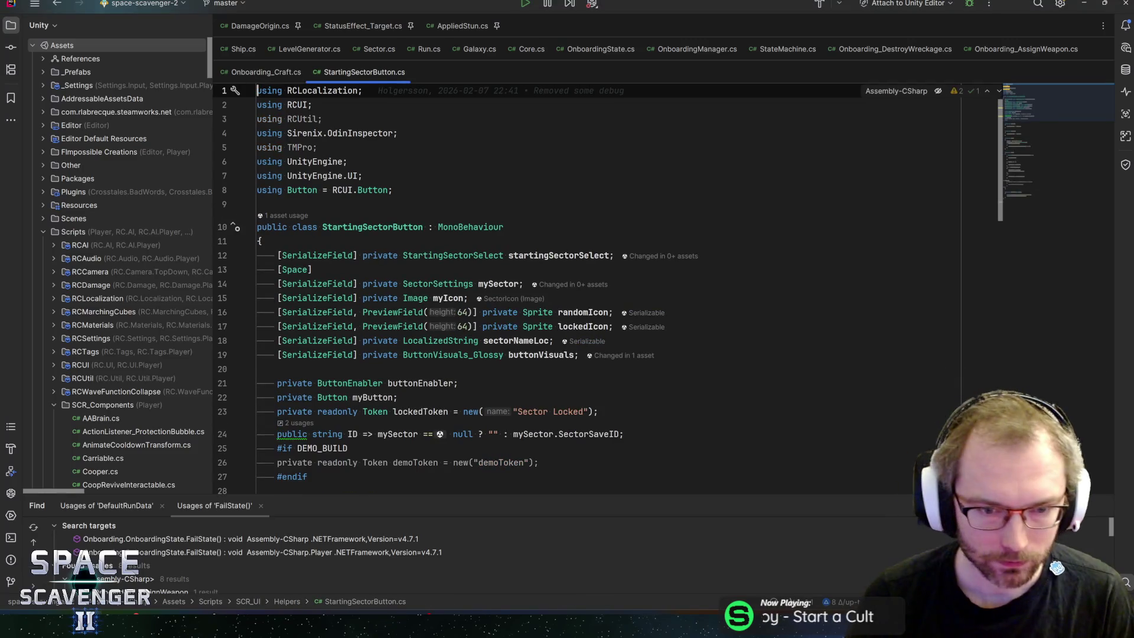
Add a [SerializeField] private bool disabledInDemo field under buttonVisuals and save the script
left_click(620, 355)
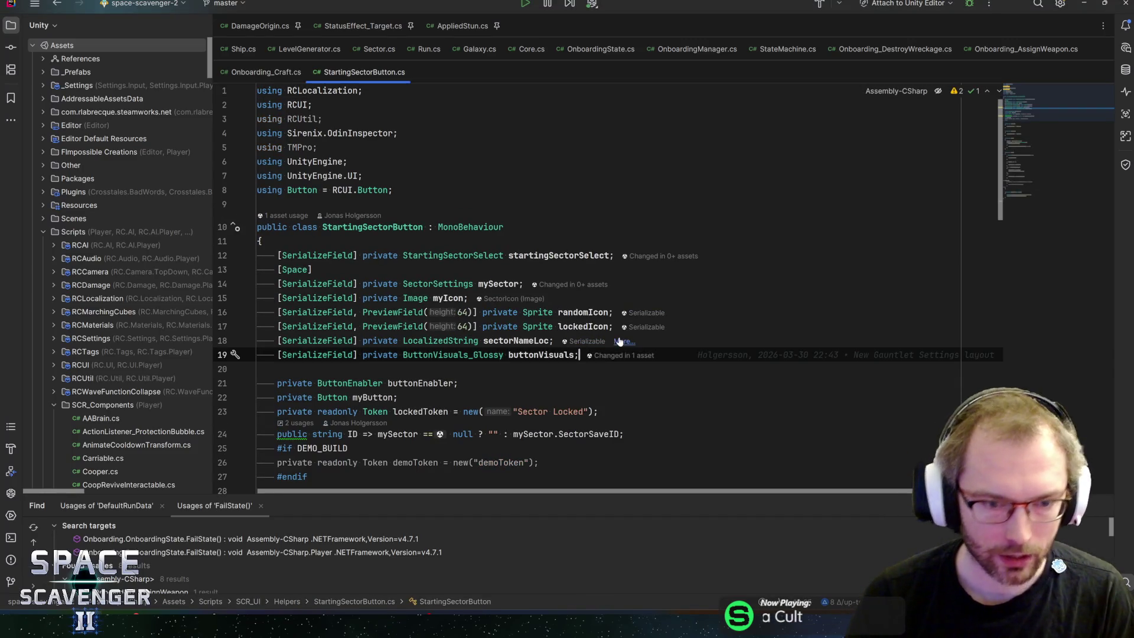
key("Return")
type("serial")
key("Return")
type("bool ")
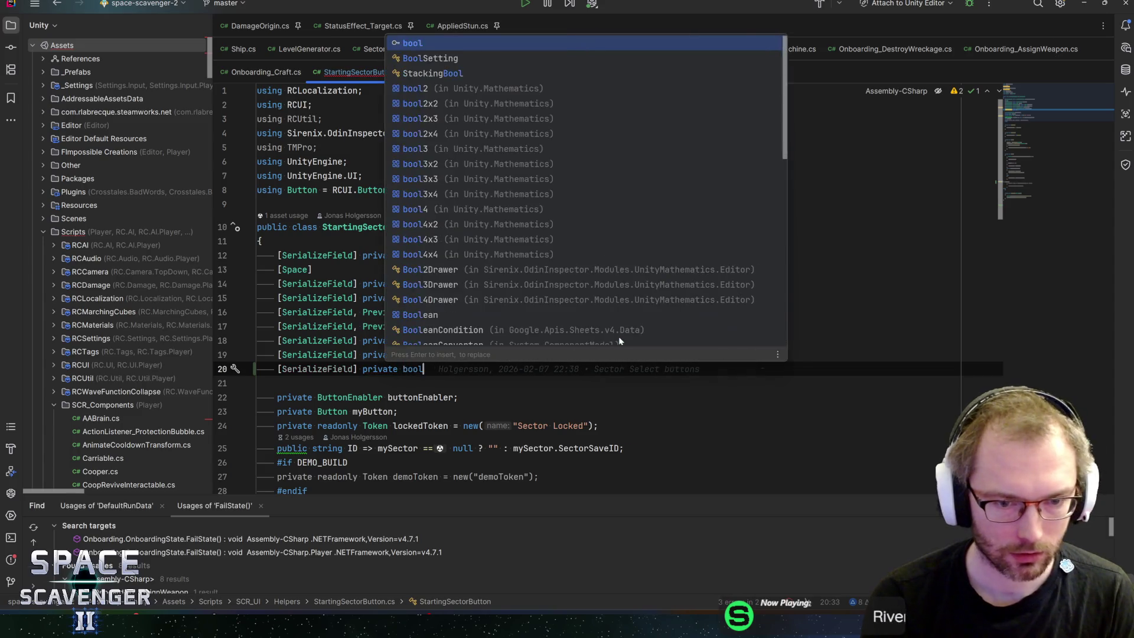
type("disabledI")
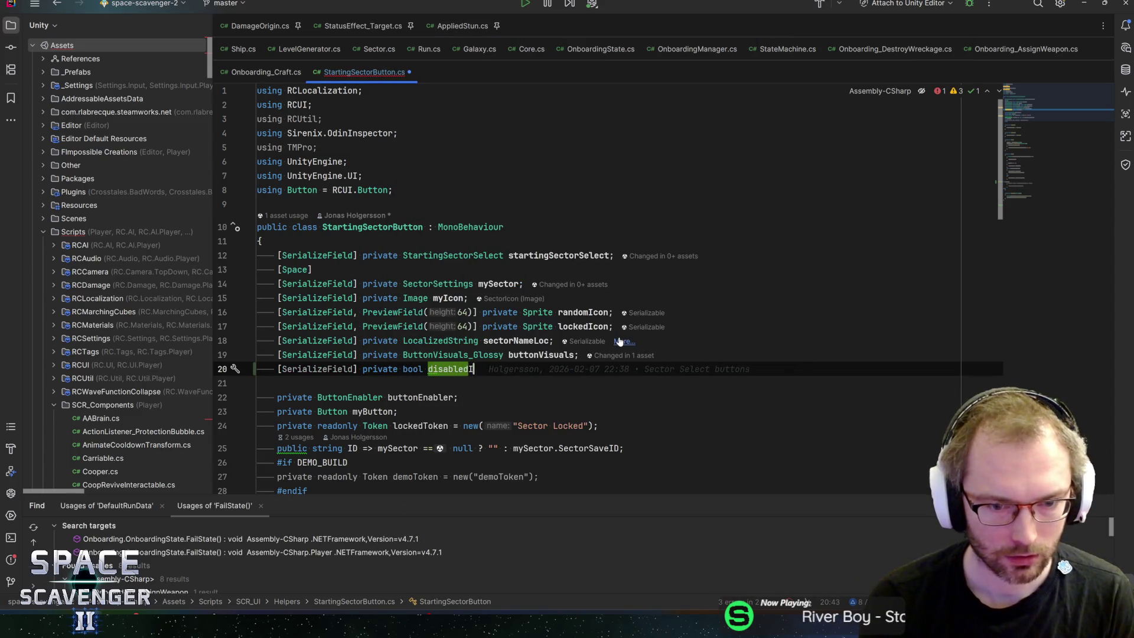
type("nDemo;")
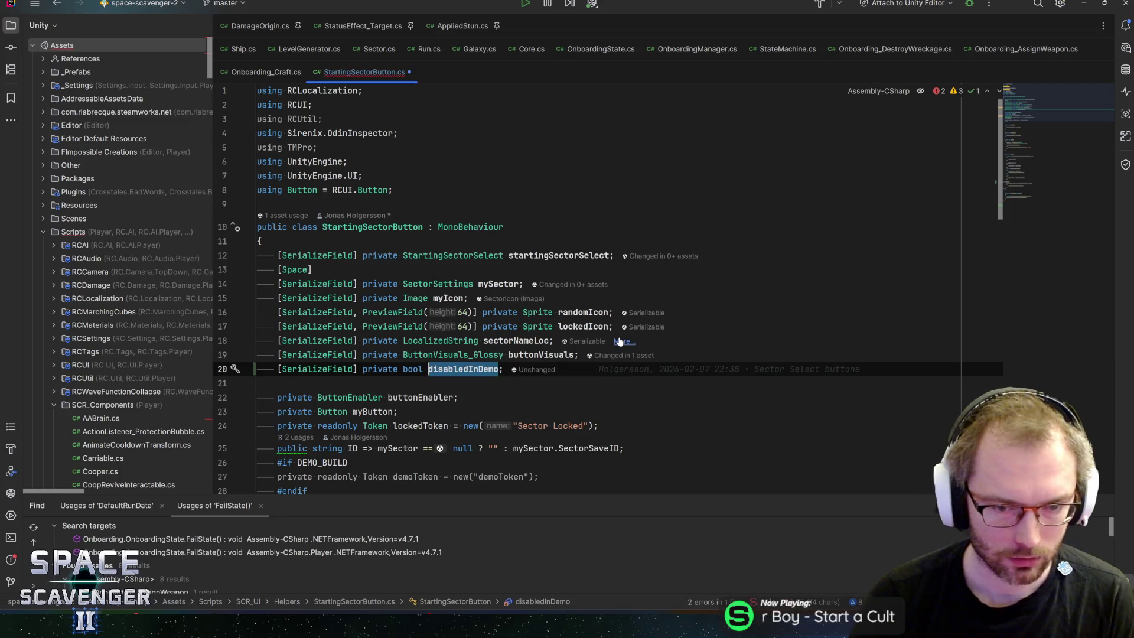
key("ctrl+s")
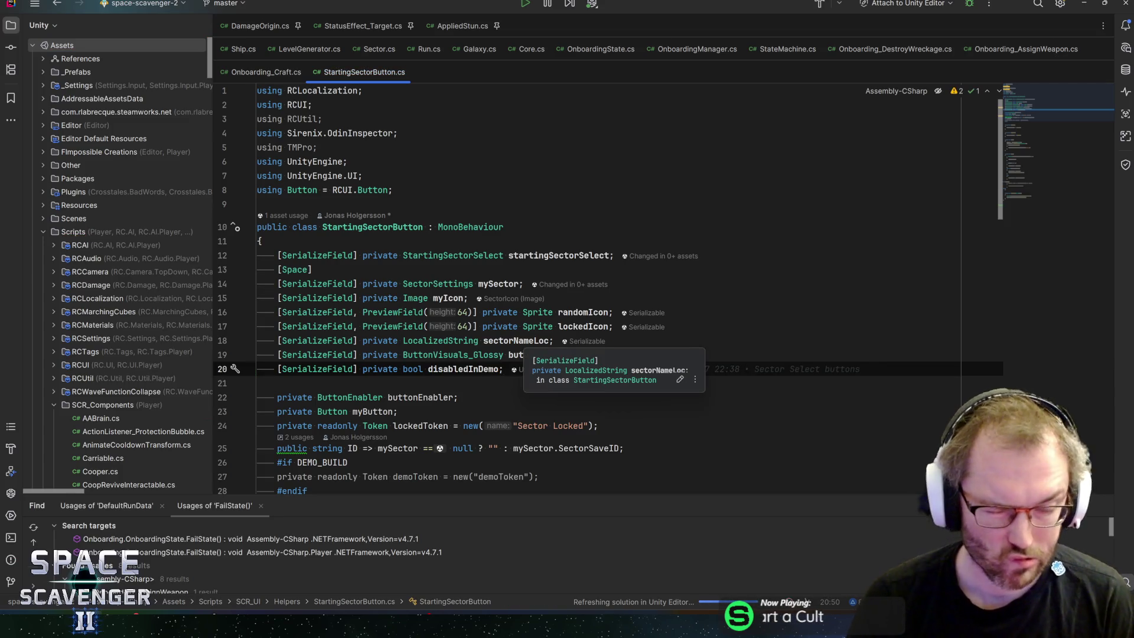
Open a blank line inside the DEMO_BUILD check right after buttonEnabler.Disable(demoToken)
key("Down")
key("Down")
scroll(590, 295, "down", 5)
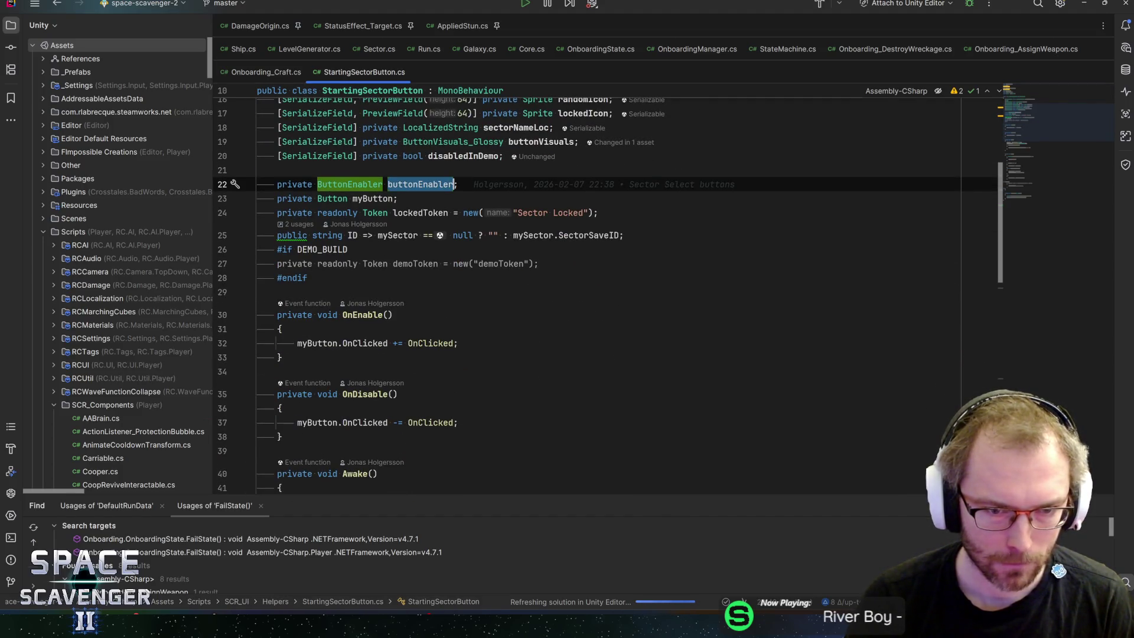
scroll(590, 295, "up", 3)
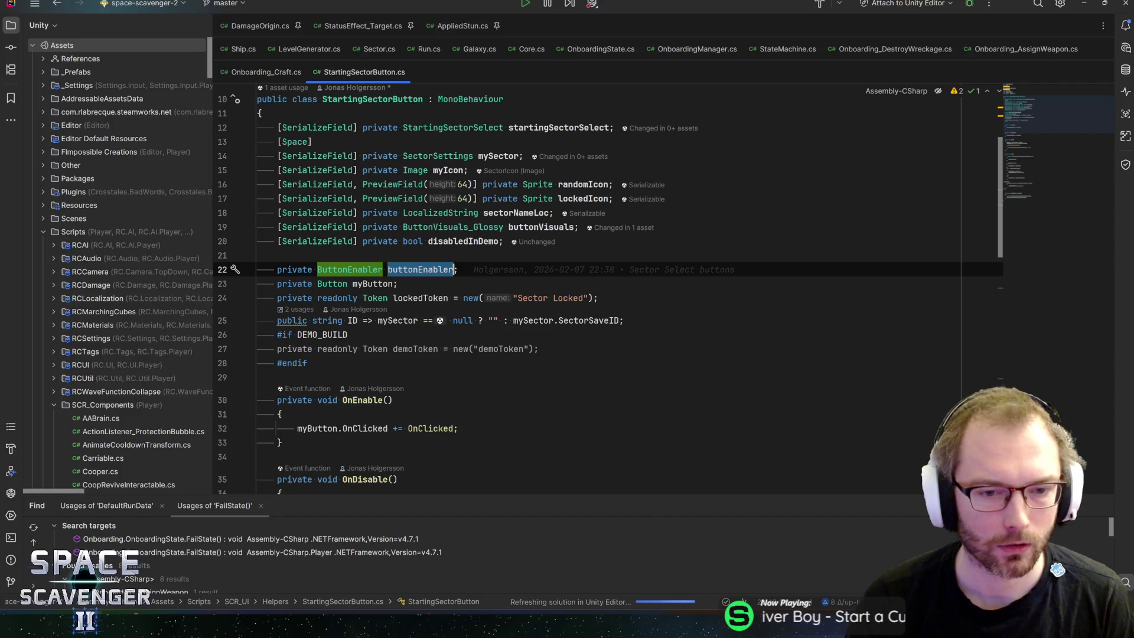
left_click(440, 348)
key("ctrl+f")
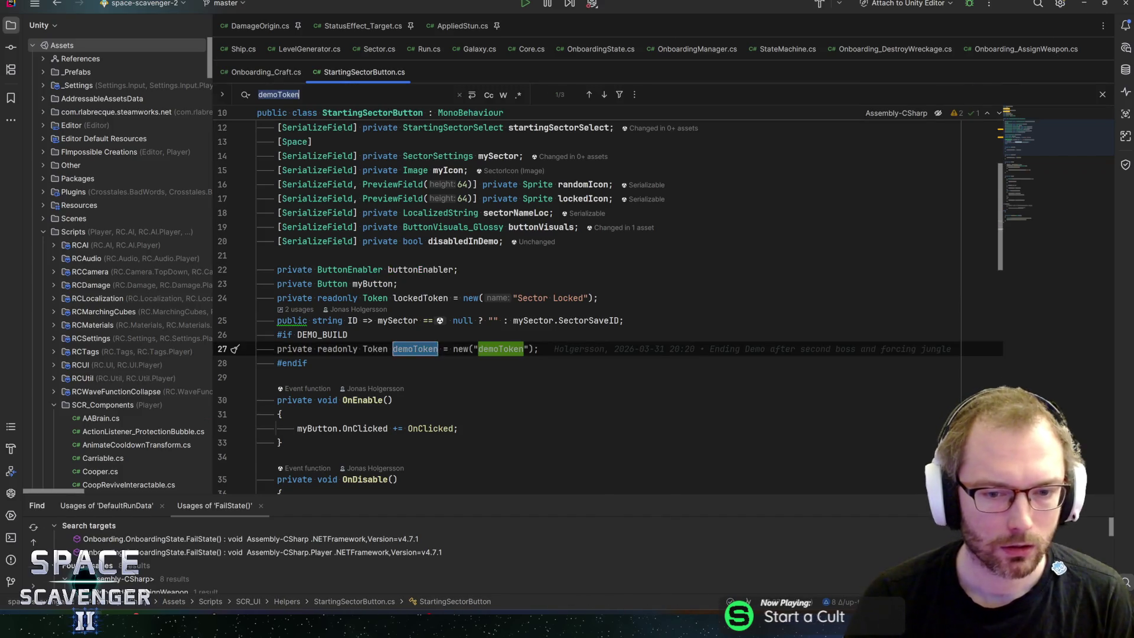
key("Return")
key("Return")
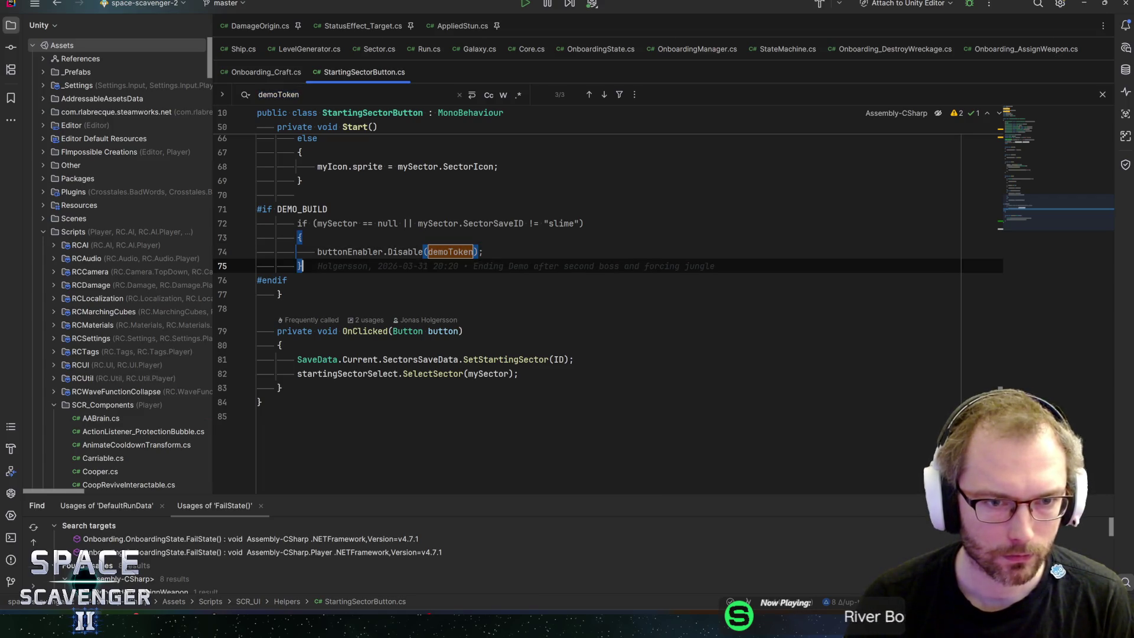
key("Down")
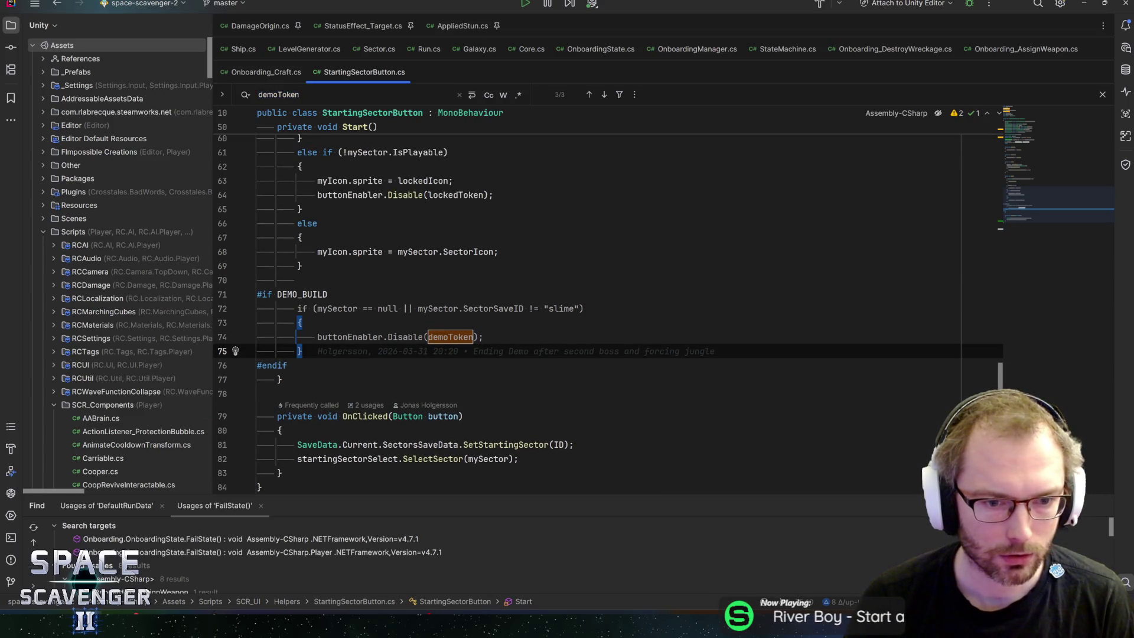
key("Return")
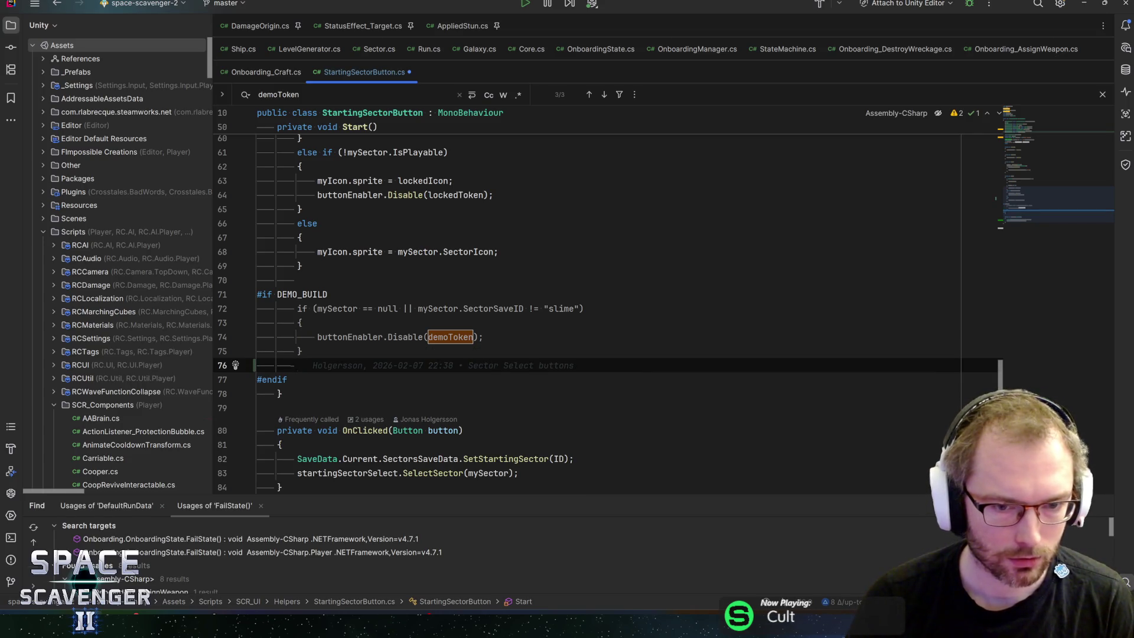
key("BackSpace")
key("Up")
key("Return")
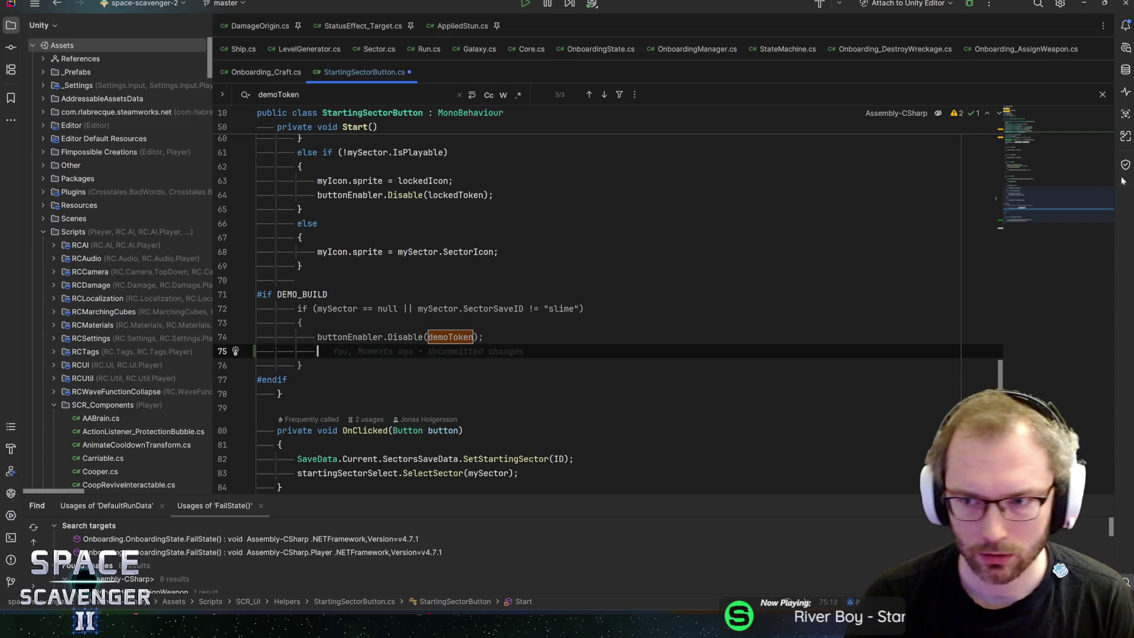
left_click(1035, 120)
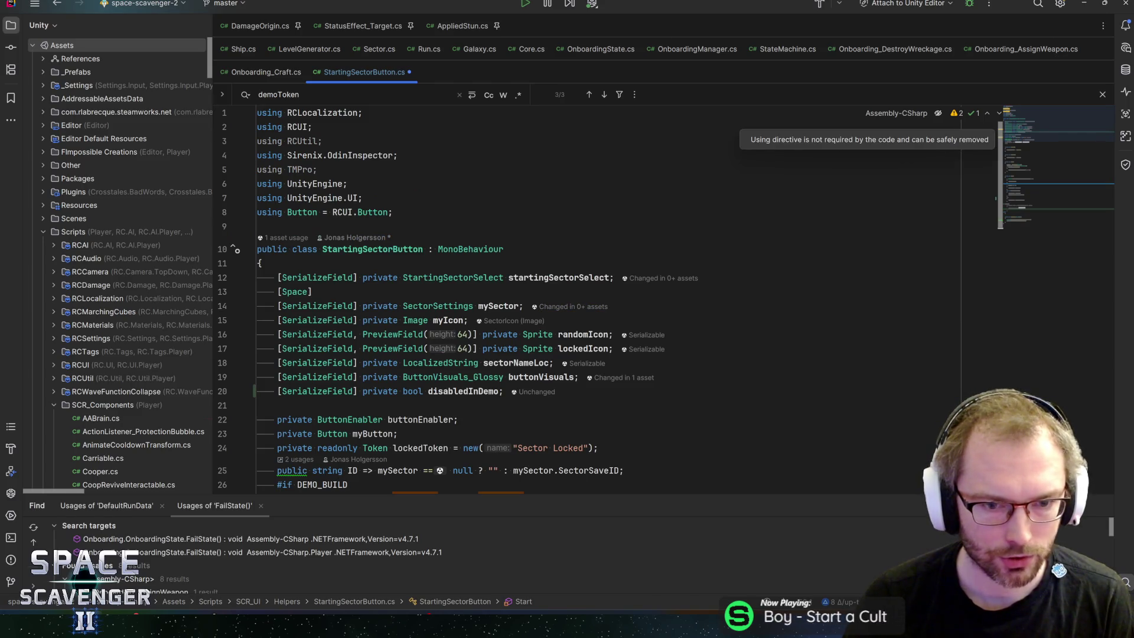
Change the disabledInDemo field into a Sprite field named lockIcon
left_click(464, 320)
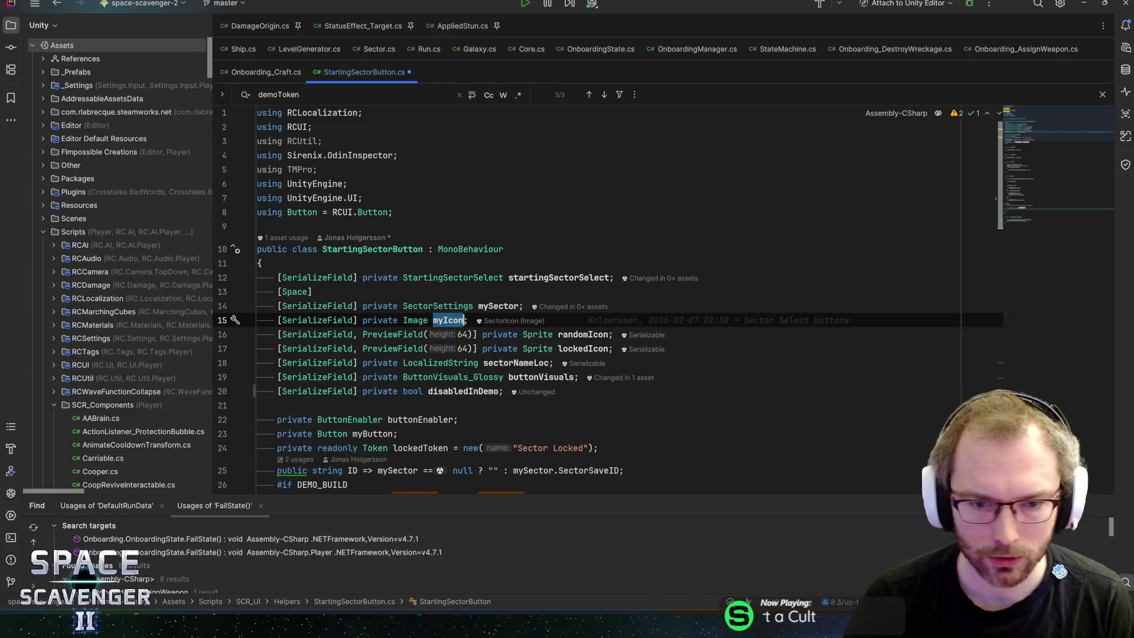
key("Down")
key("Down")
key("Down")
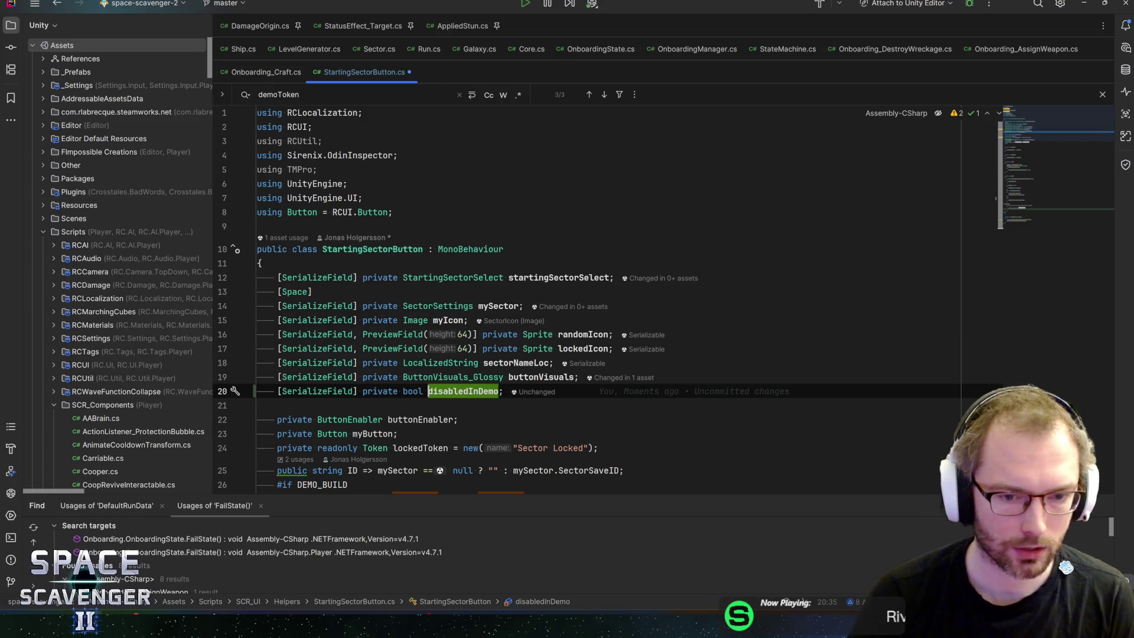
key("ctrl+Left")
key("ctrl+Left")
key("ctrl+shift+Right")
type("Sprite")
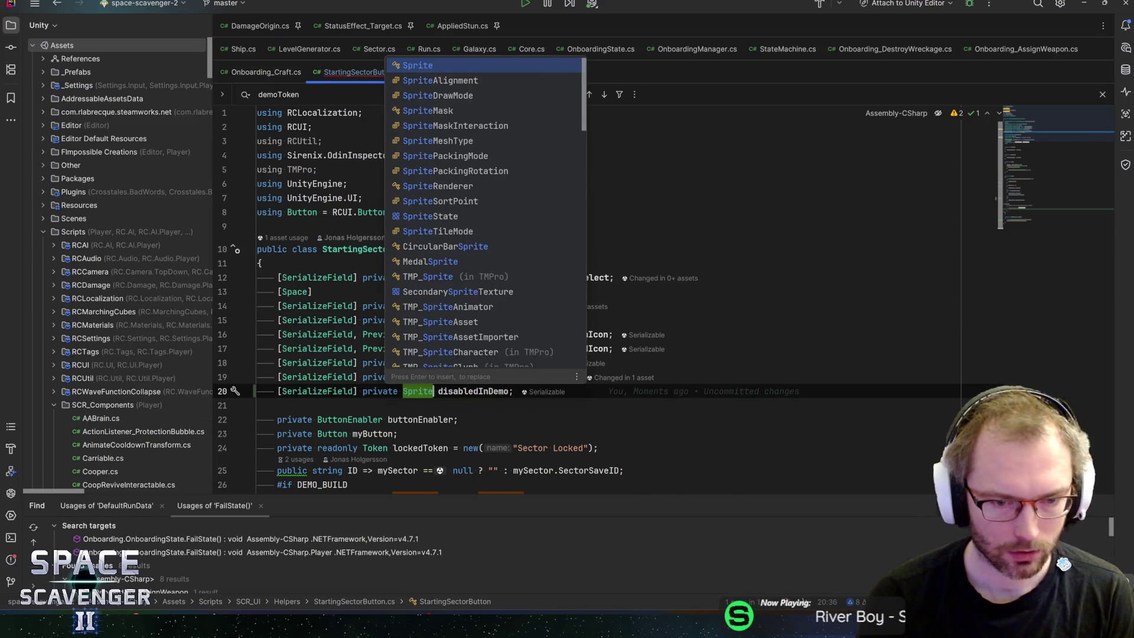
key("Escape")
key("ctrl+shift+Right")
type("lockIcon")
key("End")
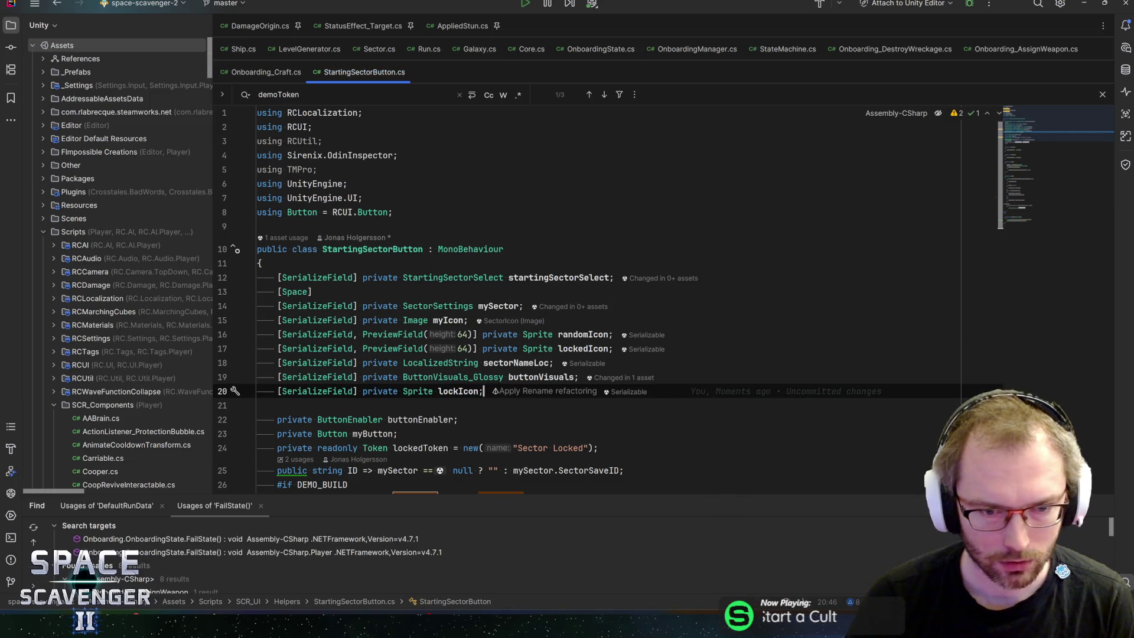
Add an indented myIcon.sprite = lockIcon; line in the demo check, save, and return to Unity
key("Up")
key("Up")
key("Up")
key("ctrl+alt+Down")
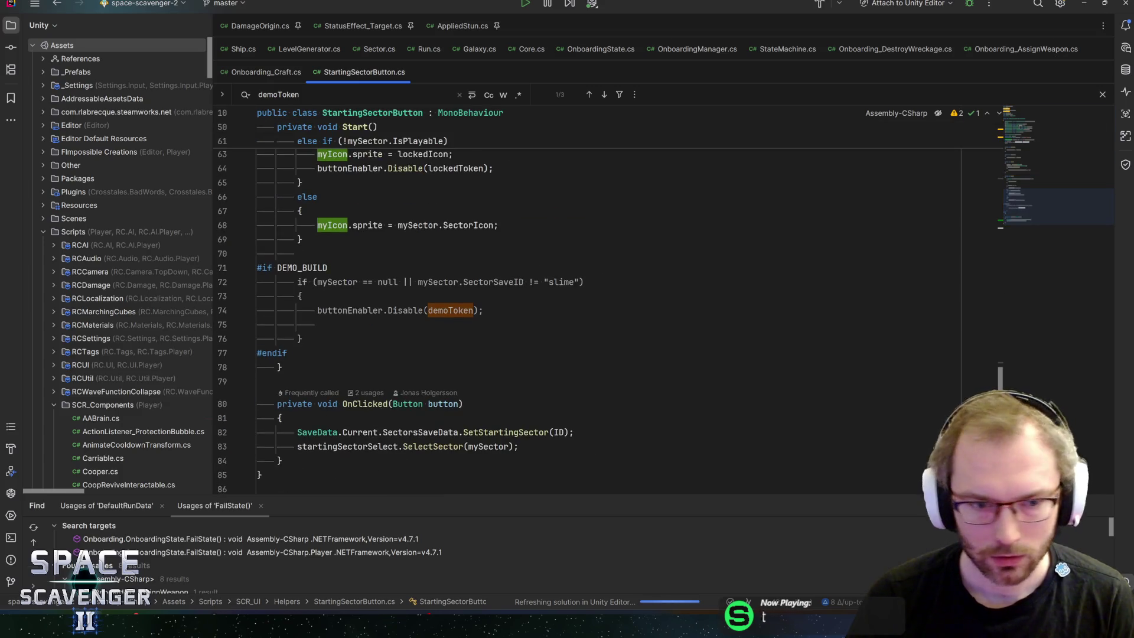
key("Return")
type("myIcon.")
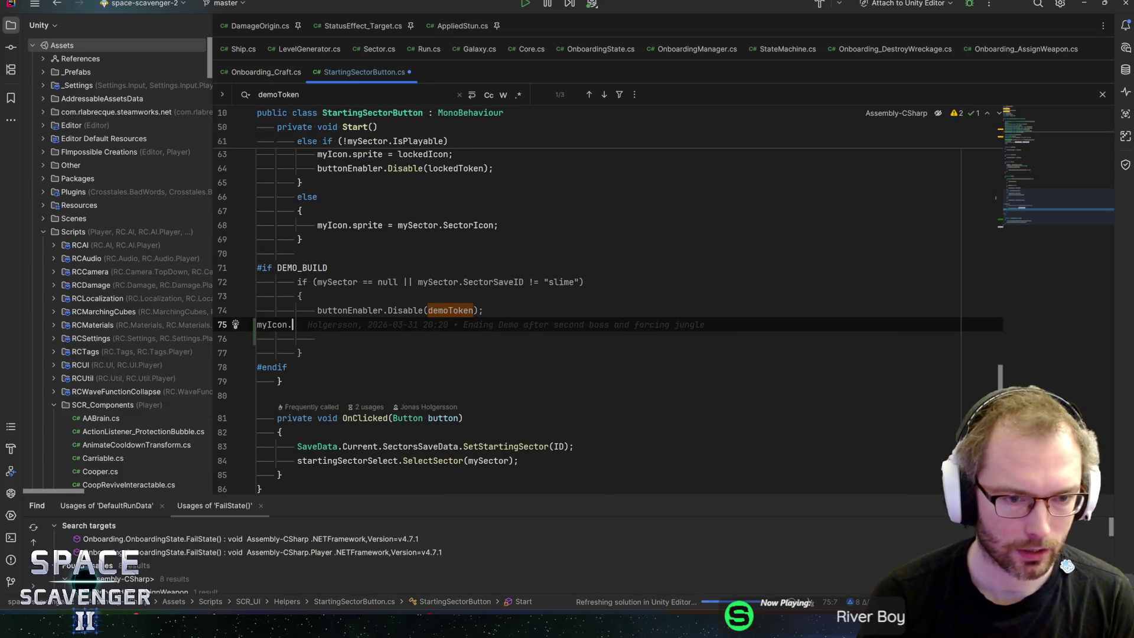
type("sprite")
key("BackSpace")
key("BackSpace")
key("BackSpace")
type("sprite = loc")
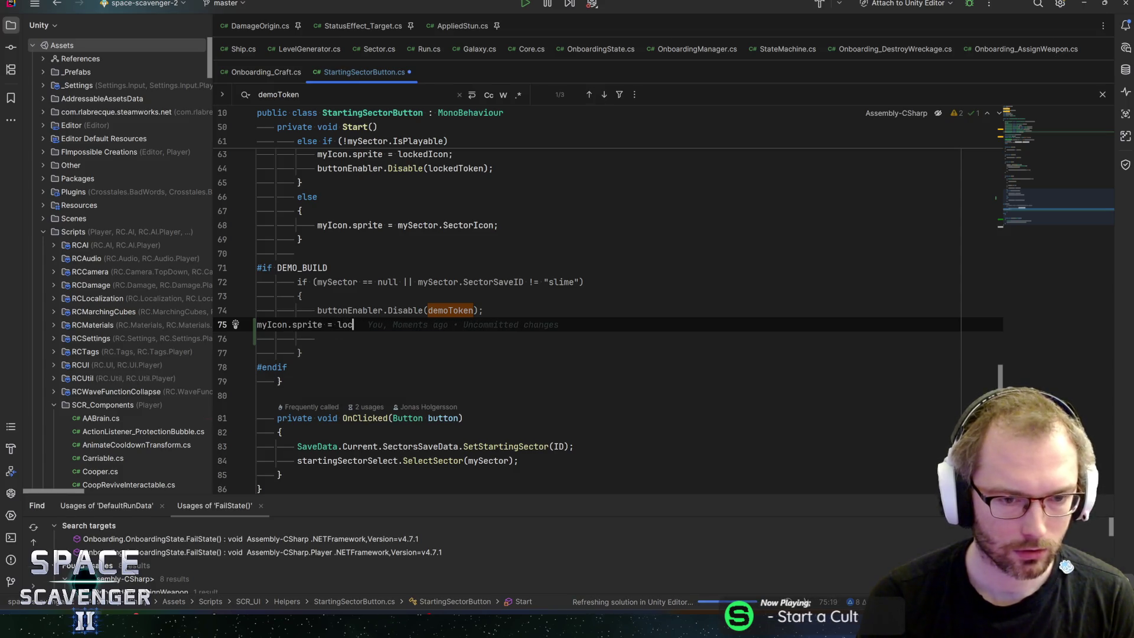
type("kIcon;")
key("Home")
key("Tab")
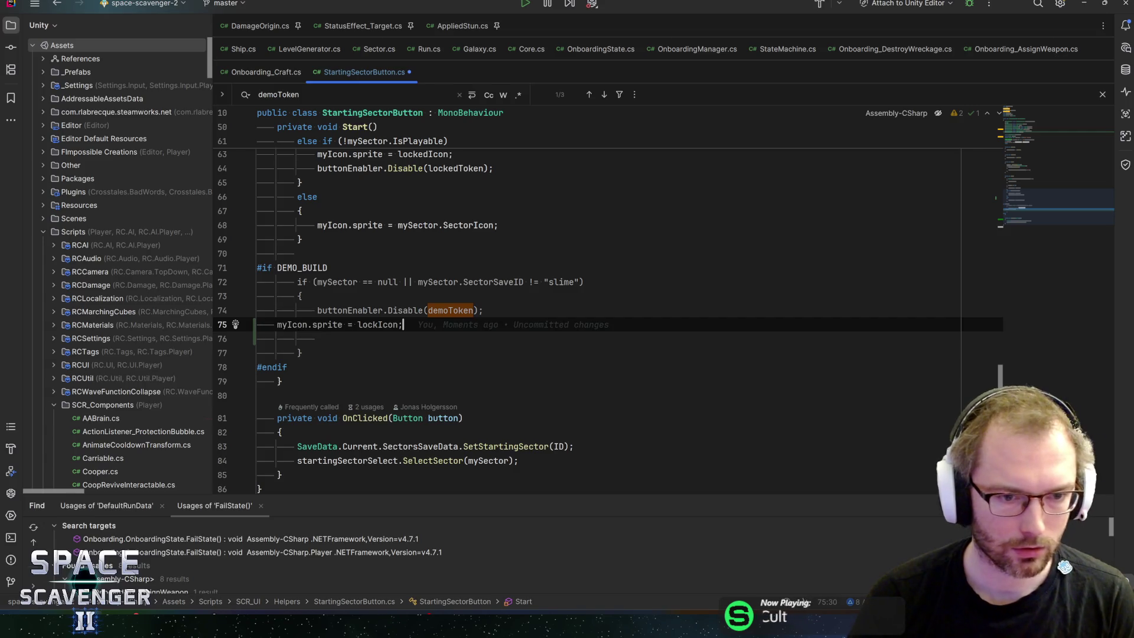
key("Home")
key("Tab")
key("Tab")
key("ctrl+s")
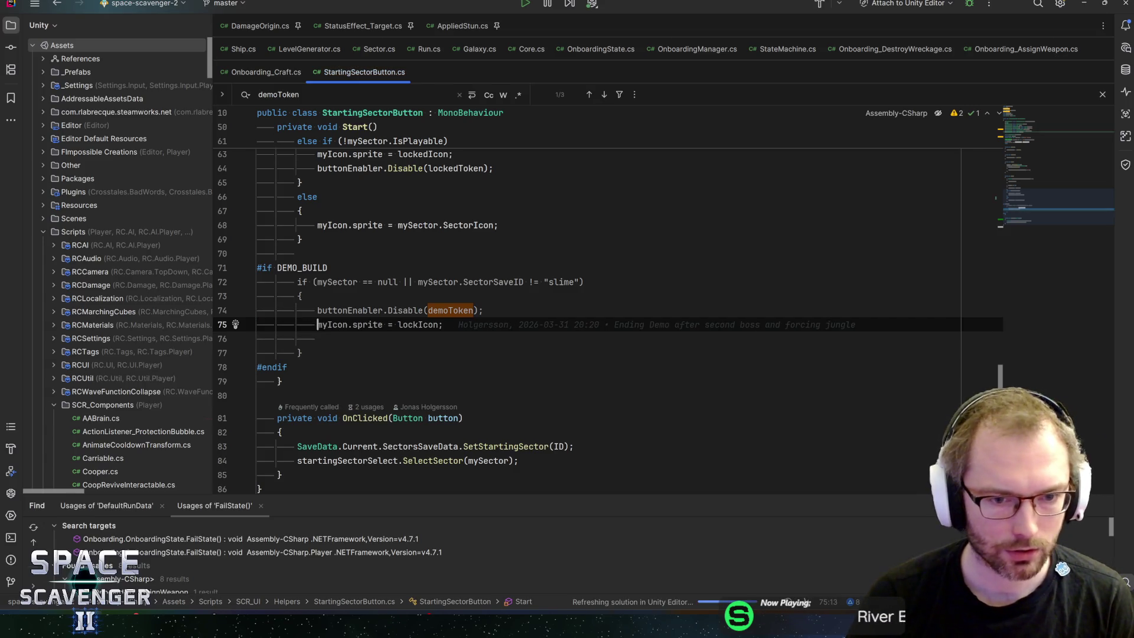
key("alt+Tab")
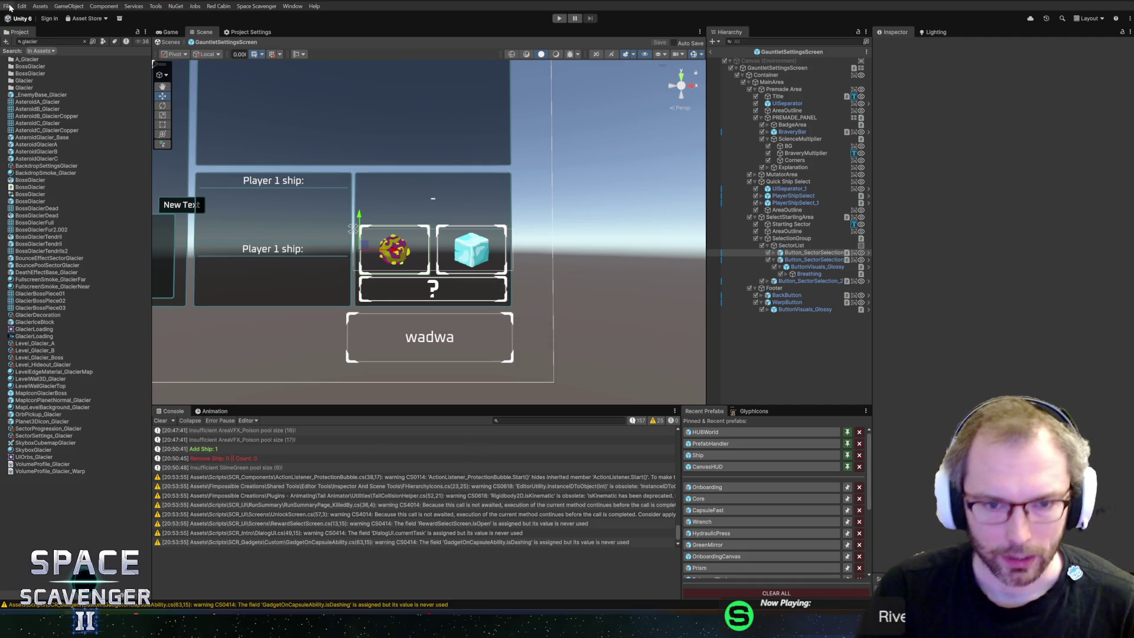
Open Build Profiles from the File menu and select the DEMO profile to view its settings
left_click(7, 6)
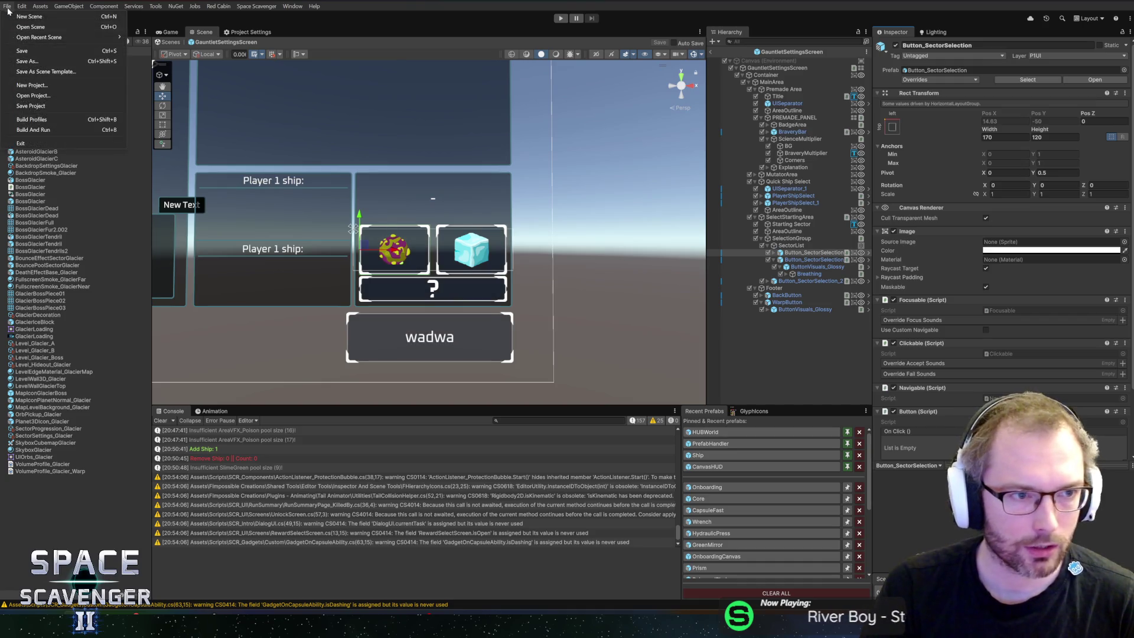
left_click(36, 121)
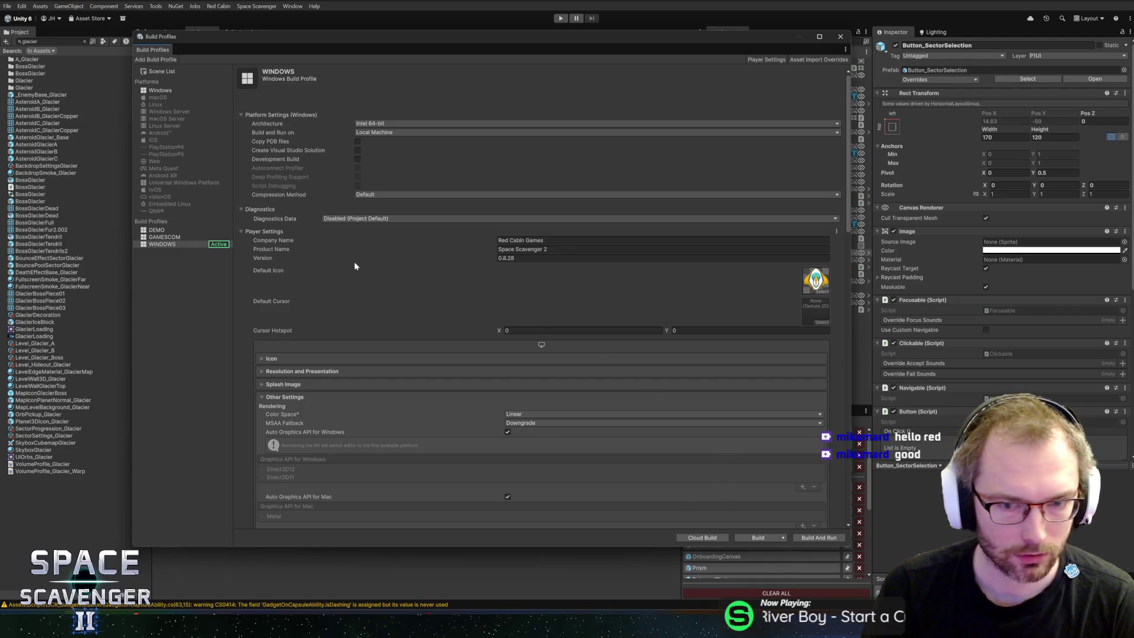
scroll(495, 314, "down", 15)
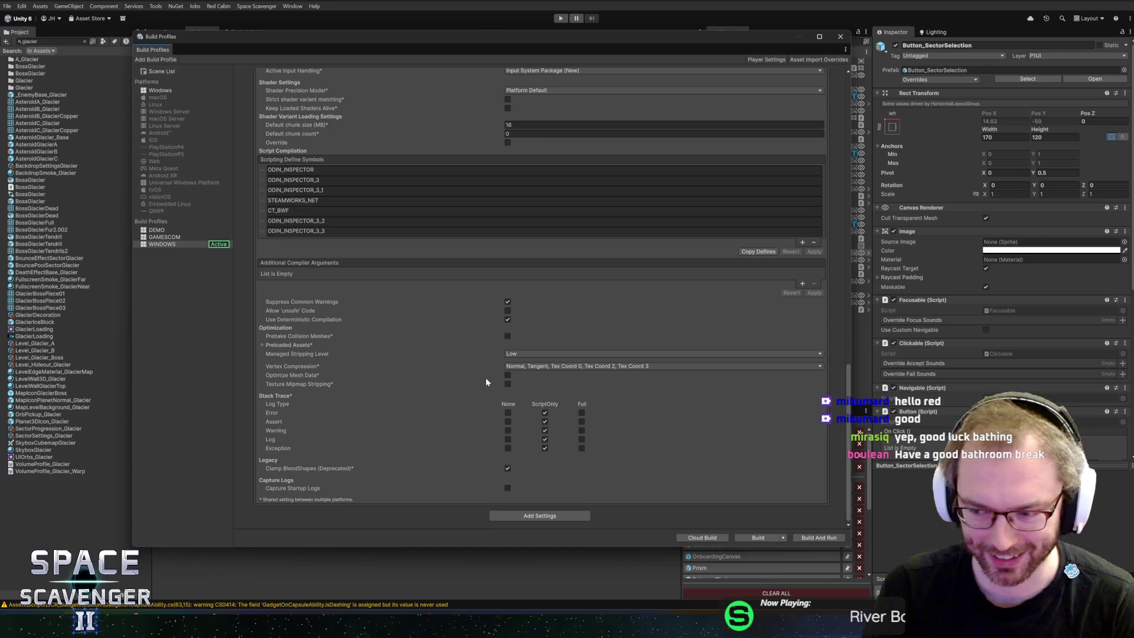
scroll(469, 364, "up", 12)
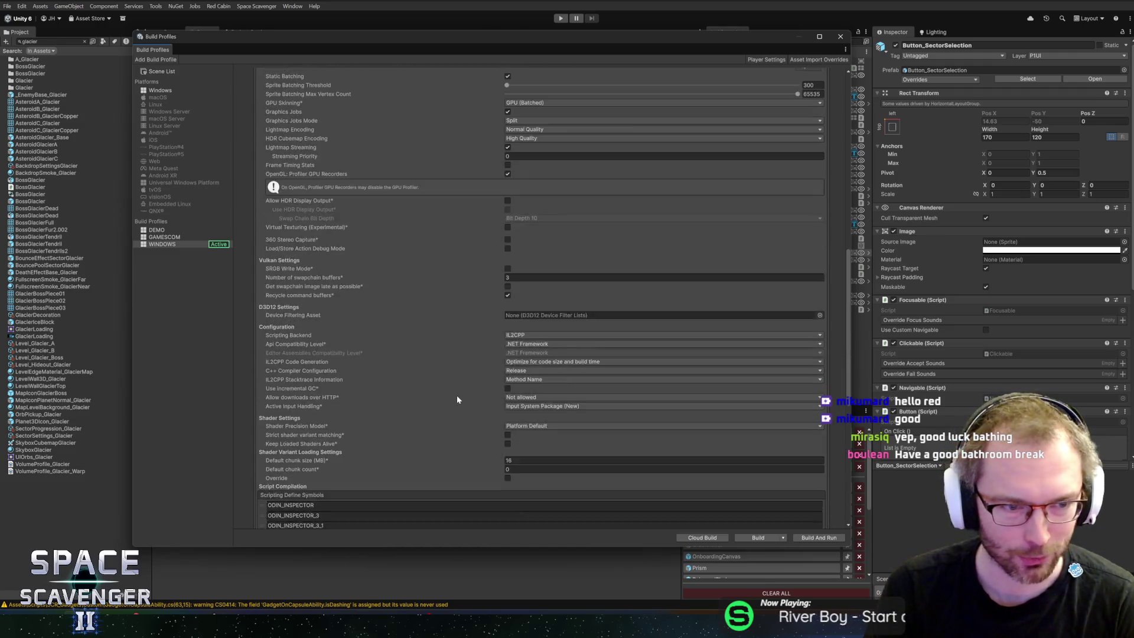
scroll(458, 399, "up", 15)
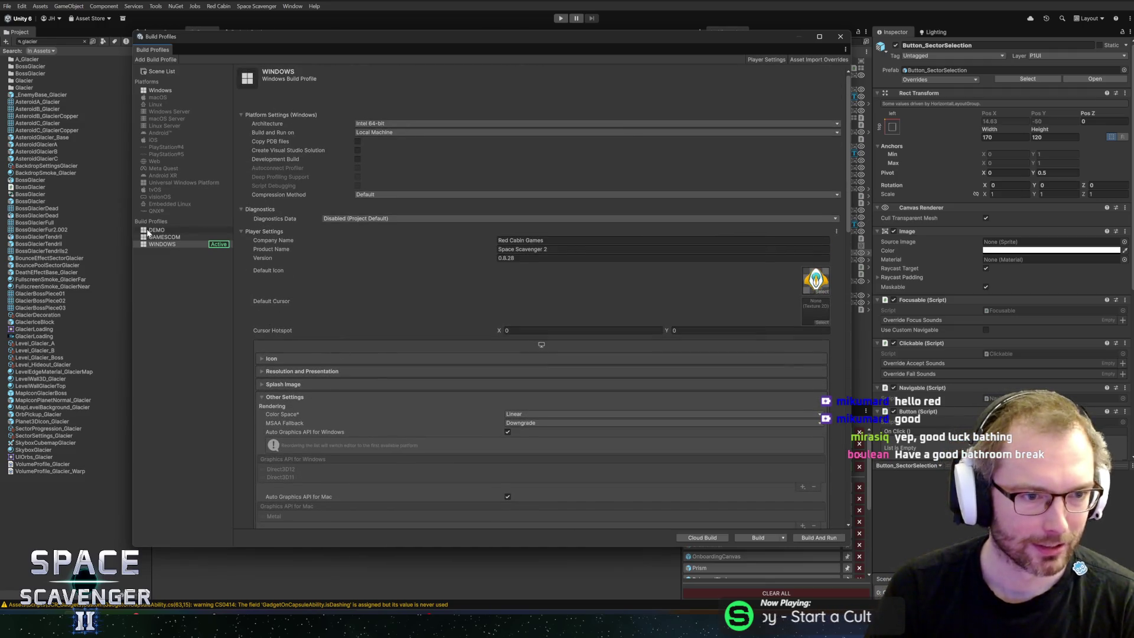
left_click(148, 232)
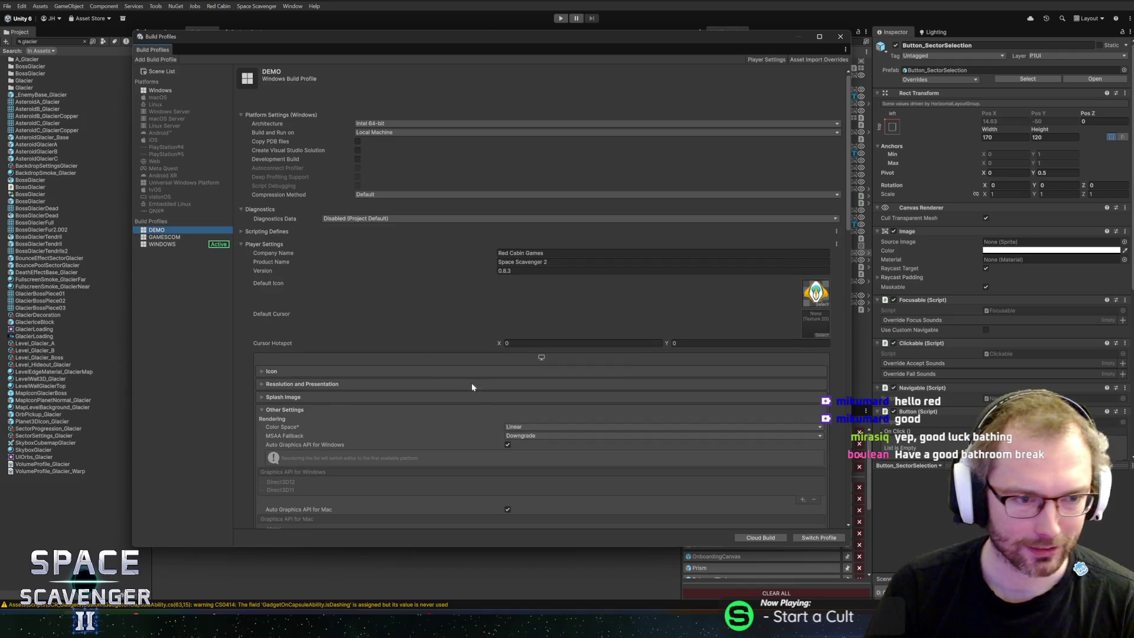
Switch to the DEMO profile, confirm its Version reads 0.8.3, and close Build Profiles
left_click(818, 538)
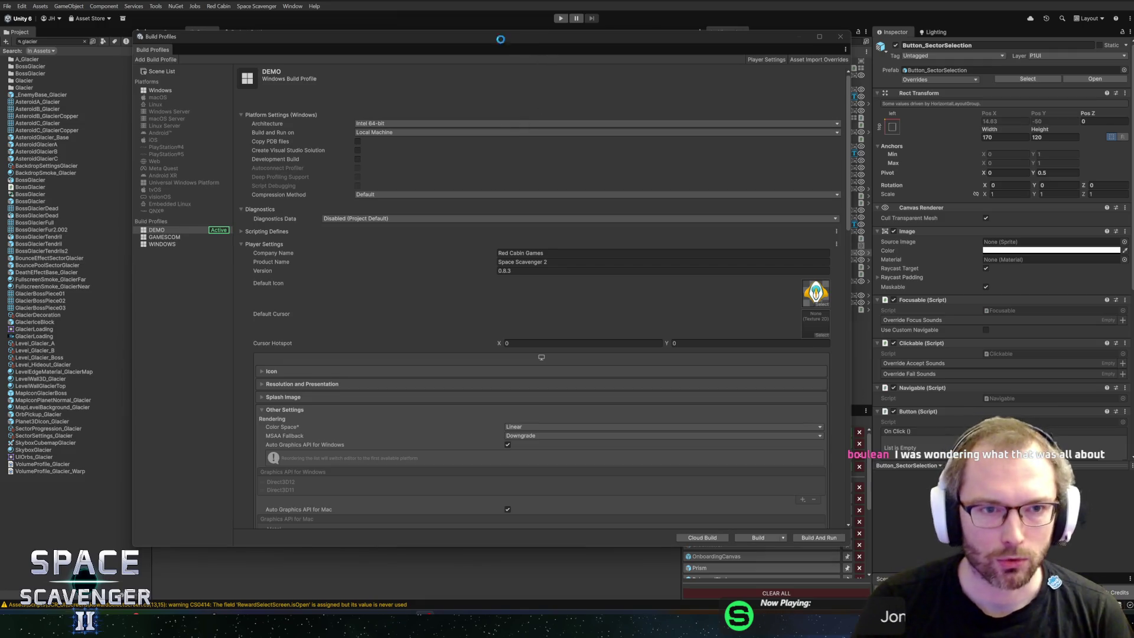
left_click_drag(500, 39, 519, 50)
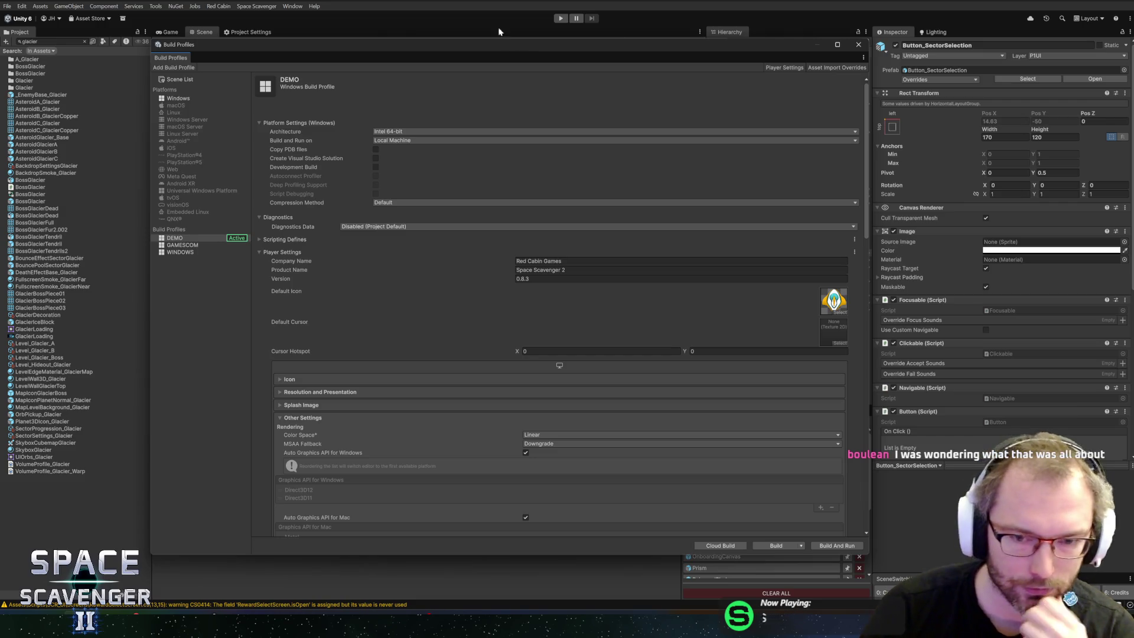
left_click(551, 278)
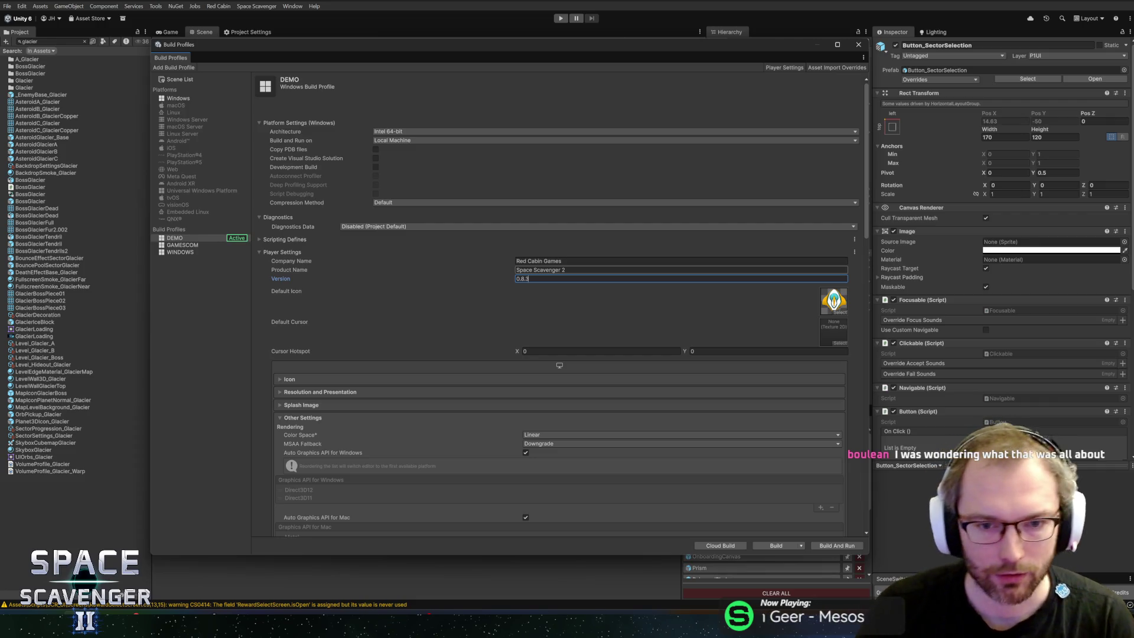
left_click(858, 44)
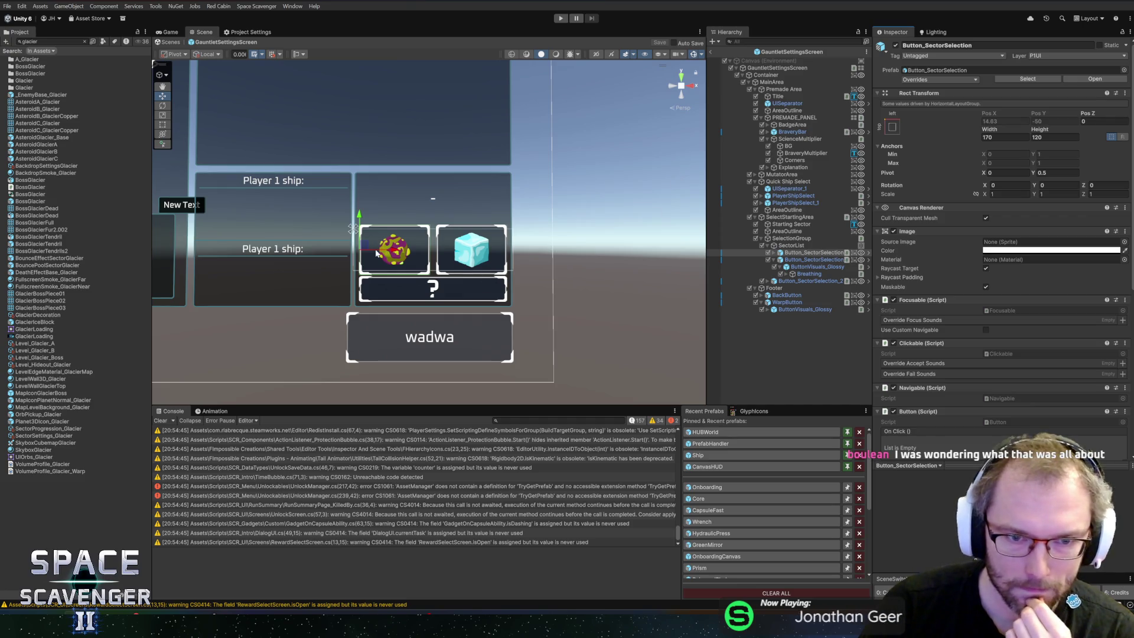
Open the Button_SectorSelection prefab from Button_SectorSelection_1 and check what its My Icon field references
scroll(596, 307, "down", 3)
scroll(437, 272, "down", 2)
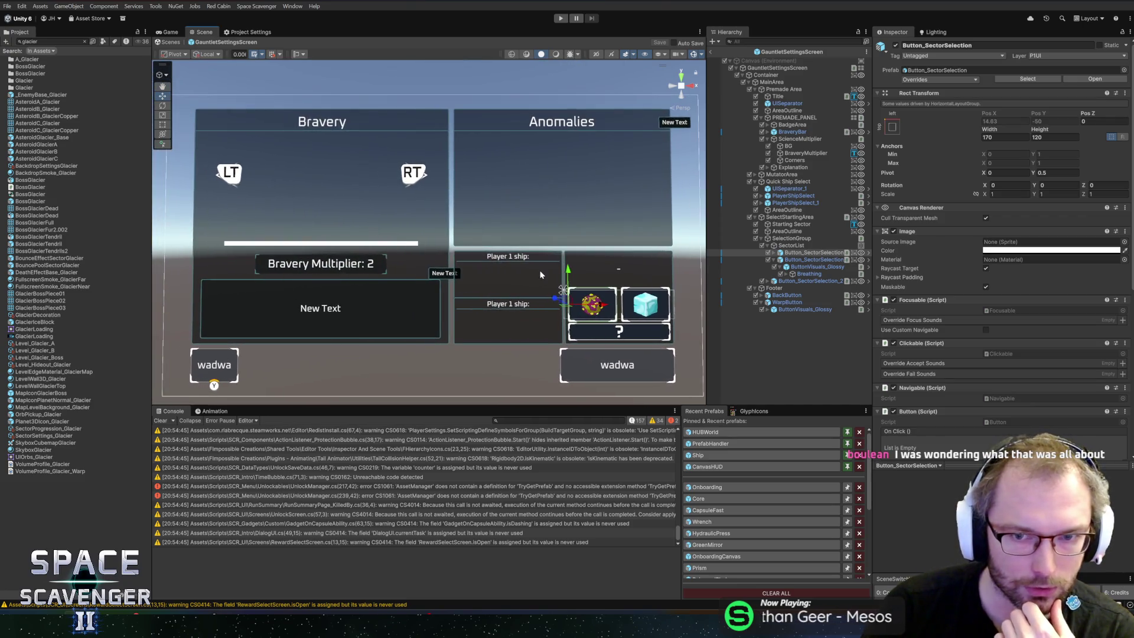
scroll(532, 254, "up", 1)
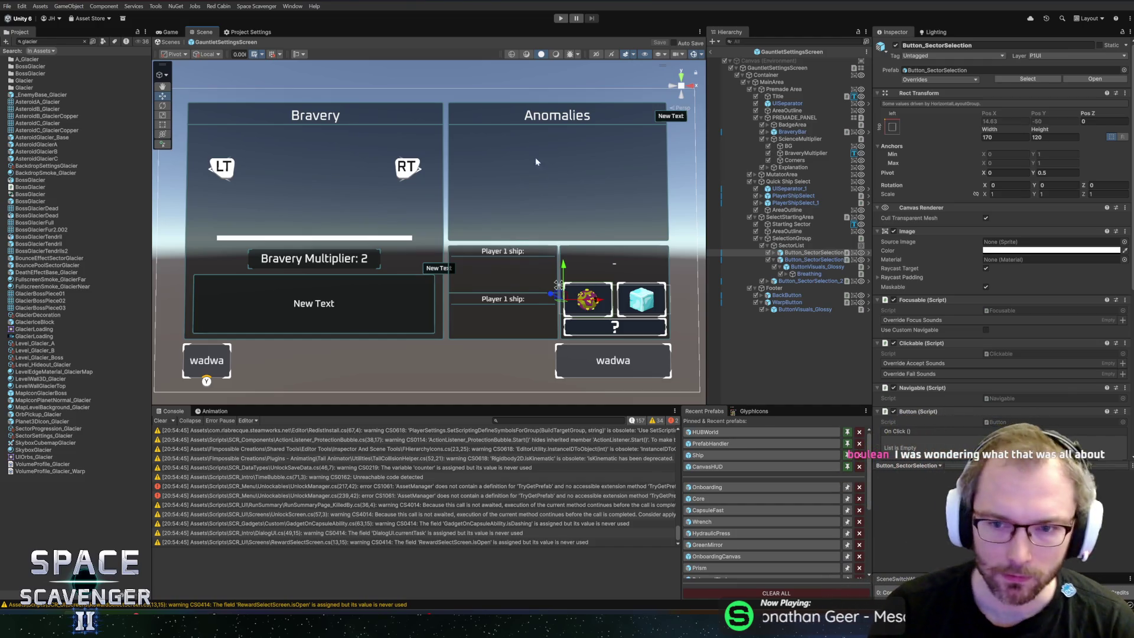
left_click(808, 268)
left_click(807, 261)
key("Left")
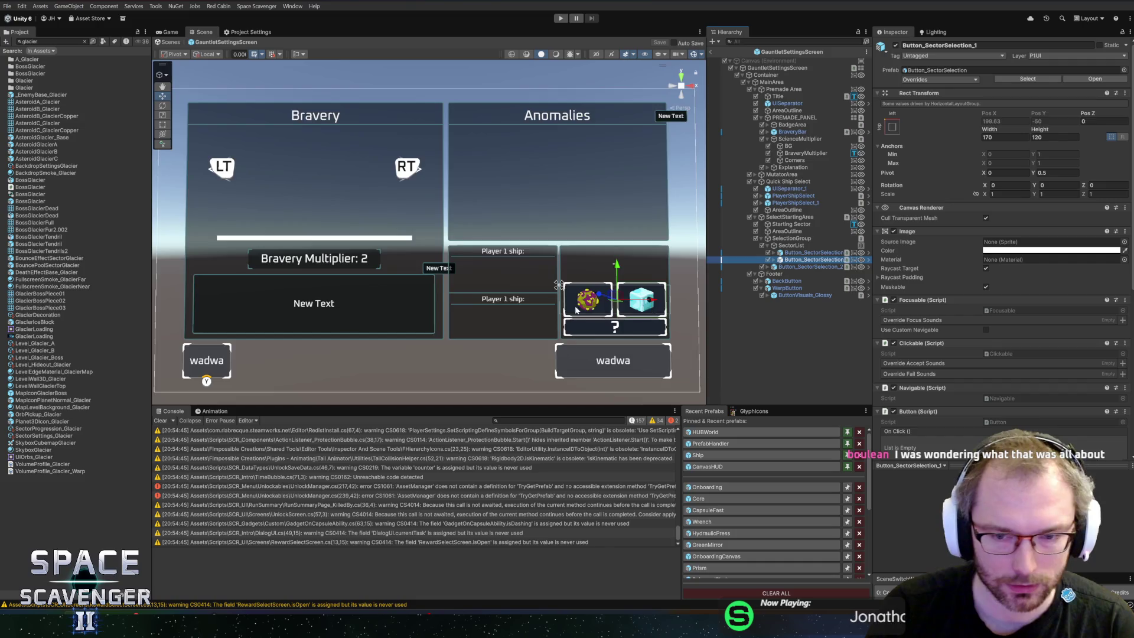
scroll(605, 276, "up", 2)
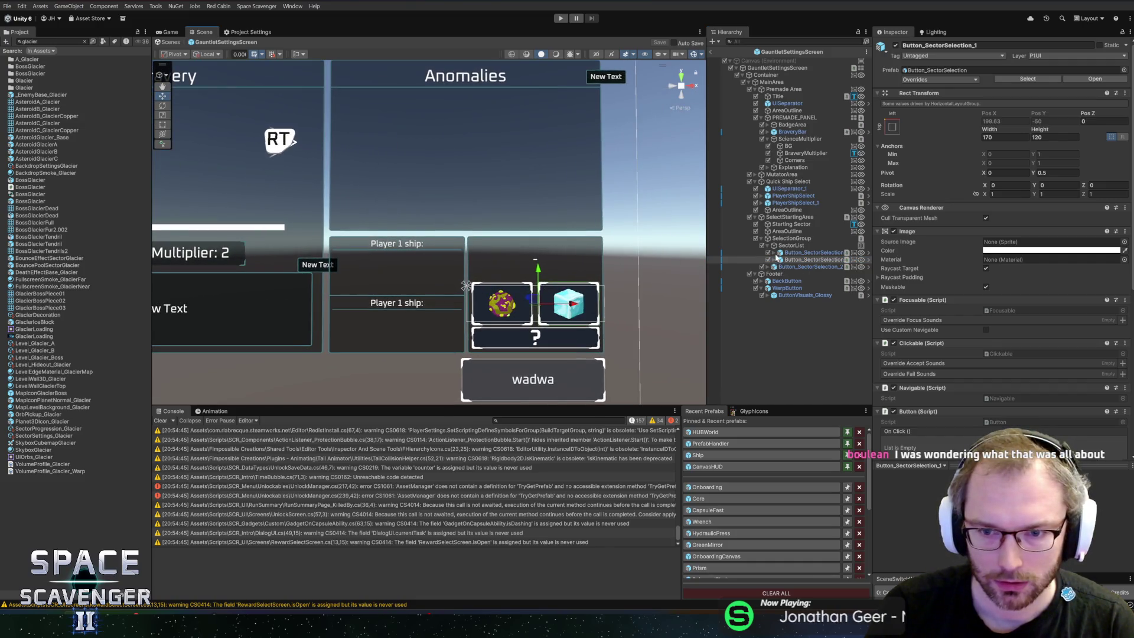
left_click(864, 260)
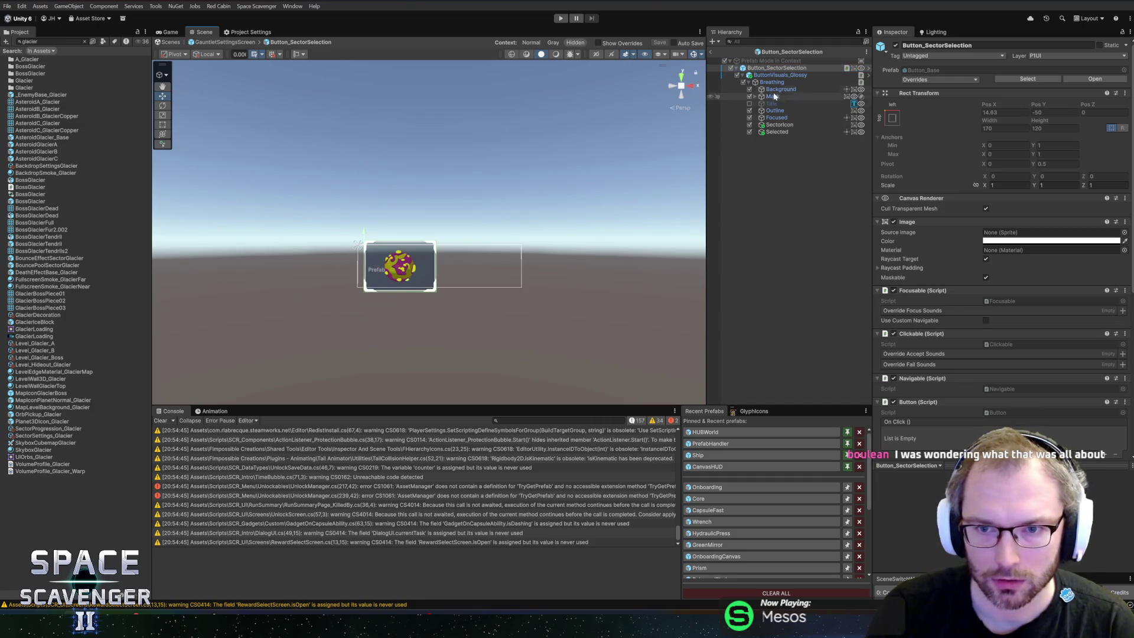
scroll(951, 304, "down", 5)
left_click(1008, 248)
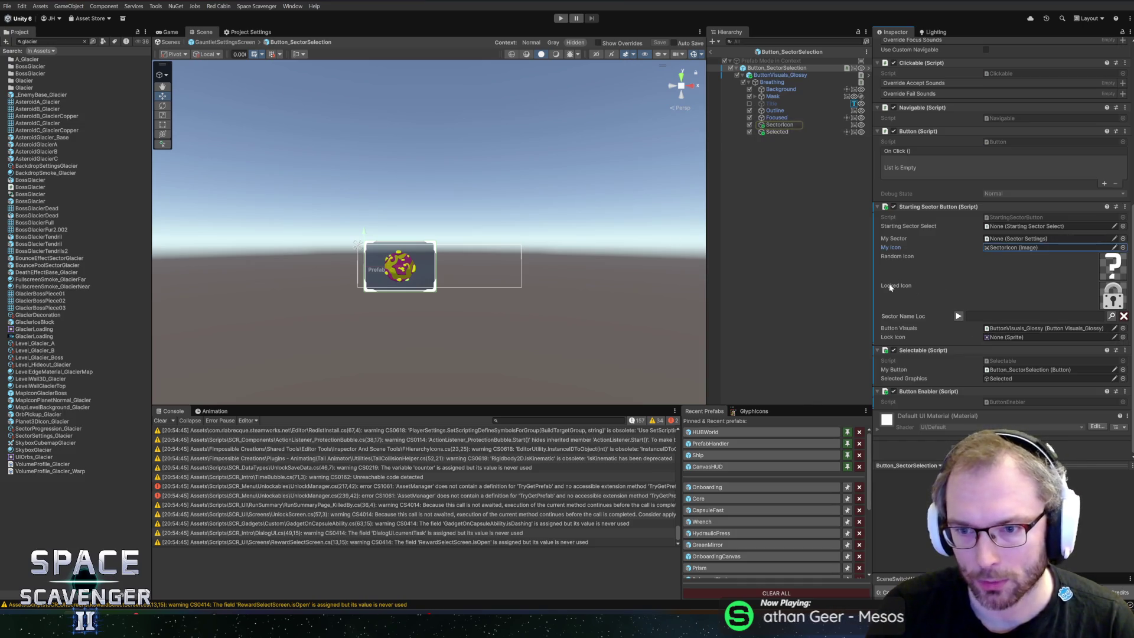
key("alt+Tab")
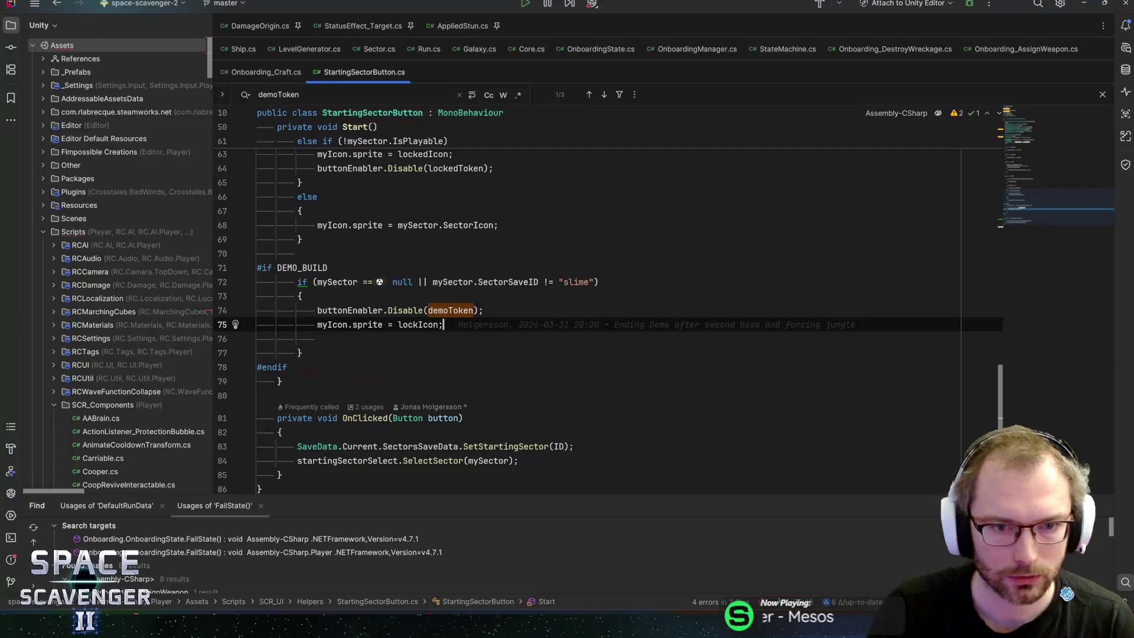
Replace lockIcon with lockedIcon on line 75 and delete the unused lockIcon field declaration
key("ctrl+Left")
key("ctrl+Left")
key("ctrl+shift+Right")
type("lockedI")
key("Return")
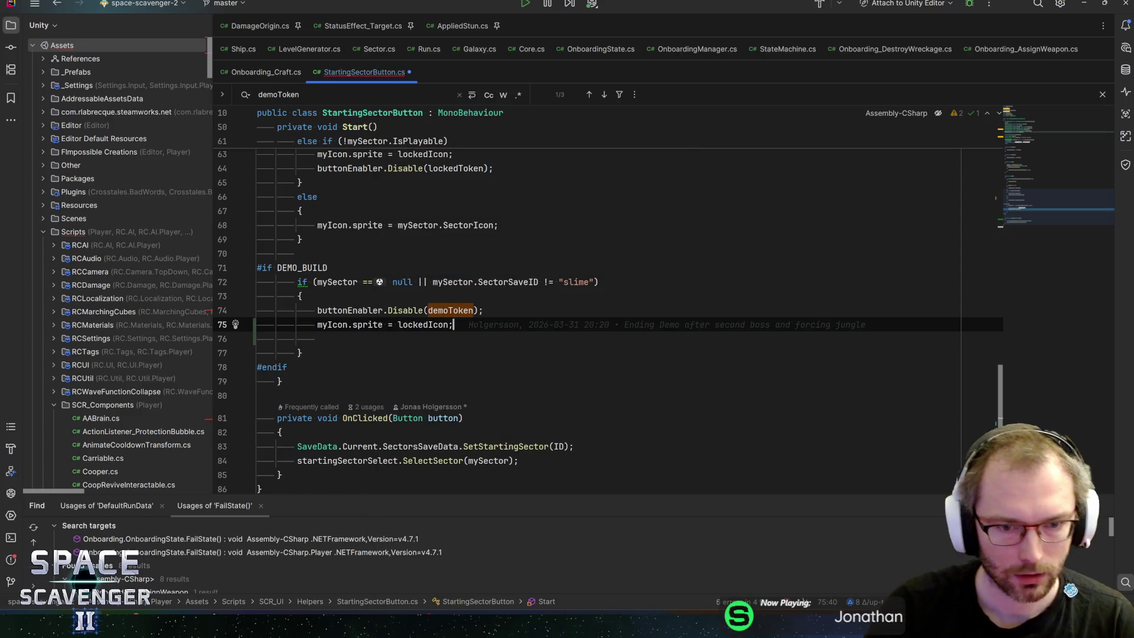
key("ctrl+minus")
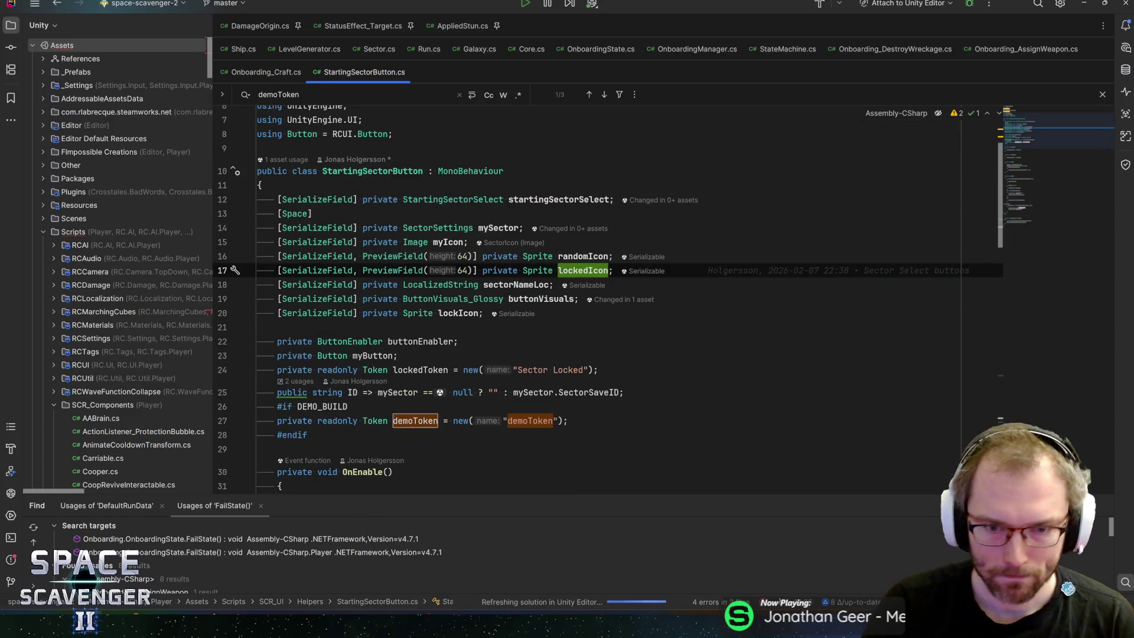
key("Up")
key("ctrl+y")
key("Left")
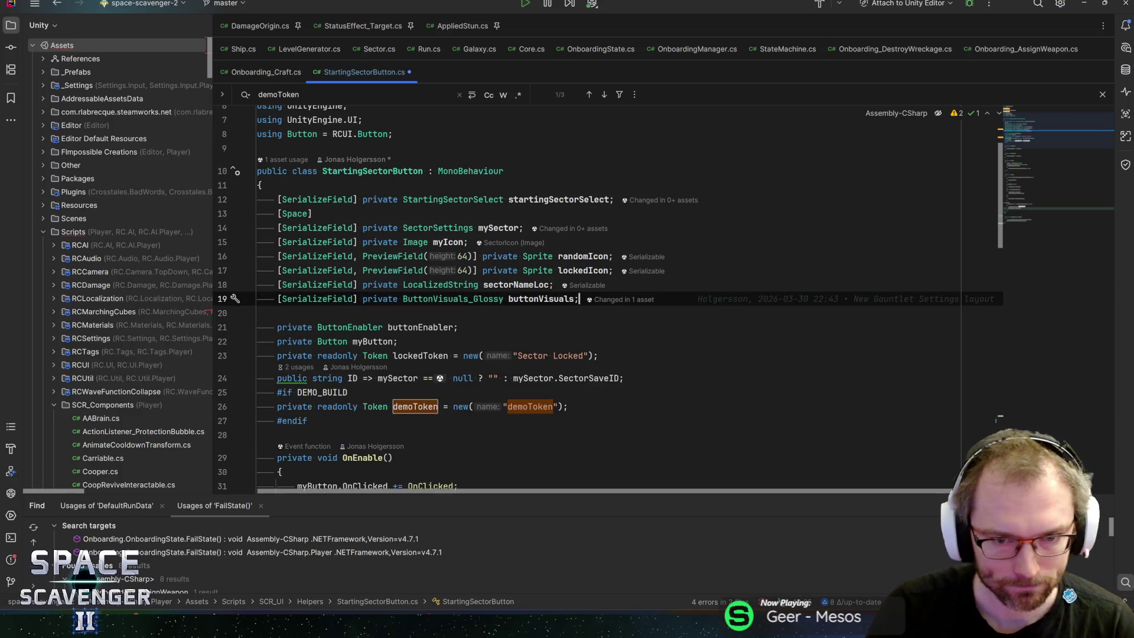
Remove the empty line 75, review the locked-sector branch, then exit the prefab in Unity
key("Up")
key("Up")
key("ctrl+f")
key("Return")
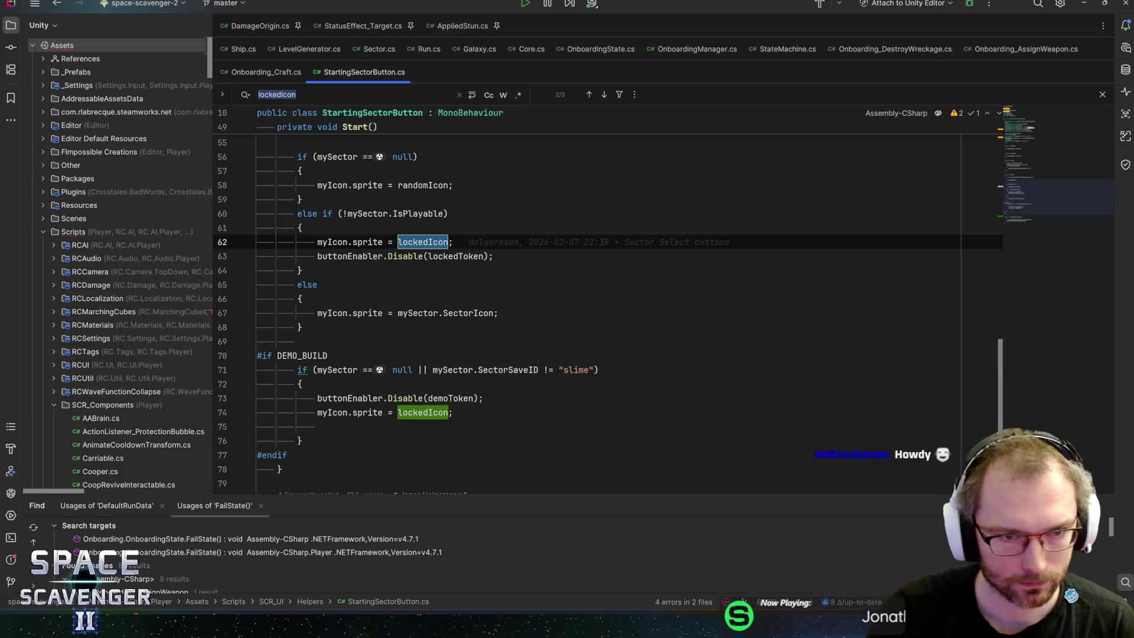
scroll(608, 311, "up", 2)
scroll(607, 307, "down", 2)
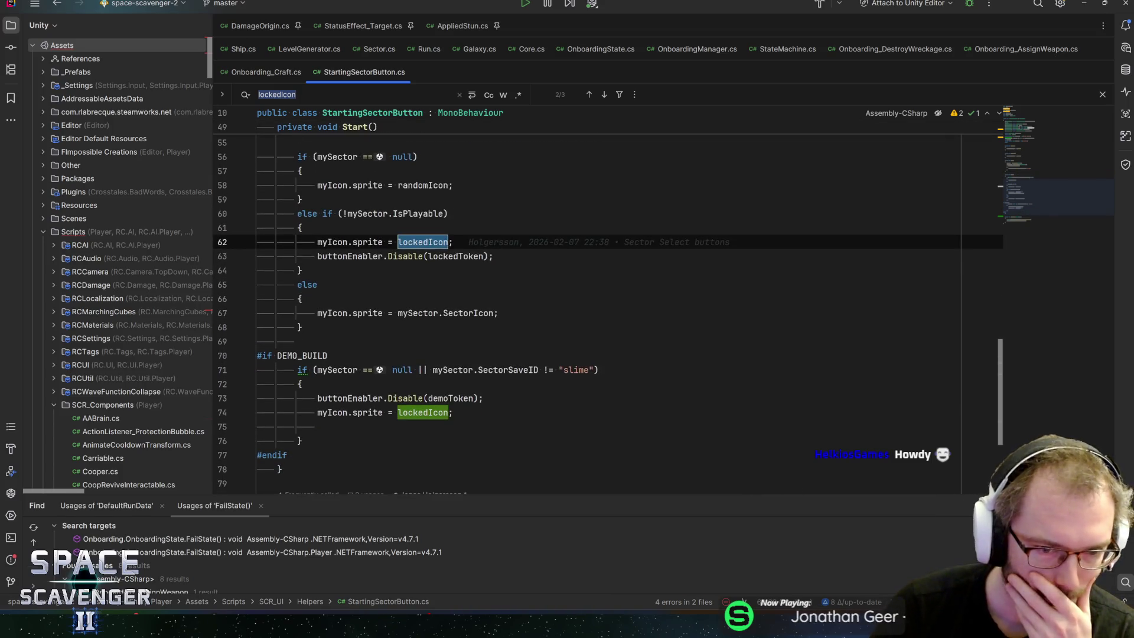
left_click(453, 412)
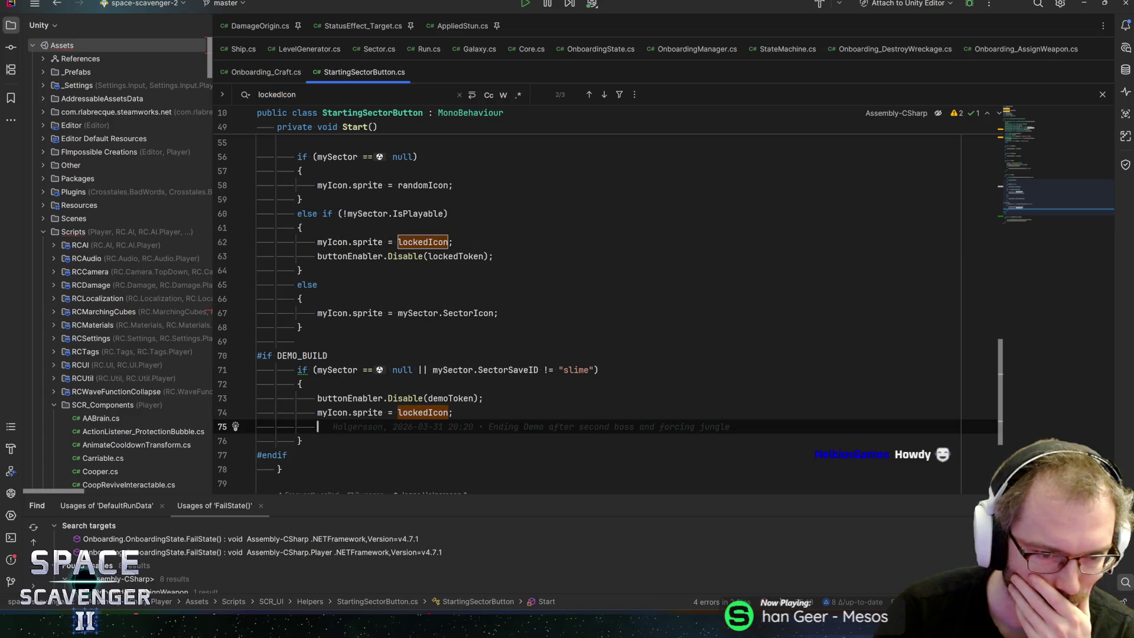
key("Delete")
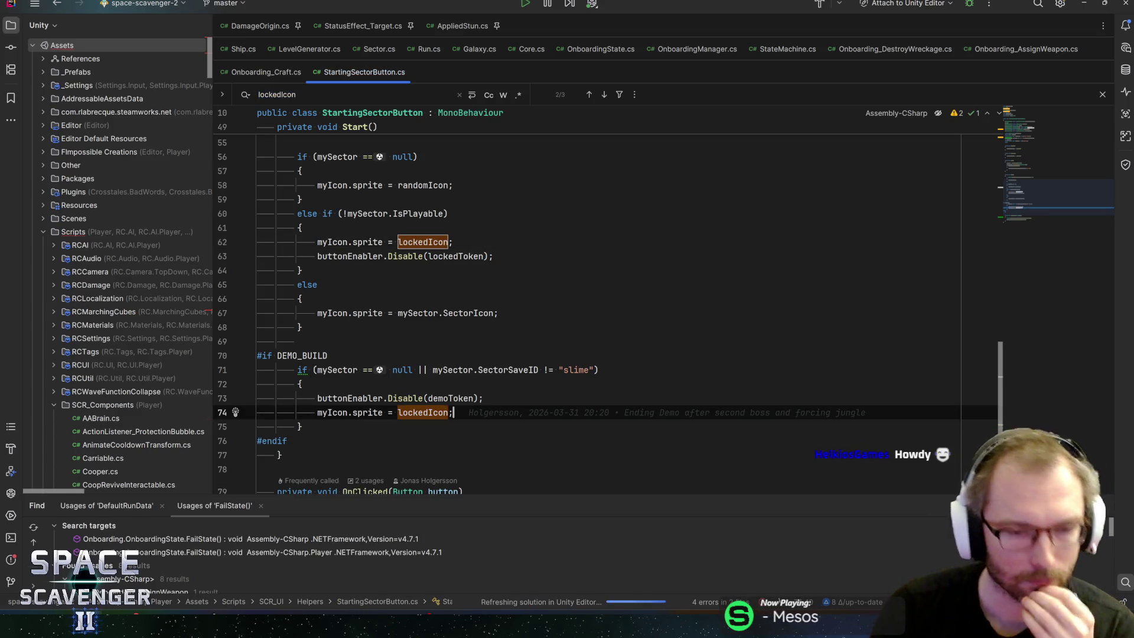
left_click(413, 213)
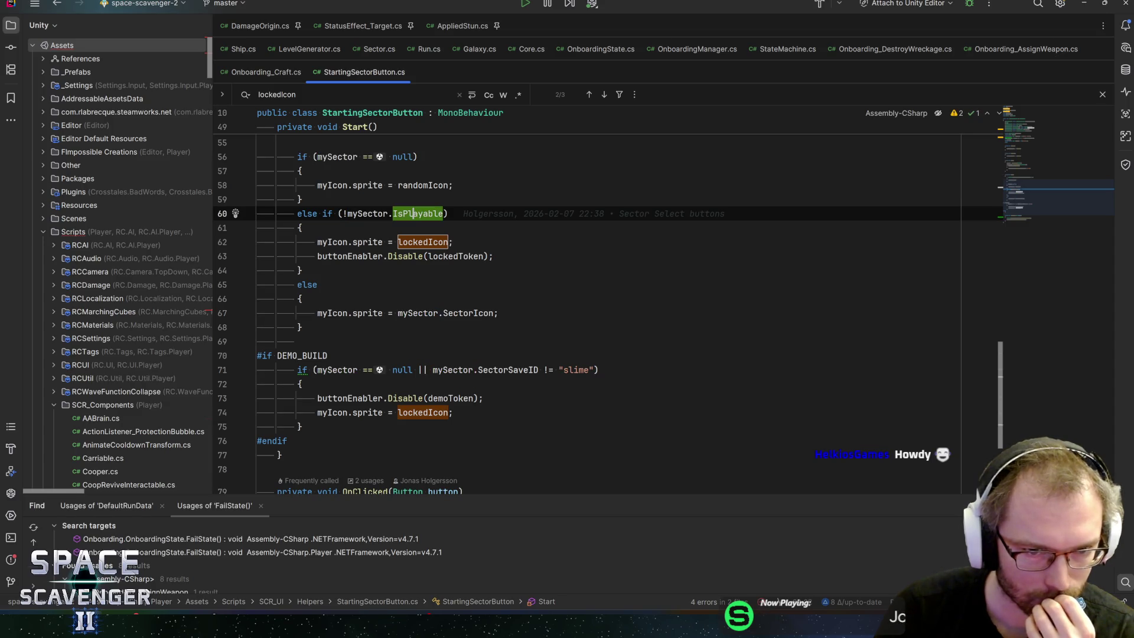
left_click(454, 242)
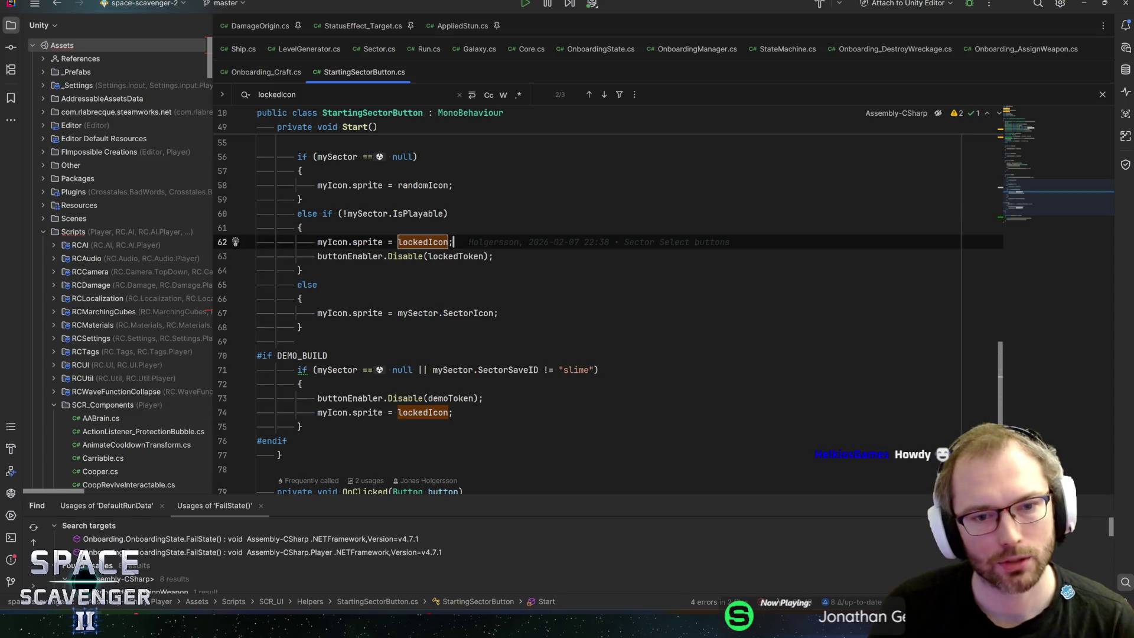
key("Down")
key("Down")
key("Up")
key("Up")
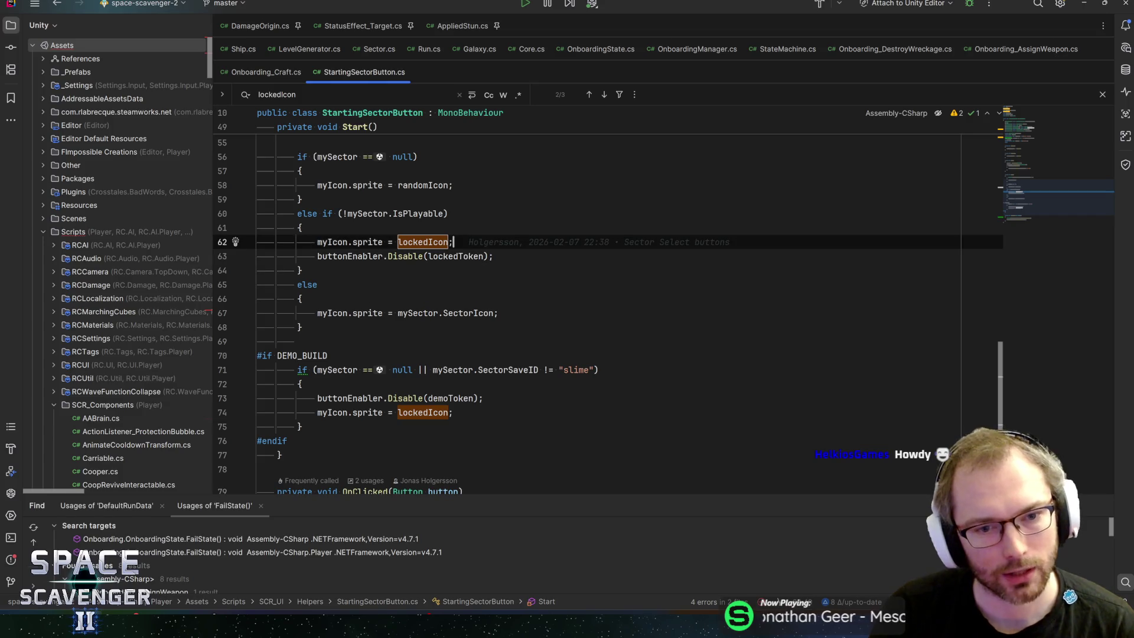
key("Up")
key("Up")
key("Down")
key("Down")
key("Down")
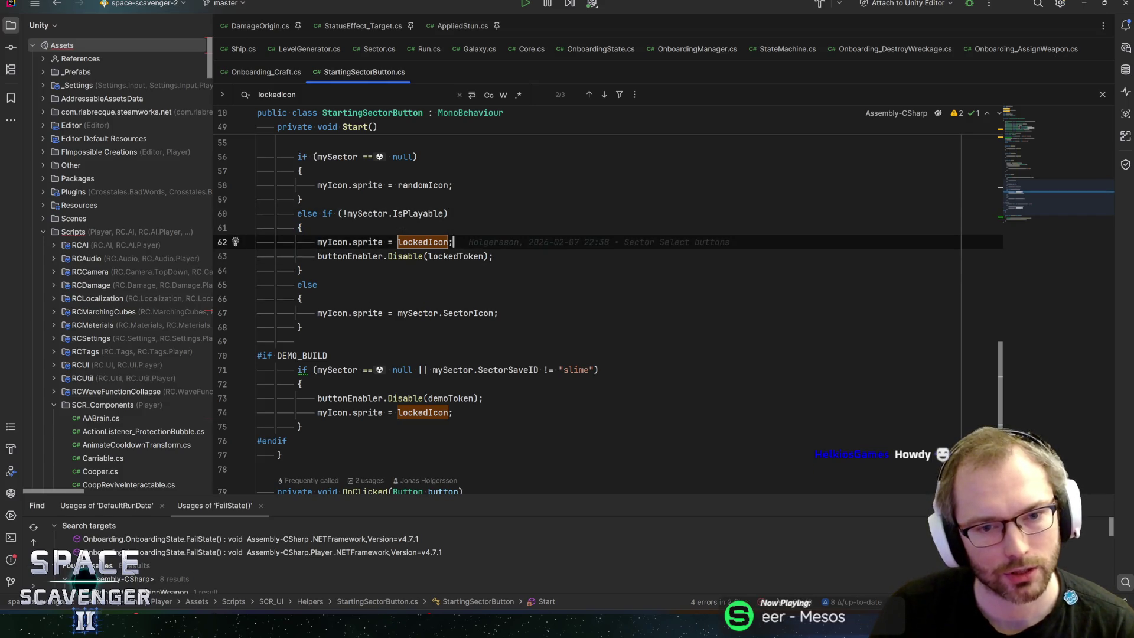
key("alt+Tab")
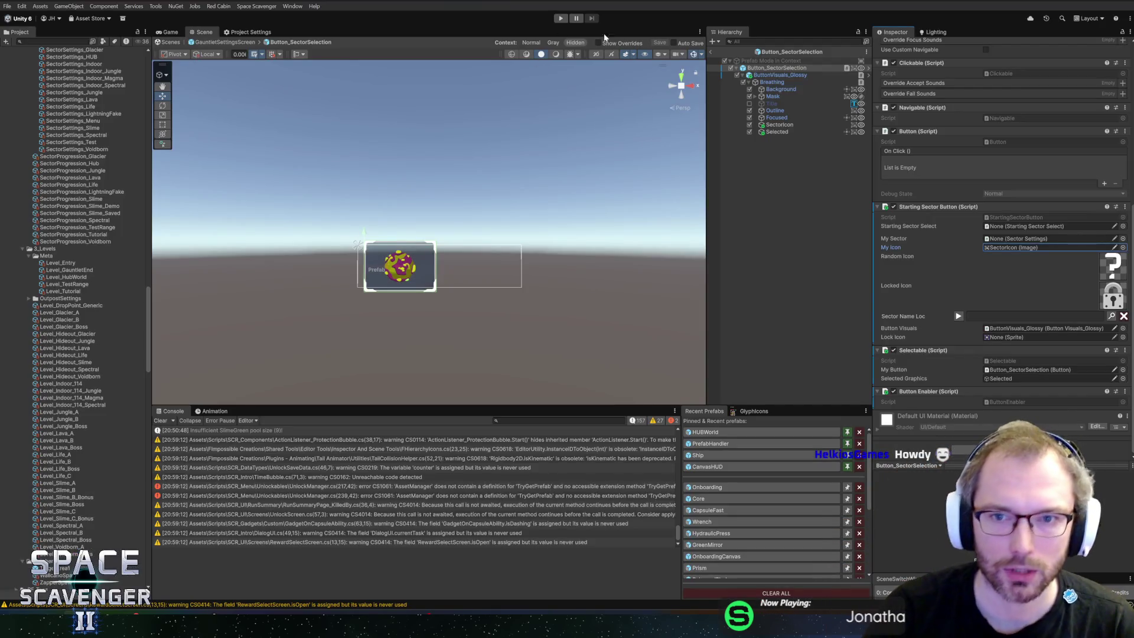
left_click(710, 52)
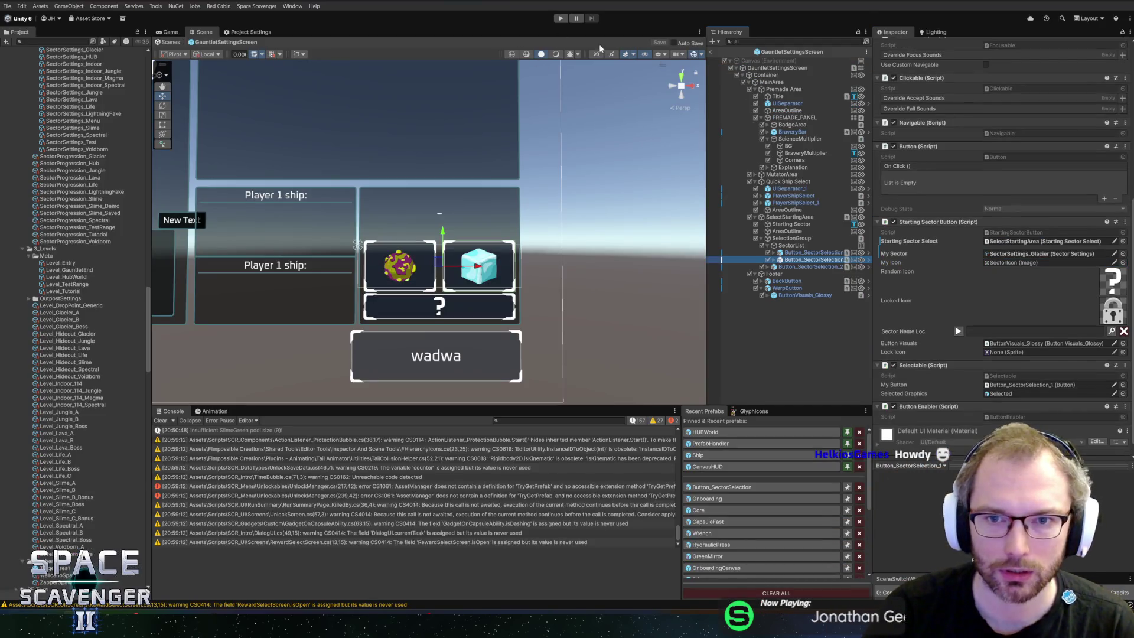
Return to the Core scene, attempt Play, and open the blocking compiler error in UnlockManager.cs
left_click(712, 54)
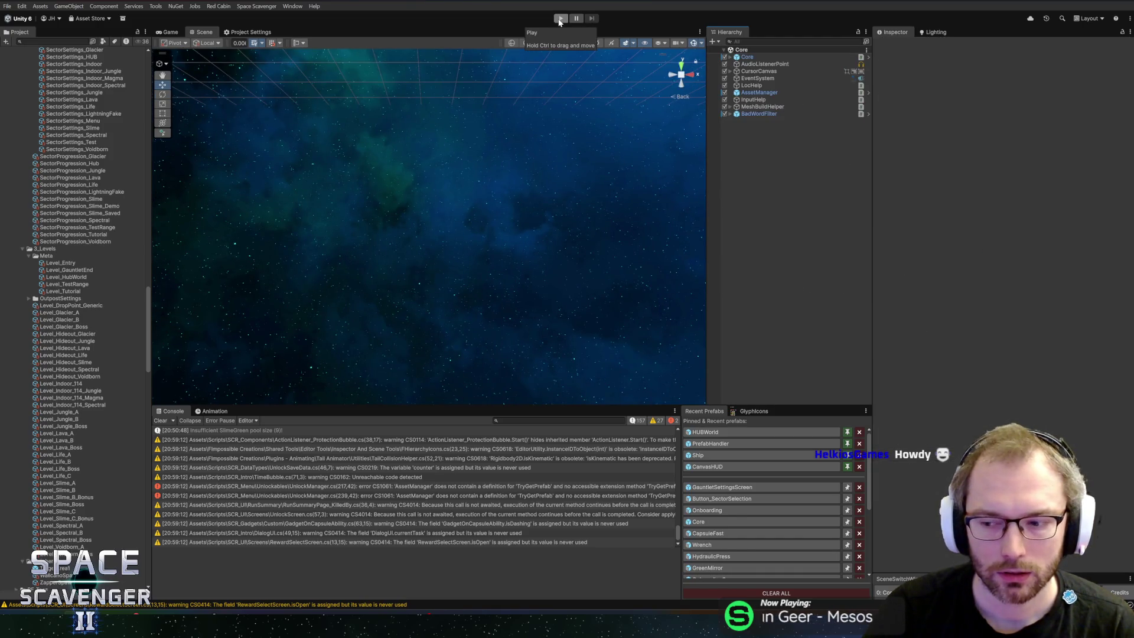
left_click(747, 58)
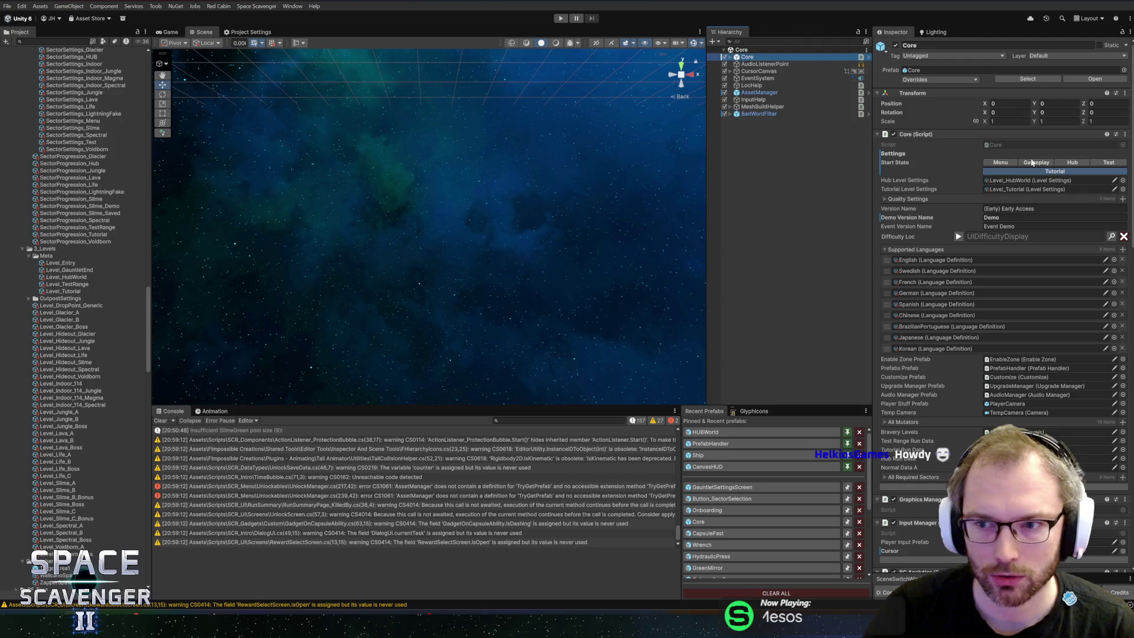
left_click(561, 19)
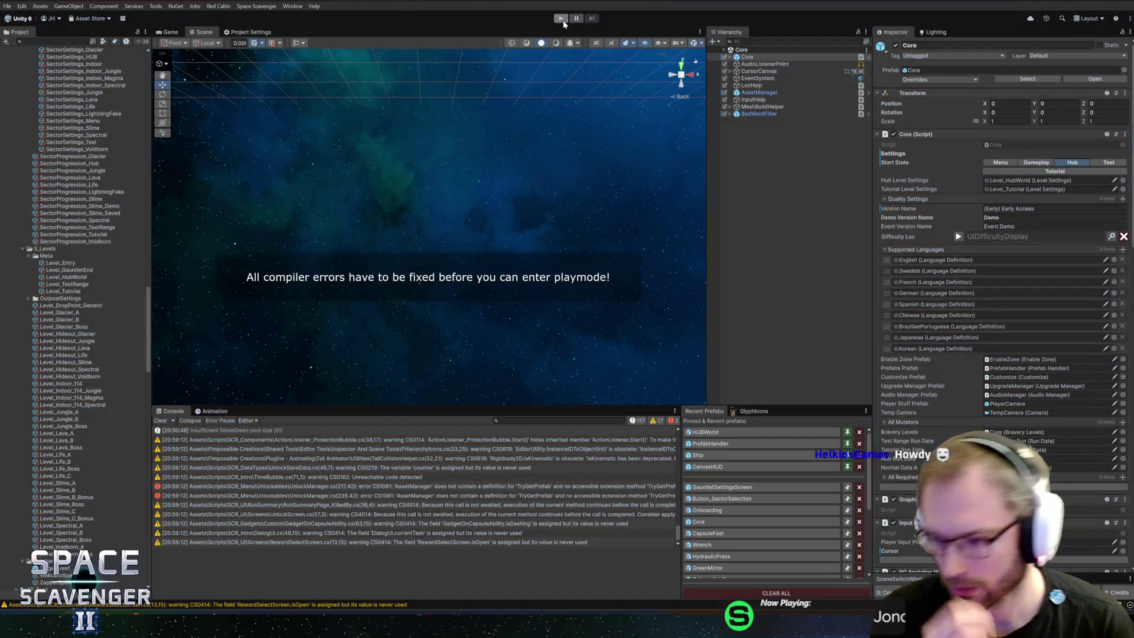
double_click(269, 496)
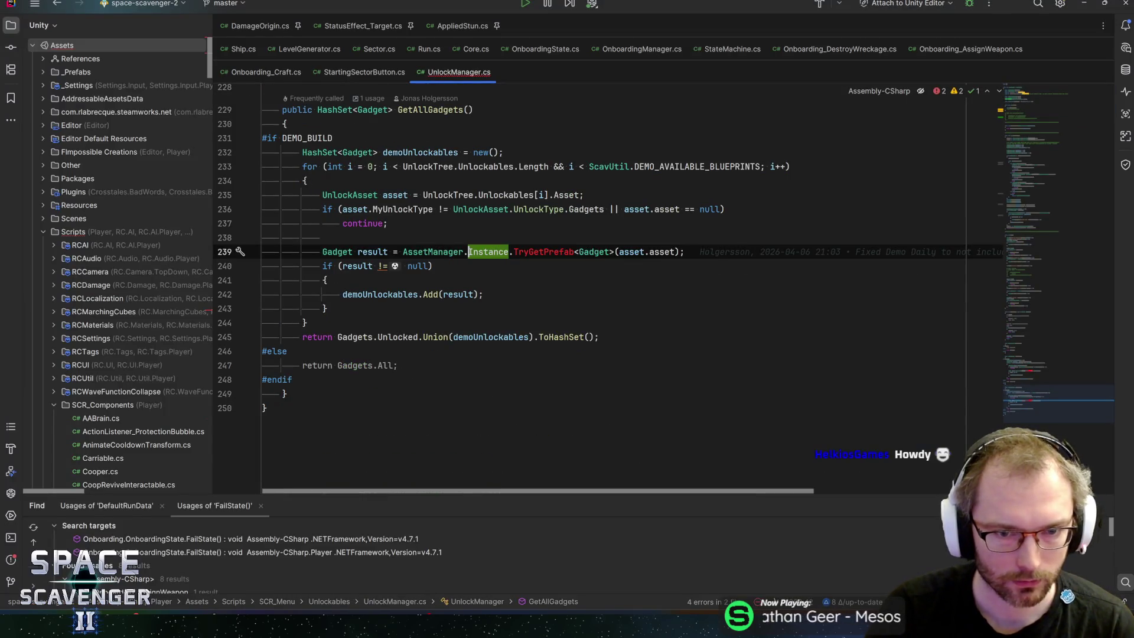
Retype the TryGetPrefab method name in the call on line 239 of UnlockManager.cs
left_click(434, 266)
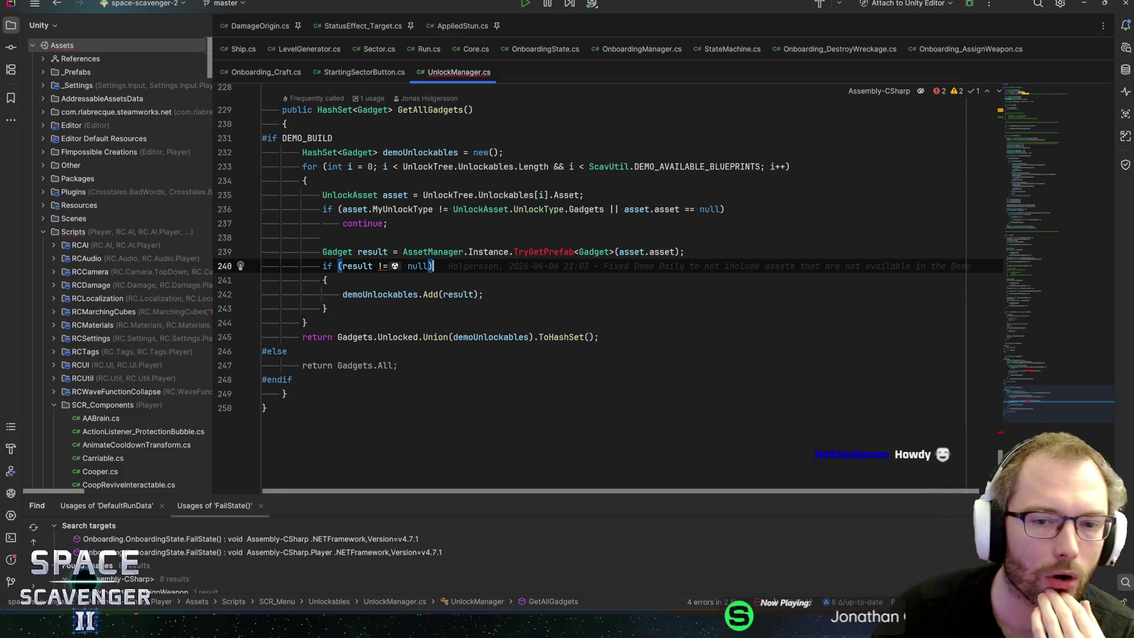
left_click(573, 252)
key("ctrl+shift+Left")
key("ctrl+shift+Left")
key("BackSpace")
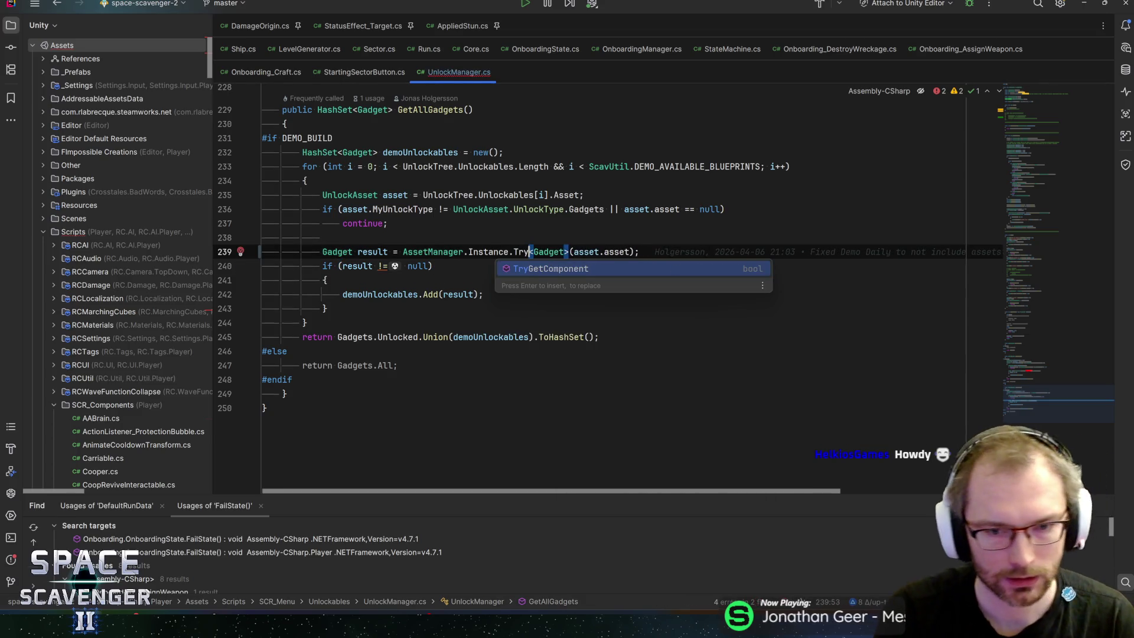
key("BackSpace")
key("BackSpace")
key("BackSpace")
type("getpre")
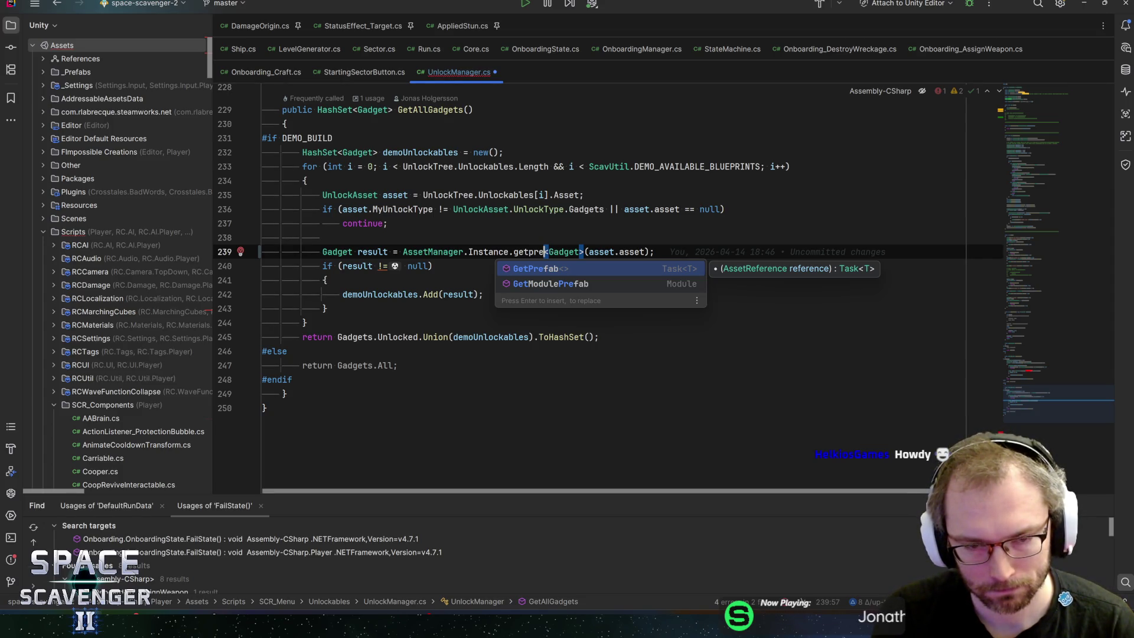
key("Return")
key("ctrl+Left")
type("Try")
key("End")
key("Down")
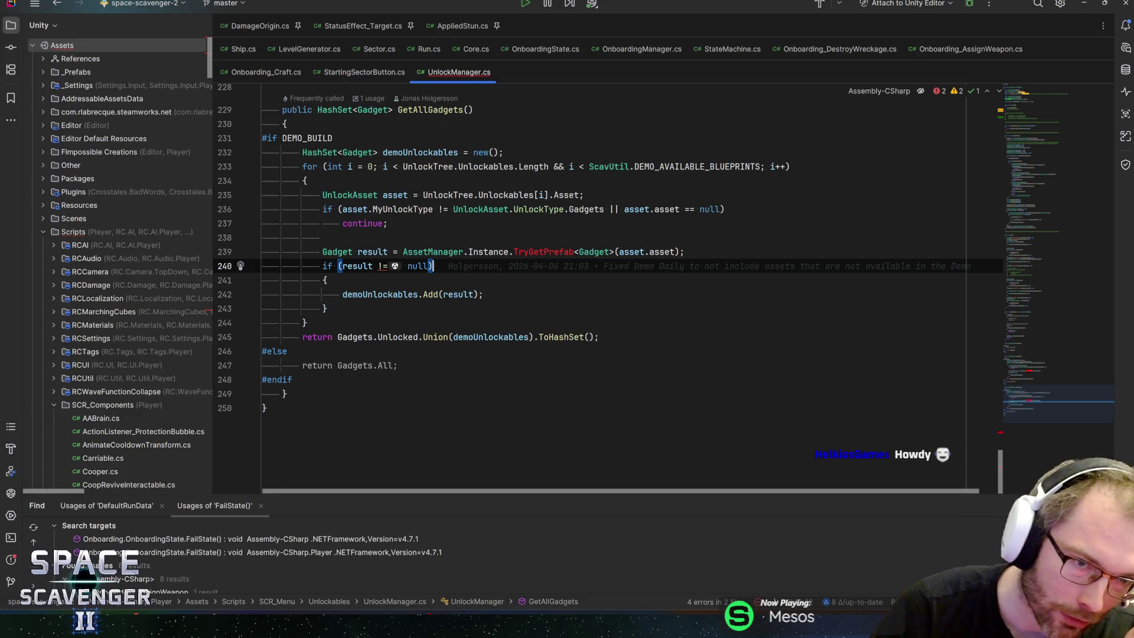
Navigate from the AssetManager reference to its class declaration in AssetManager.cs
left_click(262, 137)
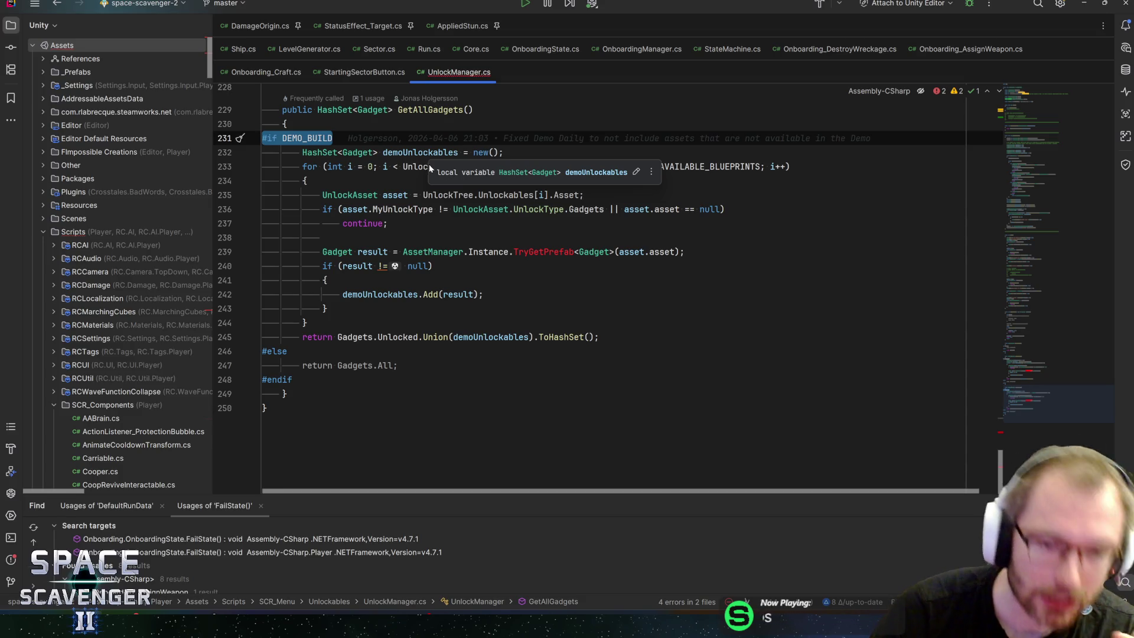
left_click(431, 252)
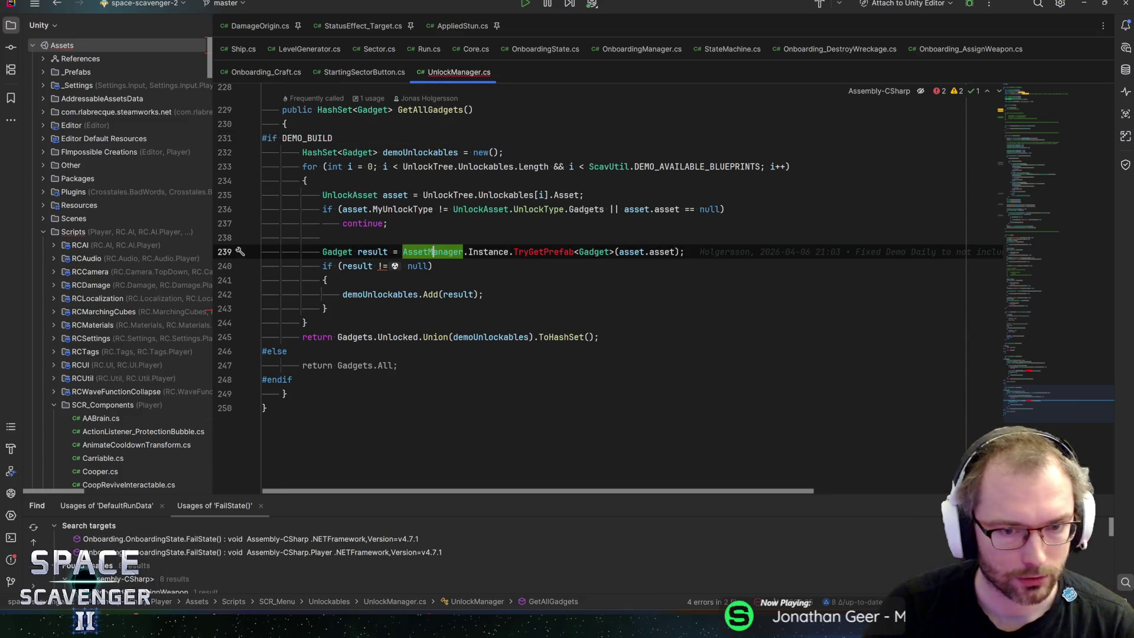
left_click(431, 251, "ctrl")
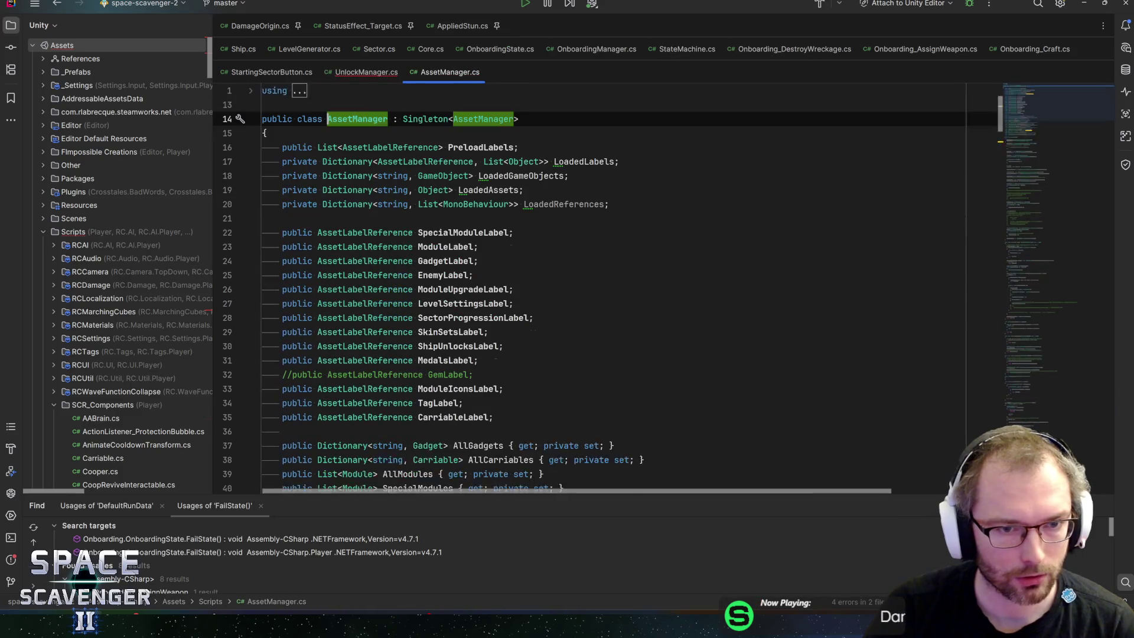
Show the Git history of AssetManager.cs and enlarge the history panel
right_click(438, 74)
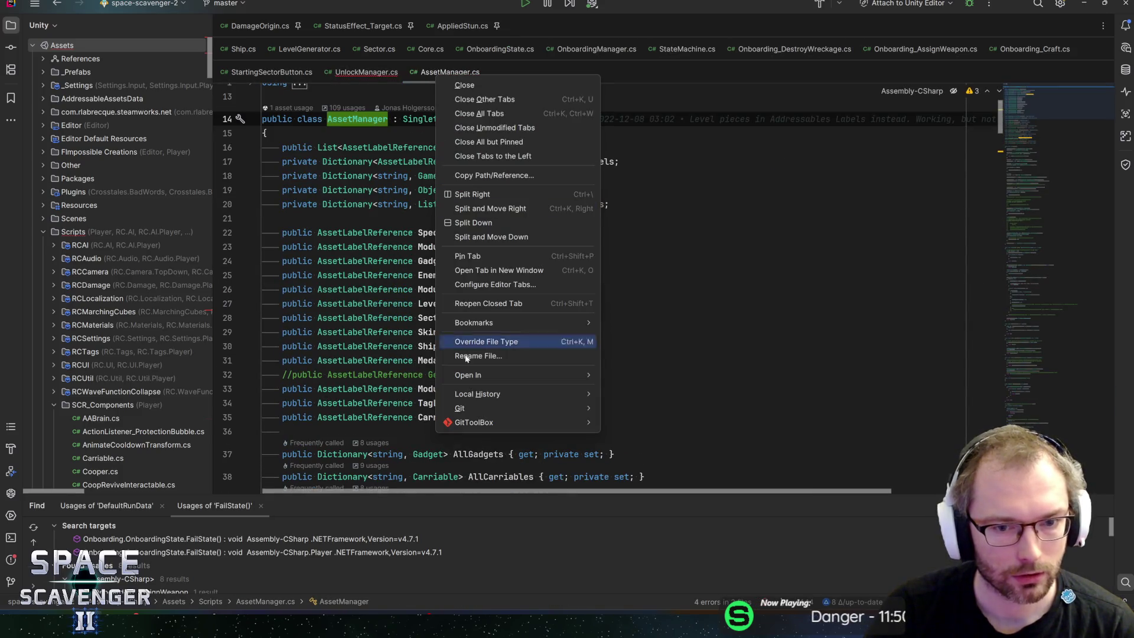
mouse_move(587, 407)
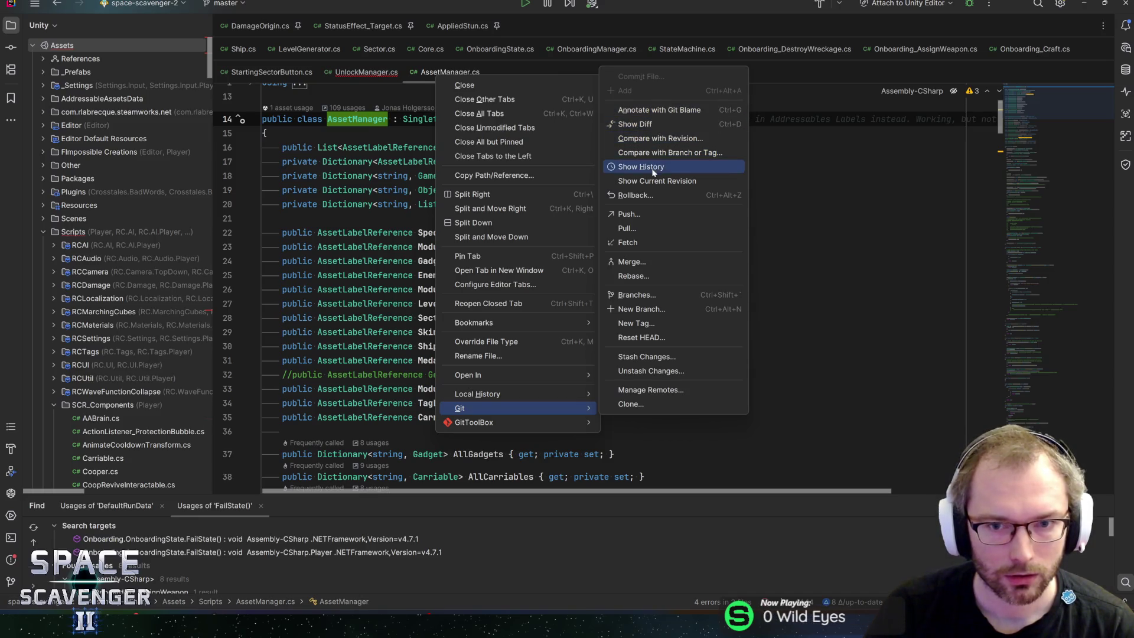
left_click(655, 170)
left_click_drag(263, 496, 263, 447)
left_click(148, 509)
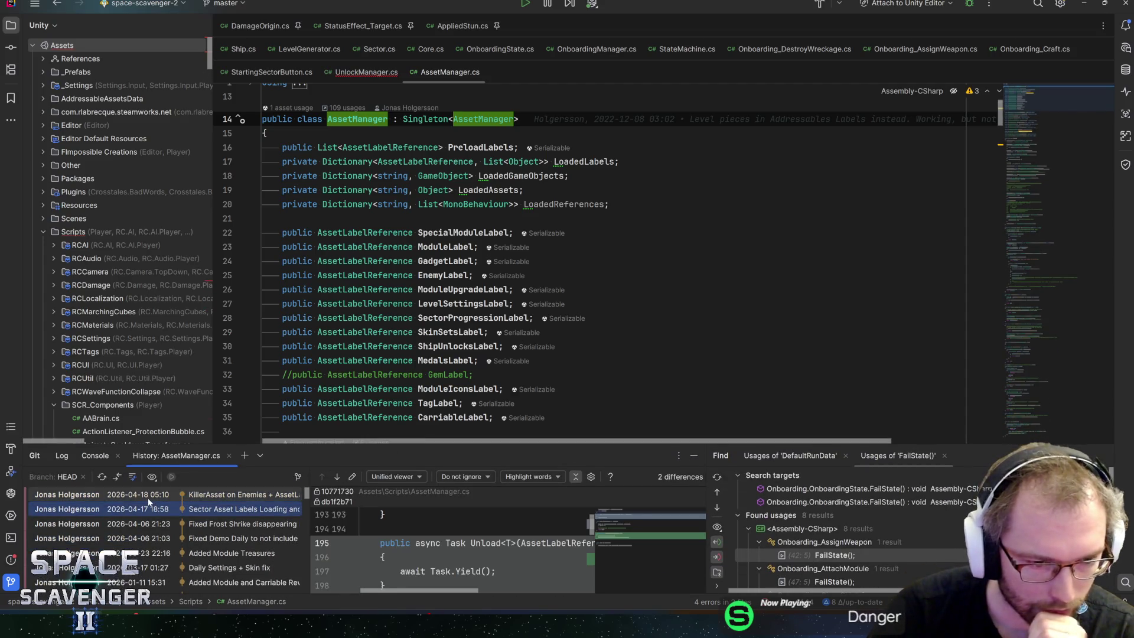
left_click(148, 498)
Select the removed TryGetPrefab method in the latest commit's diff, then place the caret after GetAsset
left_click_drag(470, 447, 470, 258)
scroll(680, 425, "down", 10)
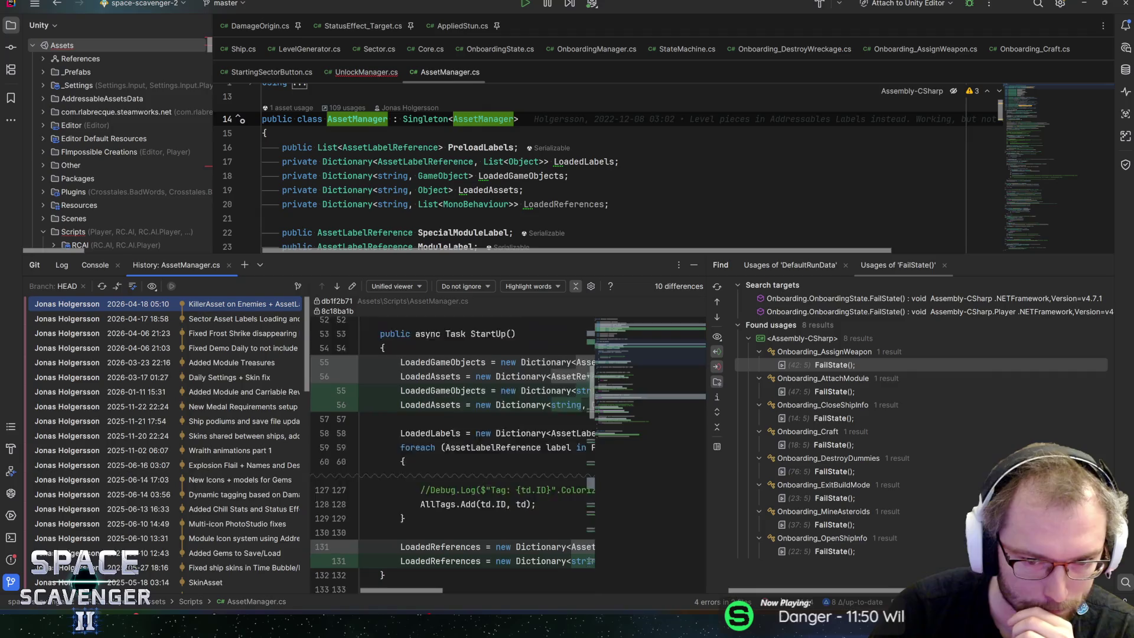
left_click_drag(706, 439, 934, 438)
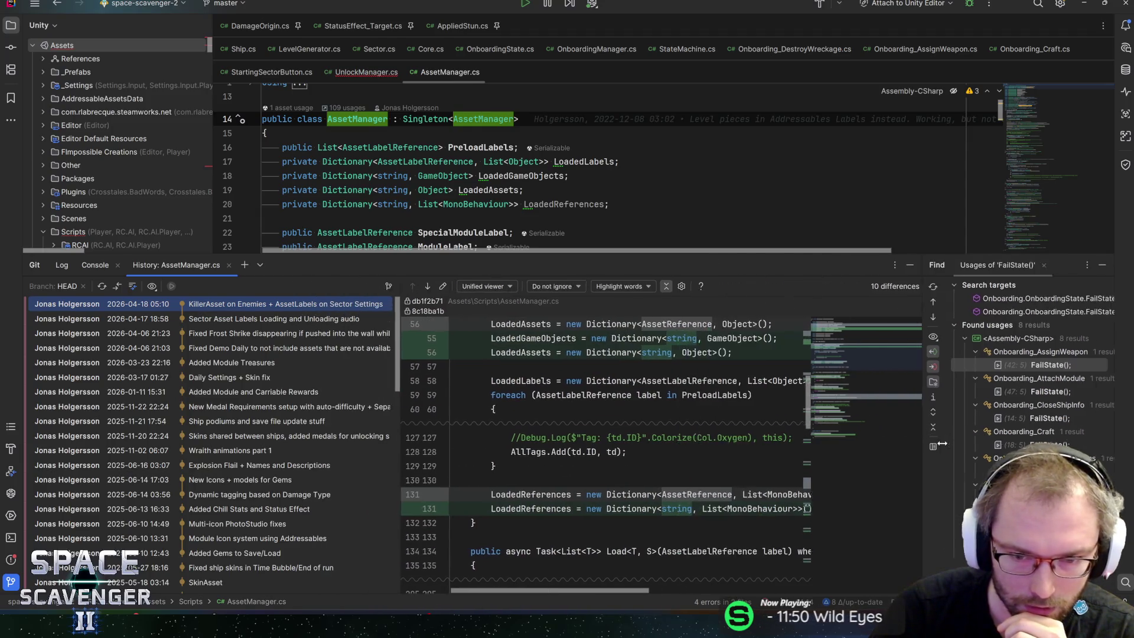
scroll(860, 342, "down", 10)
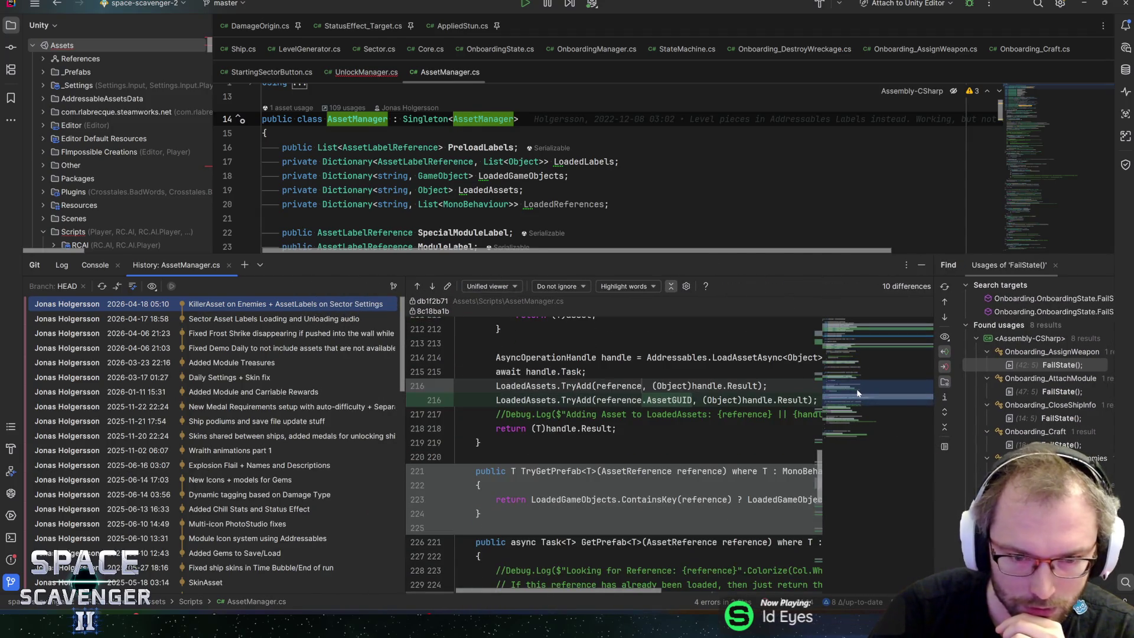
mouse_move(482, 514)
left_mouse_down()
mouse_move(496, 499)
mouse_move(476, 471)
left_mouse_up()
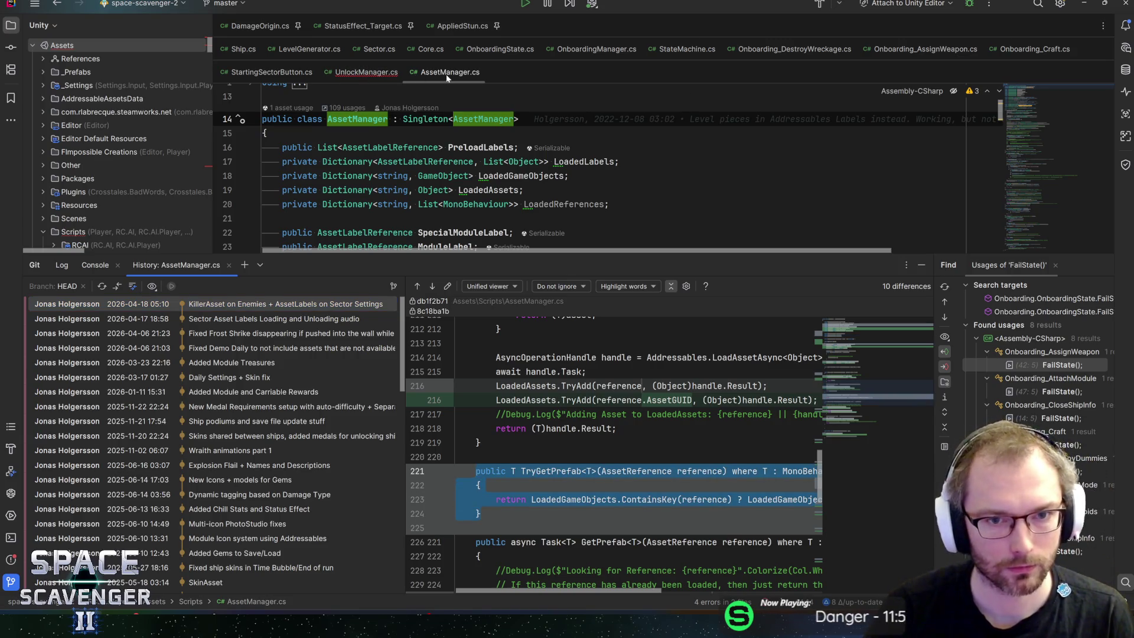
scroll(590, 171, "down", 15)
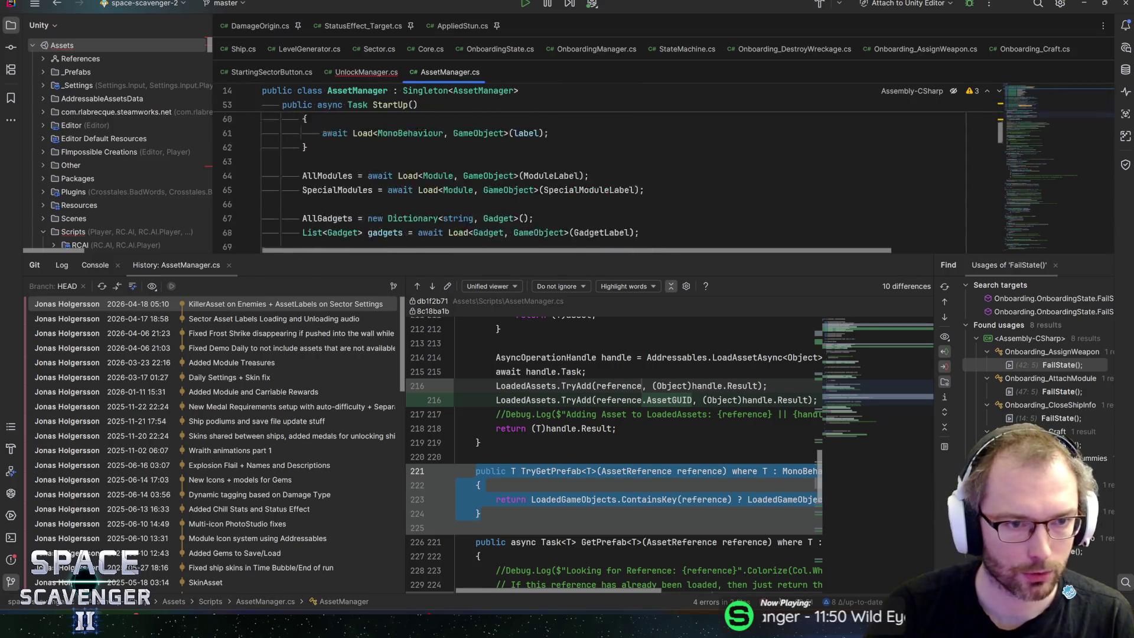
scroll(591, 171, "down", 10)
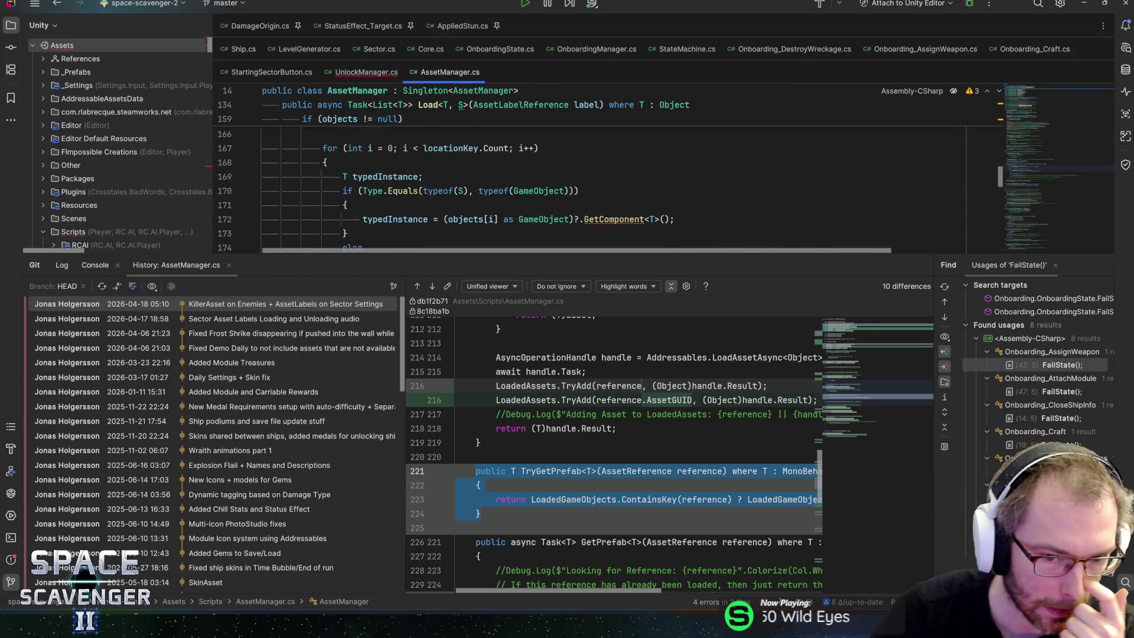
scroll(591, 177, "down", 8)
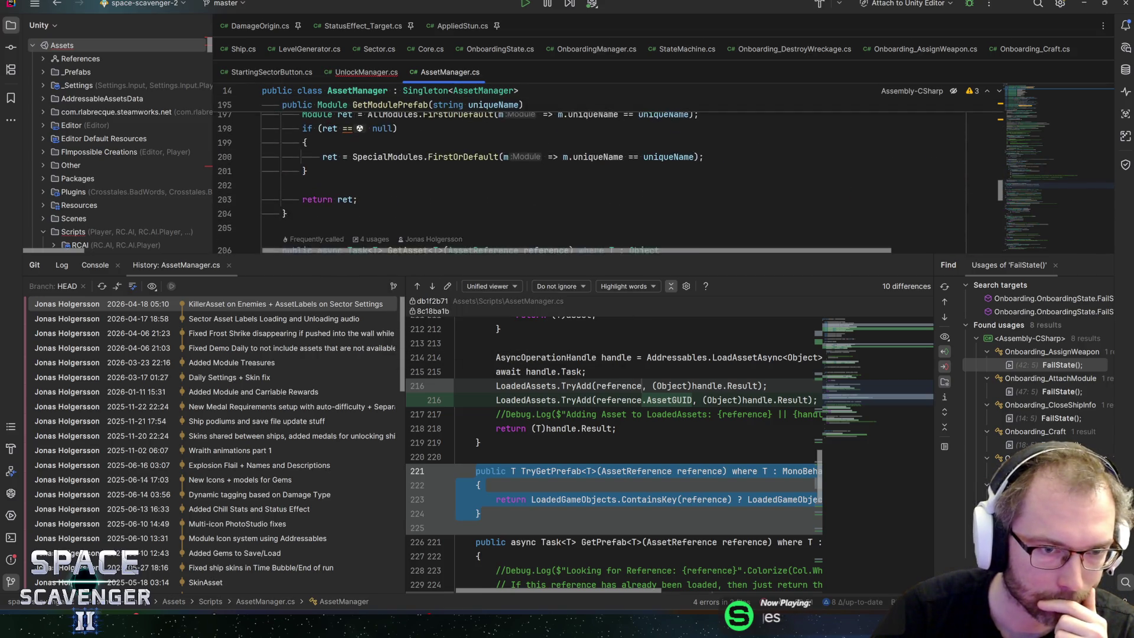
scroll(581, 470, "up", 3)
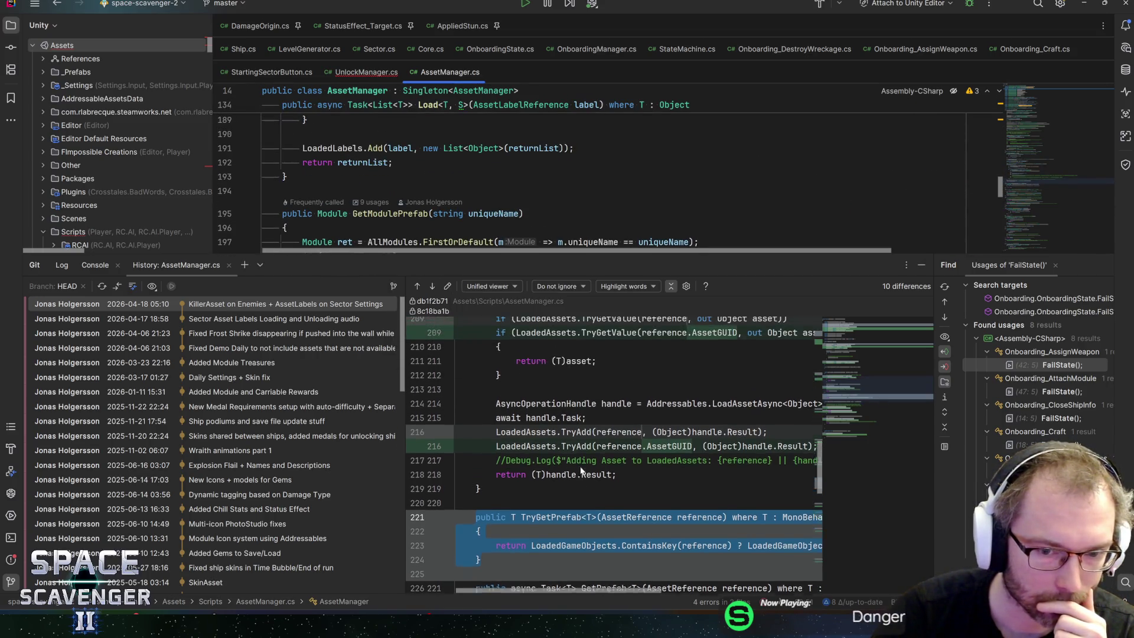
scroll(580, 471, "up", 2)
scroll(591, 172, "down", 4)
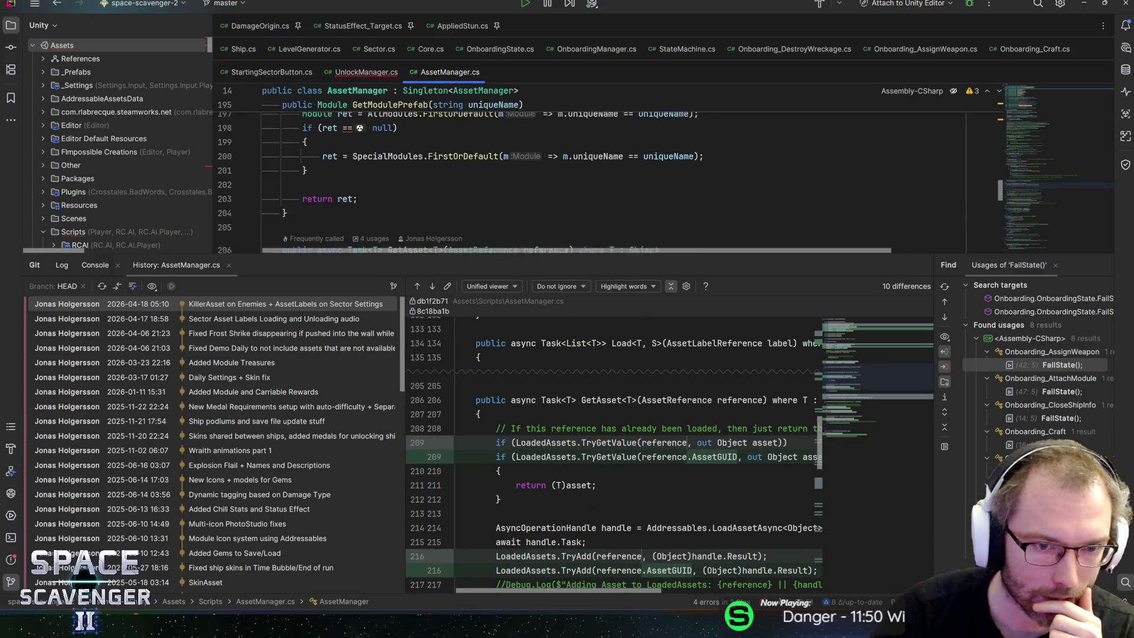
scroll(590, 177, "down", 5)
left_click(282, 193)
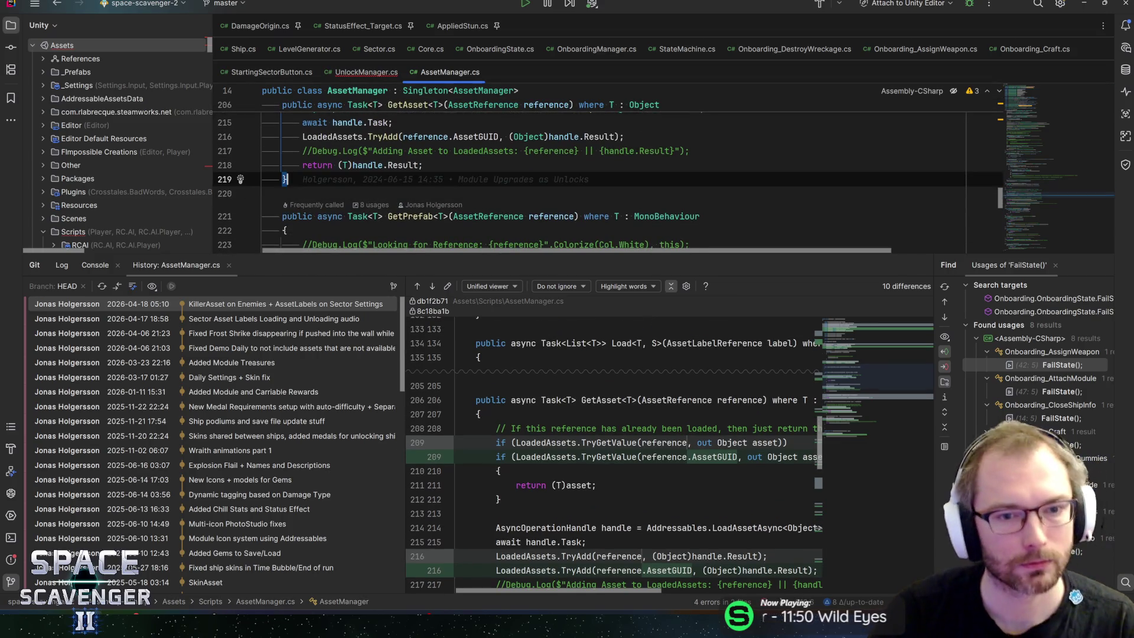
Paste the TryGetPrefab method back into AssetManager.cs and begin fixing its ContainsKey argument
type("public T TryGetPrefab<T>(AssetReference reference) where T : MonoBehaviour {     return LoadedGameObjects.ContainsKey(reference) ? LoadedGameObjects[reference].GetComponent<T>() : null; }")
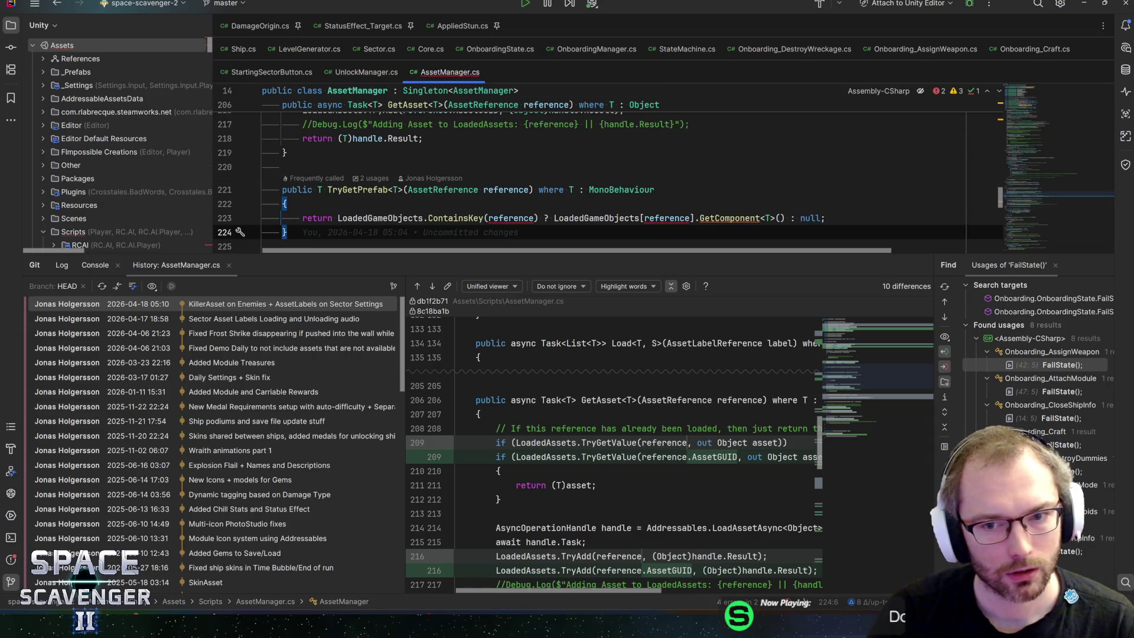
left_click(499, 218)
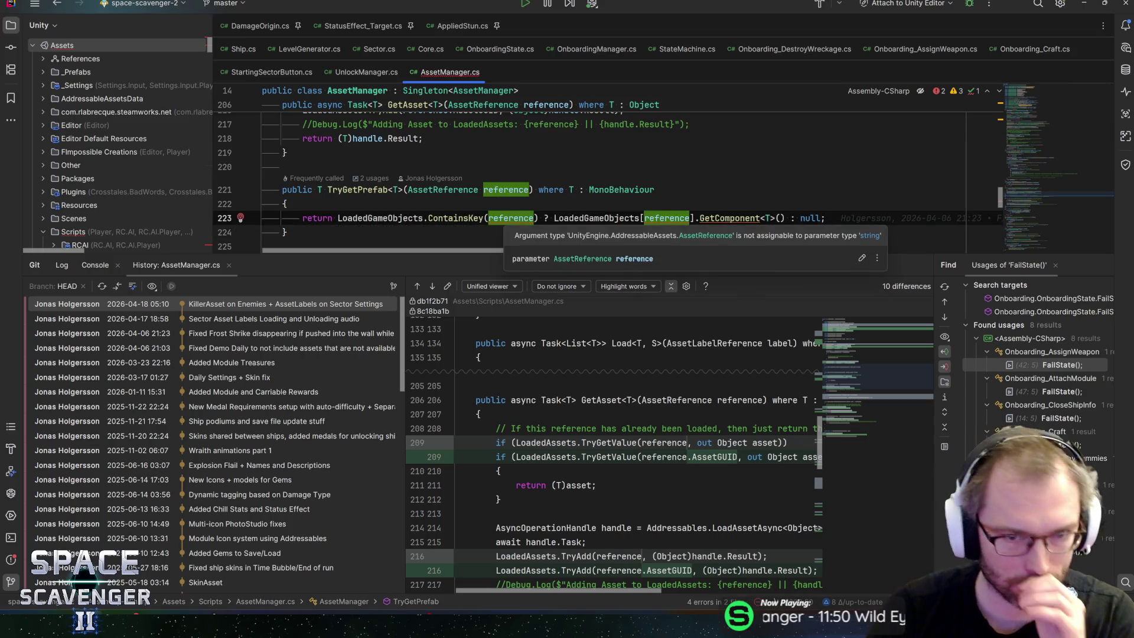
left_click(534, 218)
type(".")
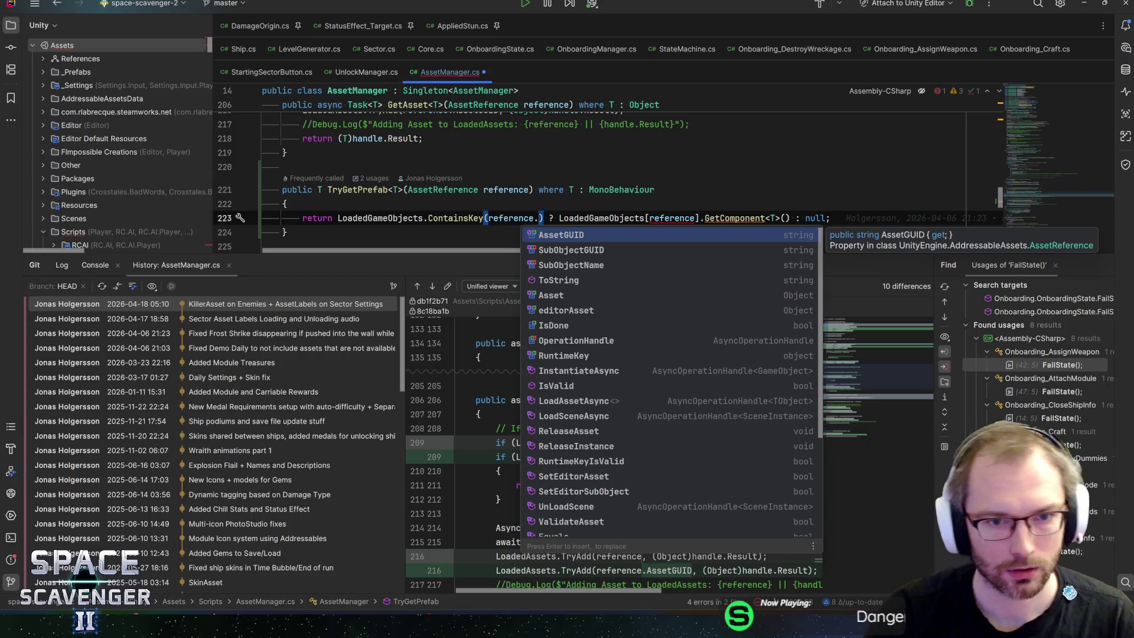
key("Return")
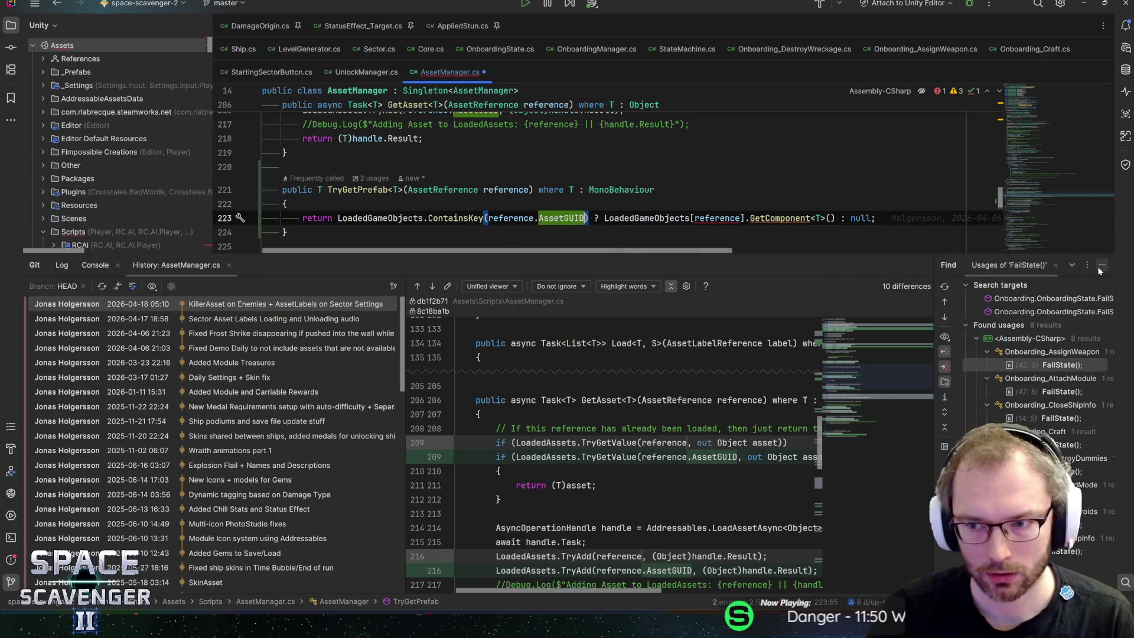
left_click_drag(734, 267, 743, 441)
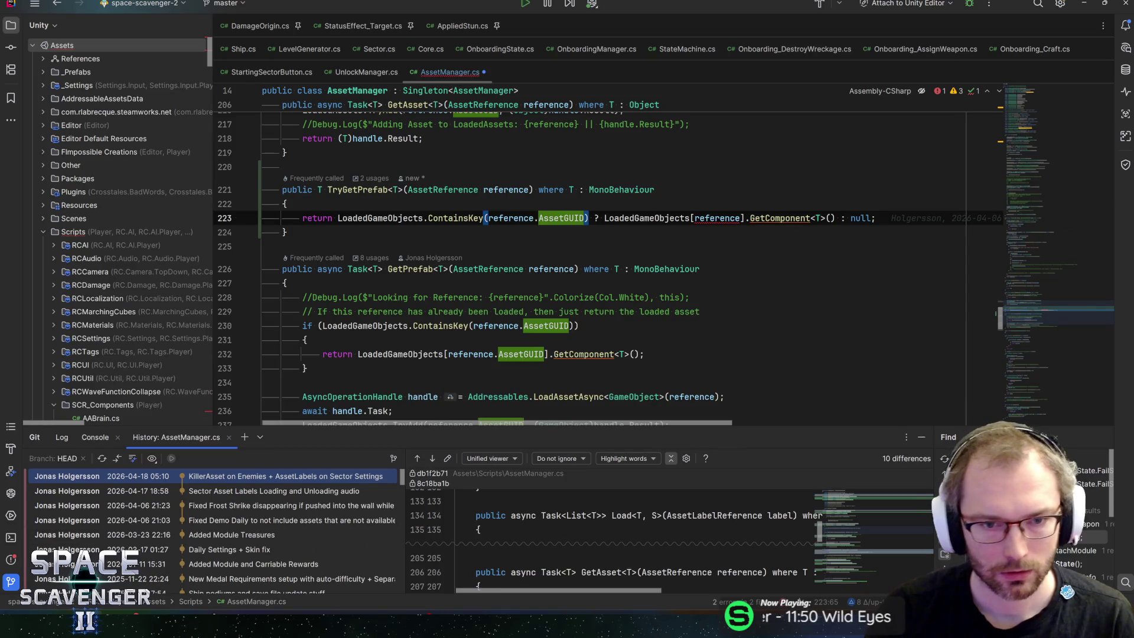
Make the LoadedGameObjects lookup use reference.AssetGUID, save, and hide the find and history panels
key("ctrl+b")
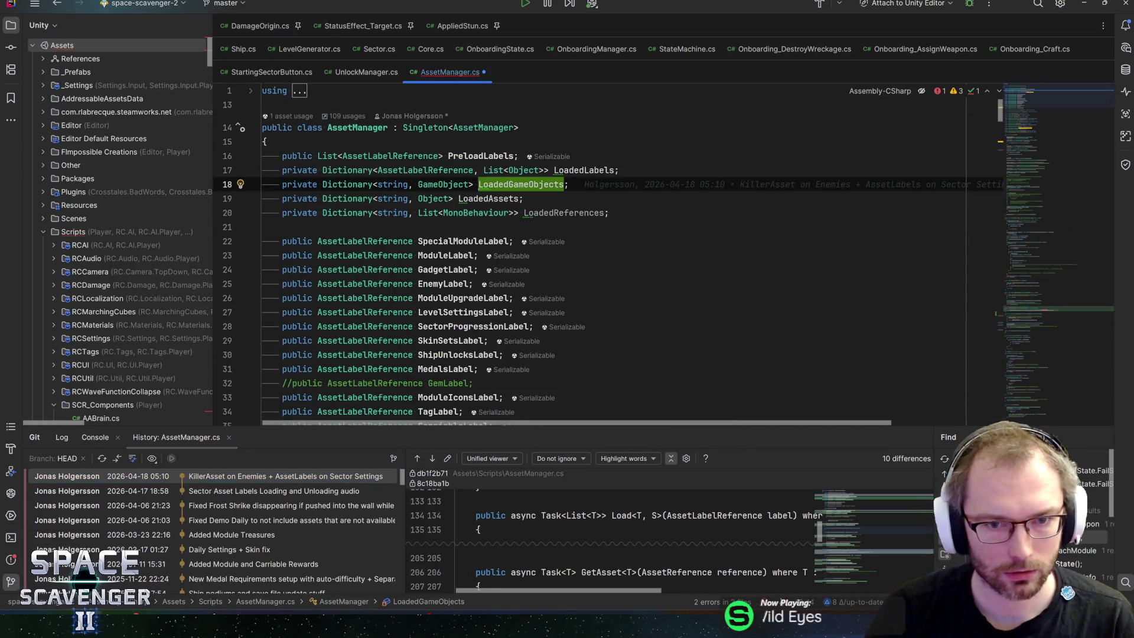
key("ctrl+f")
key("Return")
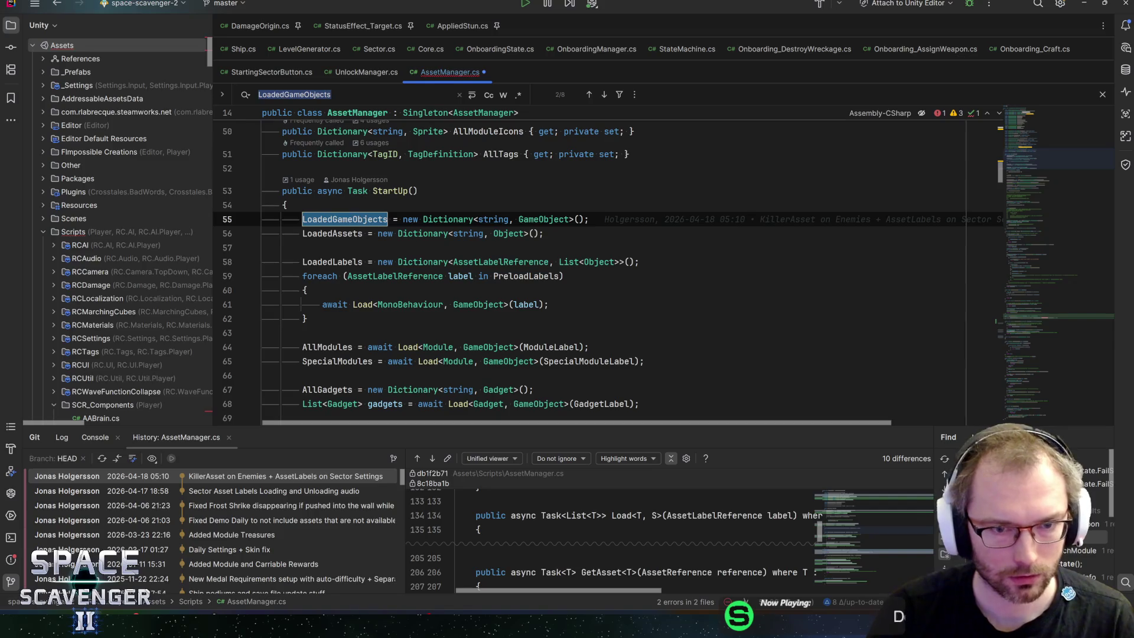
key("Return")
key("Return")
key("Return")
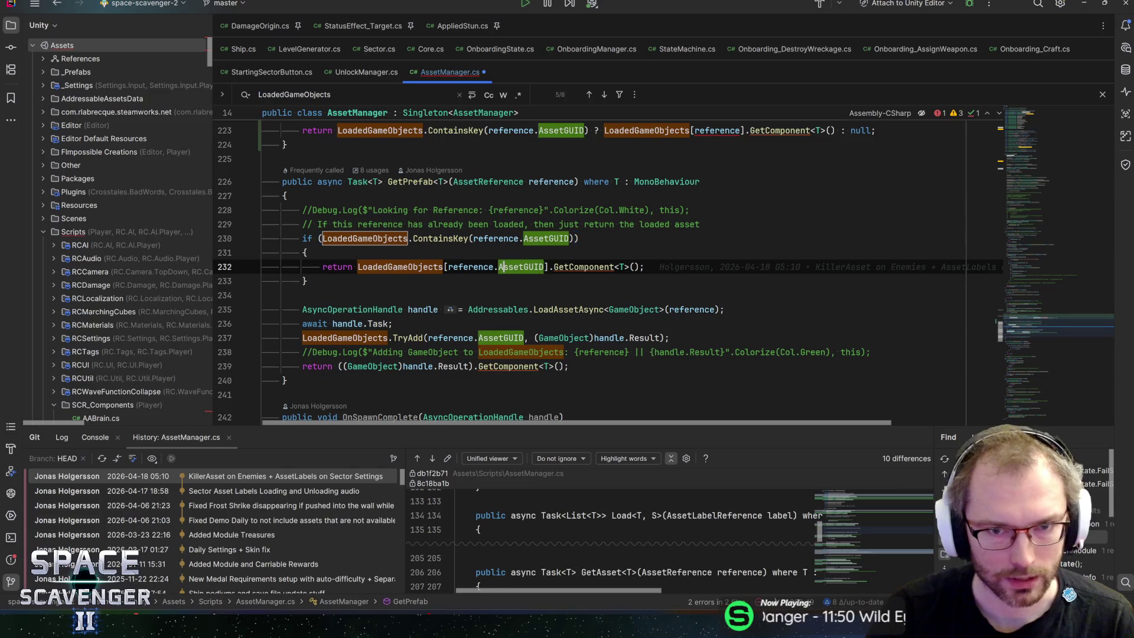
key("ctrl+shift+BackSpace")
type(".AssetGUID")
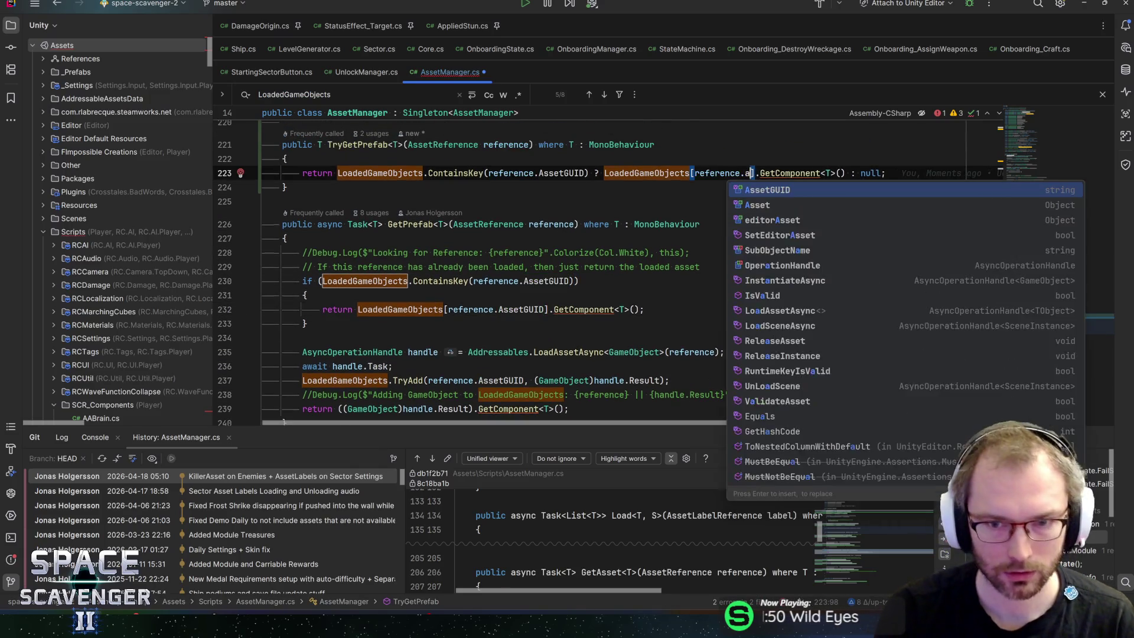
key("End")
key("ctrl+s")
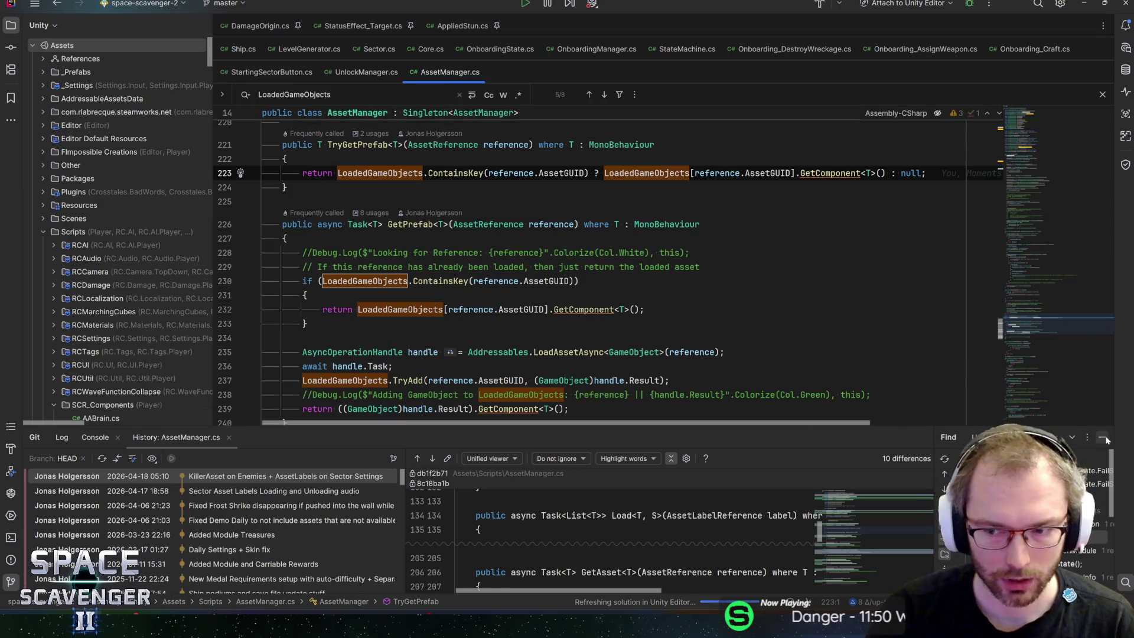
left_click(1104, 438)
left_click(1102, 436)
key("Escape")
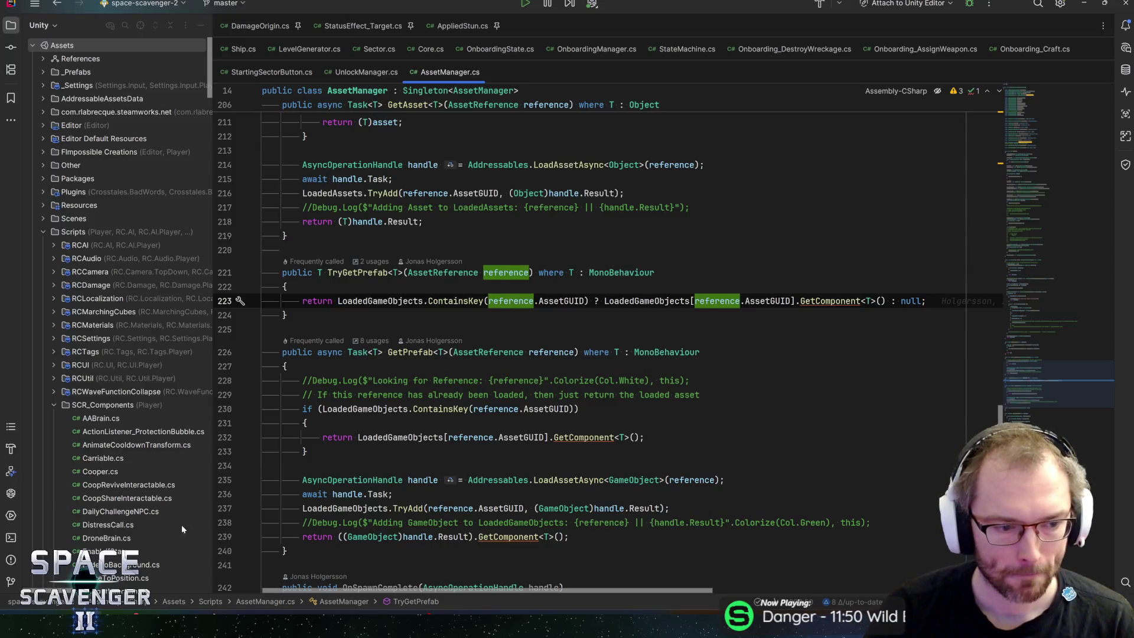
Hide Rider's Git panel and reopen the space-scavenger-2 project in Rider from Unity
left_click(13, 581)
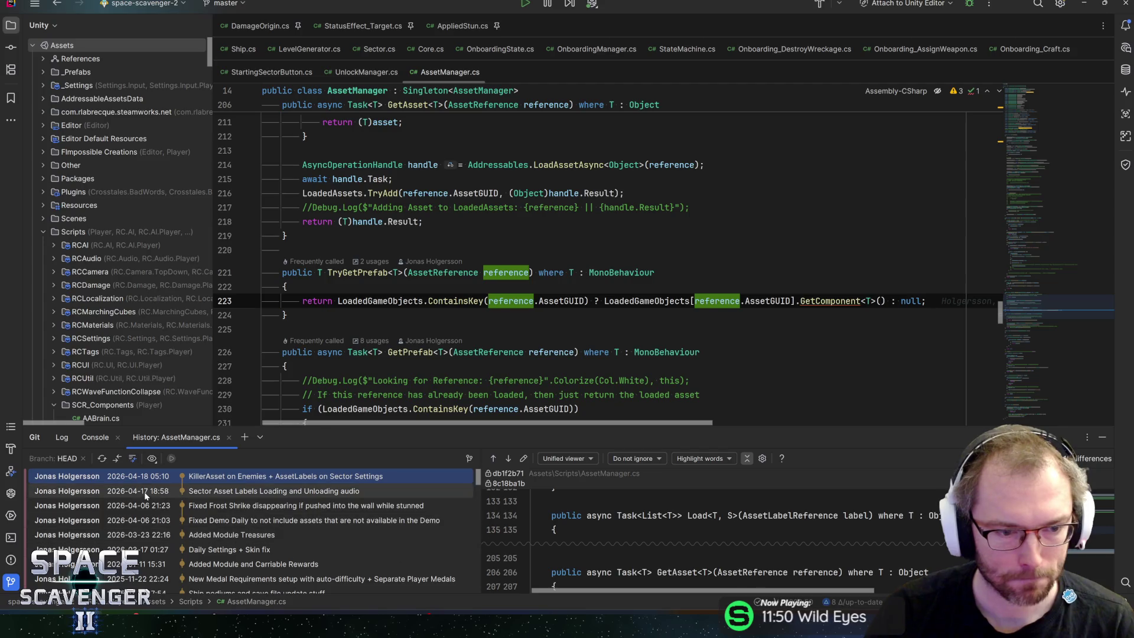
key("alt+Tab")
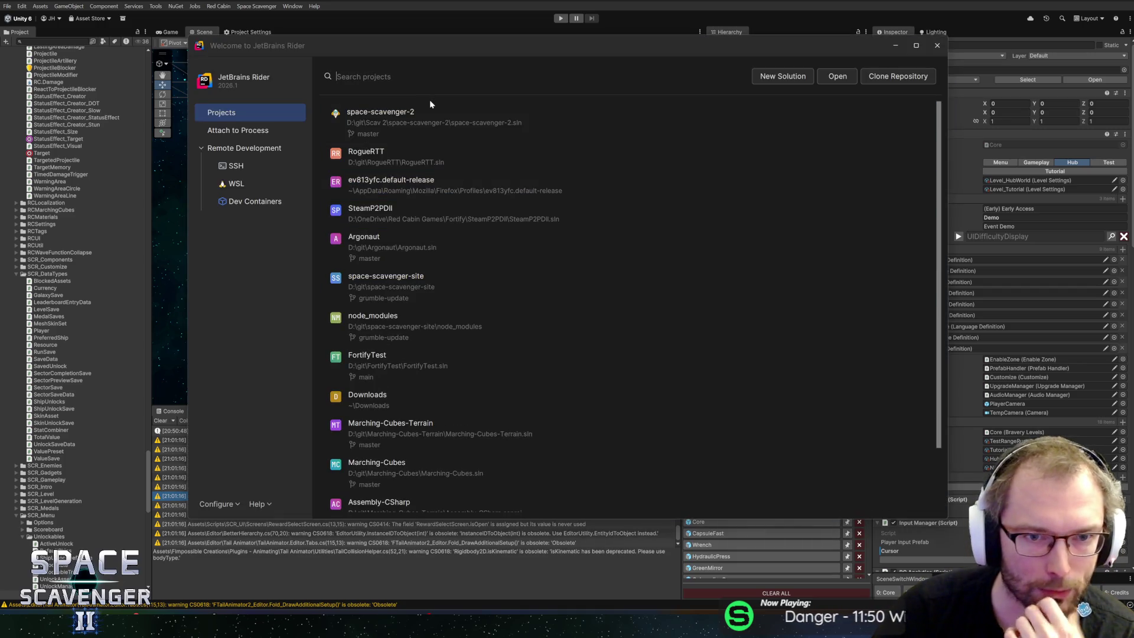
left_click(418, 116)
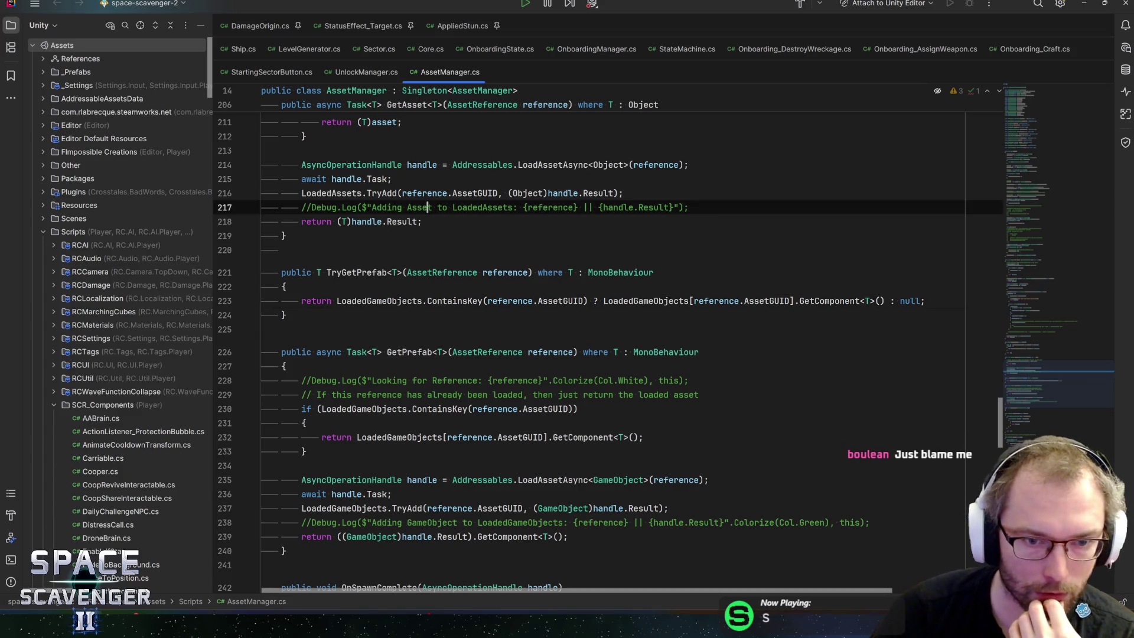
Collapse the SCR_Enemies, SCR_Modules and SCR_Utils folders and shrink the Git panel for more code room
left_click(423, 222)
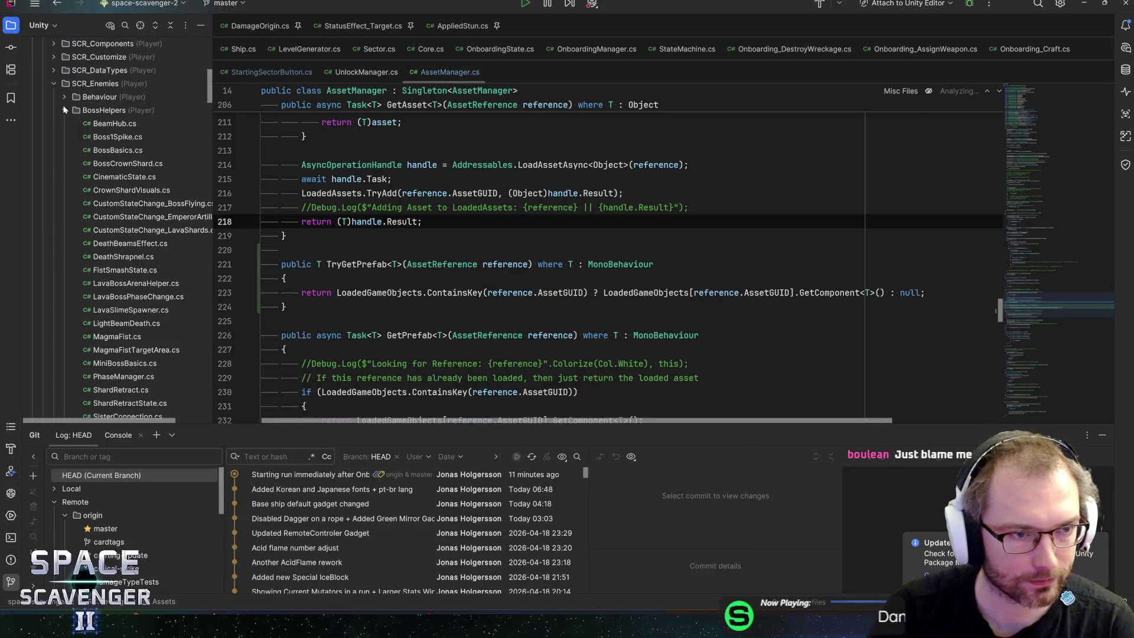
left_click(58, 83)
left_click(56, 189)
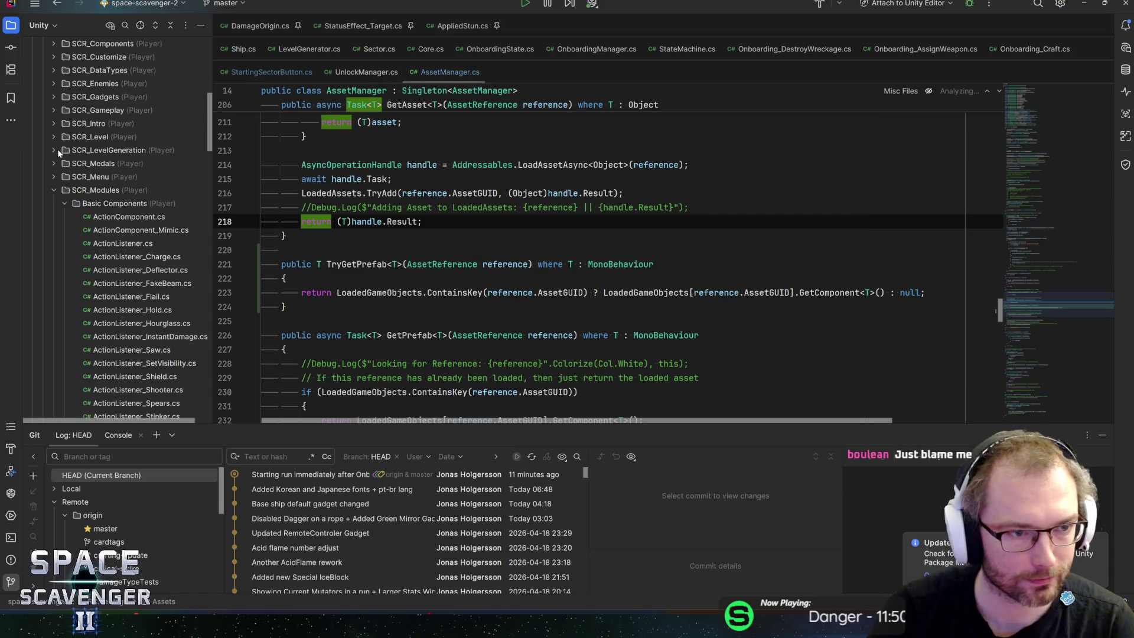
left_click(56, 189)
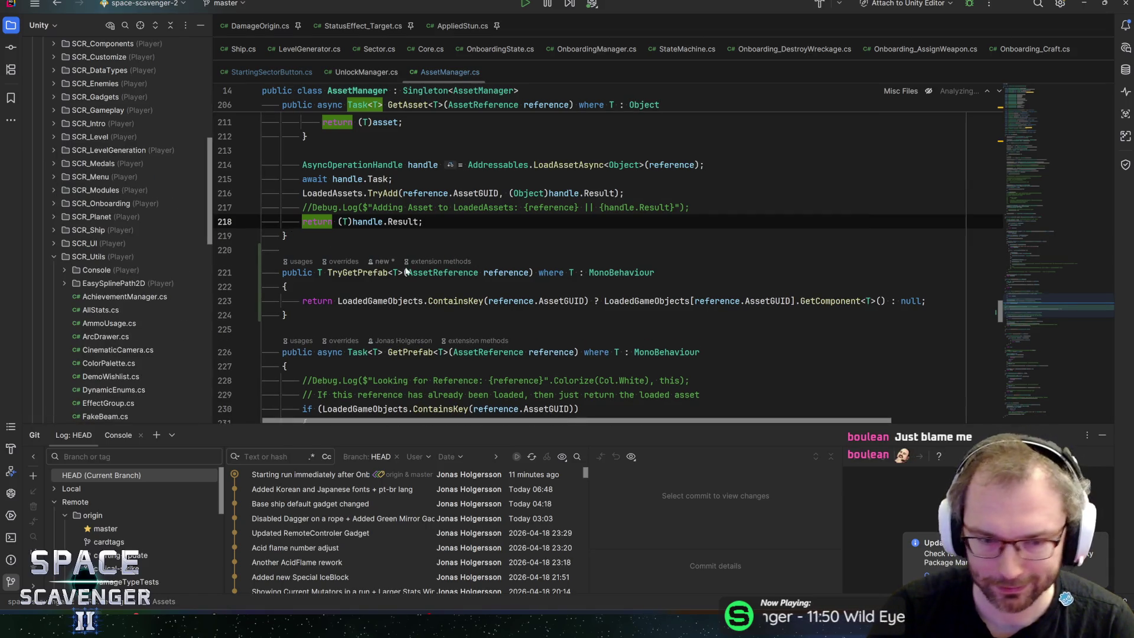
left_click(53, 256)
left_click(282, 249)
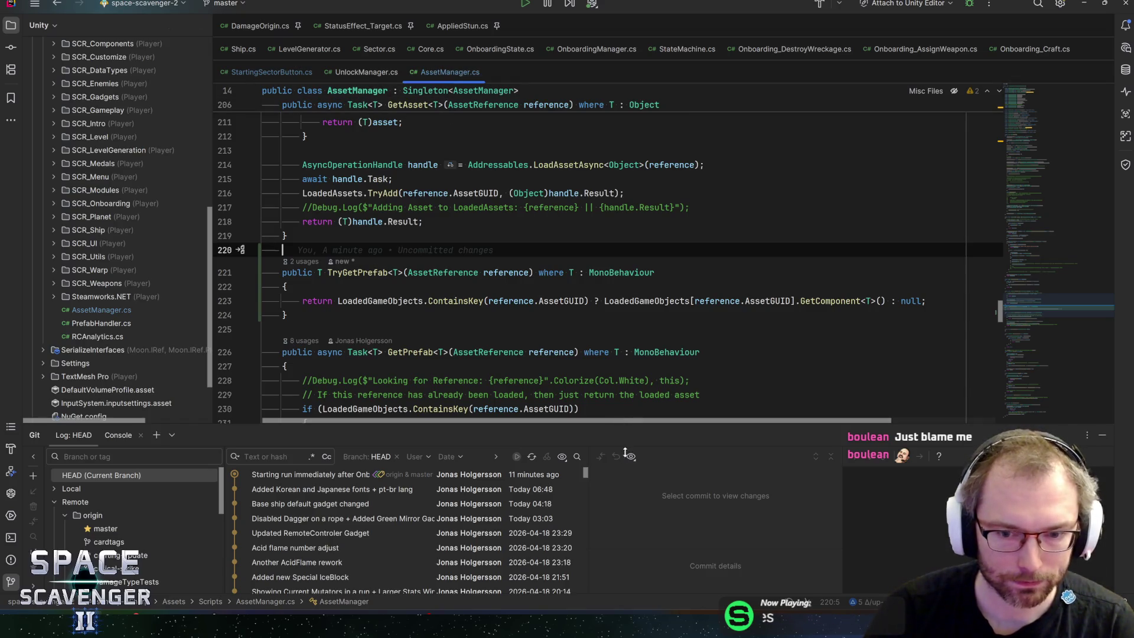
left_click_drag(625, 442, 625, 479)
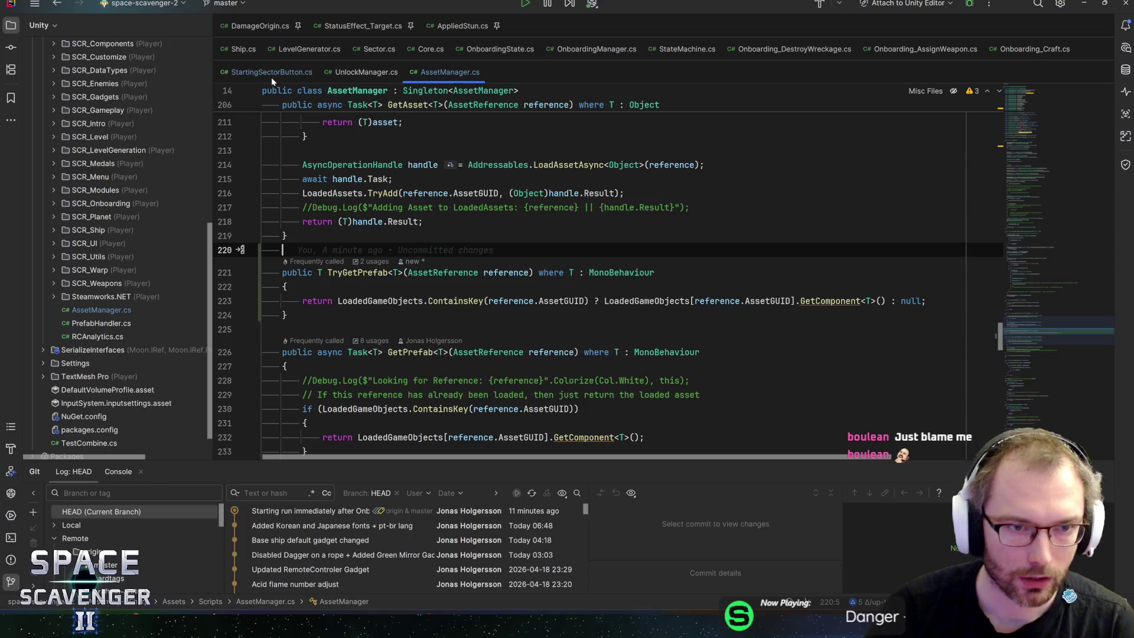
Bring up UnlockManager.cs and clear the warnings from Unity's Console
left_click(272, 72)
left_click(366, 72)
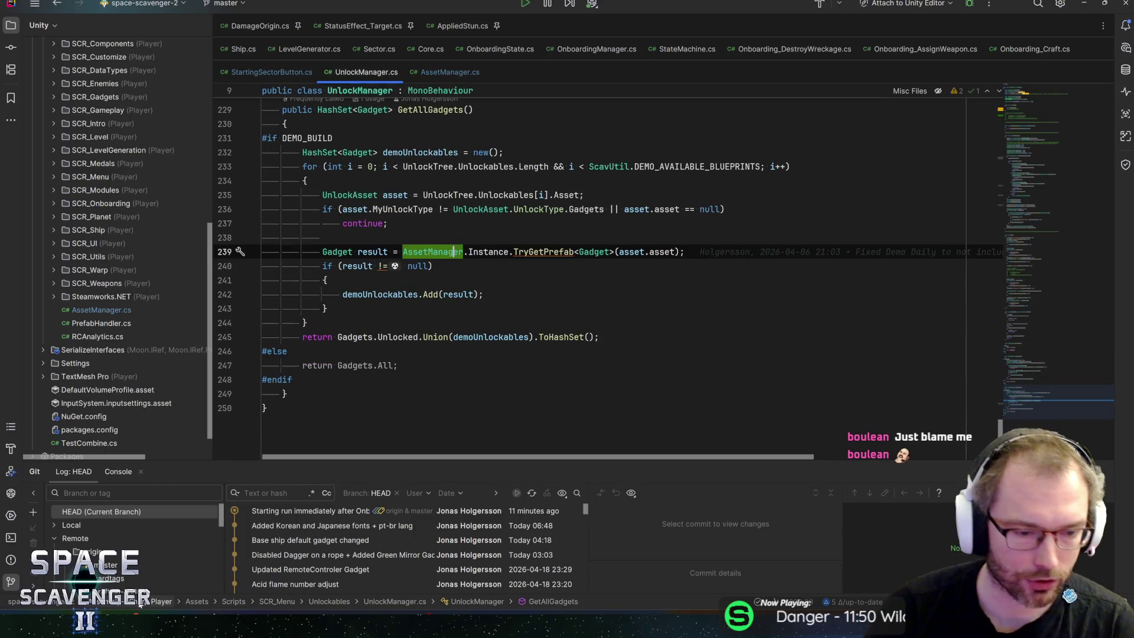
key("alt+Tab")
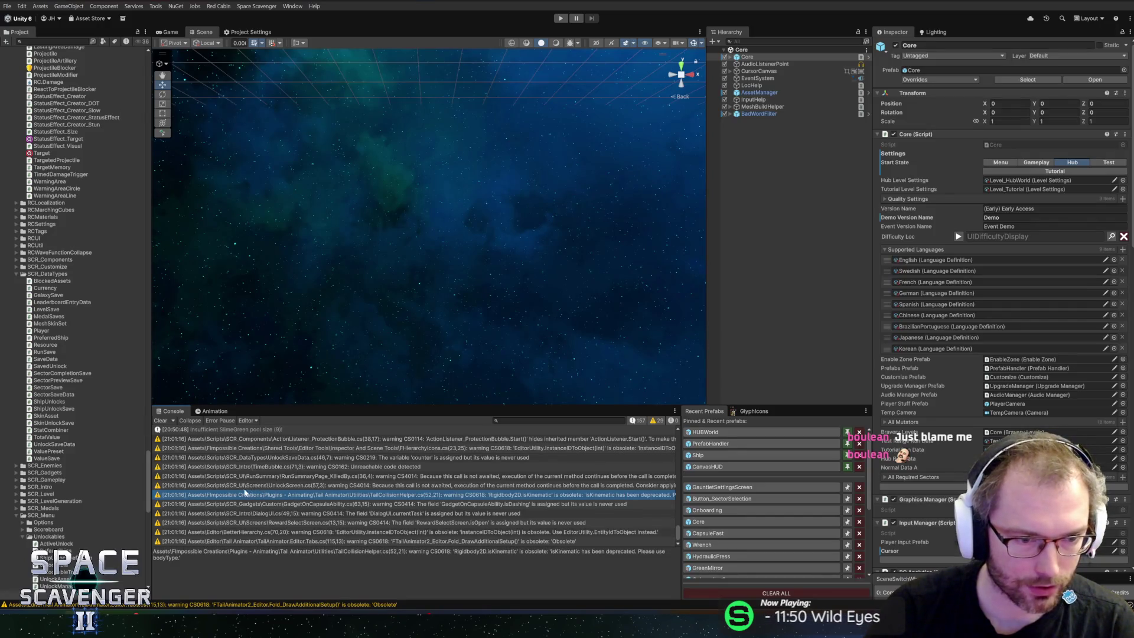
left_click(160, 420)
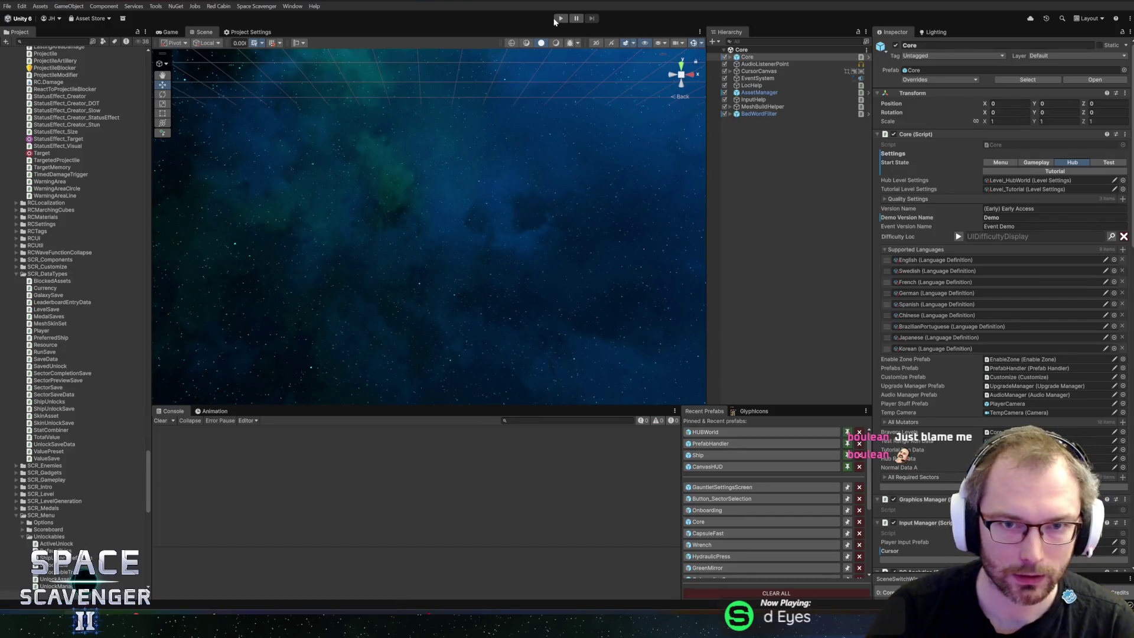
key("alt+Tab")
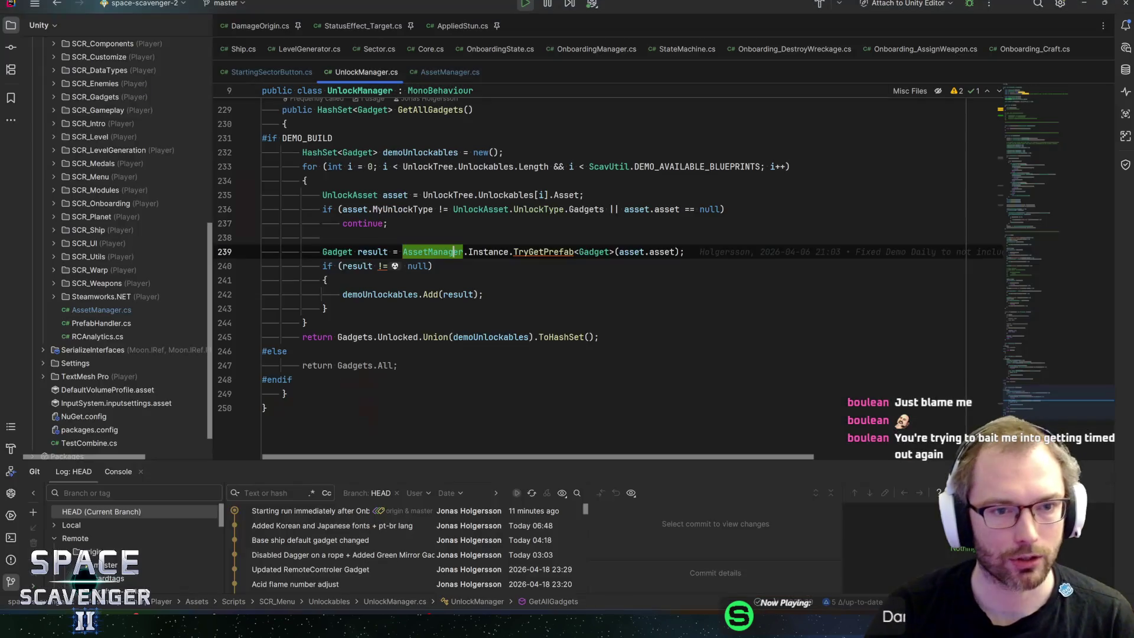
Inspect the GetAllGadgets method, Gadget type usages and the demo loop's braces in UnlockManager.cs
left_click(430, 110)
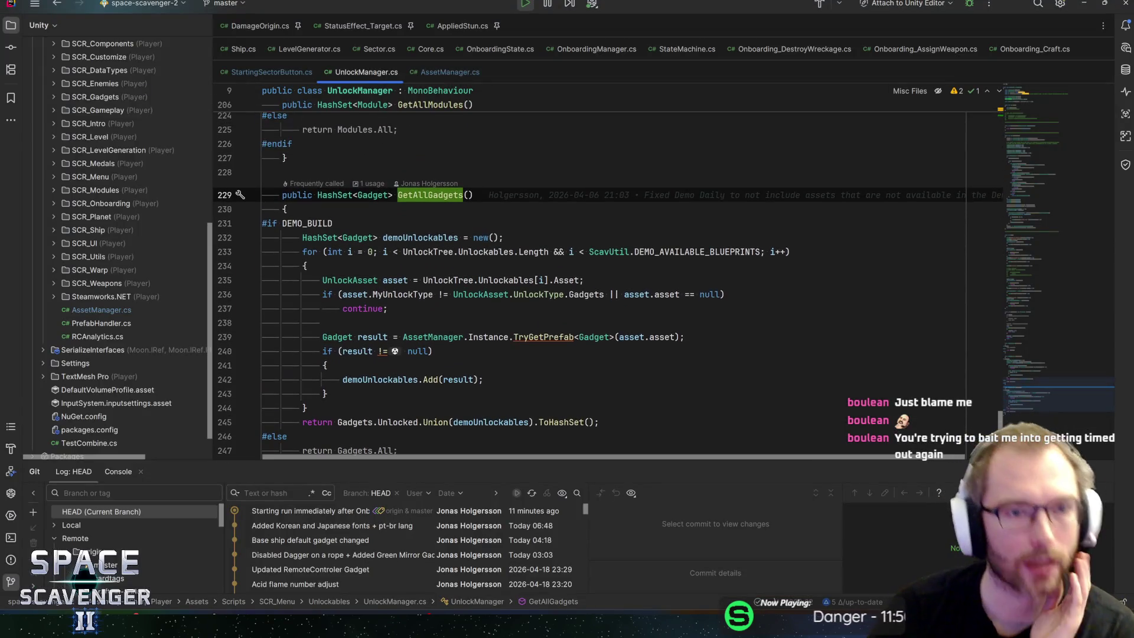
left_click(357, 238)
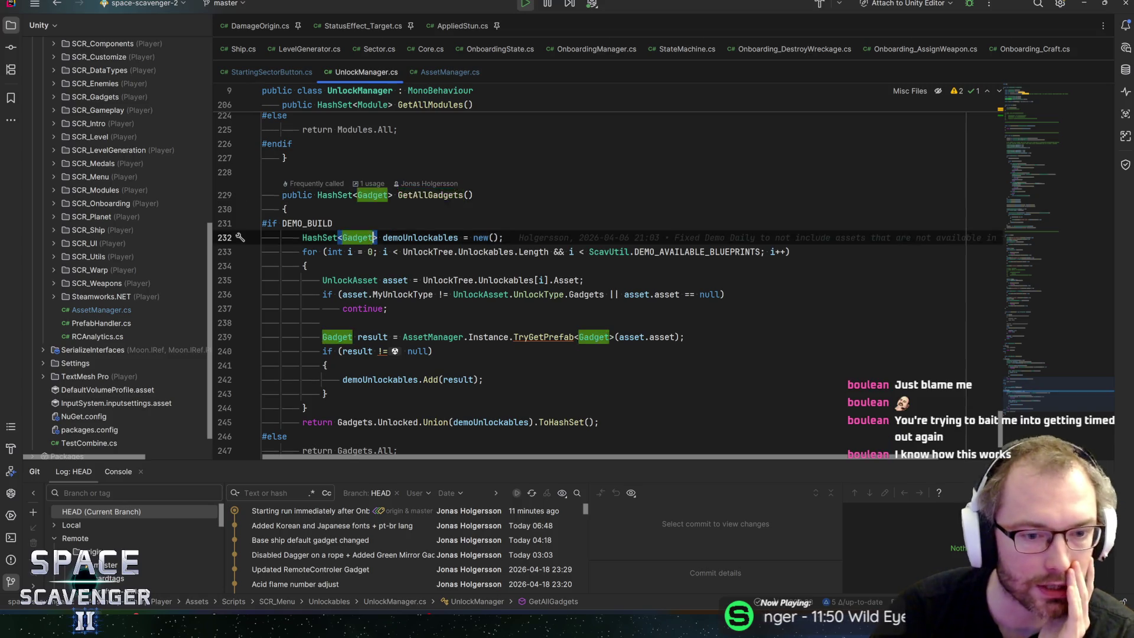
scroll(357, 238, "down", 2)
scroll(608, 278, "up", 1)
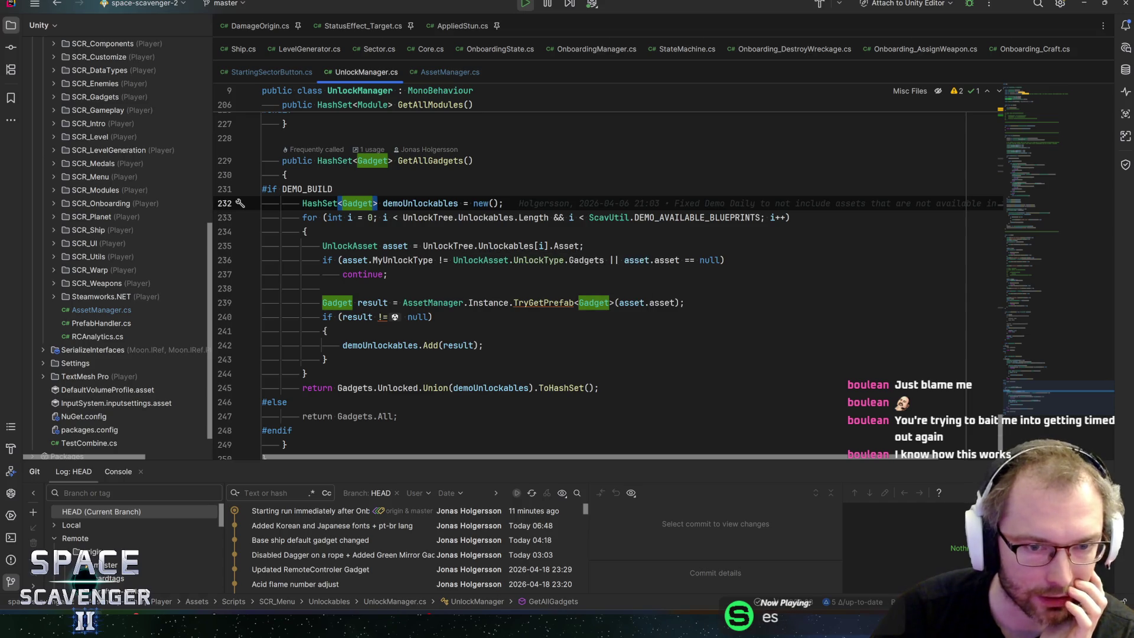
left_click(306, 232)
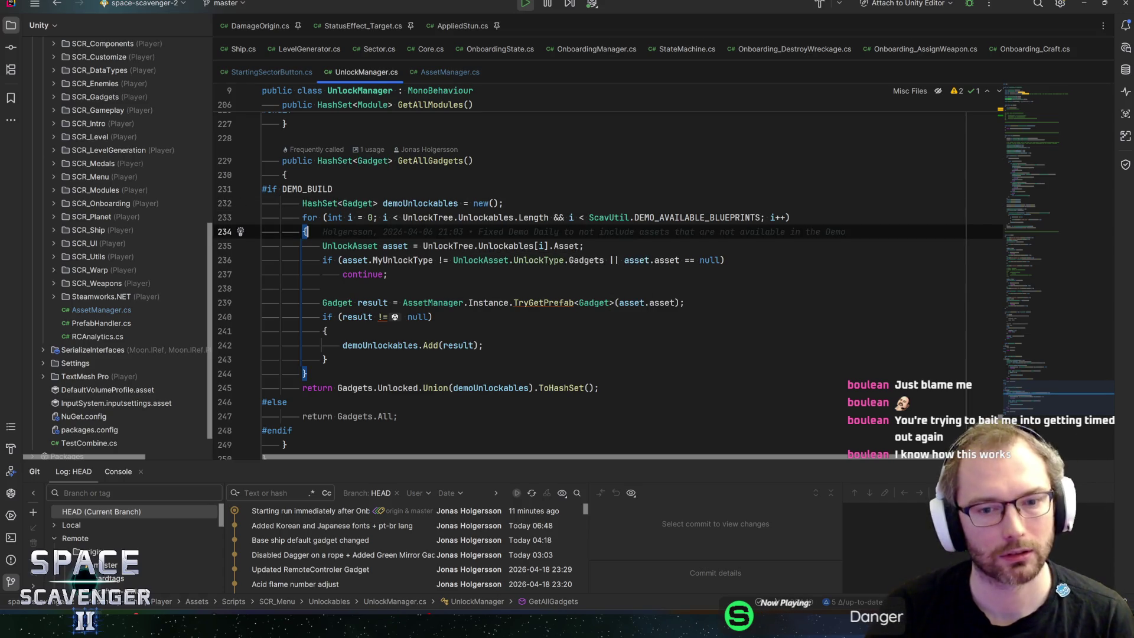
Glance at the running game, scroll the code once more, then switch to Unity's play mode
key("alt+Tab")
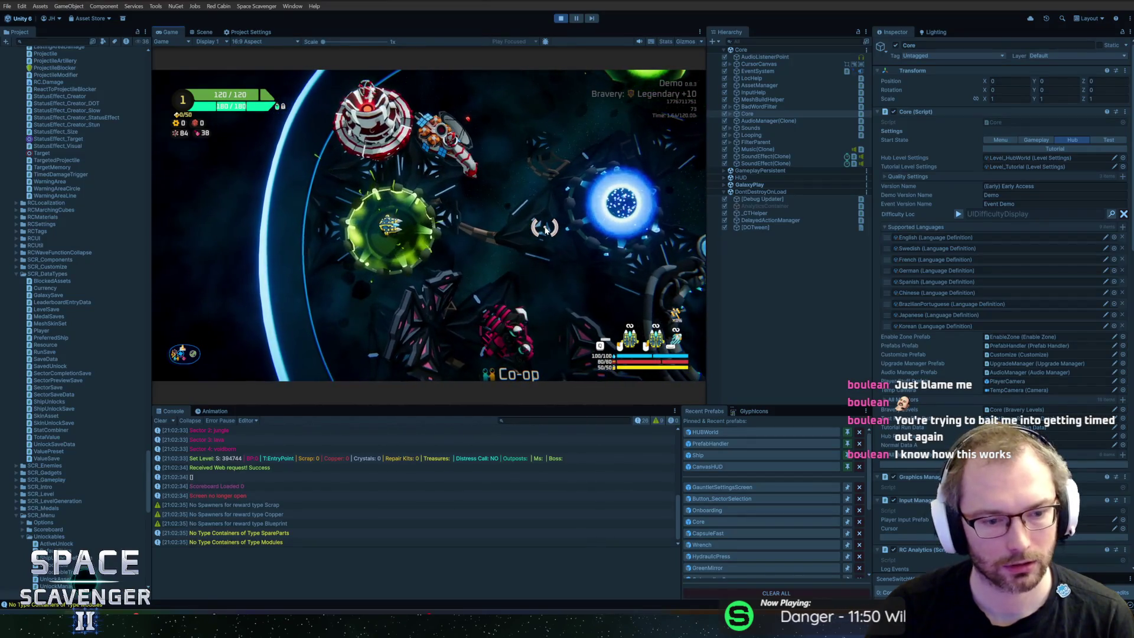
key("alt+Tab")
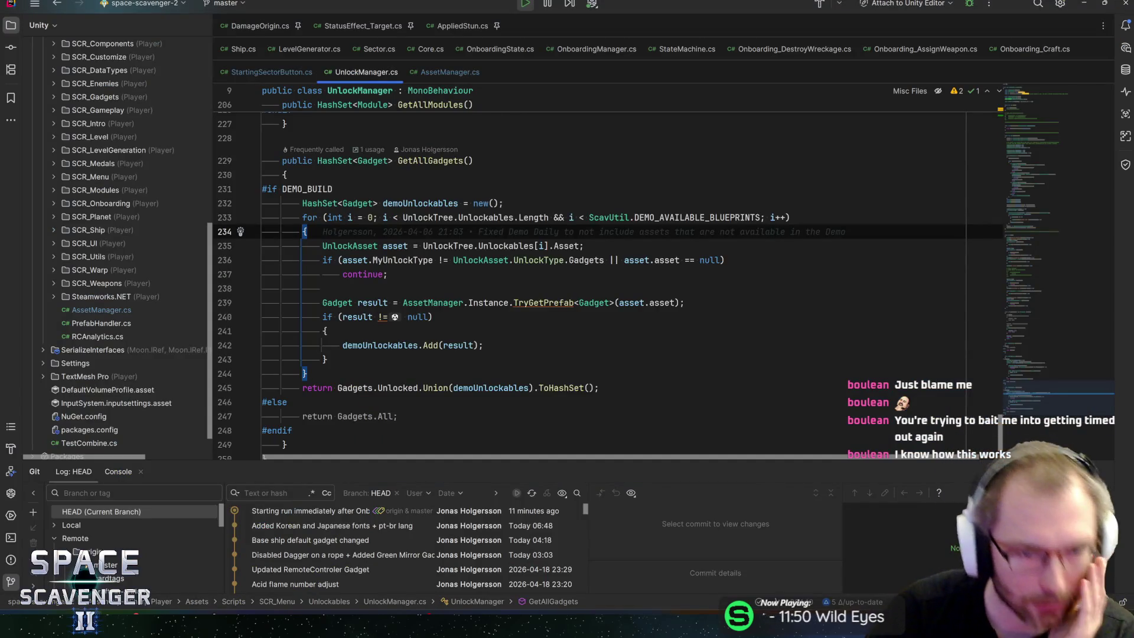
scroll(608, 279, "down", 1)
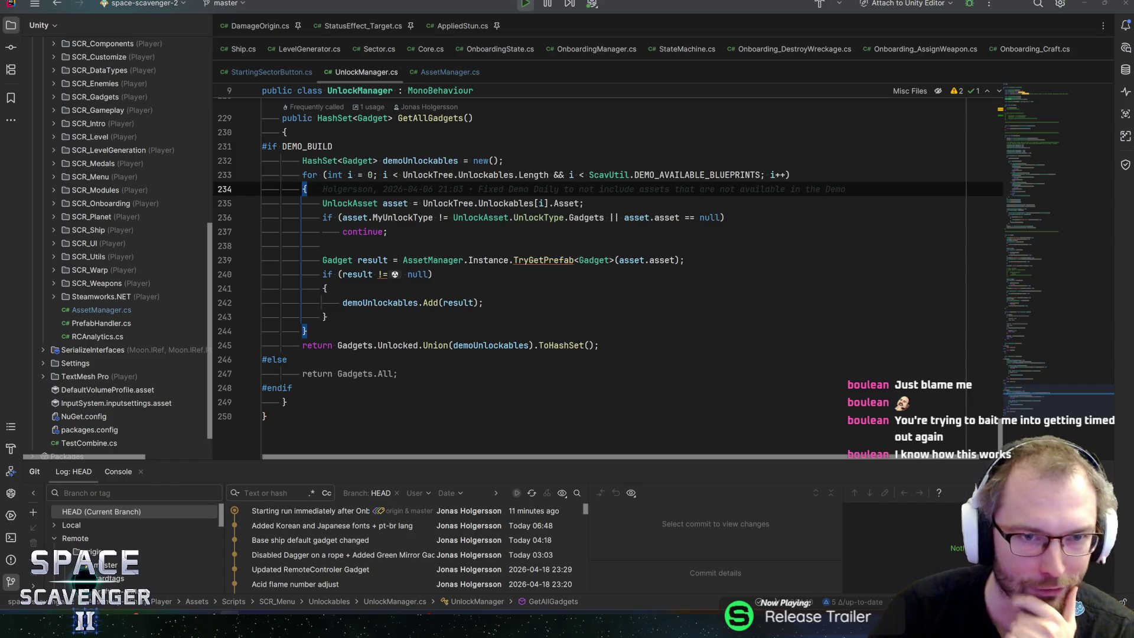
key("alt+Tab")
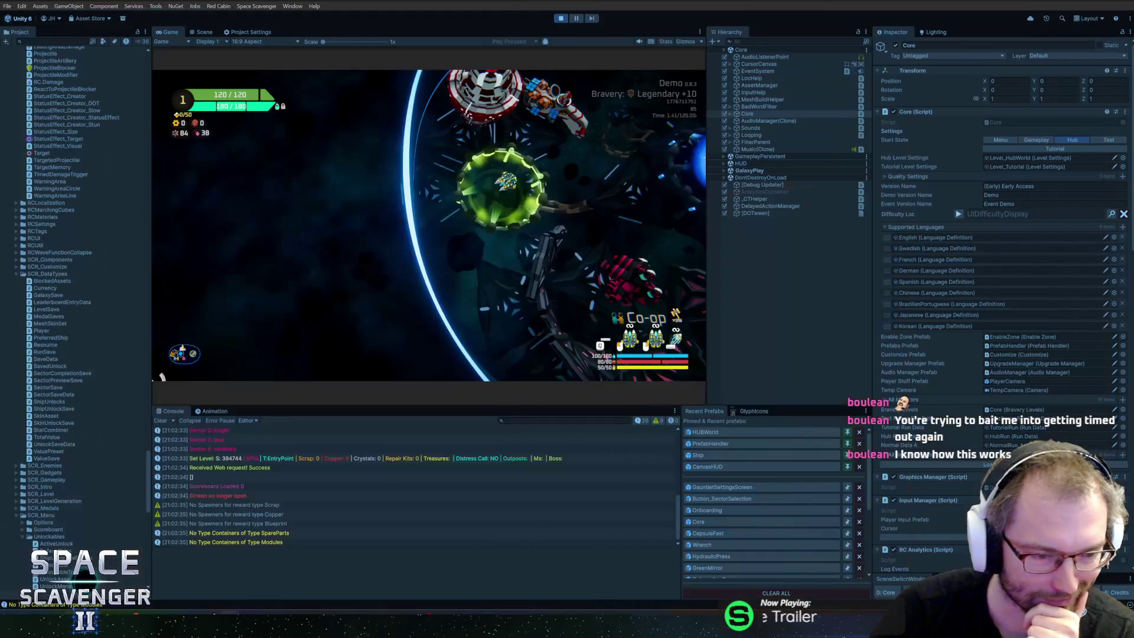
Maximize the Game view, browse the first two ships' skins and the Medals page, then close customization
key("shift+space")
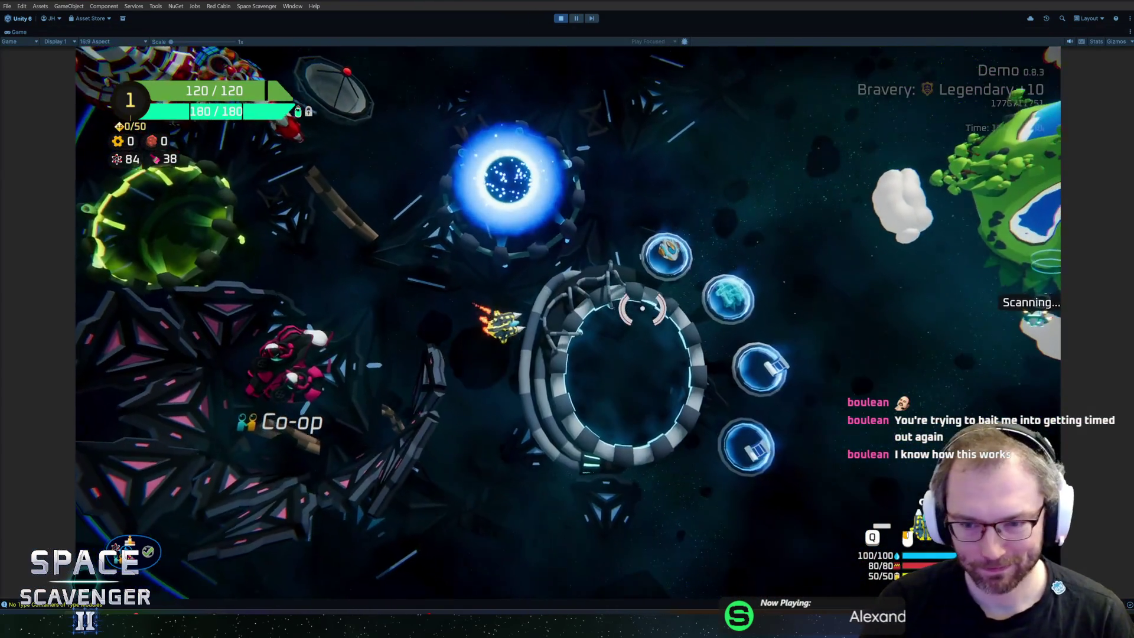
key("e")
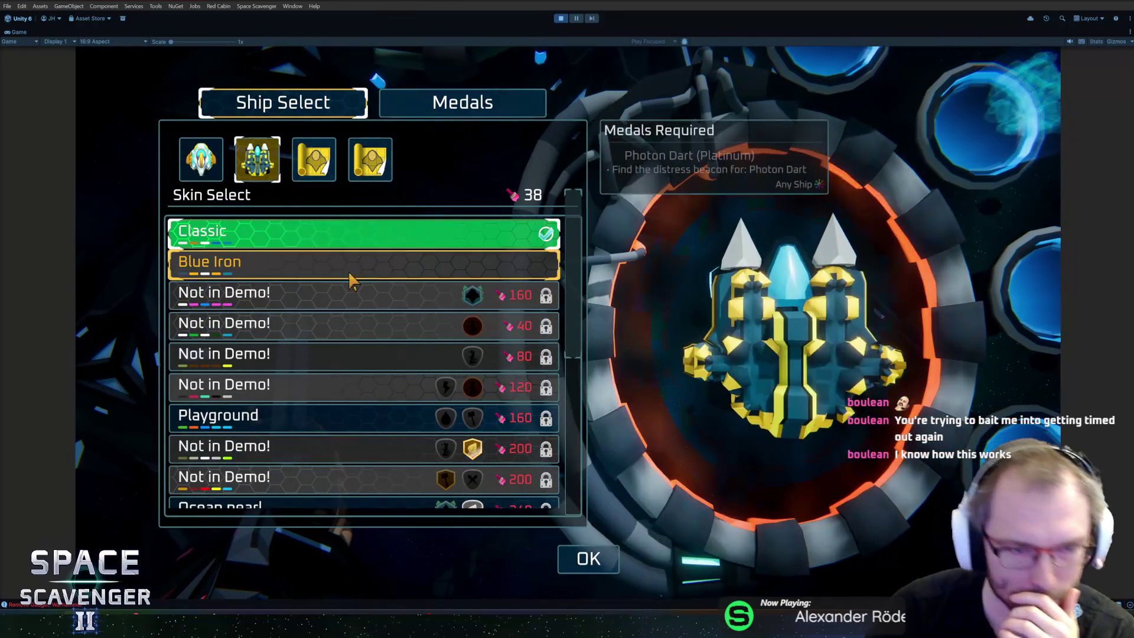
left_click(215, 168)
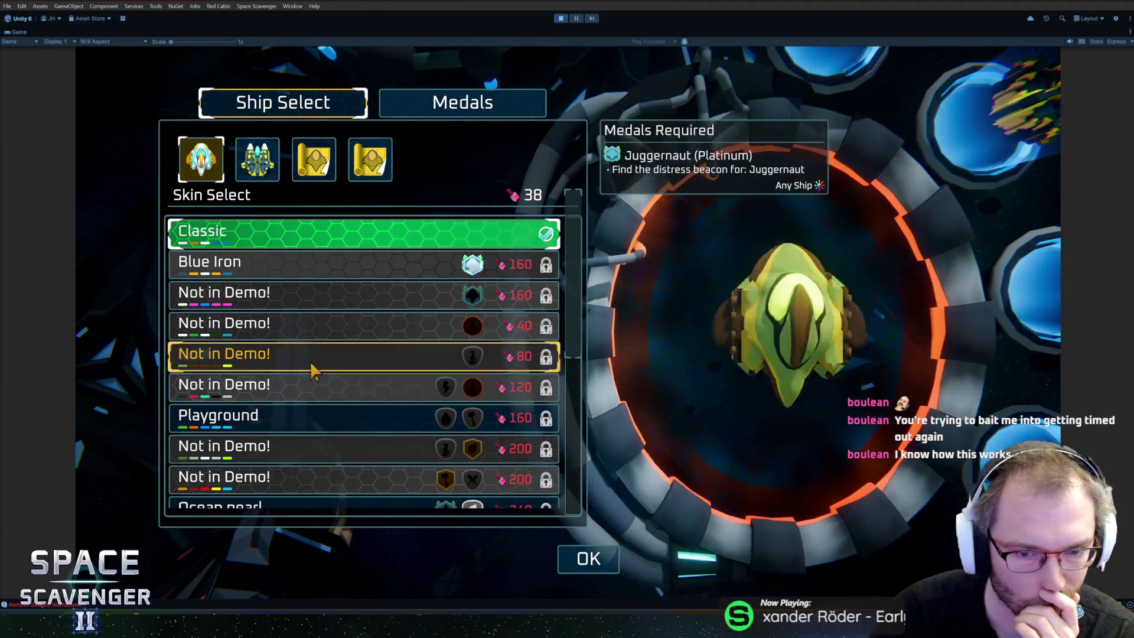
scroll(304, 416, "down", 5)
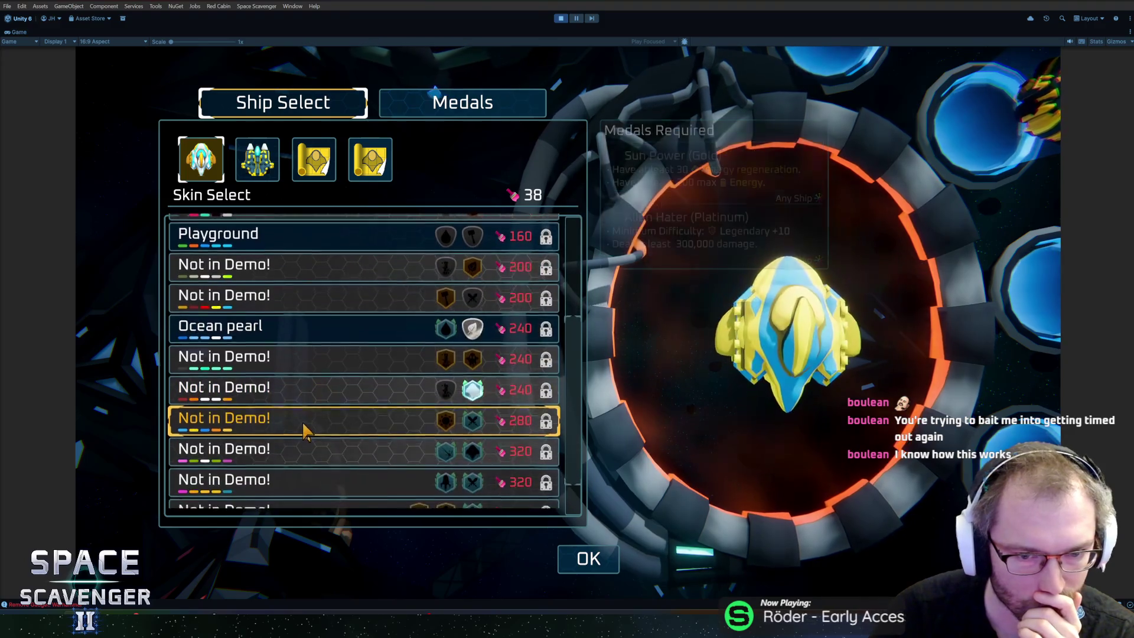
scroll(306, 429, "up", 5)
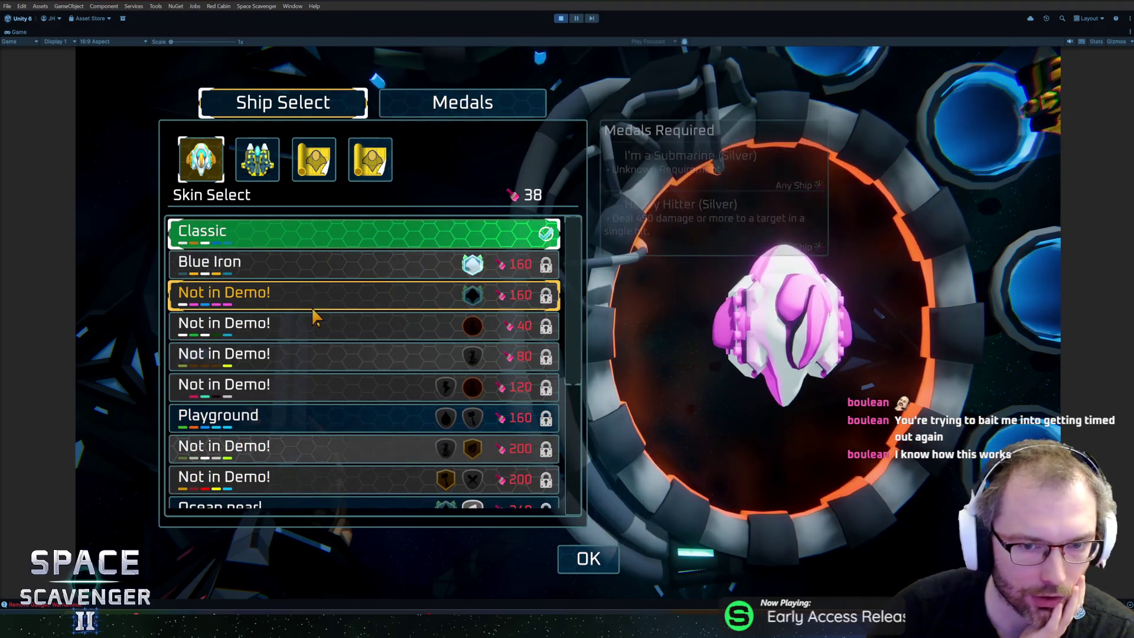
left_click(257, 159)
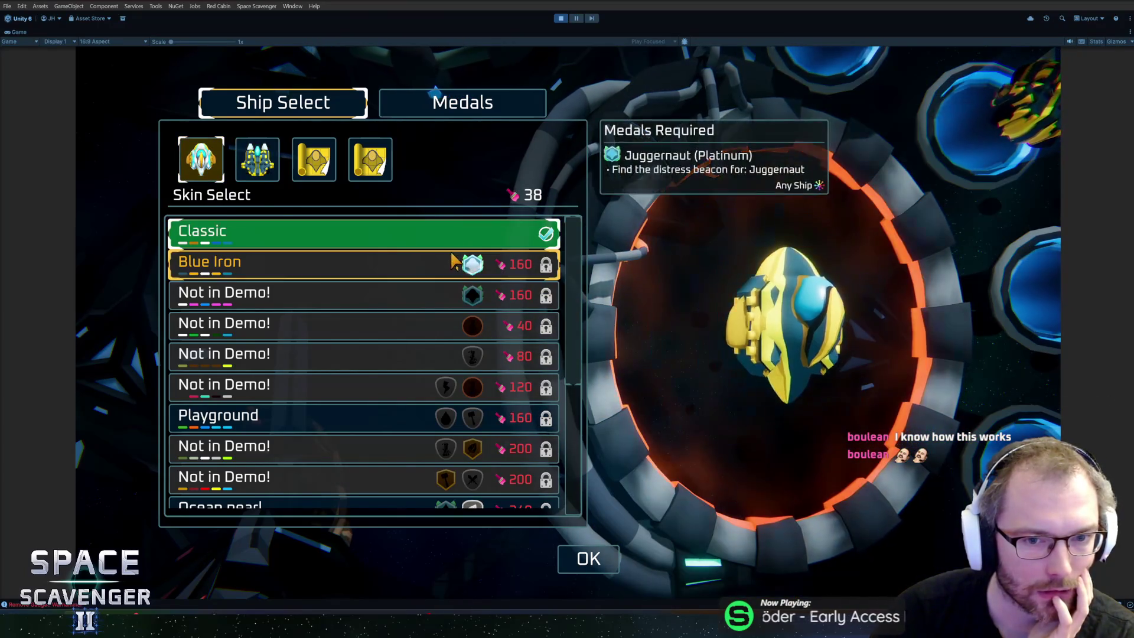
left_click(476, 112)
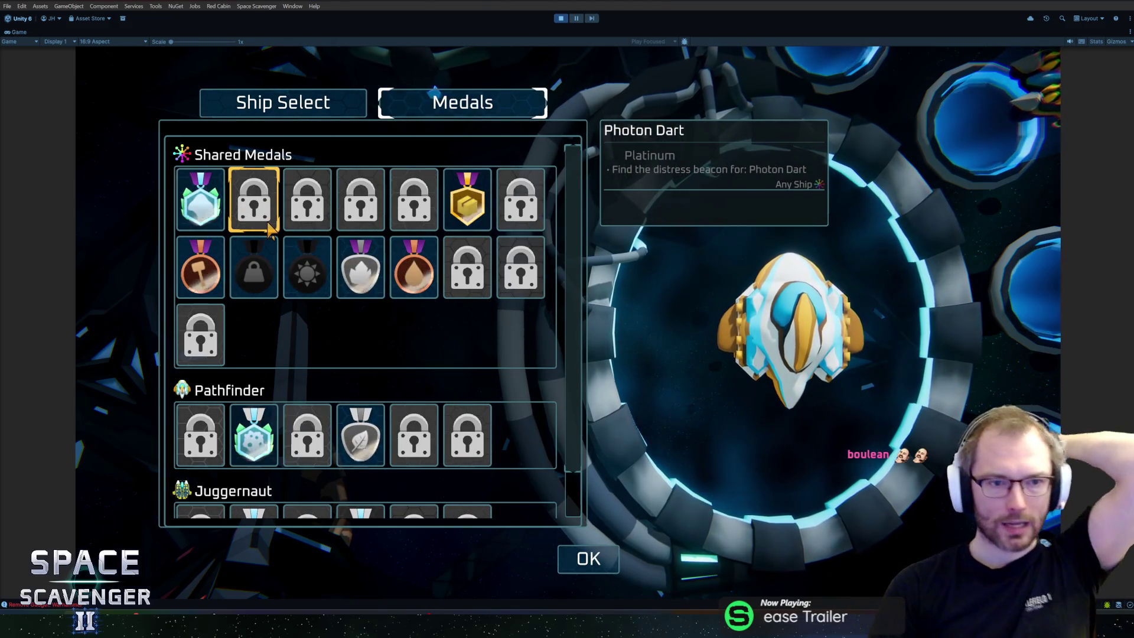
key("Escape")
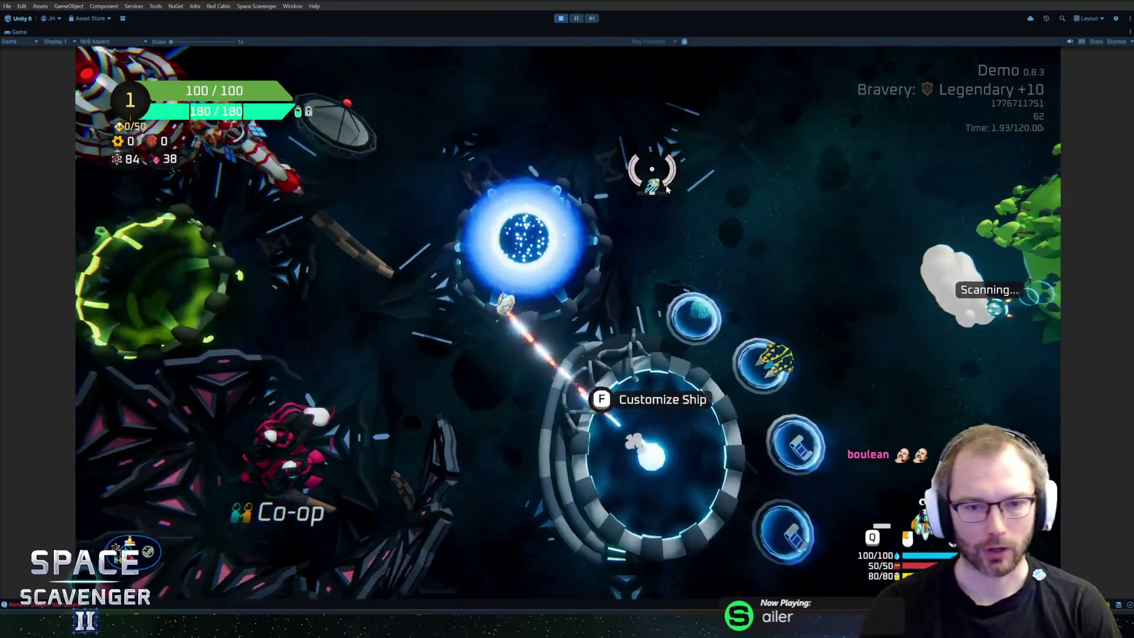
In the trial setup, switch bravery from Legendary +10 to Bold +10 and back, then exit
key("f")
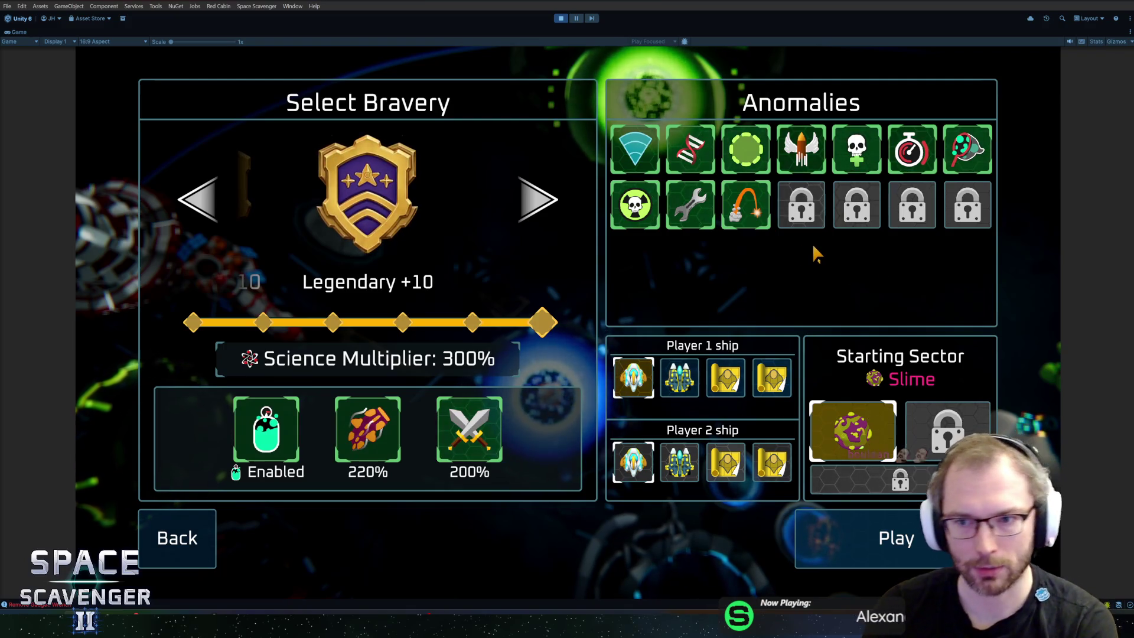
mouse_move(672, 202)
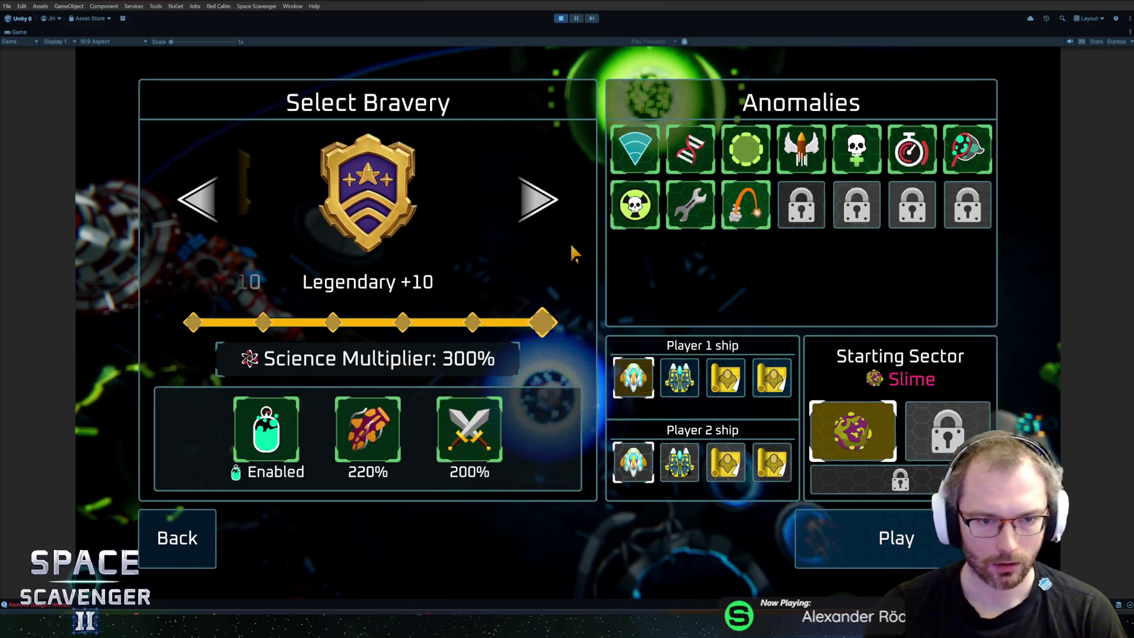
left_click(225, 204)
left_click(225, 203)
left_click(225, 204)
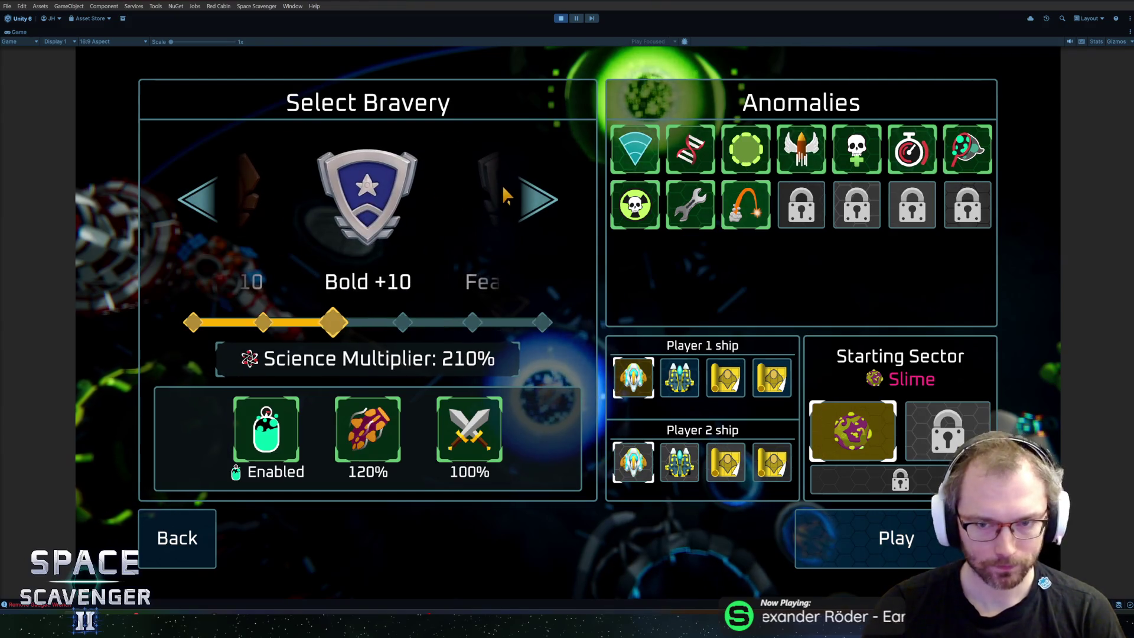
left_click(537, 199)
left_click(538, 199)
left_click(537, 199)
key("Return")
Open the Daily Challenge portal, set its difficulty to Legendary, and close the menu
key("w")
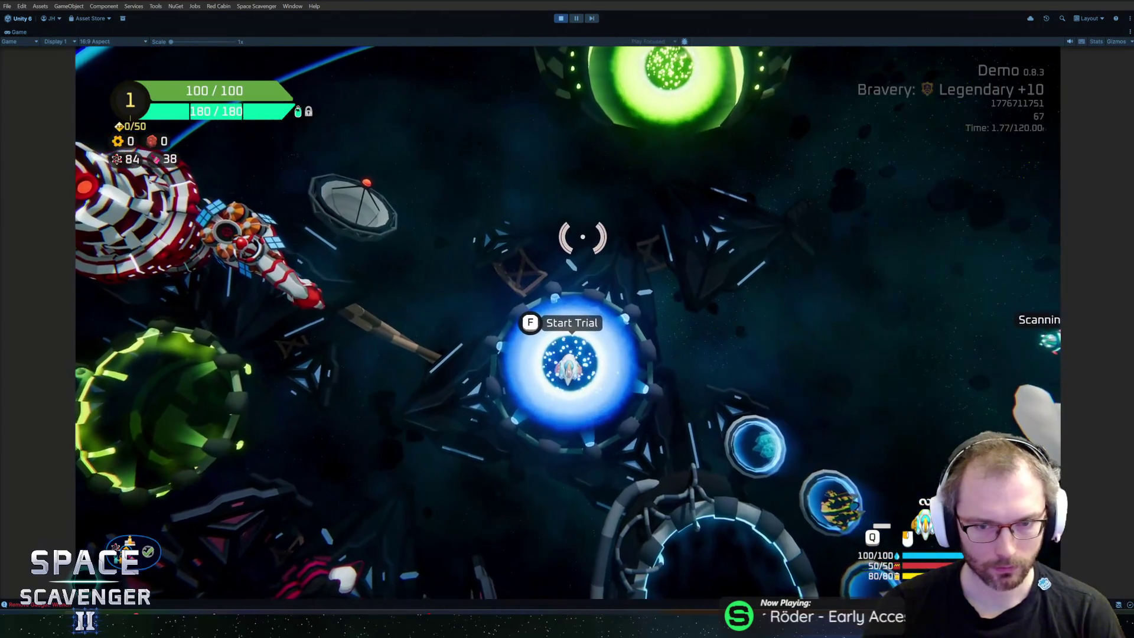
key("f")
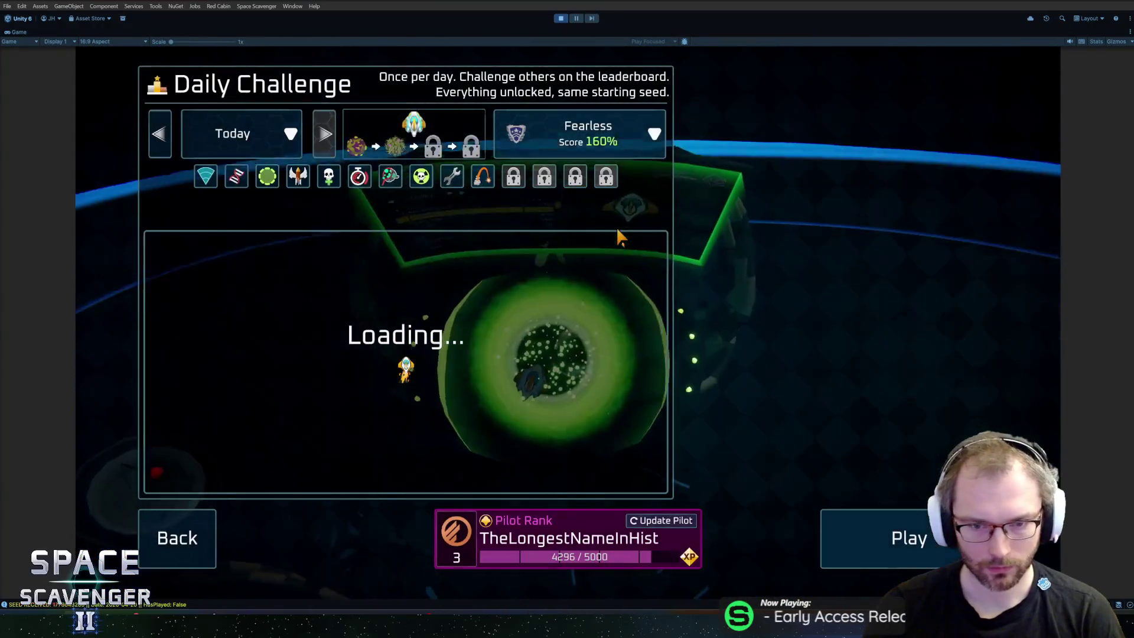
left_click(631, 141)
left_click(620, 295)
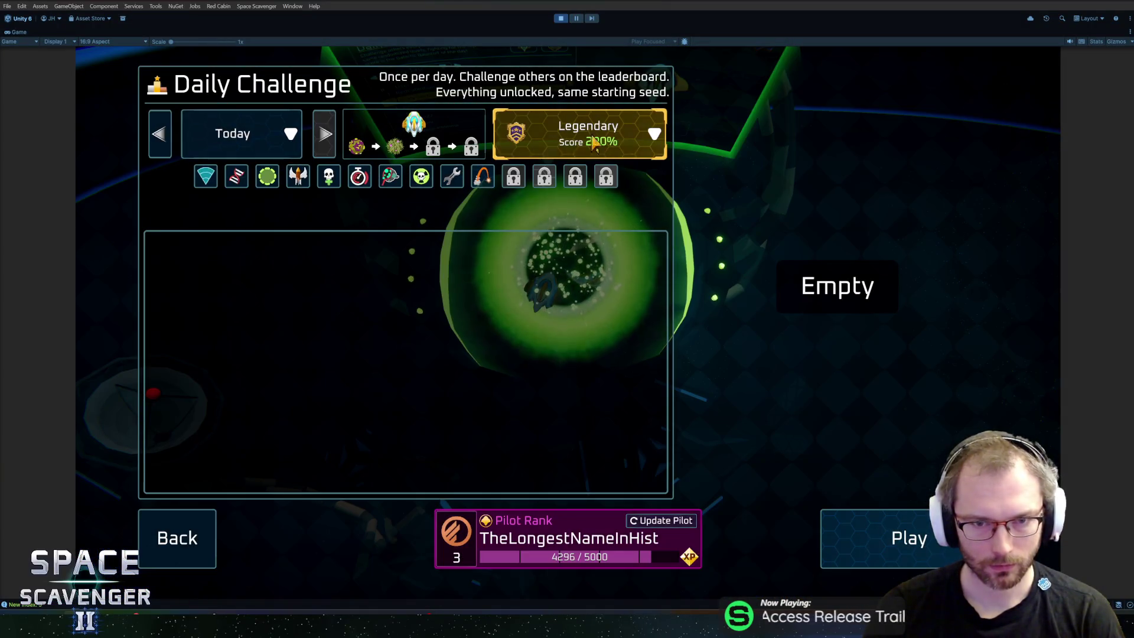
key("Escape")
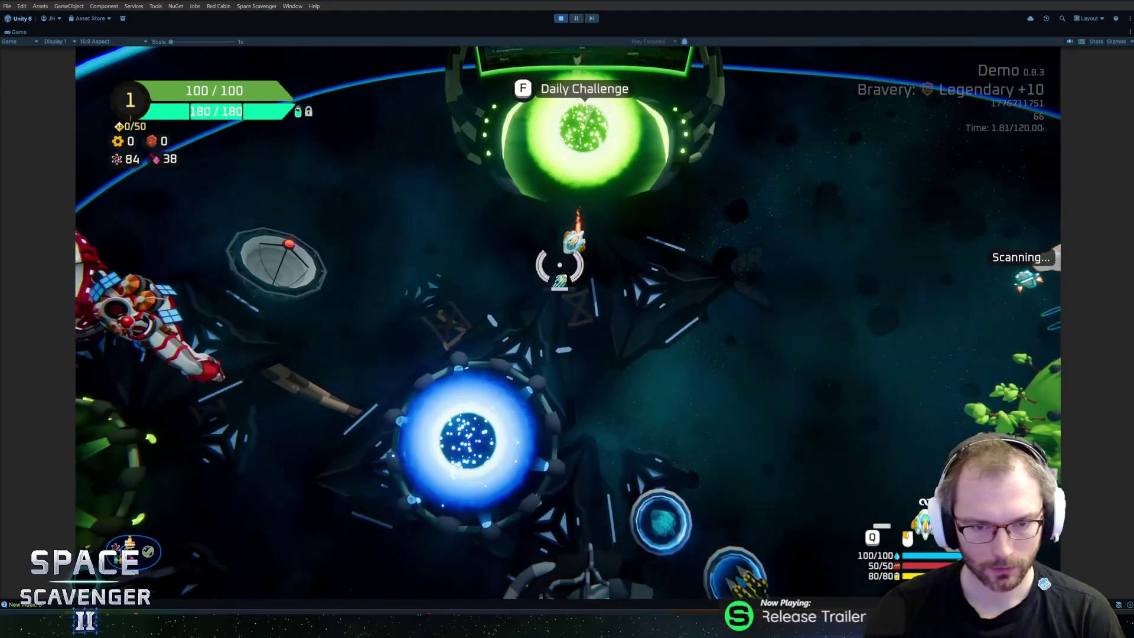
Fly into Start Trial, confirm the second starting sector is locked, and exit to the hub
key("s")
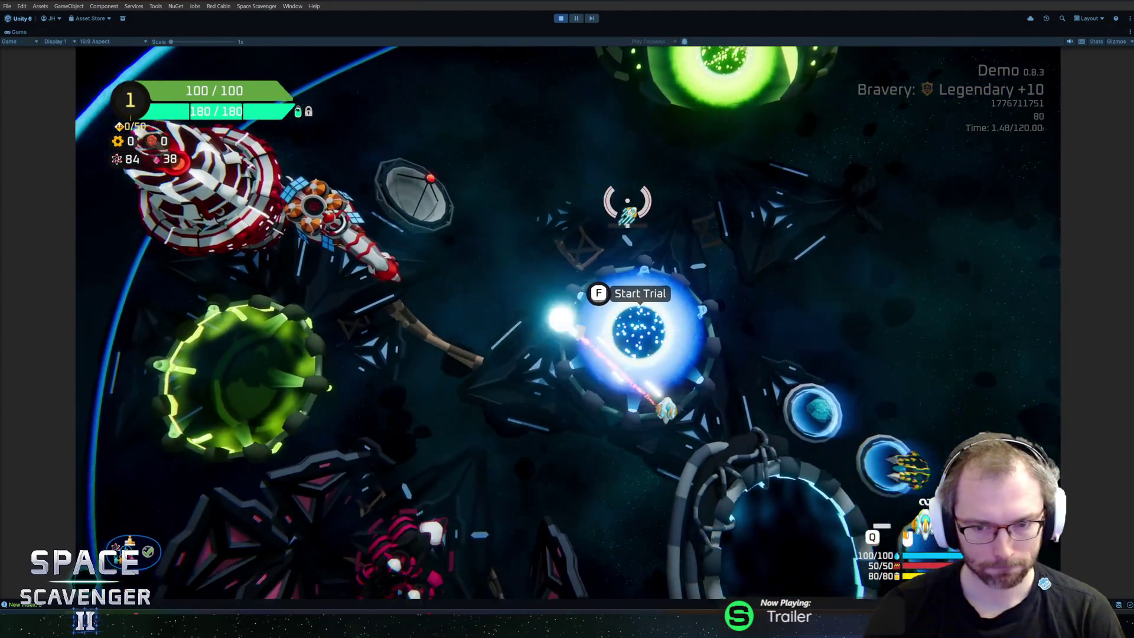
key("w")
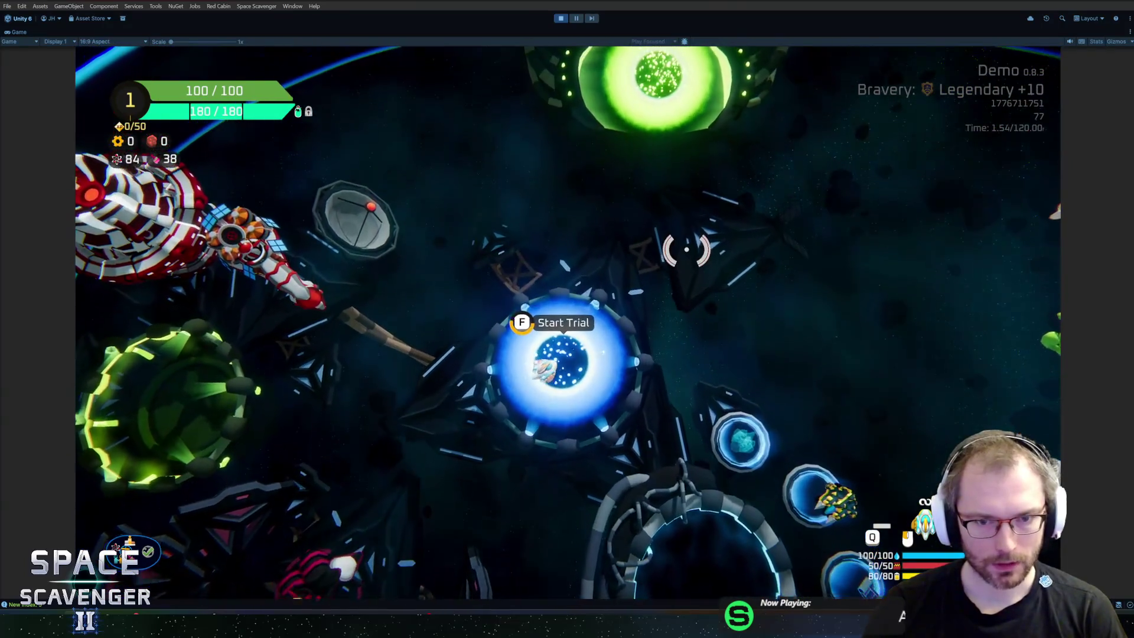
key("f")
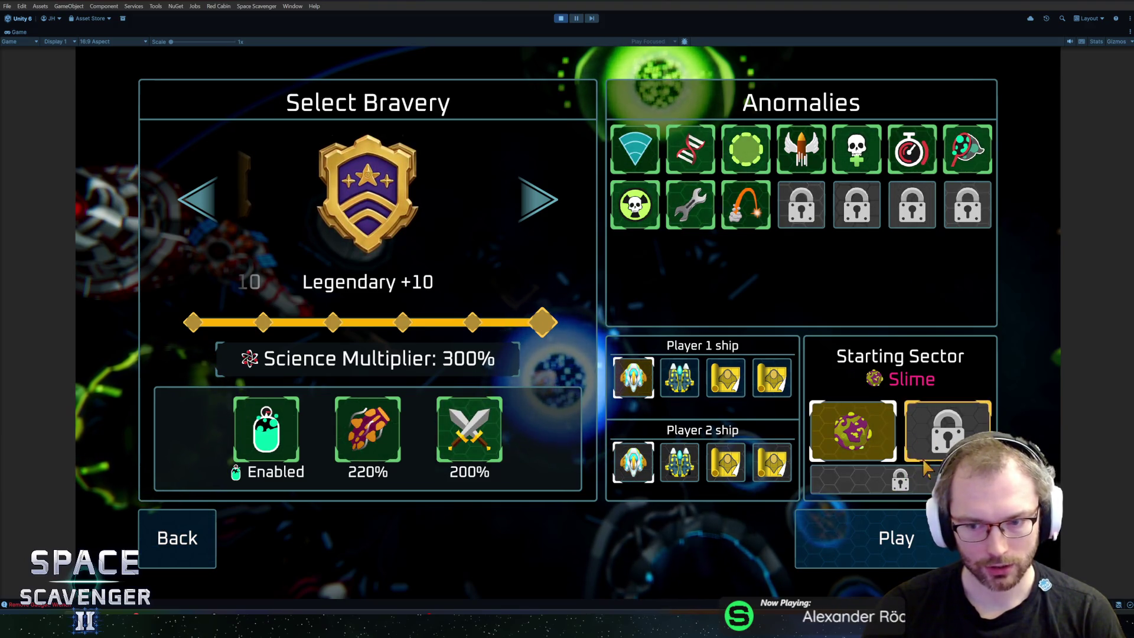
left_click(874, 538)
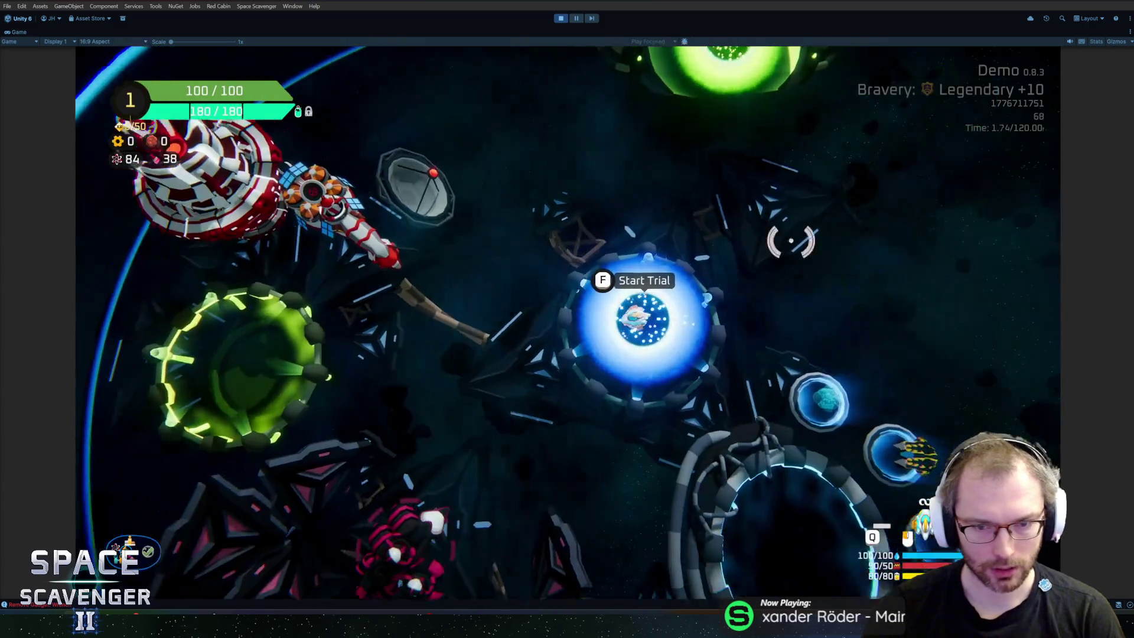
key("f")
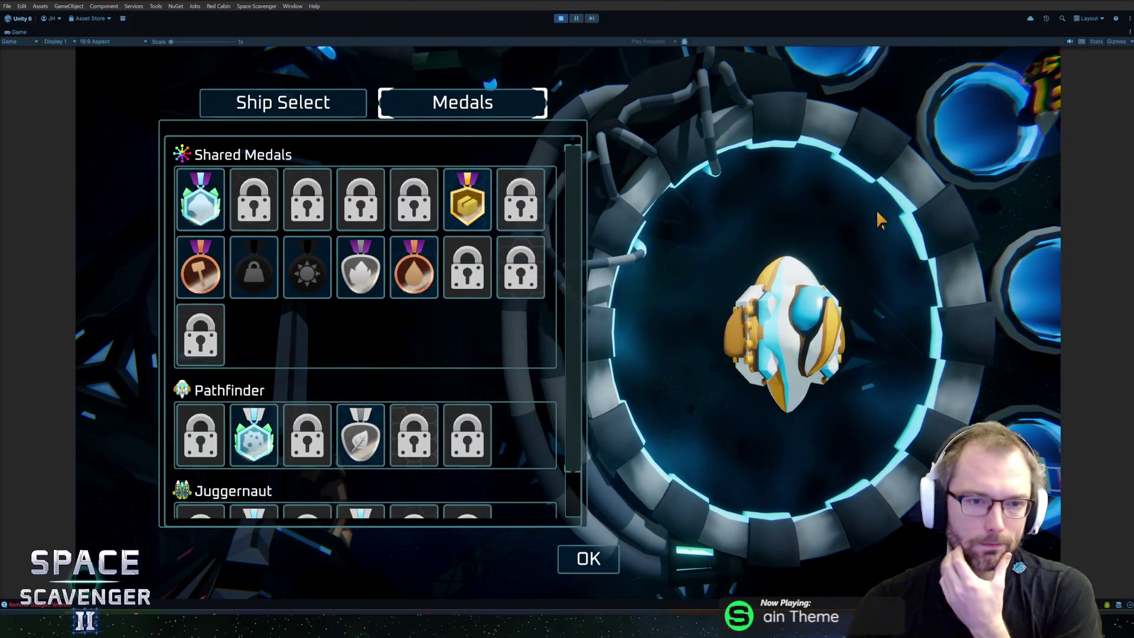
Scroll the Ship Select skin list to confirm non-demo skins show Not in Demo! and locked
mouse_move(424, 286)
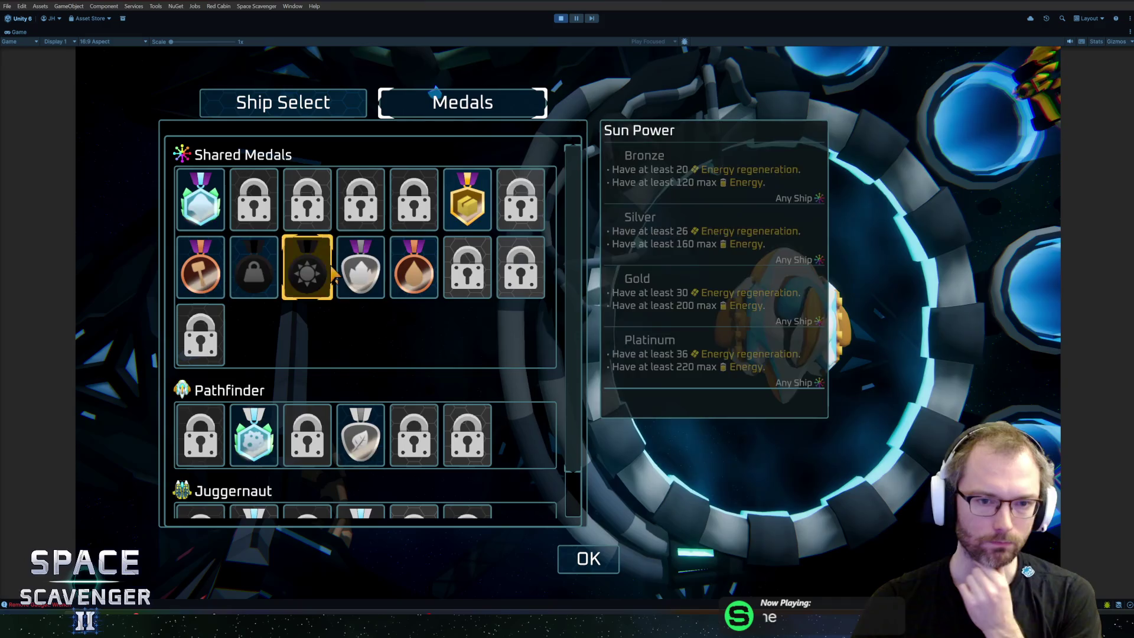
mouse_move(387, 281)
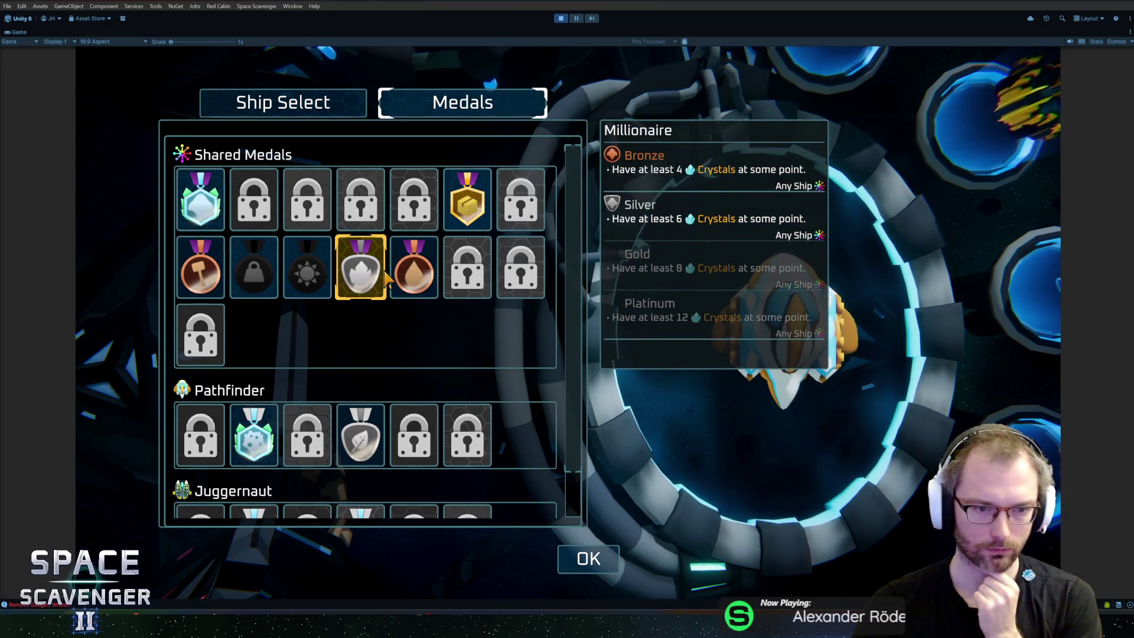
left_click(350, 113)
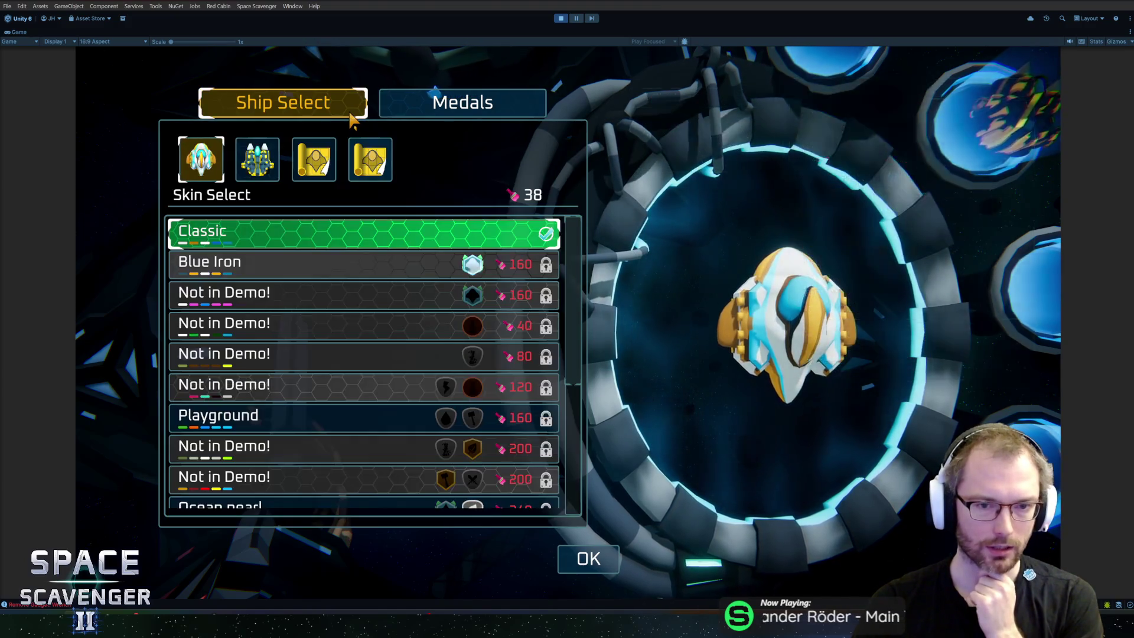
scroll(384, 372, "down", 5)
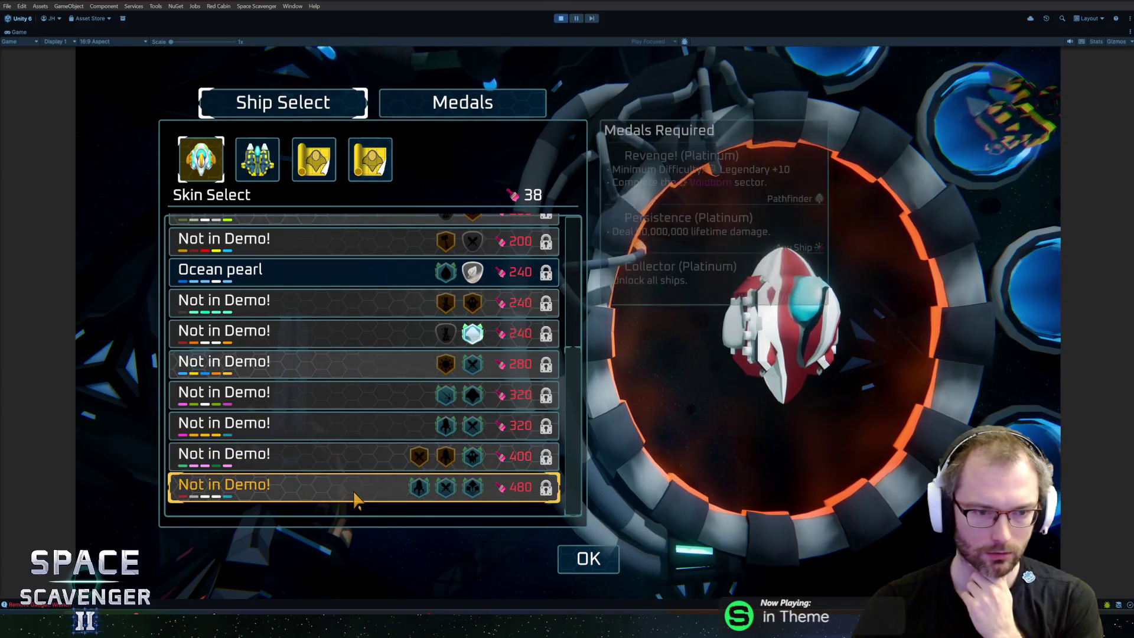
scroll(334, 372, "up", 5)
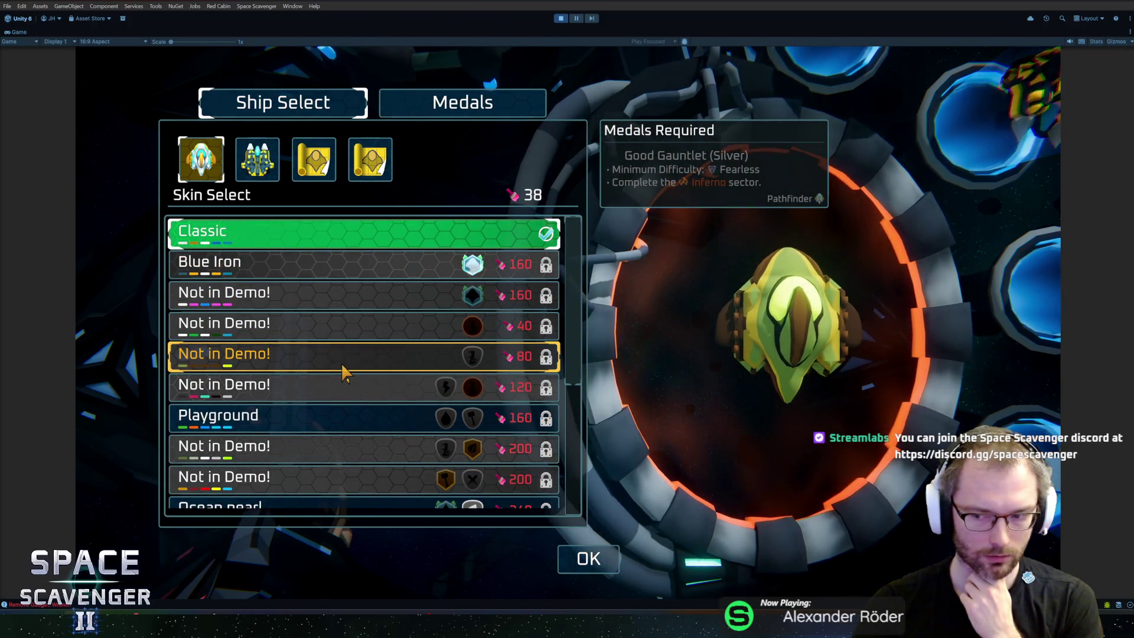
scroll(349, 360, "down", 5)
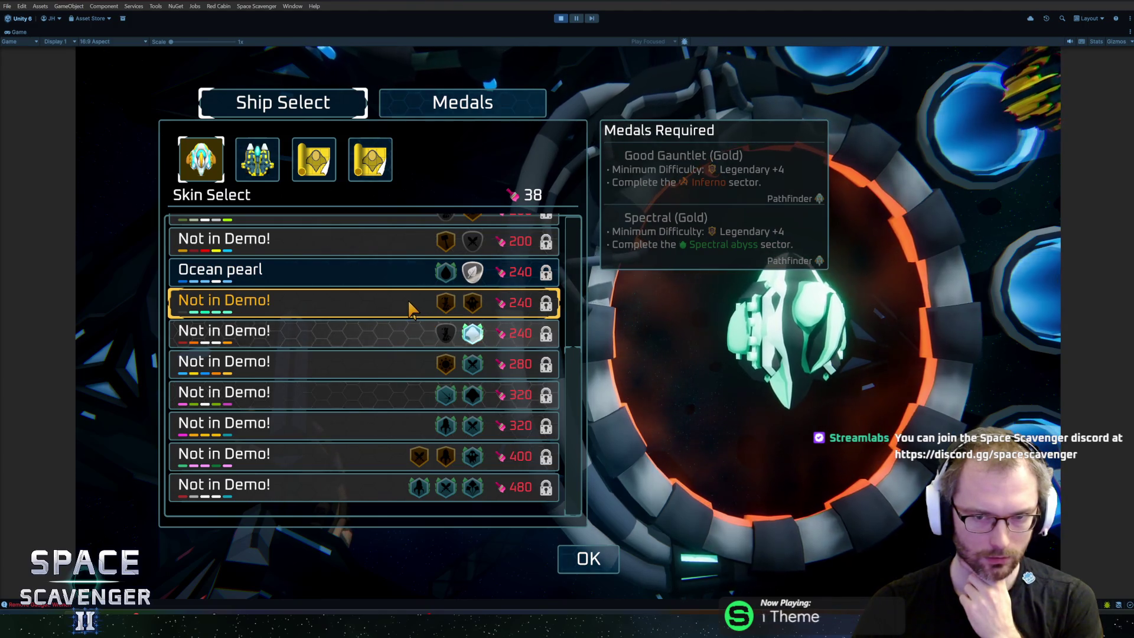
scroll(409, 301, "up", 5)
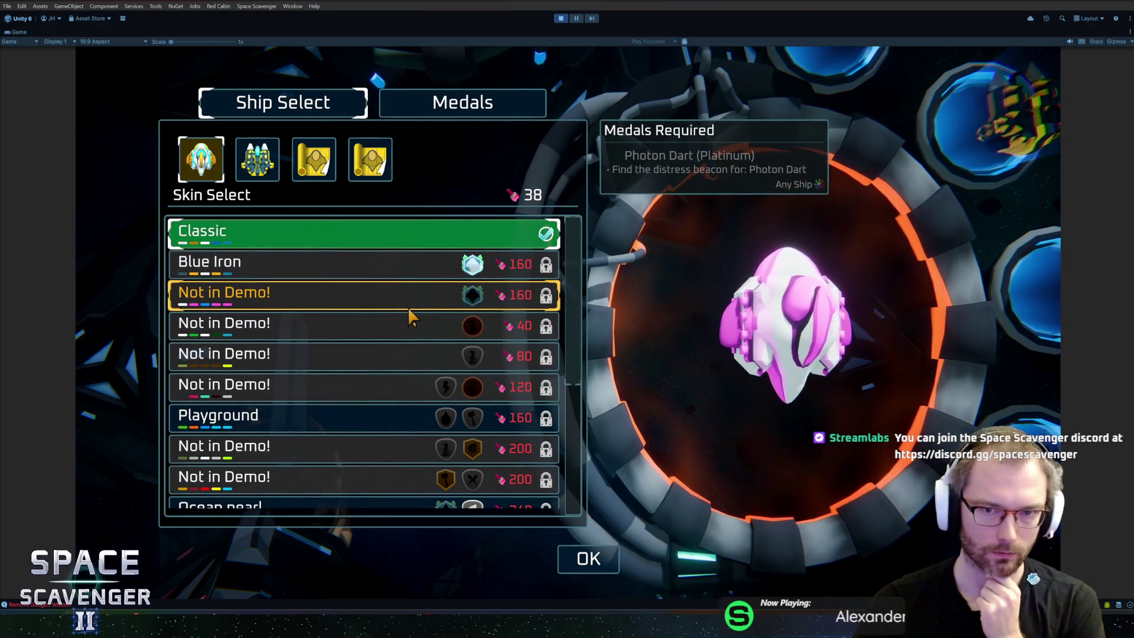
Return to the Medals overview, close ship customization, and fly toward the Start Trial portal
left_click(440, 112)
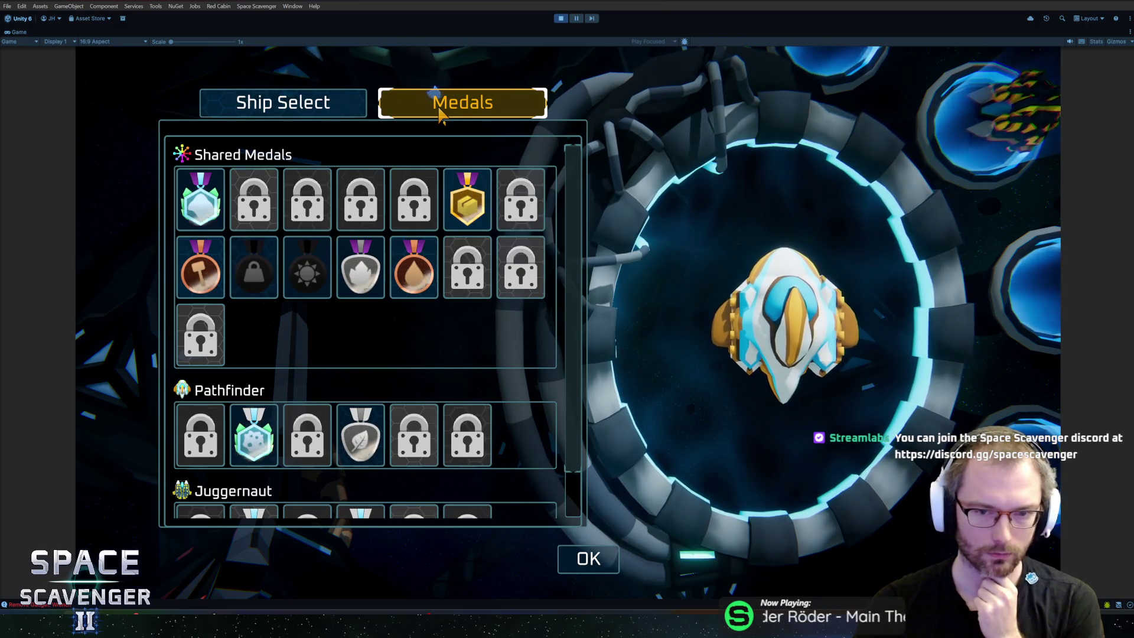
key("Escape")
key("w")
key("w")
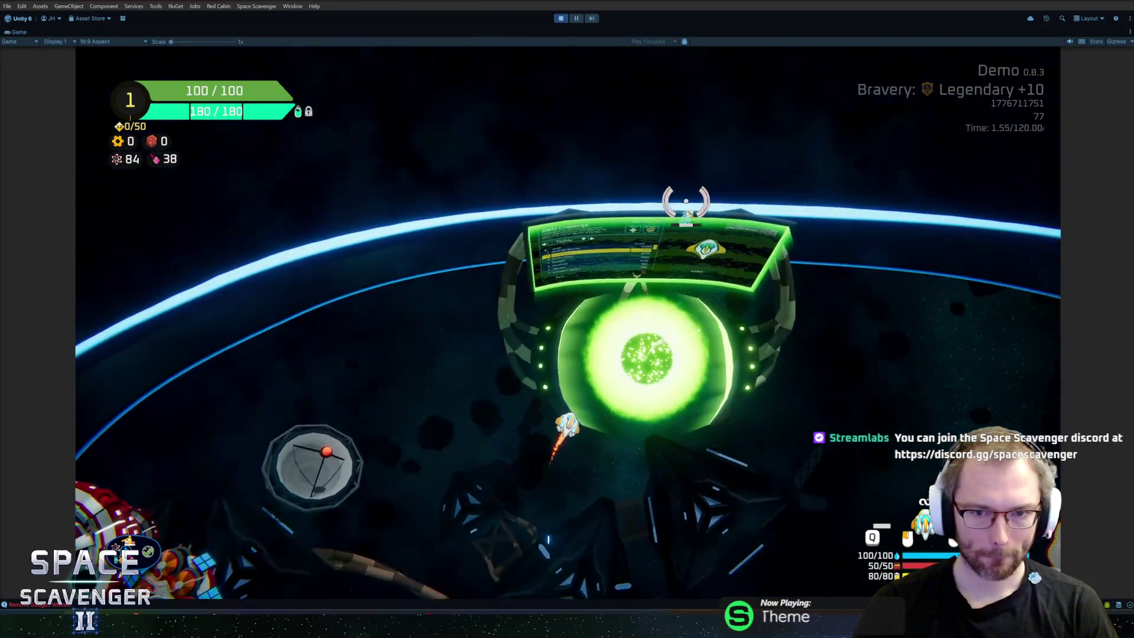
Open the Daily Challenge and step back through earlier dates, then forward via Apr 16 2026 to Today
key("f")
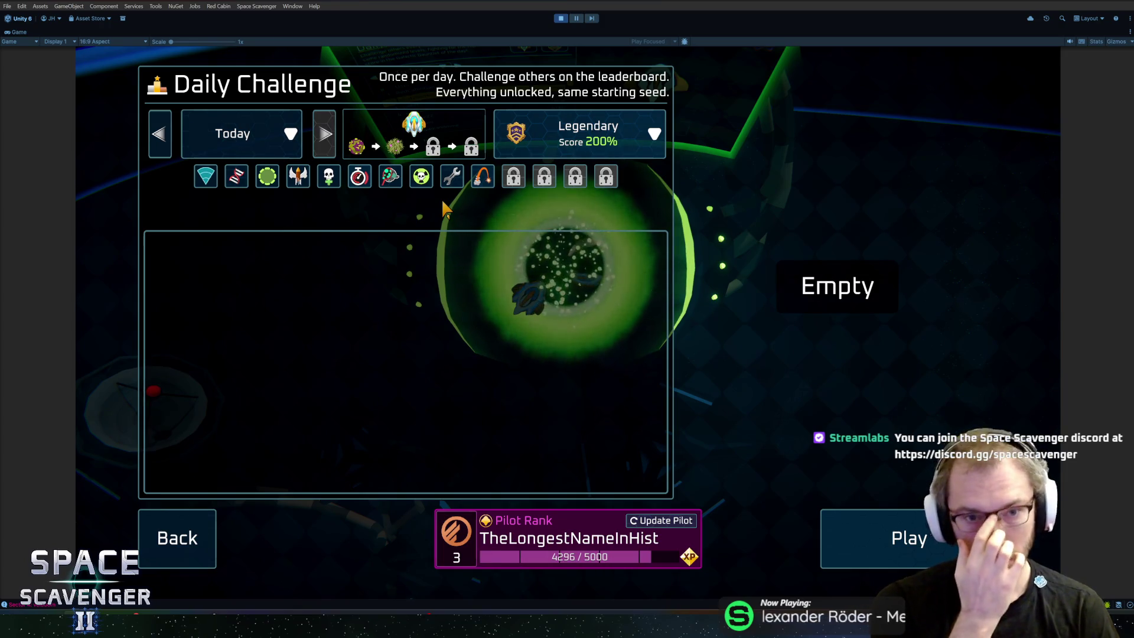
left_click(161, 134)
left_click(160, 133)
left_click(160, 133)
left_click(161, 133)
left_click(161, 133)
left_click(161, 134)
left_click(324, 135)
left_click(323, 135)
left_click(323, 134)
left_click(289, 134)
left_click(289, 142)
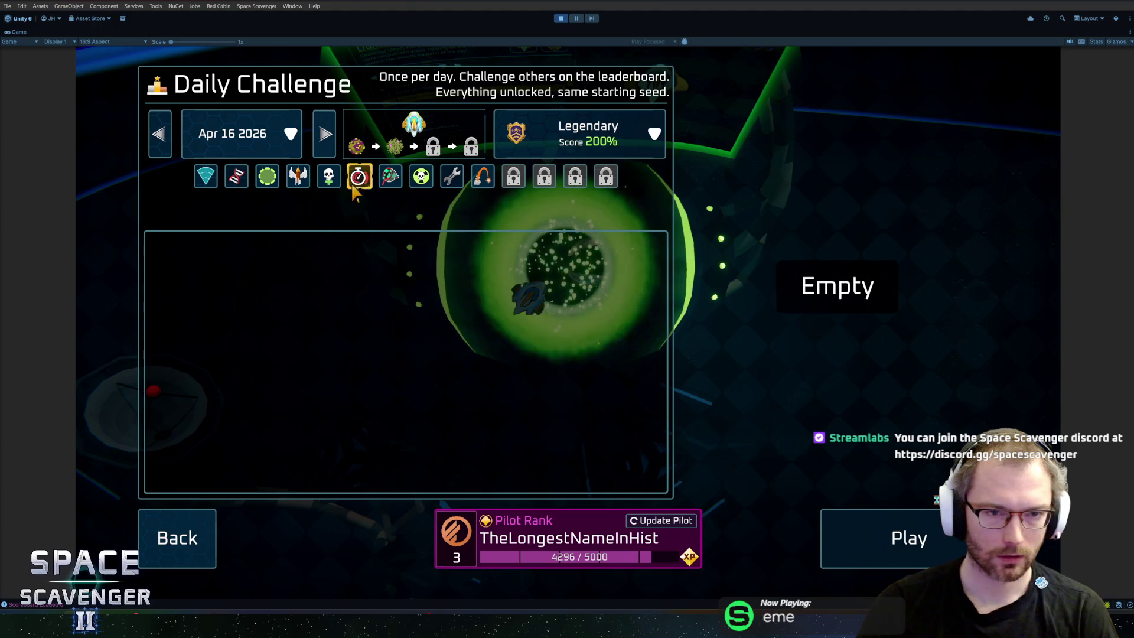
left_click(326, 139)
left_click(327, 142)
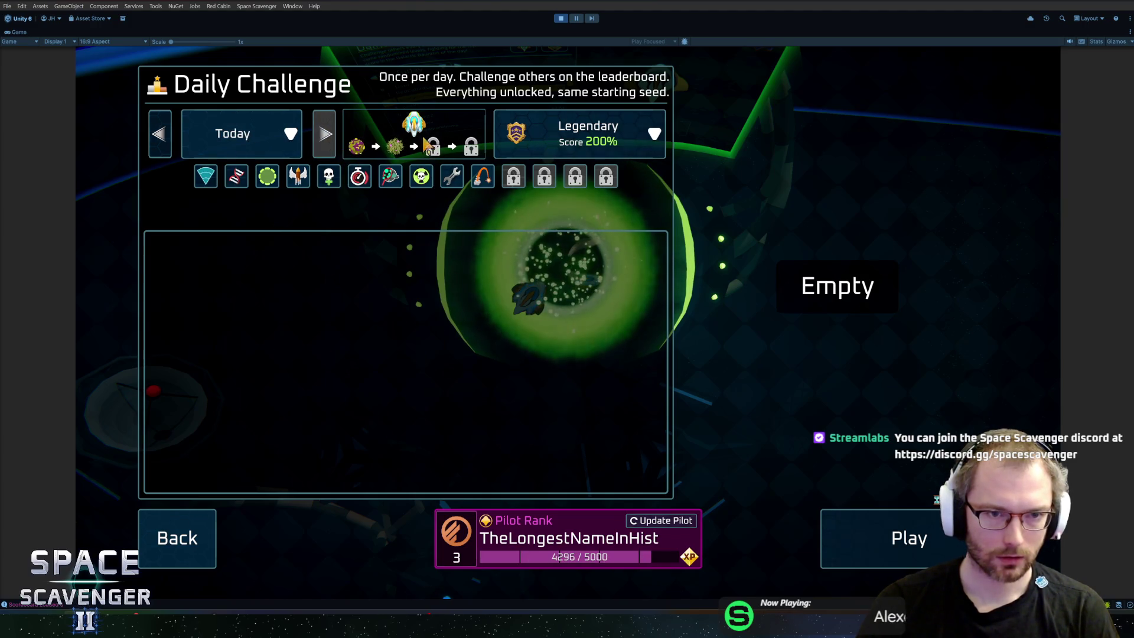
Step back to the Apr 12 2026 challenge, then forward again to Today's
left_click(161, 135)
left_click(161, 135)
left_click(161, 134)
left_click(161, 135)
left_click(161, 134)
left_click(161, 135)
left_click(161, 136)
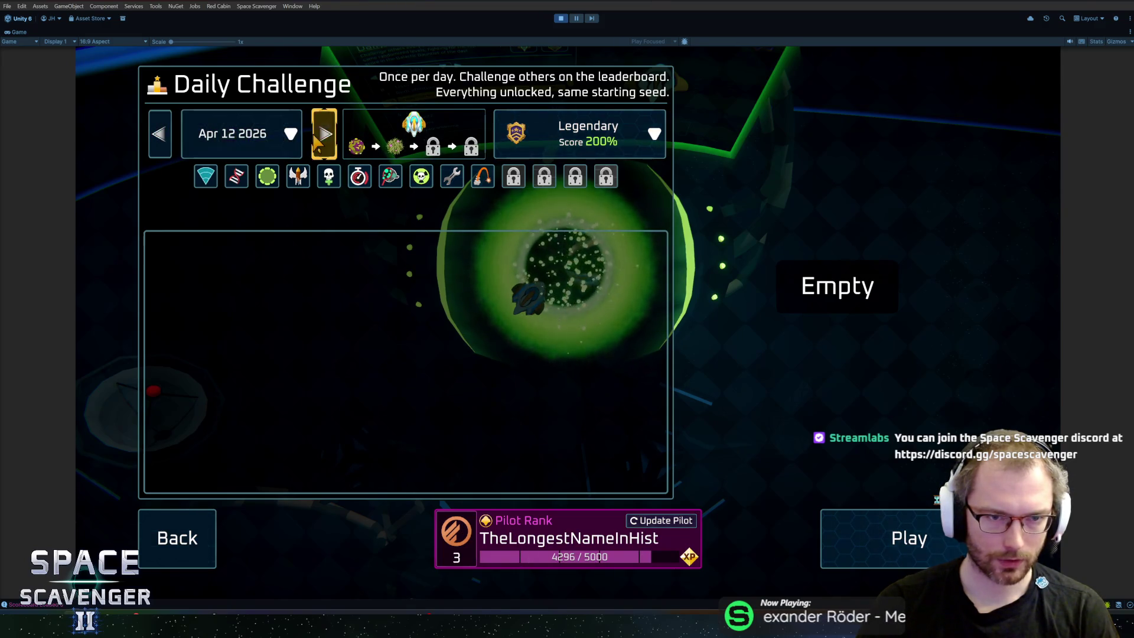
left_click(319, 137)
left_click(319, 137)
left_click(319, 137)
left_click(319, 137)
left_click(319, 137)
left_click(319, 137)
left_click(318, 137)
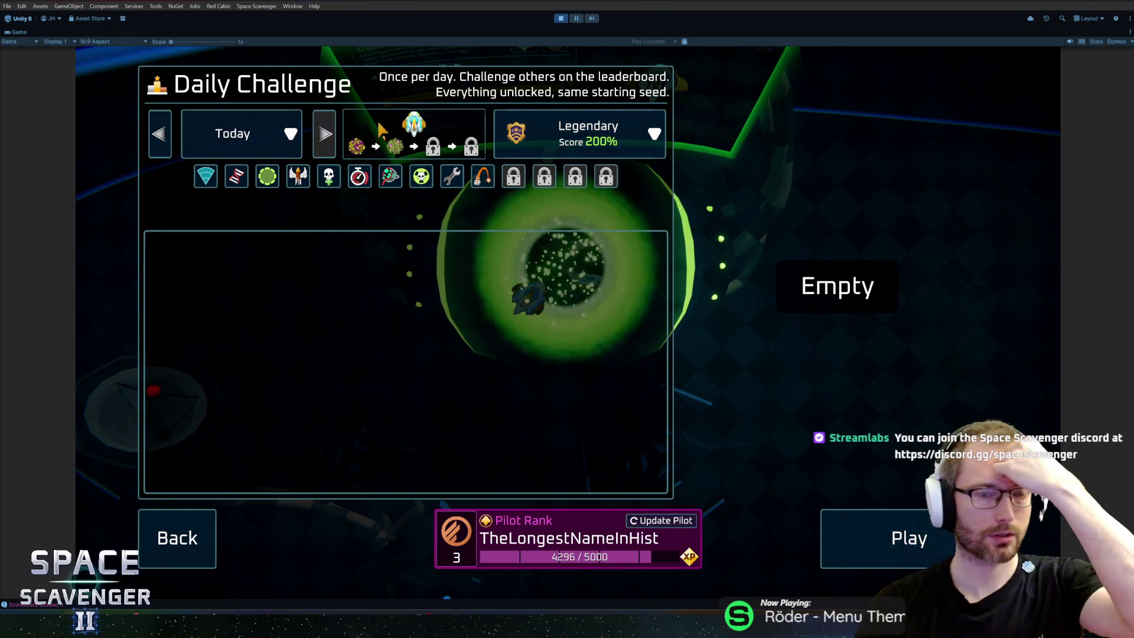
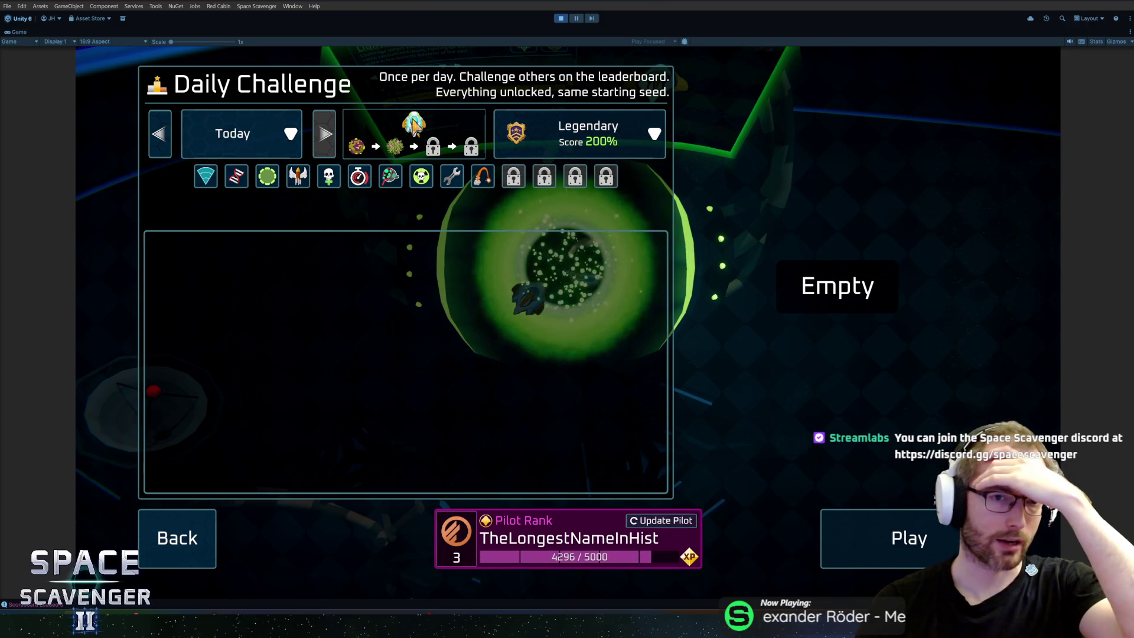
Switch the Daily Challenge leaderboard to the previous day and back, then leave the menu
left_click(169, 144)
left_click(324, 134)
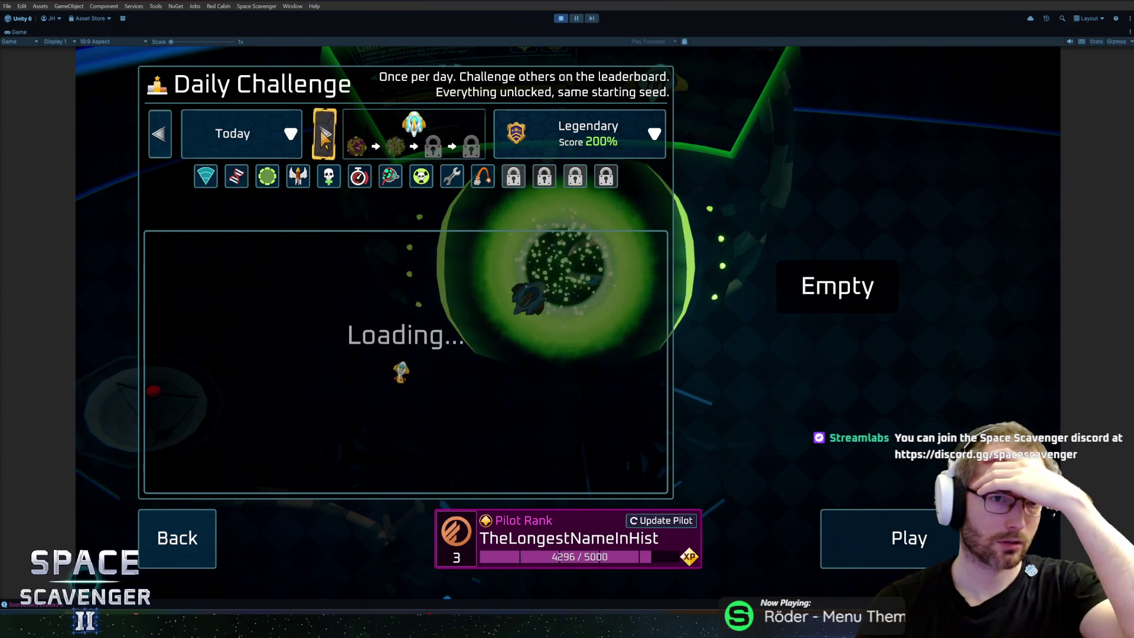
left_click(177, 538)
At the Start Trial portal, pick the second ship for Player 1 and resume the hub
key("s")
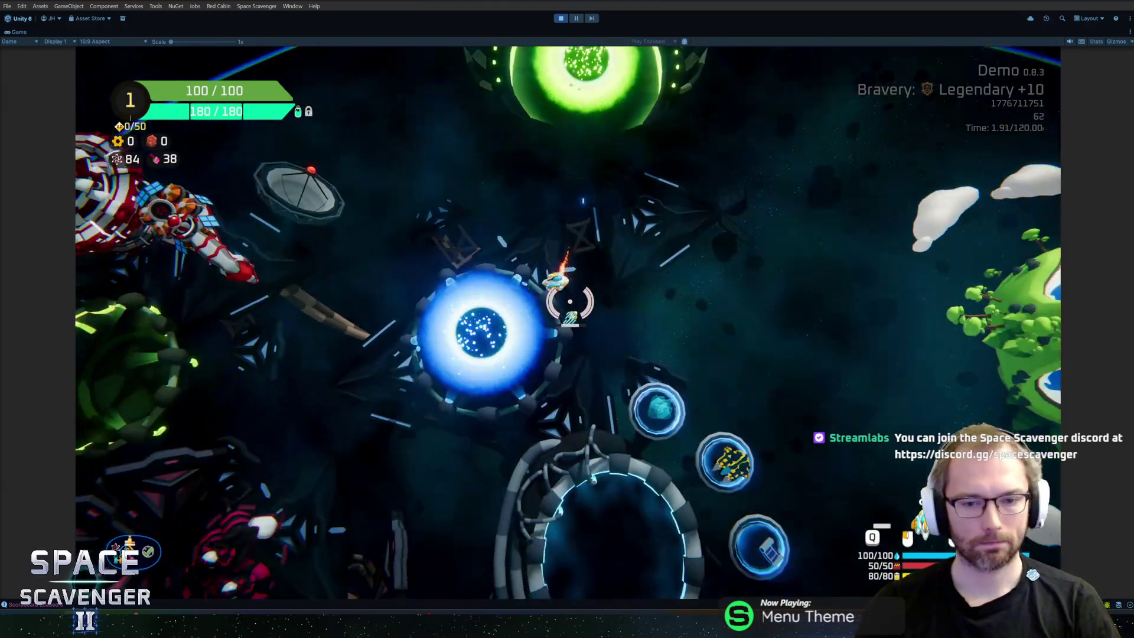
key("f")
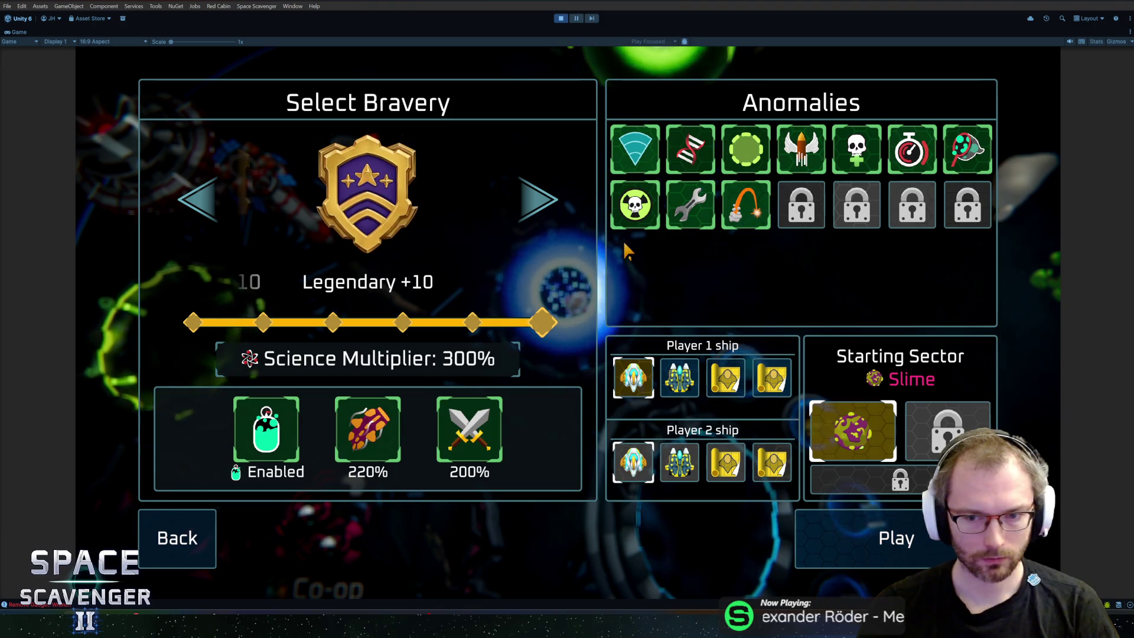
left_click(674, 386)
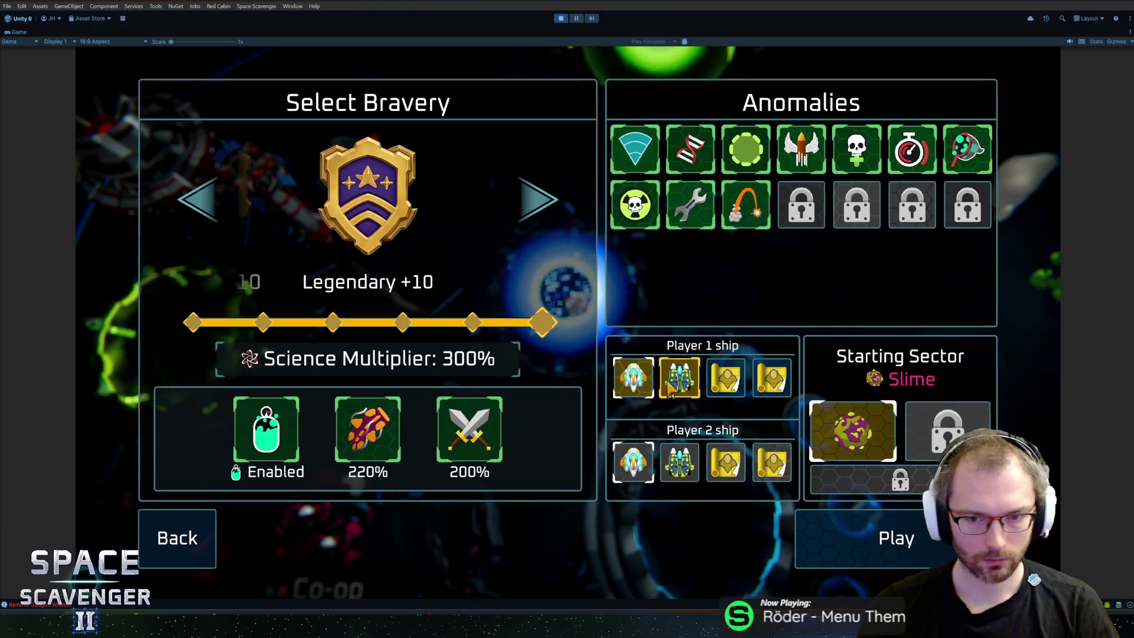
key("Return")
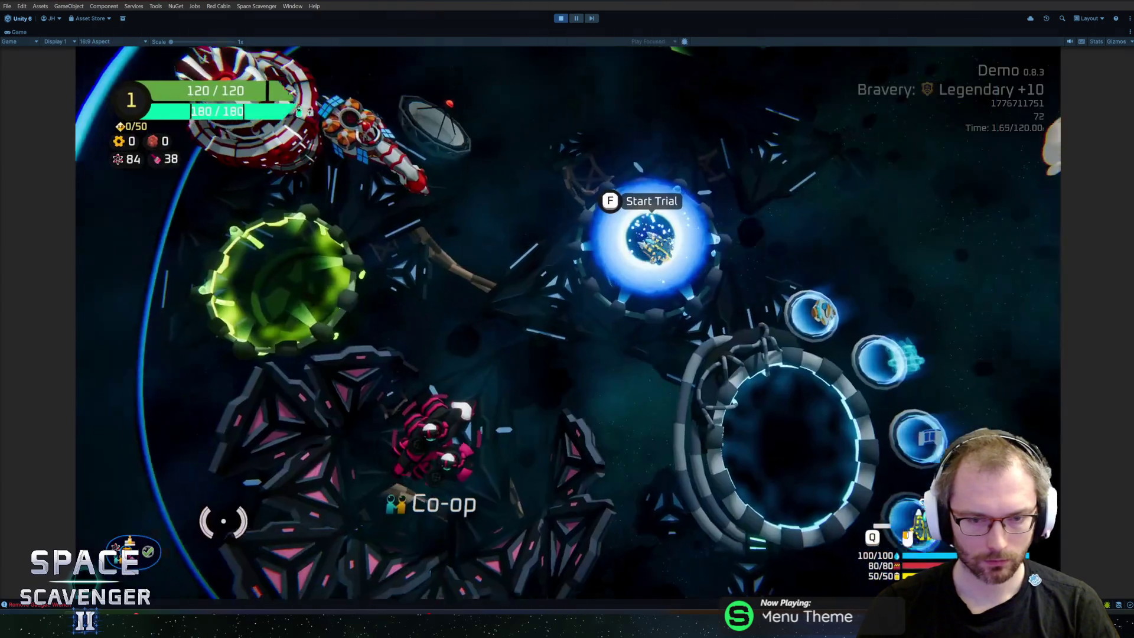
Open and close the ship customization station, then fly down to the pink Co-op NPC ship
key("f")
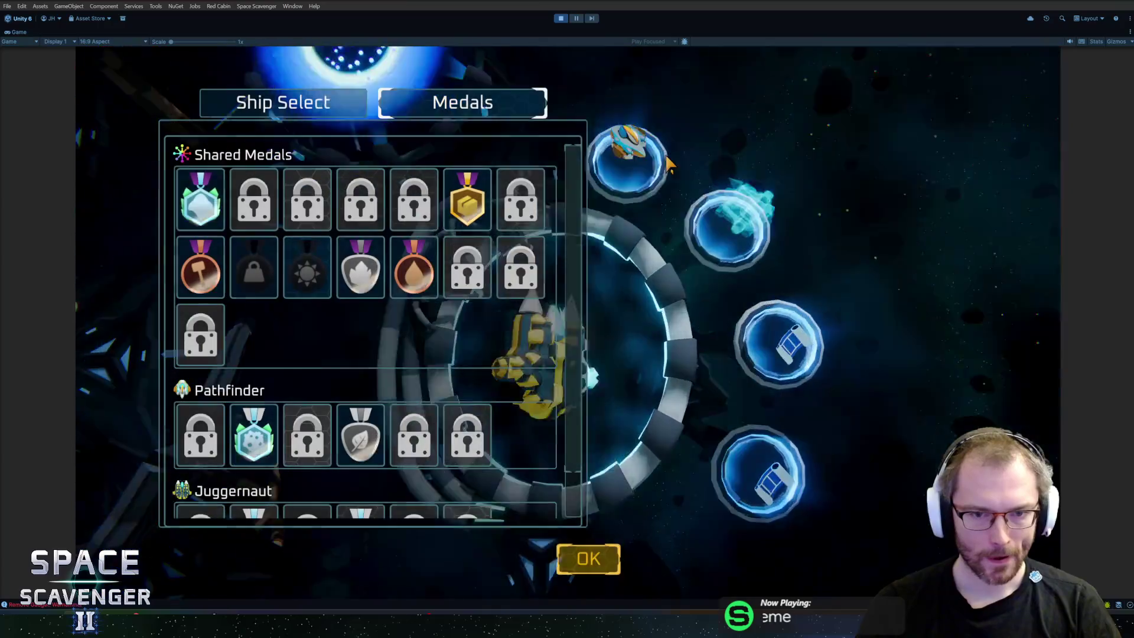
key("Escape")
key("a")
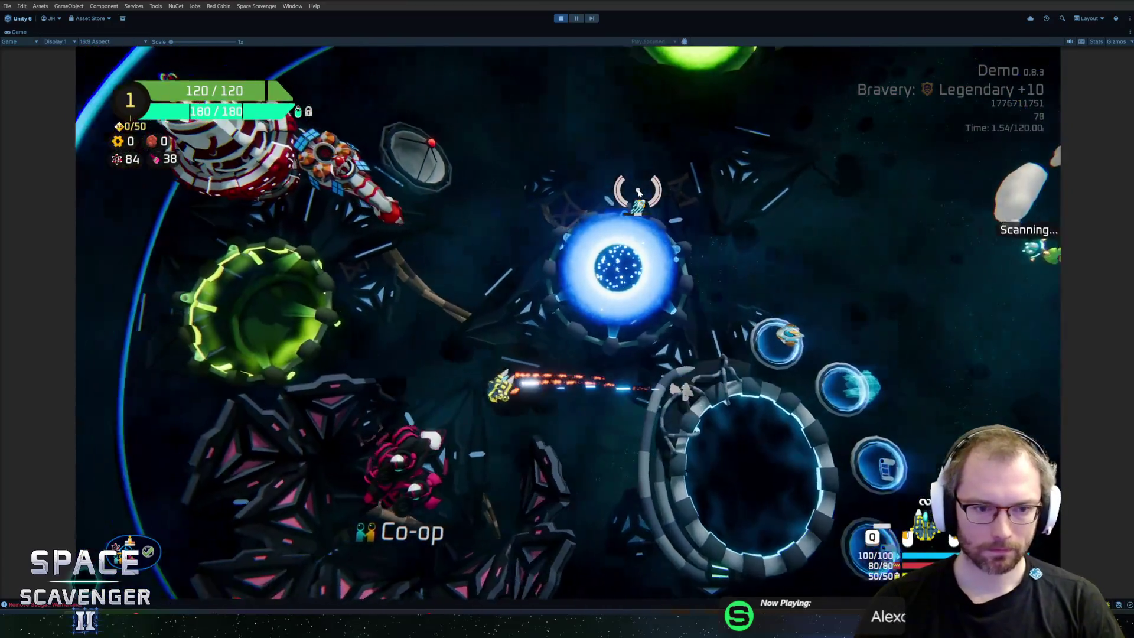
key("s")
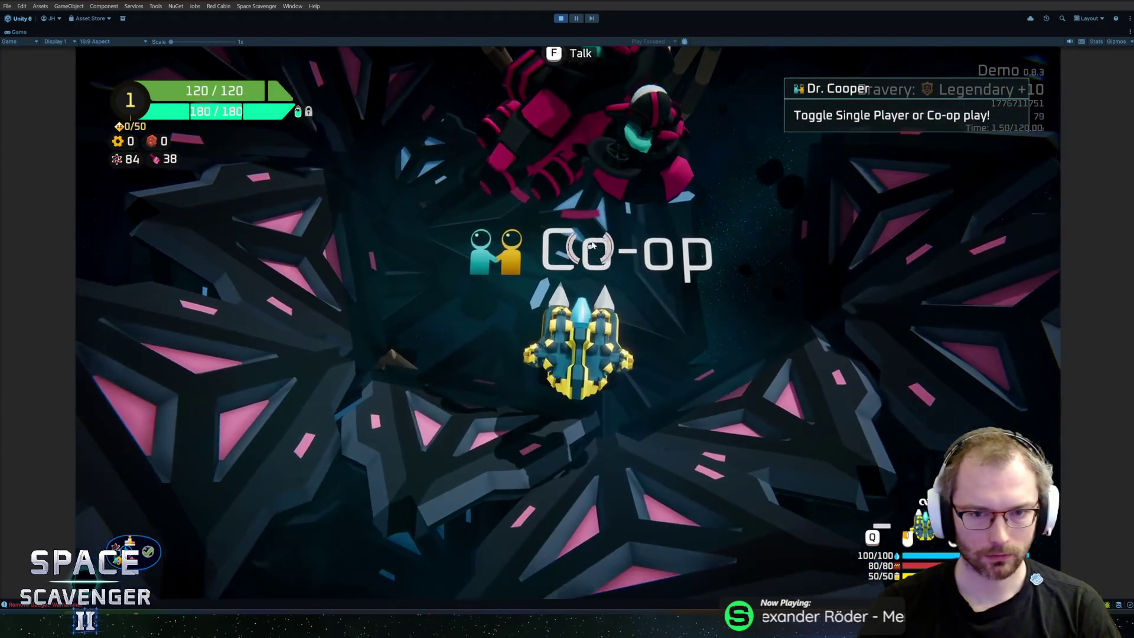
scroll(595, 232, "down", 5)
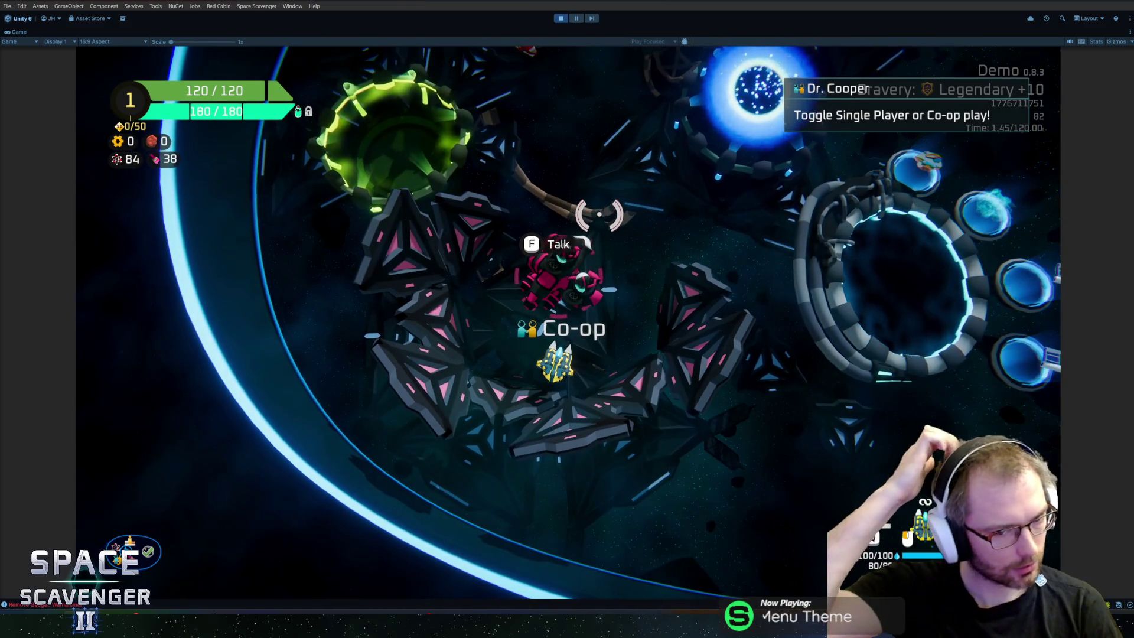
Fly past the Co-op station up into the green Daily Challenge portal and back down
key("d")
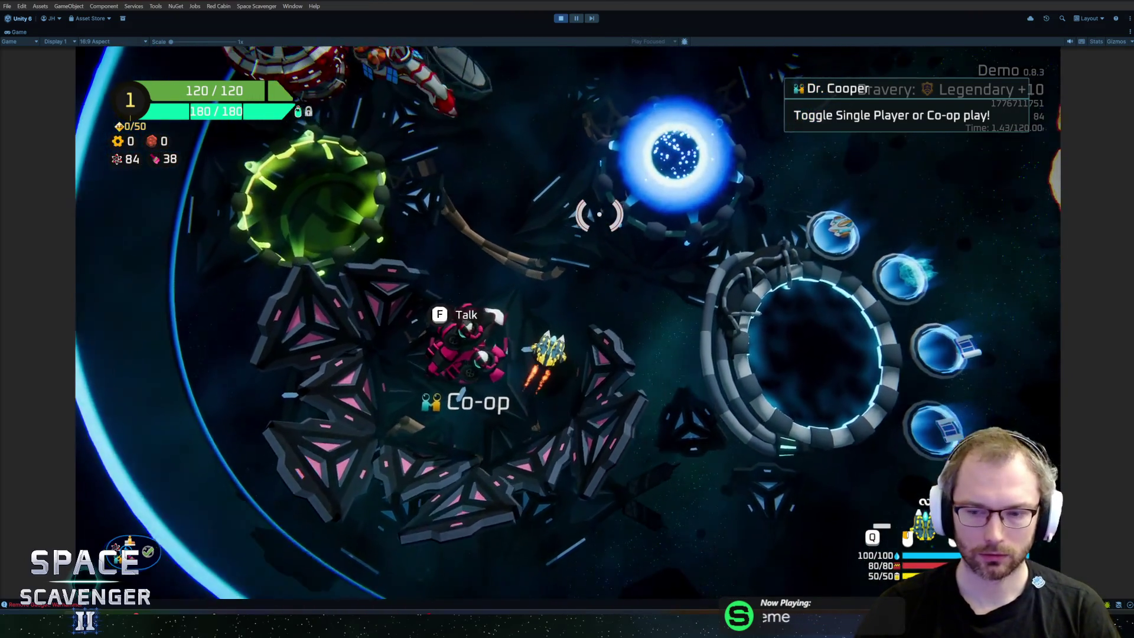
key("w")
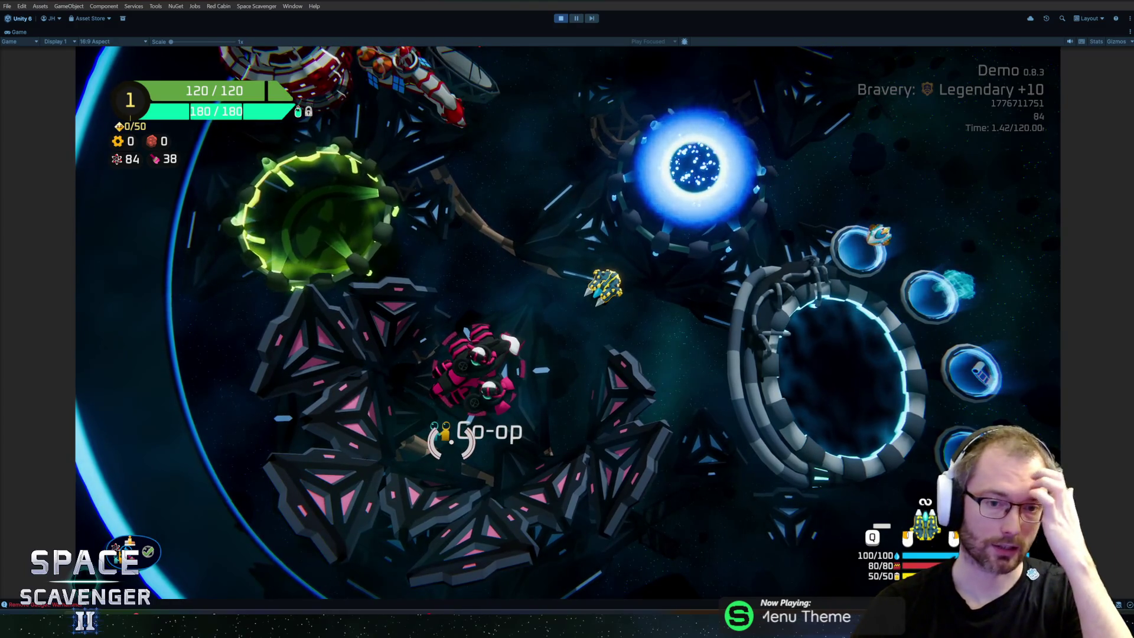
key("w")
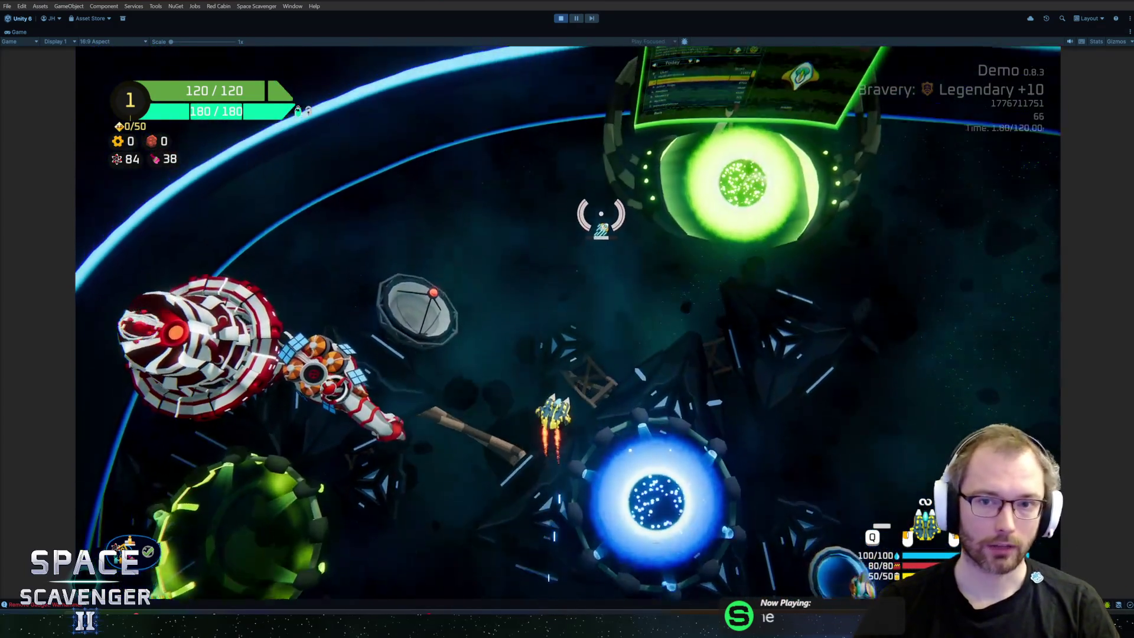
key("w")
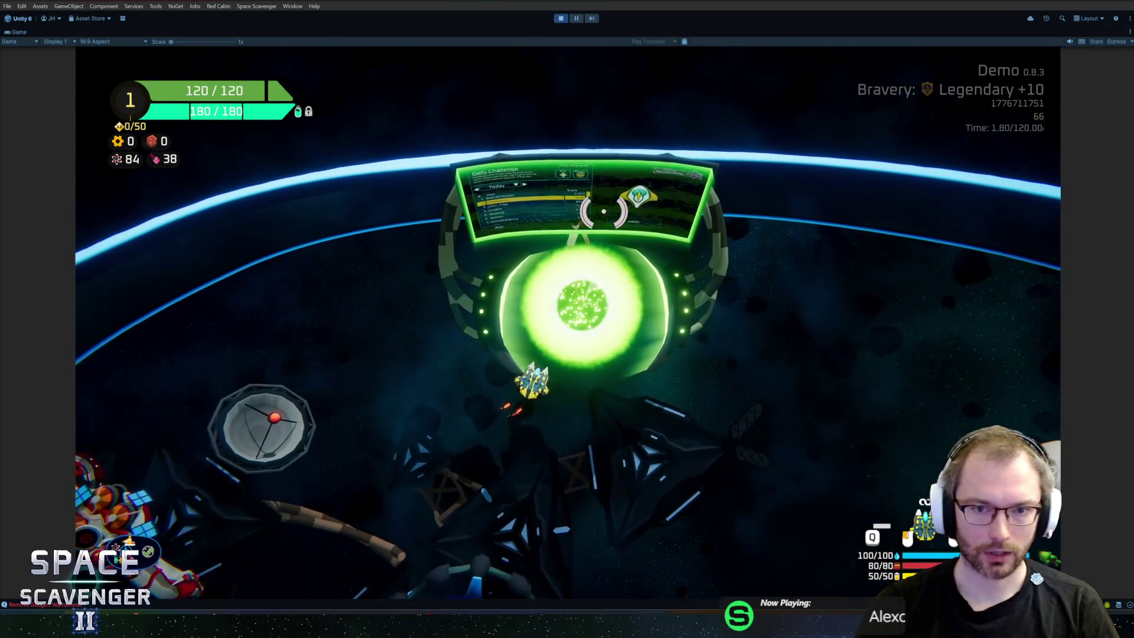
key("w")
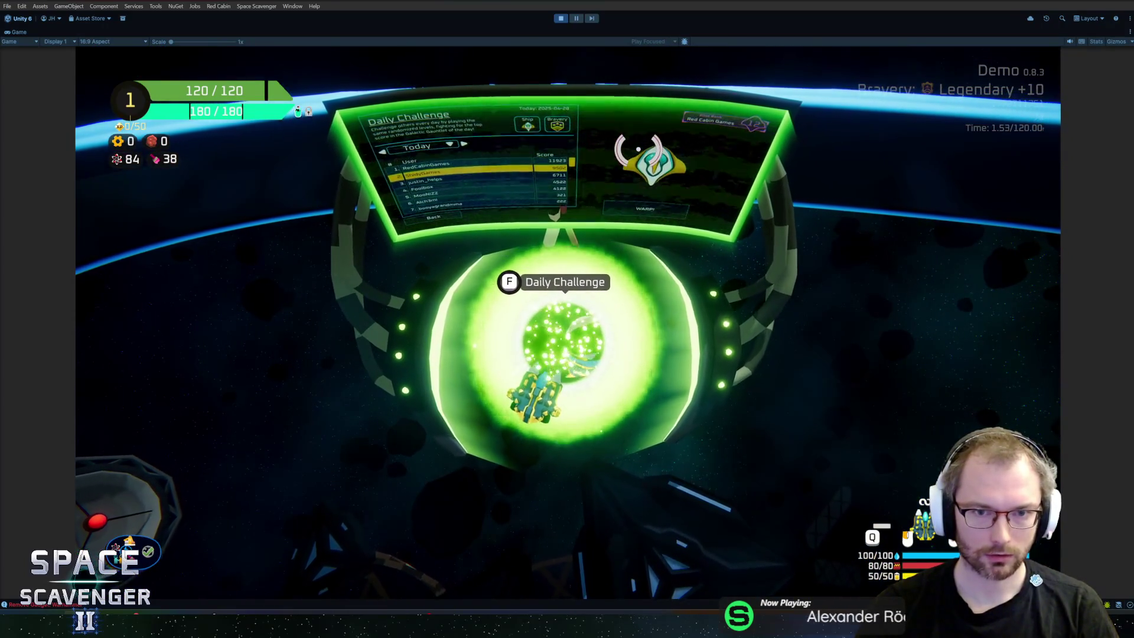
key("s")
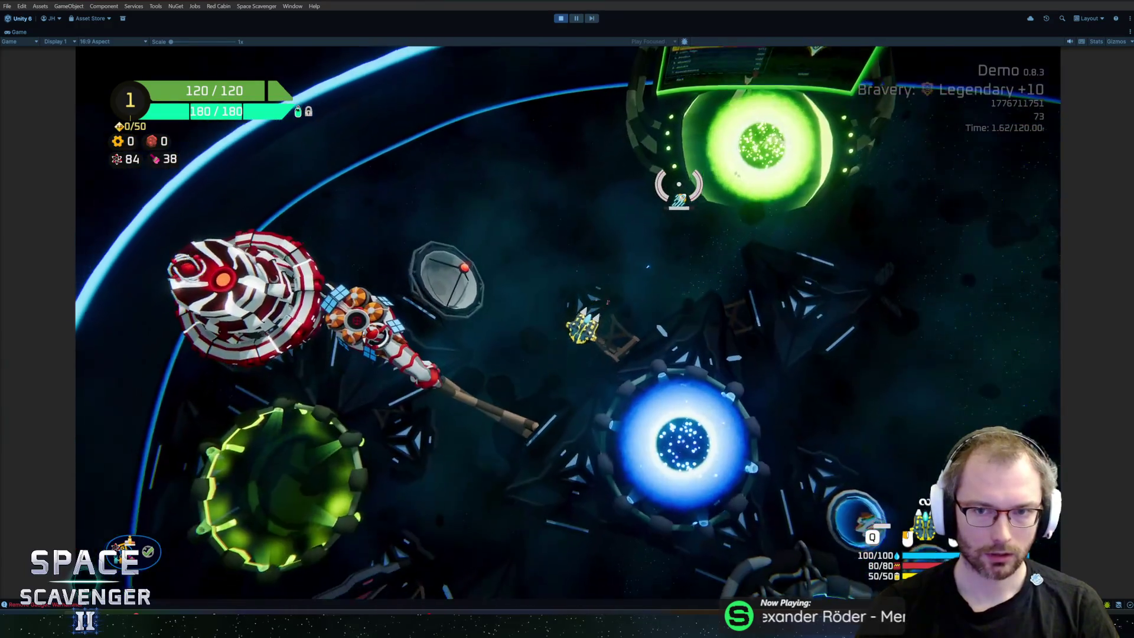
key("s")
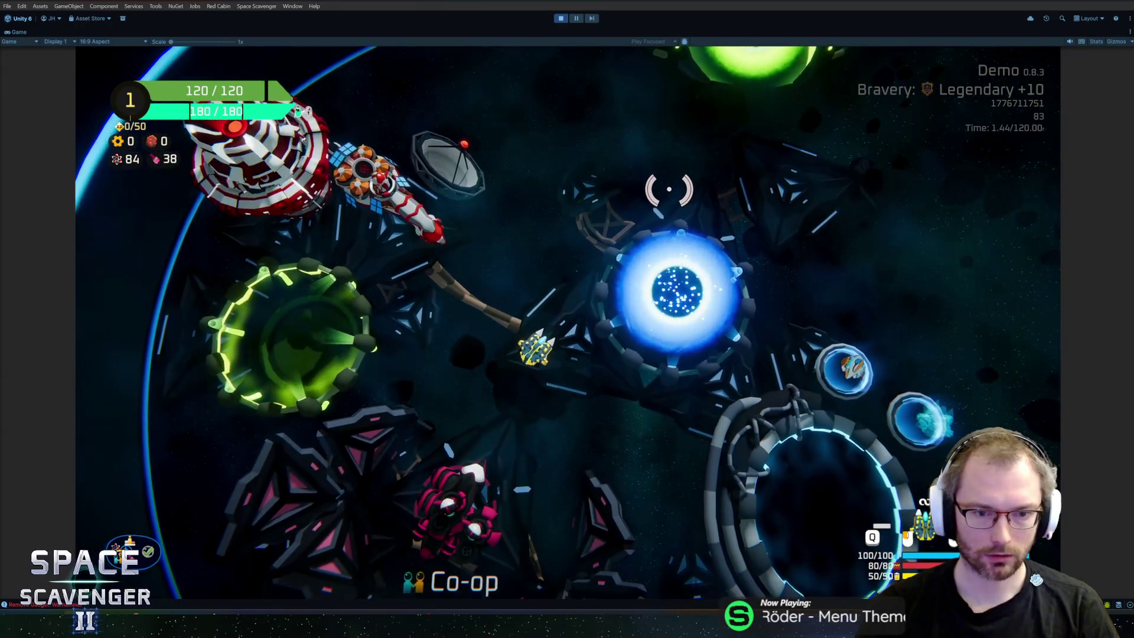
key("d")
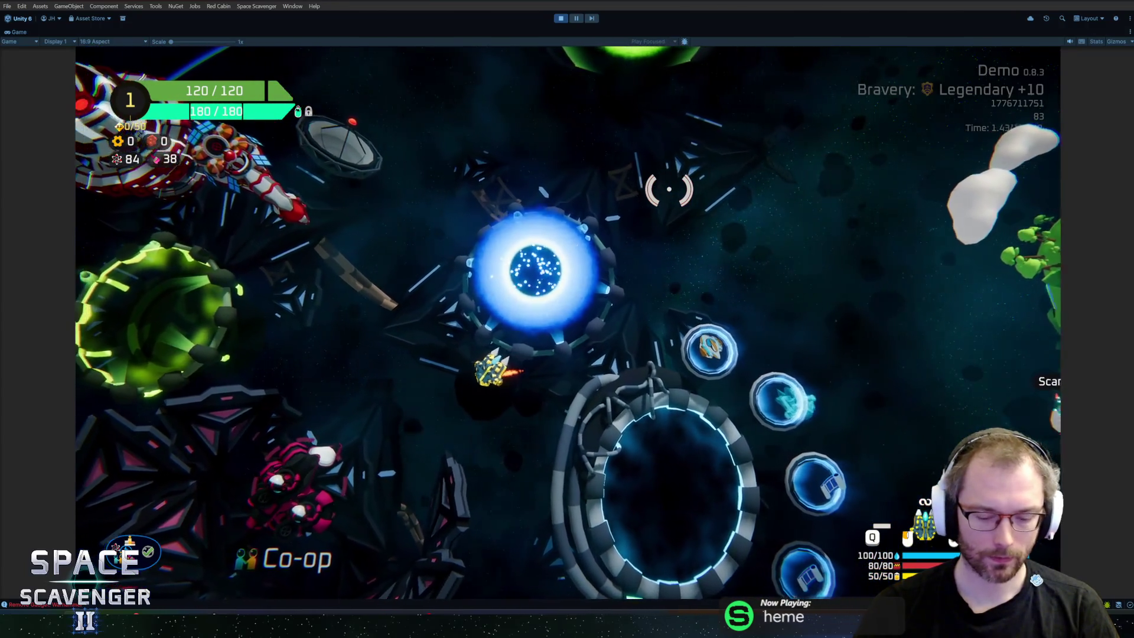
Stop play mode and bring up GitHub Desktop with the 5 pending changes
key("ctrl+p")
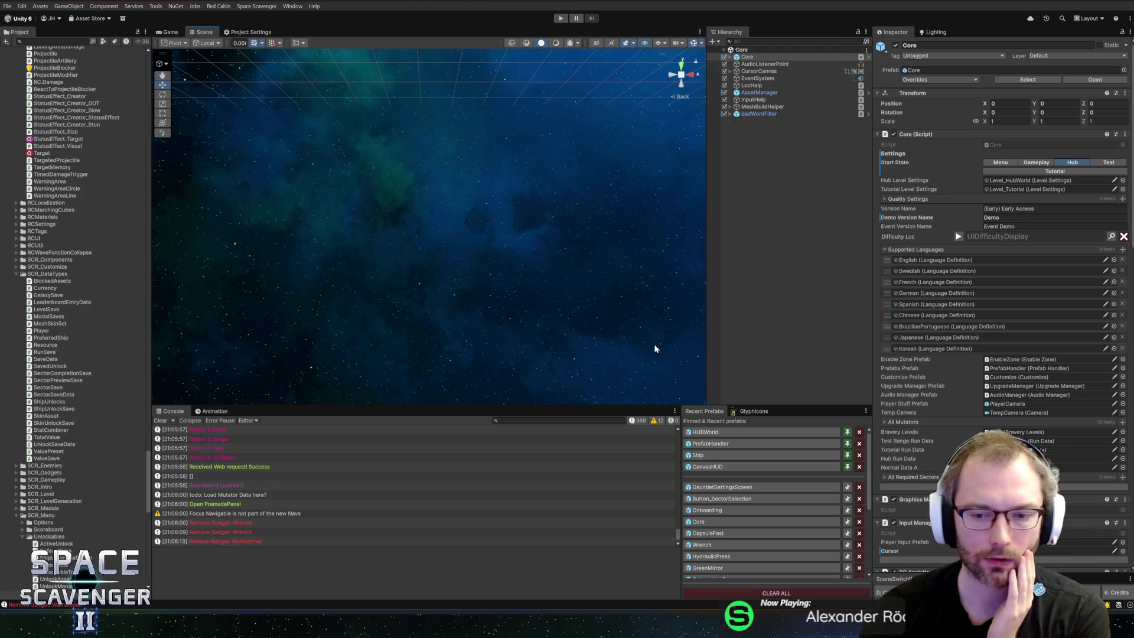
key("alt+Tab")
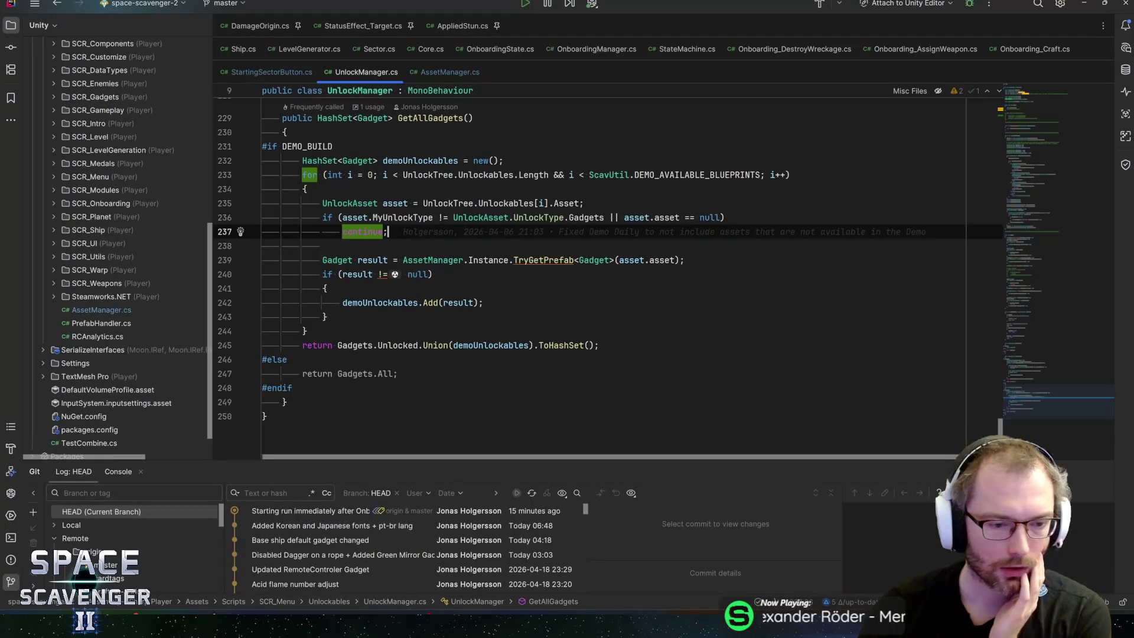
key("alt+Tab")
key("alt+Tab")
left_click(61, 550)
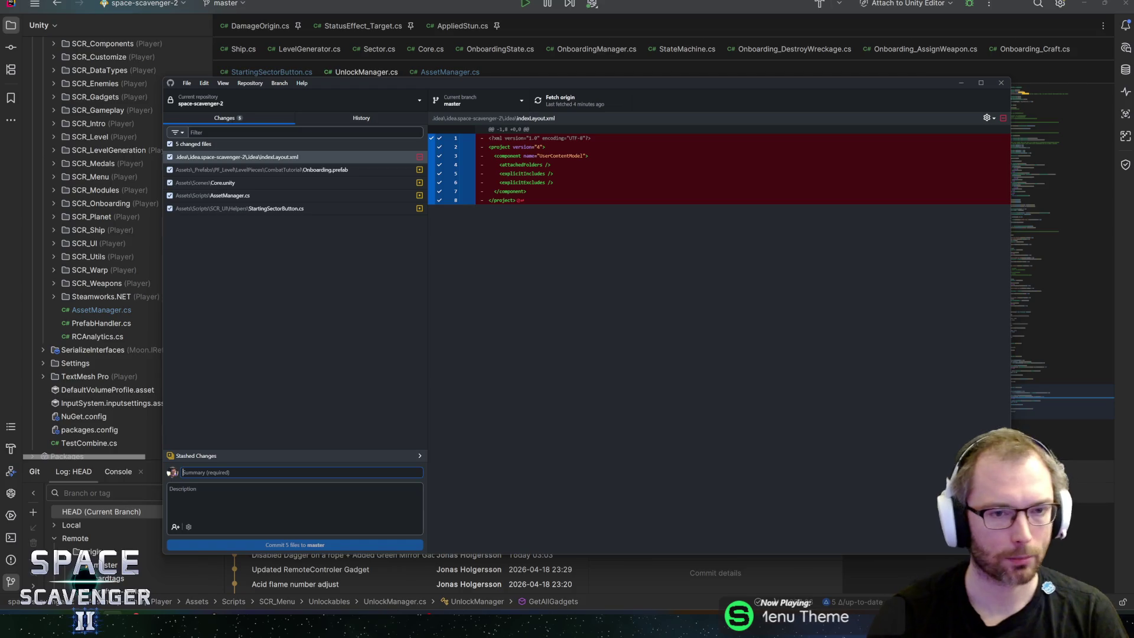
Review the diffs of Onboarding.prefab, Core.unity, AssetManager.cs and StartingSectorButton.cs
left_click(342, 171)
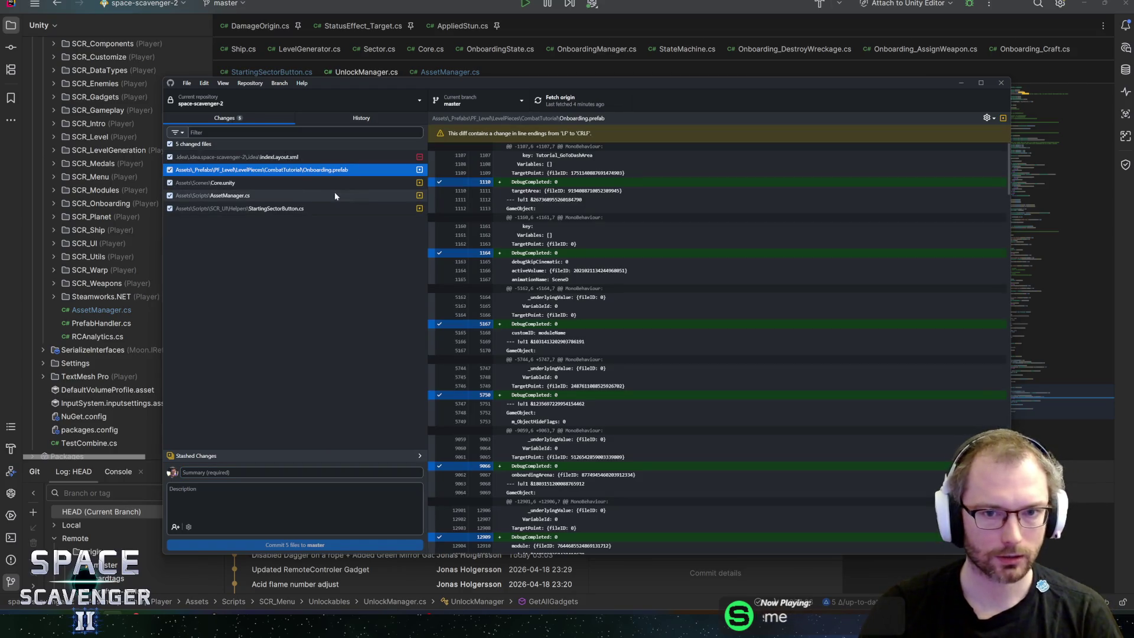
left_click(306, 183)
left_click(285, 197)
left_click(290, 208)
left_click(285, 194)
left_click(285, 181)
left_click(295, 167)
left_click(287, 185)
left_click(281, 193)
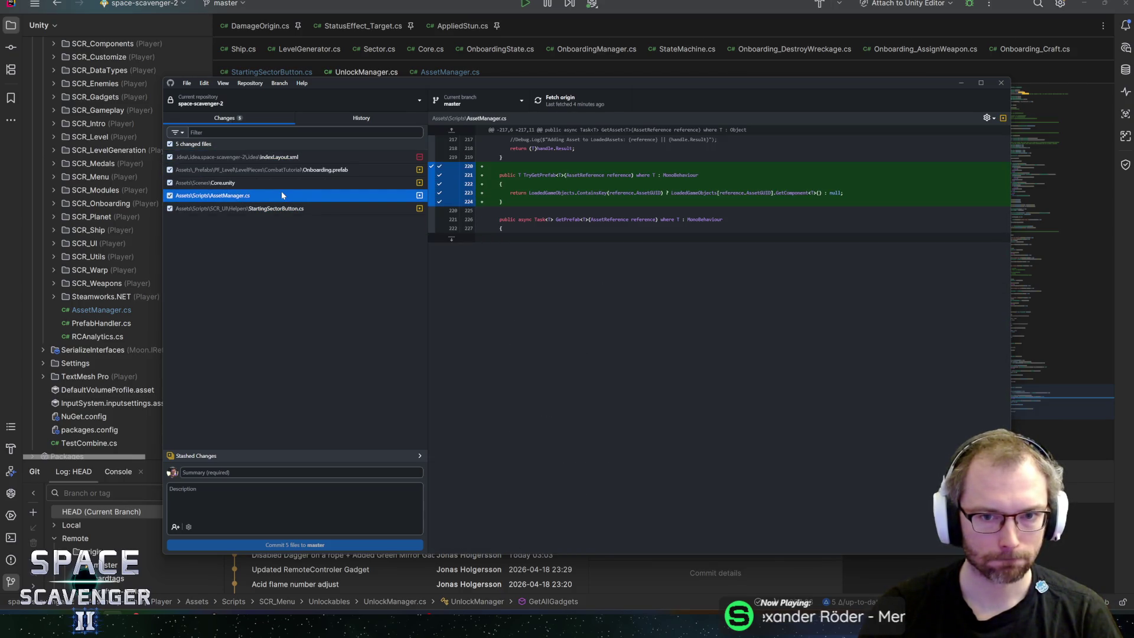
left_click(284, 208)
Commit the 5 files to master with the summary 'Unplayable sectors locked in Demo UI'
left_click(245, 472)
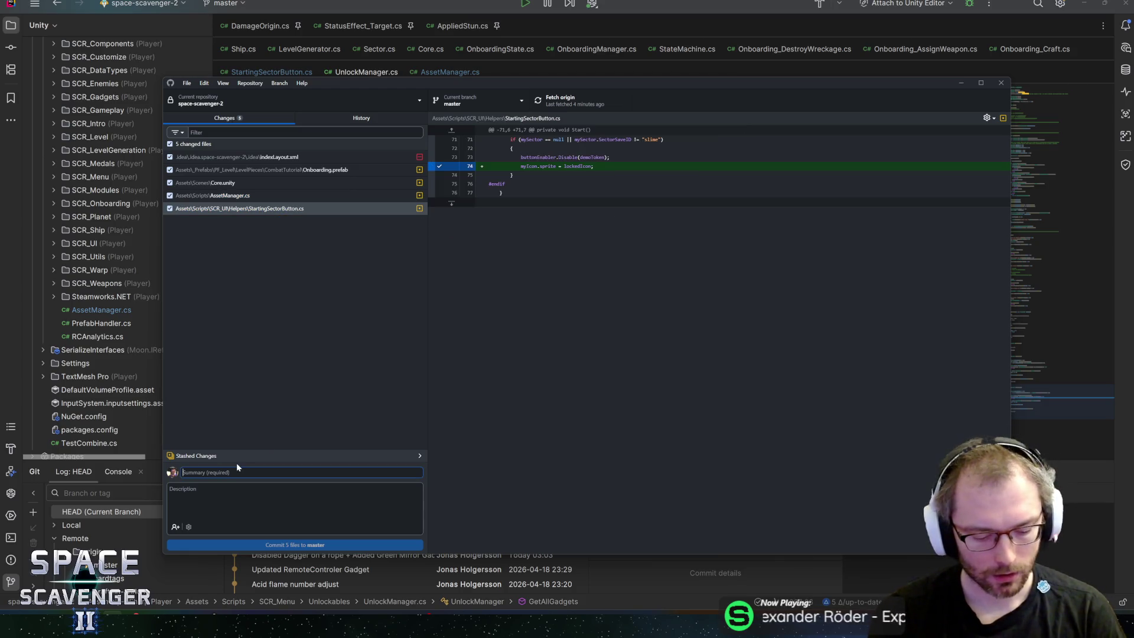
type("Unplayable secto")
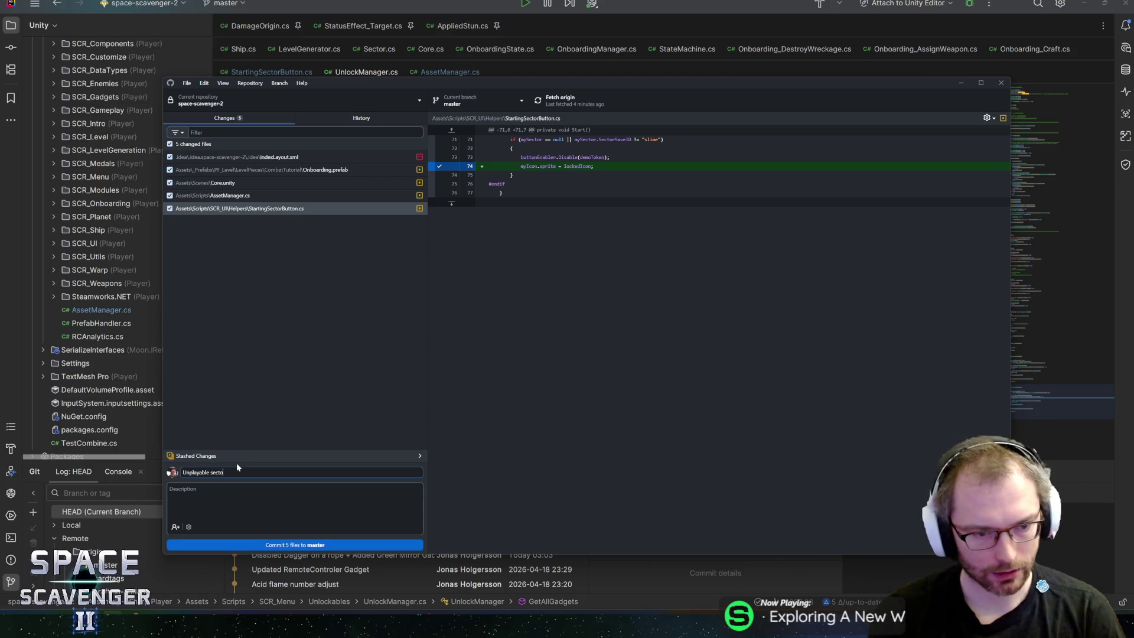
type("rs locked in Demo UI")
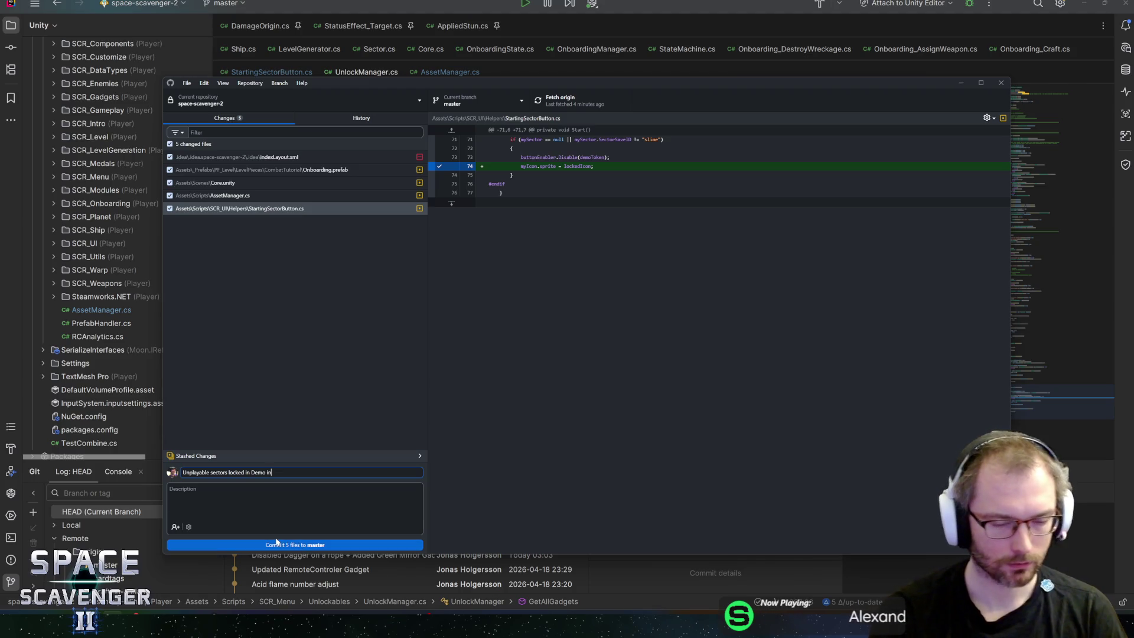
left_click(307, 544)
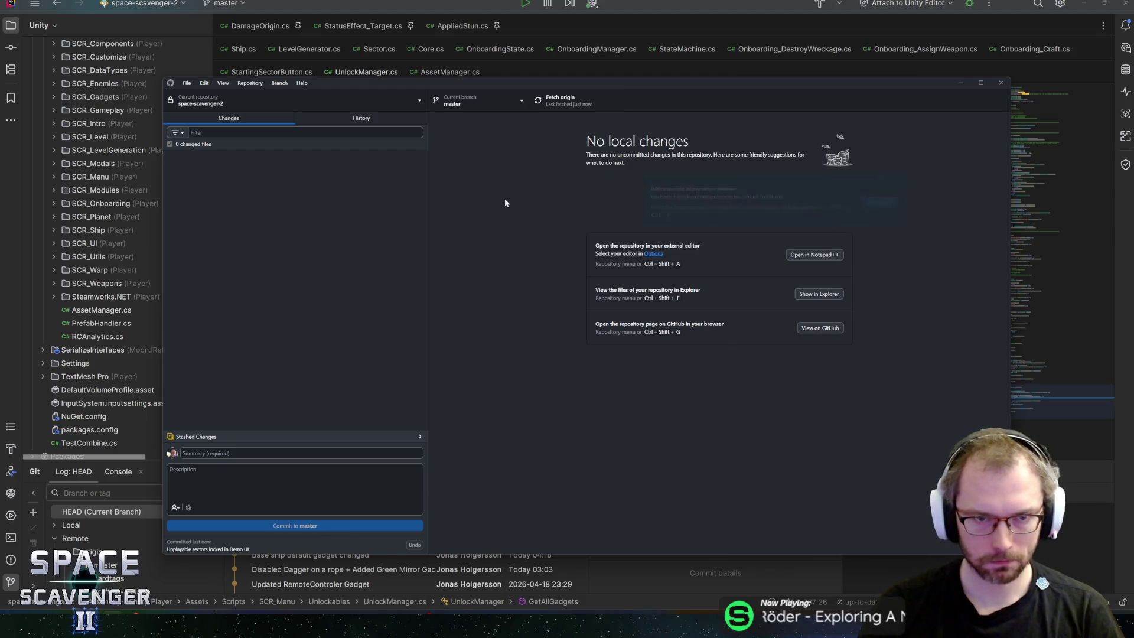
Inspect GetAllGadgets' braces on lines 241–243 in UnlockManager.cs, then return to Unity
key("alt+Tab")
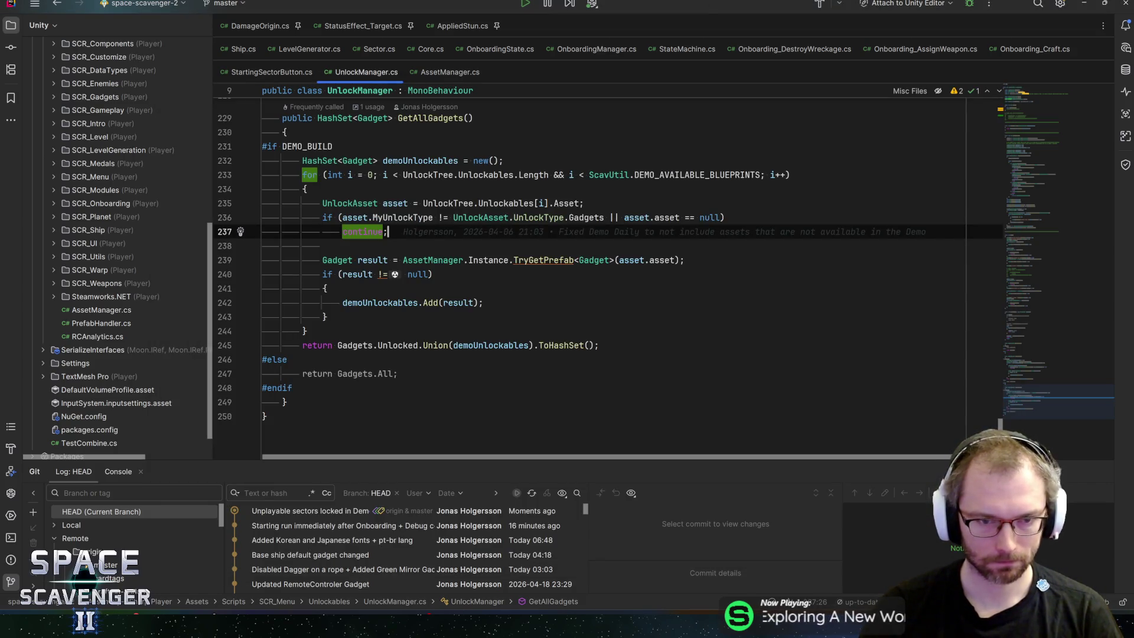
left_click(326, 289)
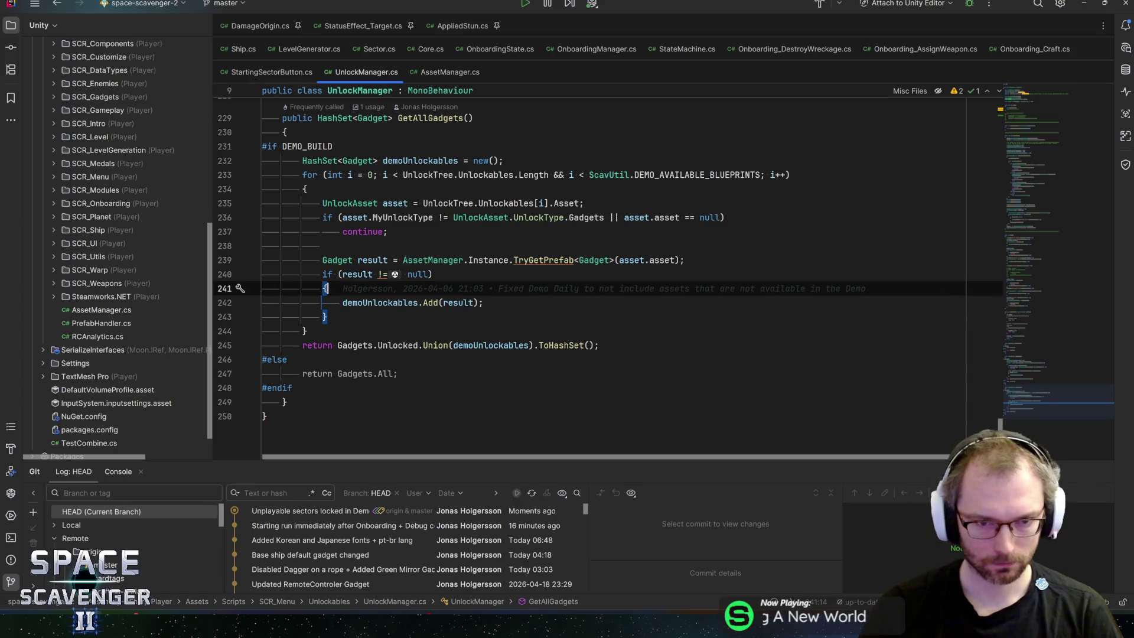
key("Down")
key("Down")
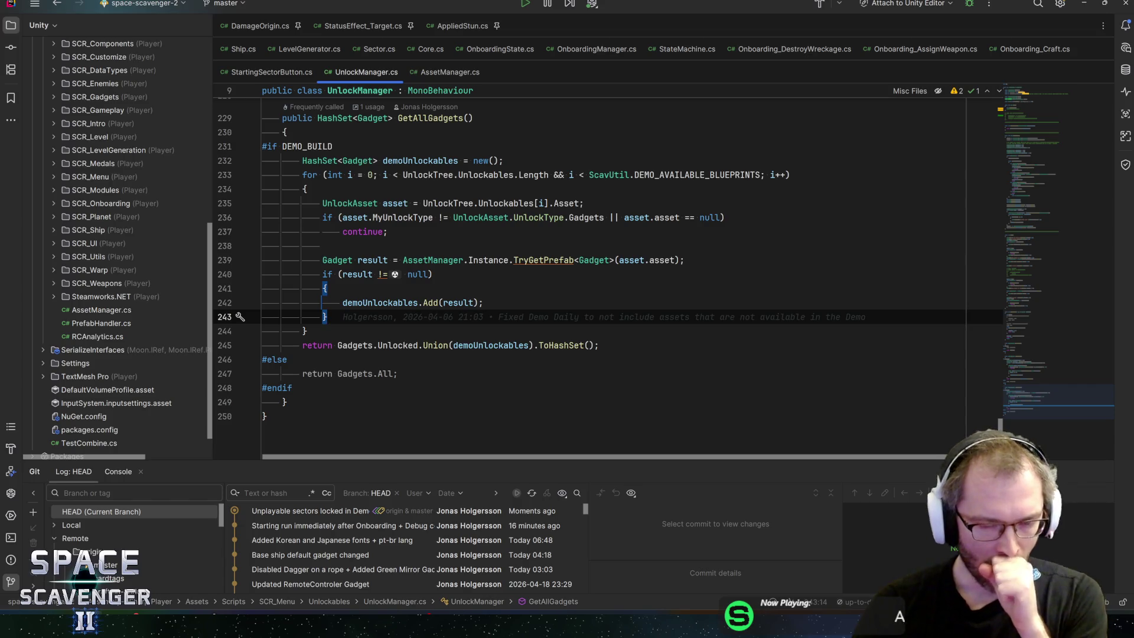
key("alt+Tab")
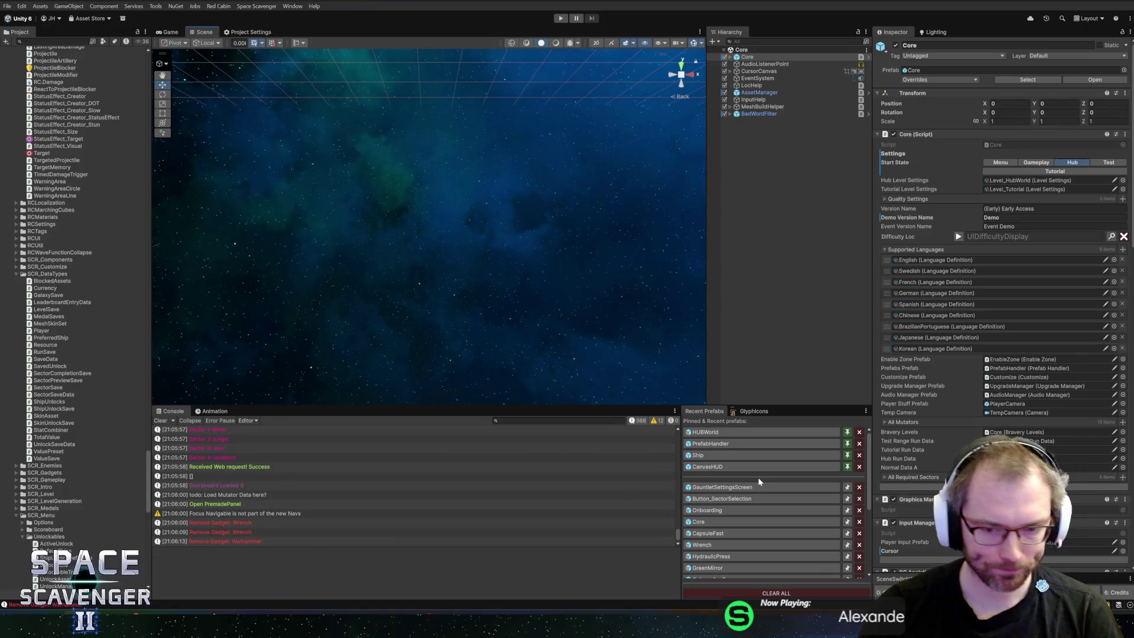
Open the HUBWorld prefab and deactivate the Co-op label above Cooper's ship
left_click(722, 436)
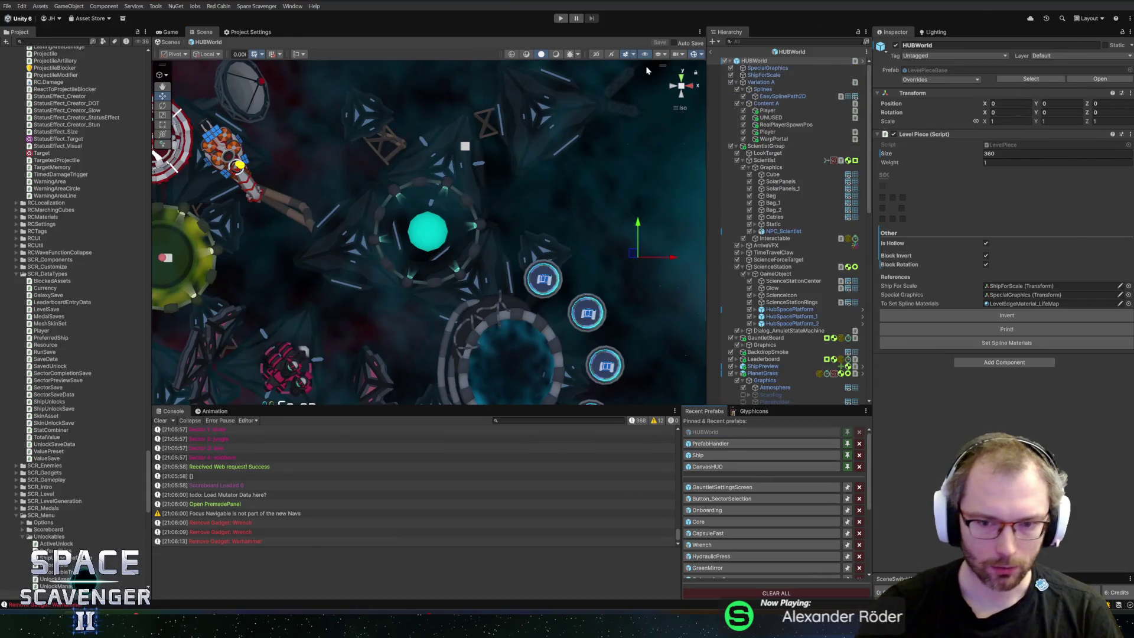
left_click_drag(574, 260, 452, 275)
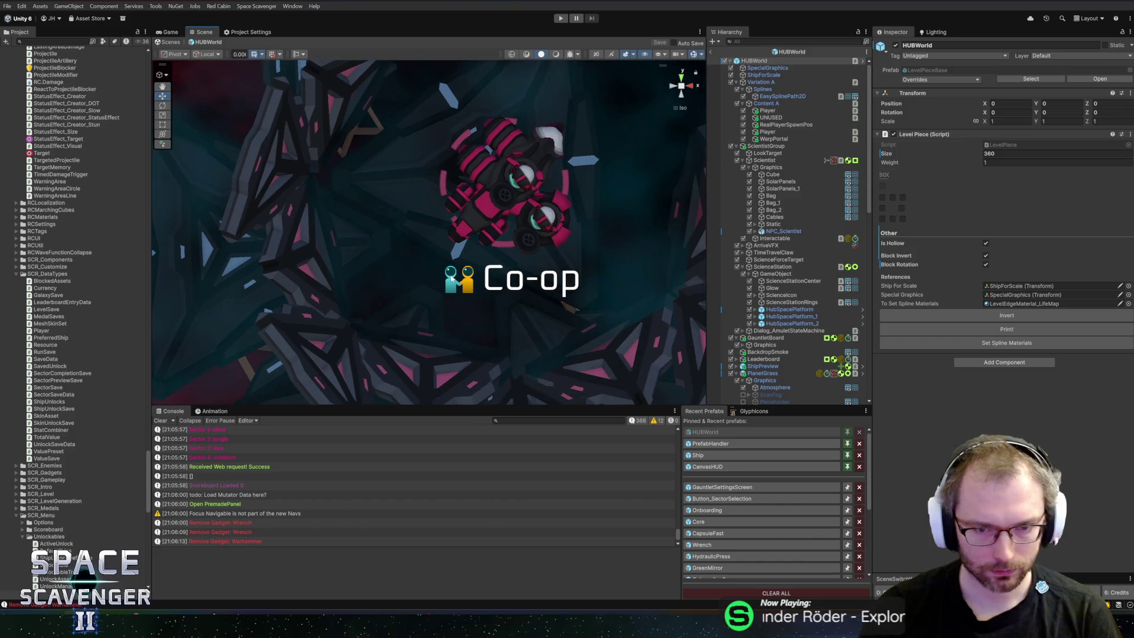
left_click(493, 292)
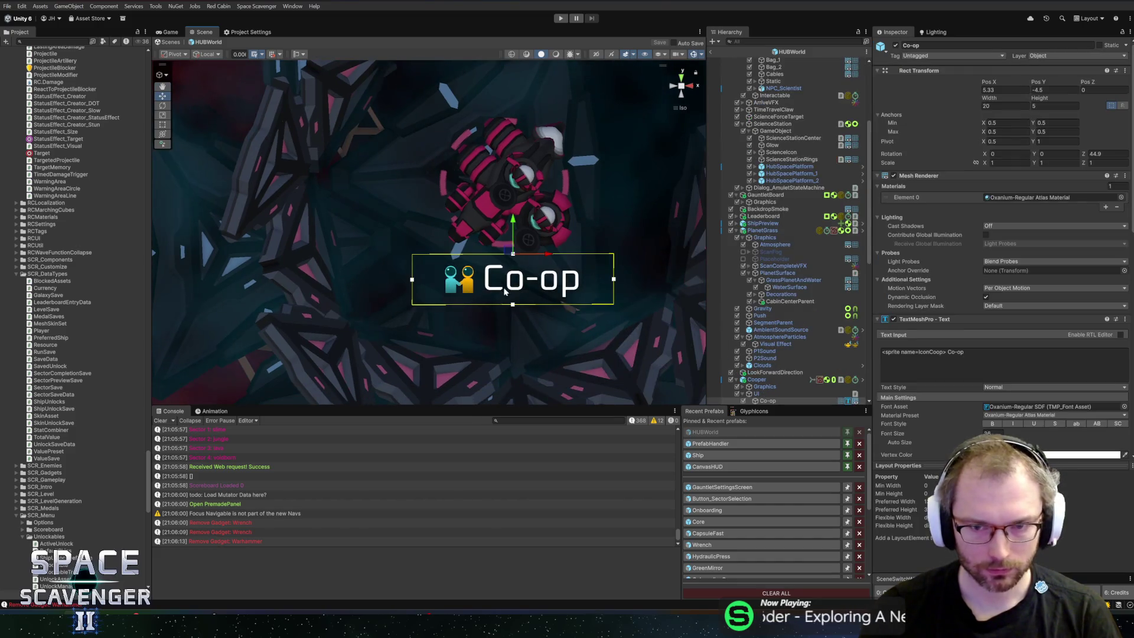
scroll(779, 236, "down", 5)
left_click(762, 261)
left_click(767, 267)
left_click(771, 275)
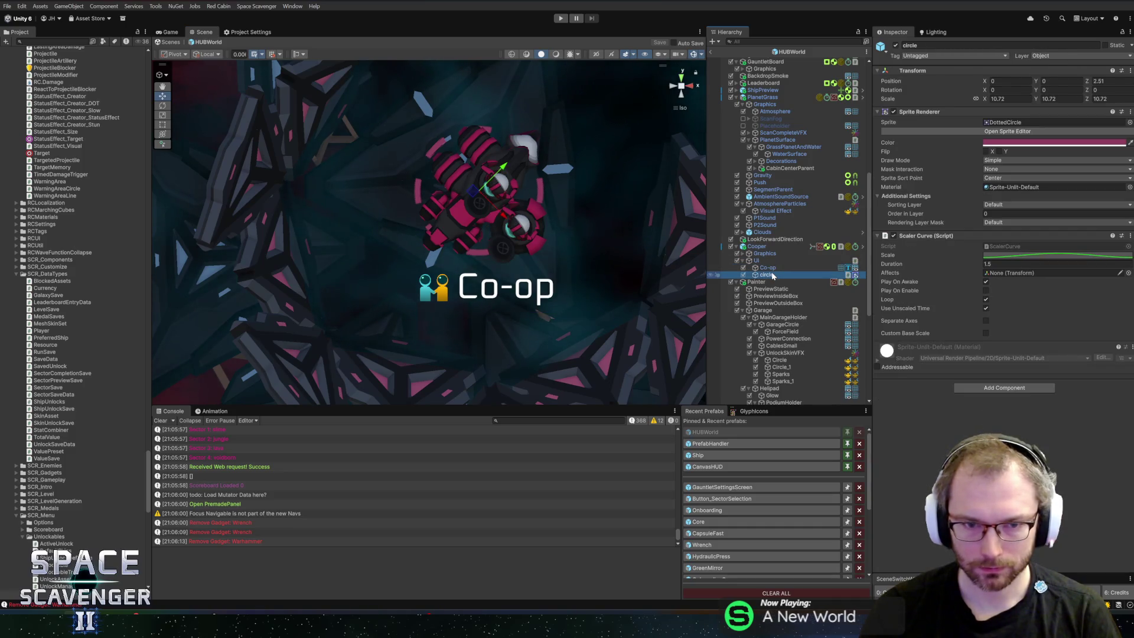
left_click(774, 269)
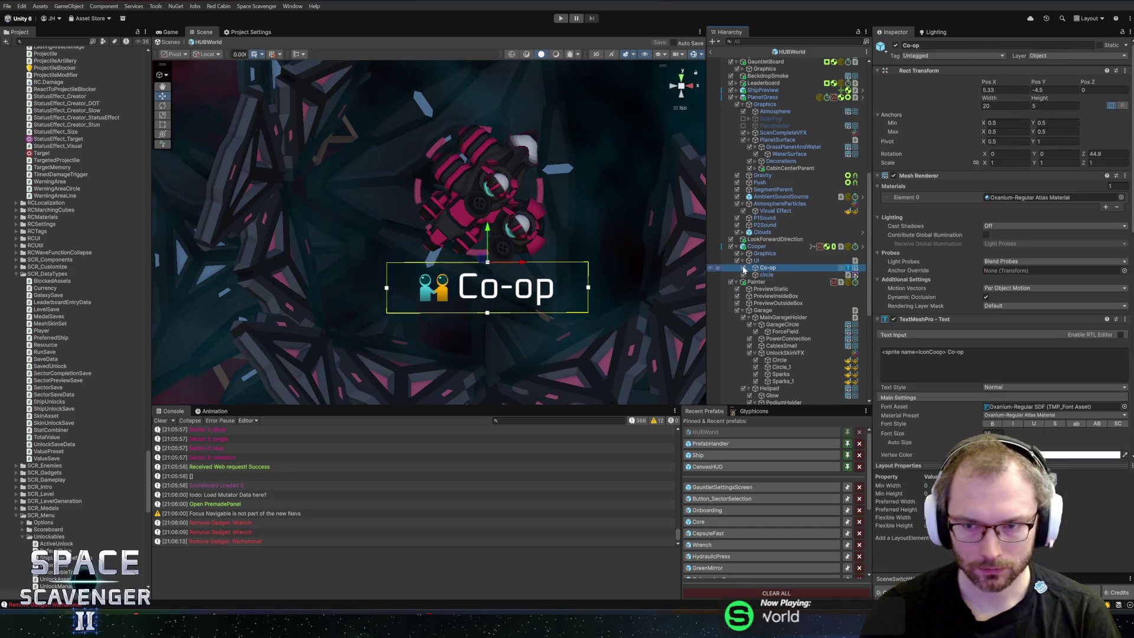
left_click(744, 268)
Orbit around Cooper's ship and inspect the children of its Graphics object
left_click_drag(496, 173, 484, 197)
left_click_drag(400, 168, 496, 204)
left_click(763, 254)
left_click(743, 254)
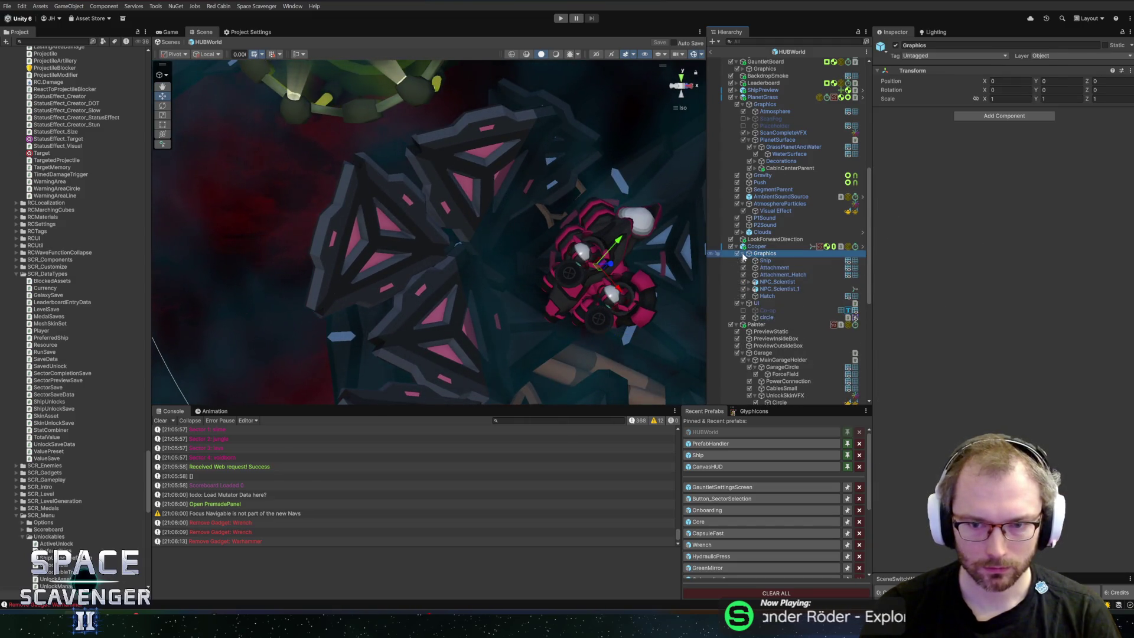
left_click(743, 254)
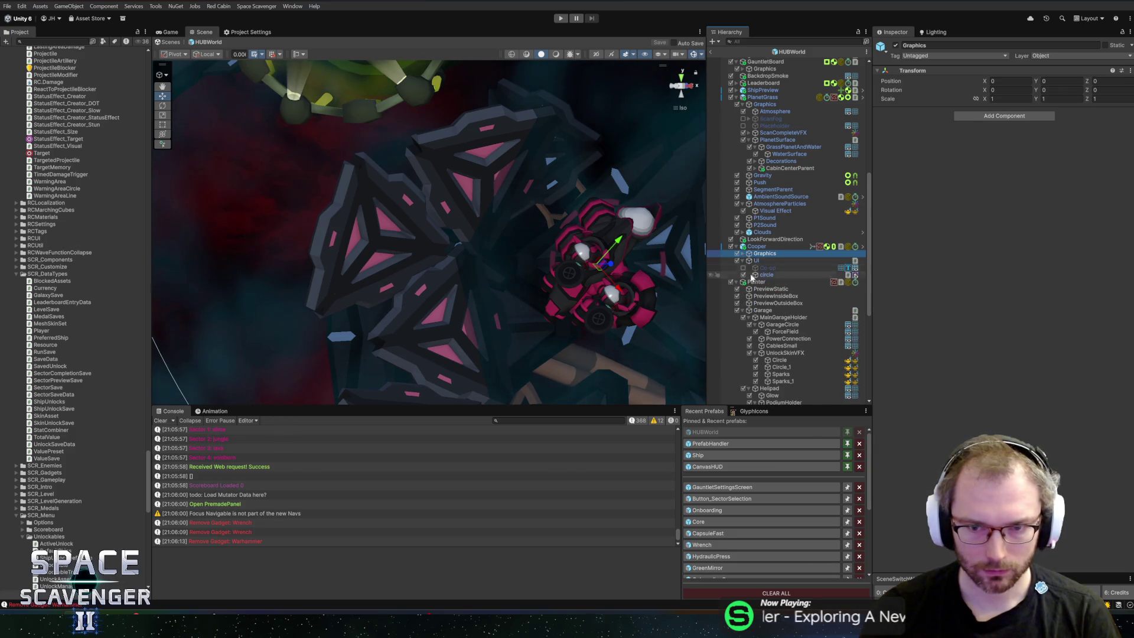
Locate the small platform HubSpacePlatform_small_2 next to the CooperWalls object
right_click(380, 224, "alt")
left_click(407, 228)
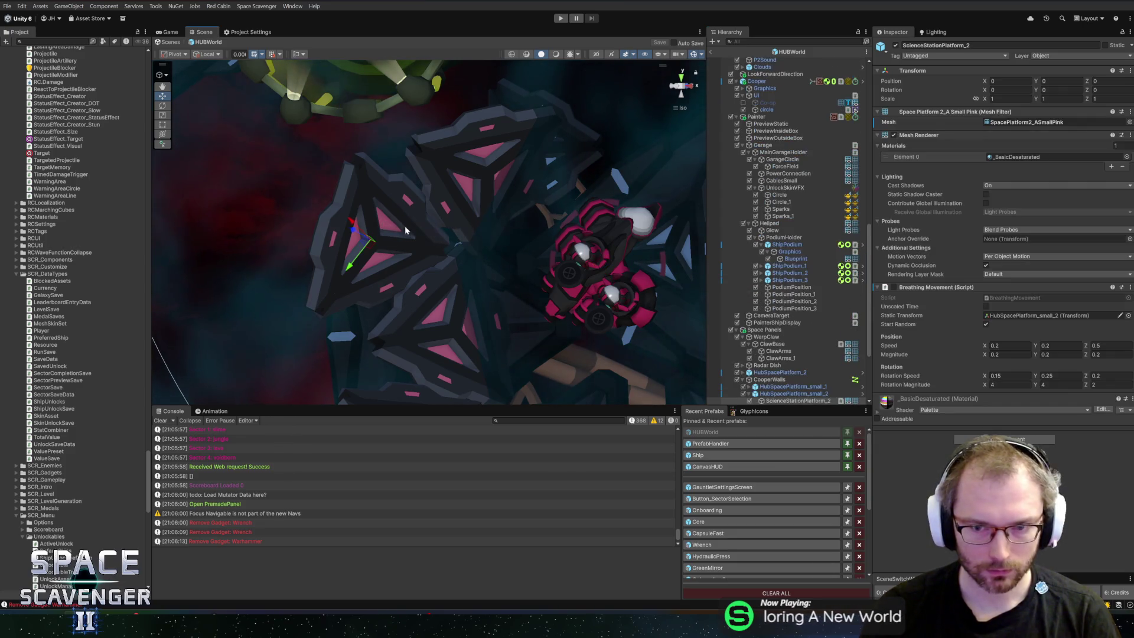
left_click(748, 280)
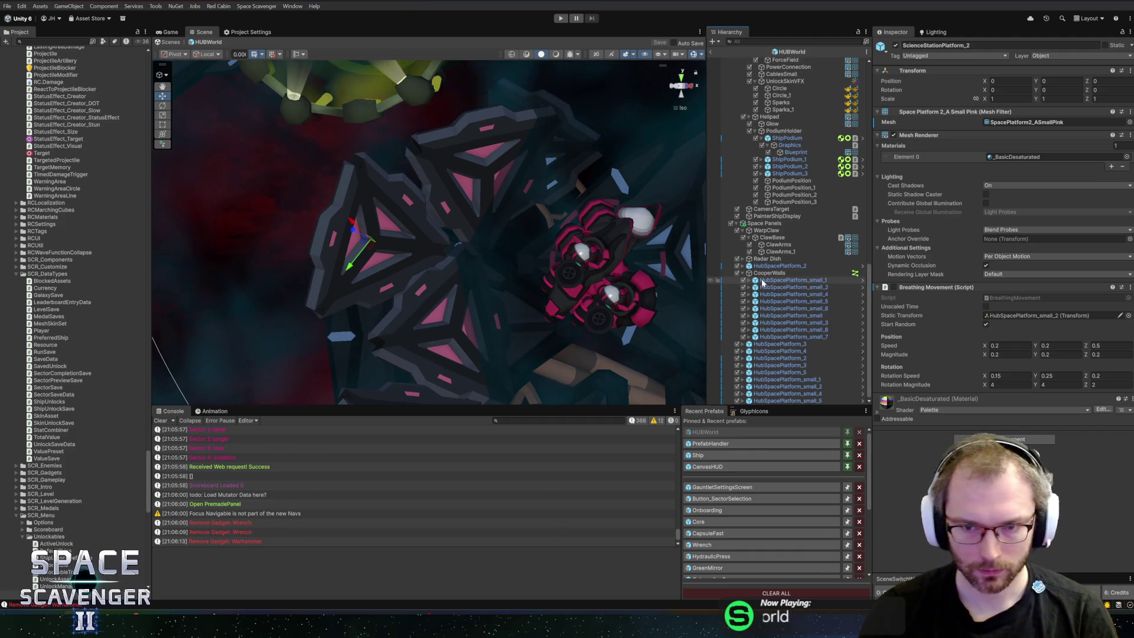
left_click(768, 287)
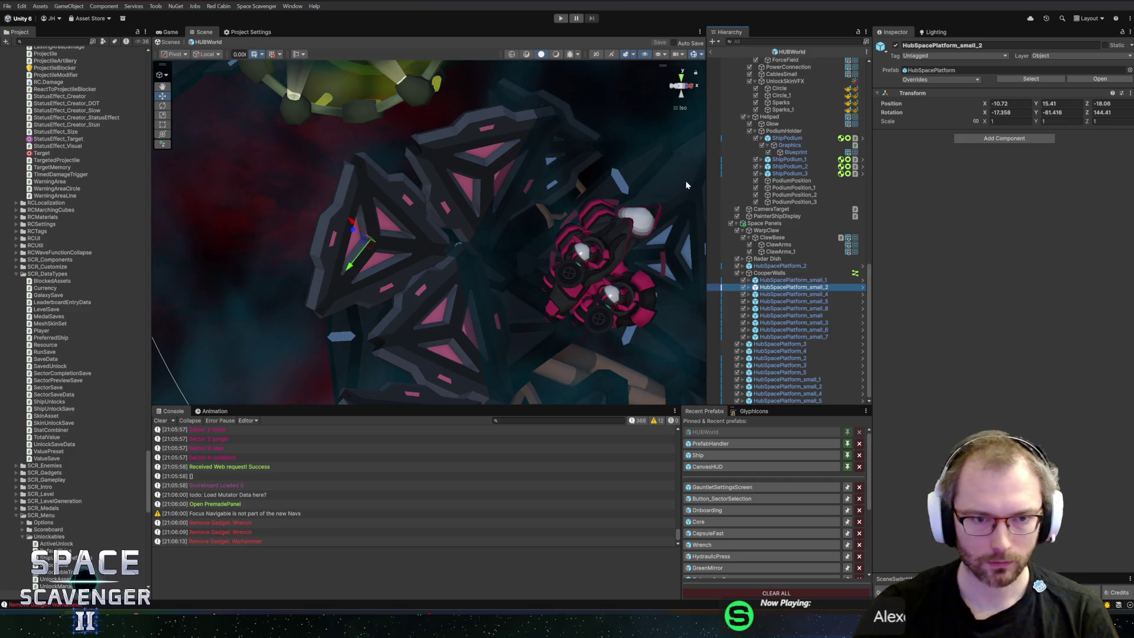
right_click(759, 275)
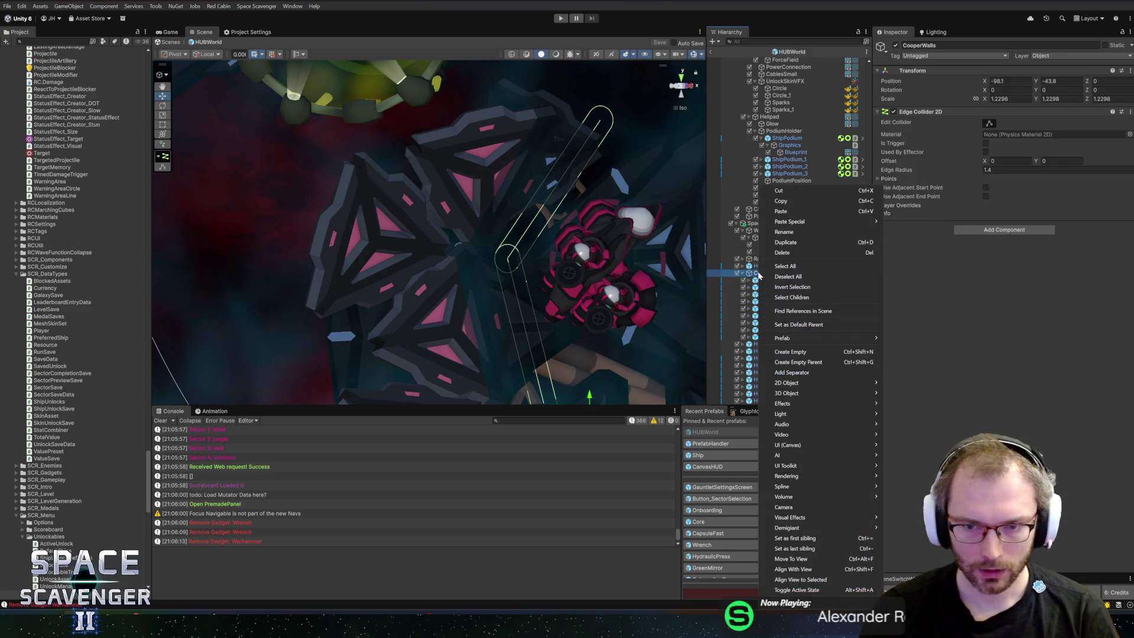
Add a Cube under CooperWalls and give it the small platform's position
mouse_move(791, 340)
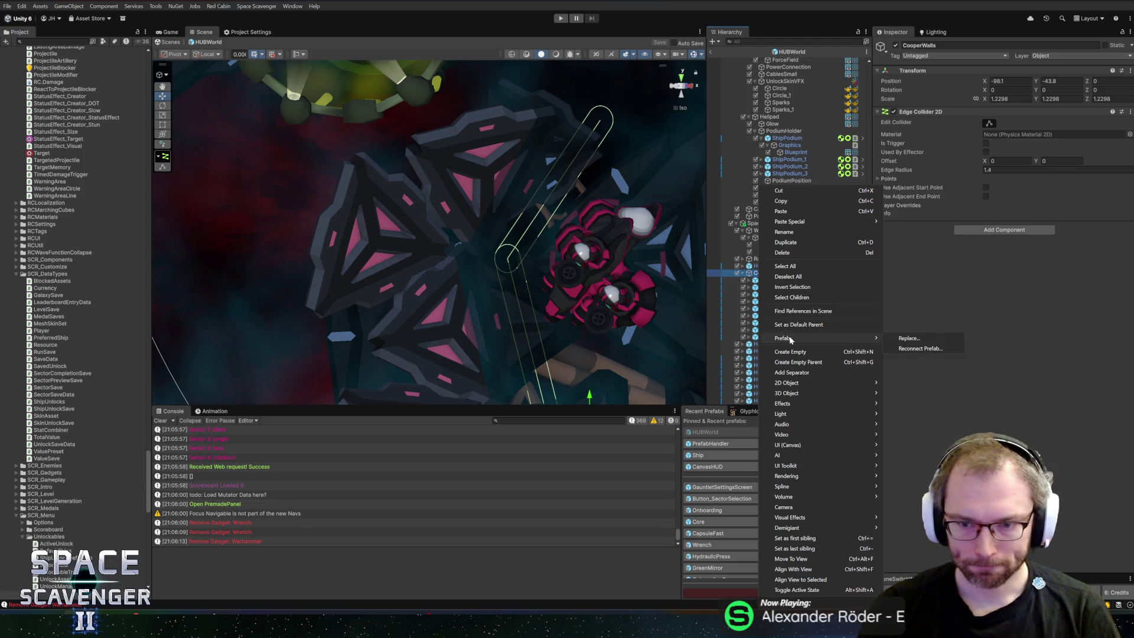
mouse_move(788, 392)
left_click(915, 392)
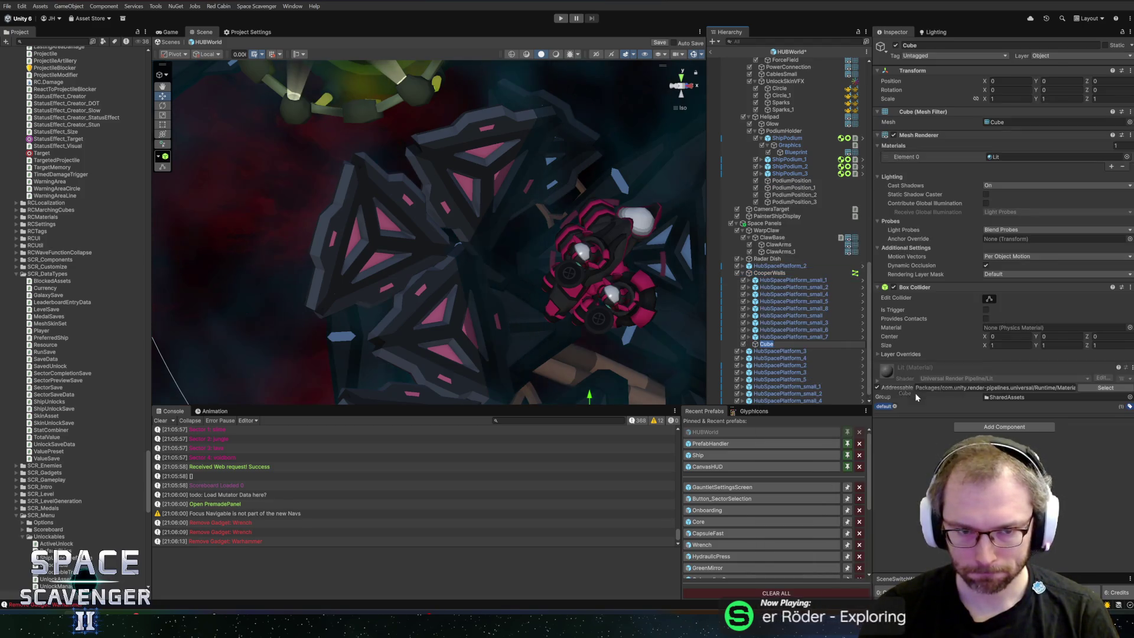
left_click(794, 287)
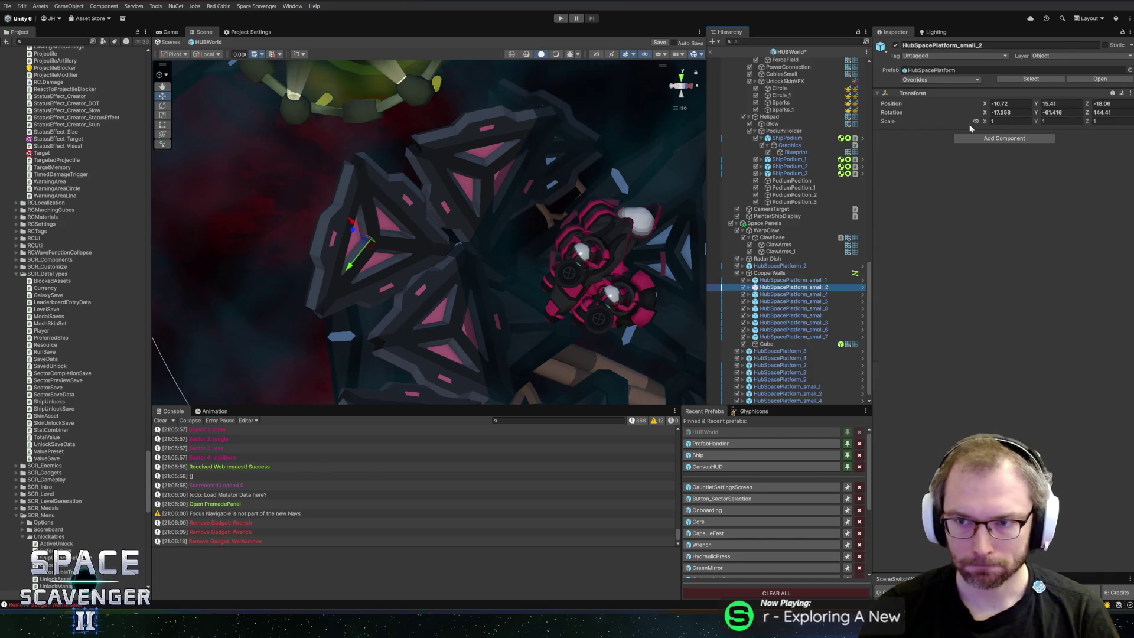
right_click(969, 94)
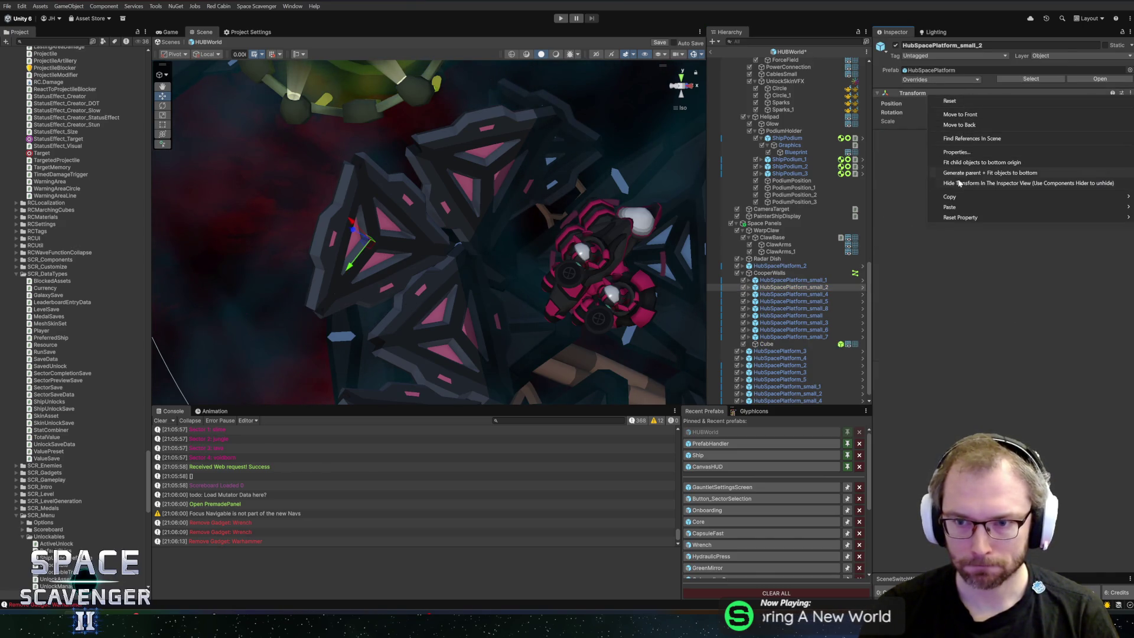
mouse_move(952, 198)
left_click(876, 197)
left_click(766, 344)
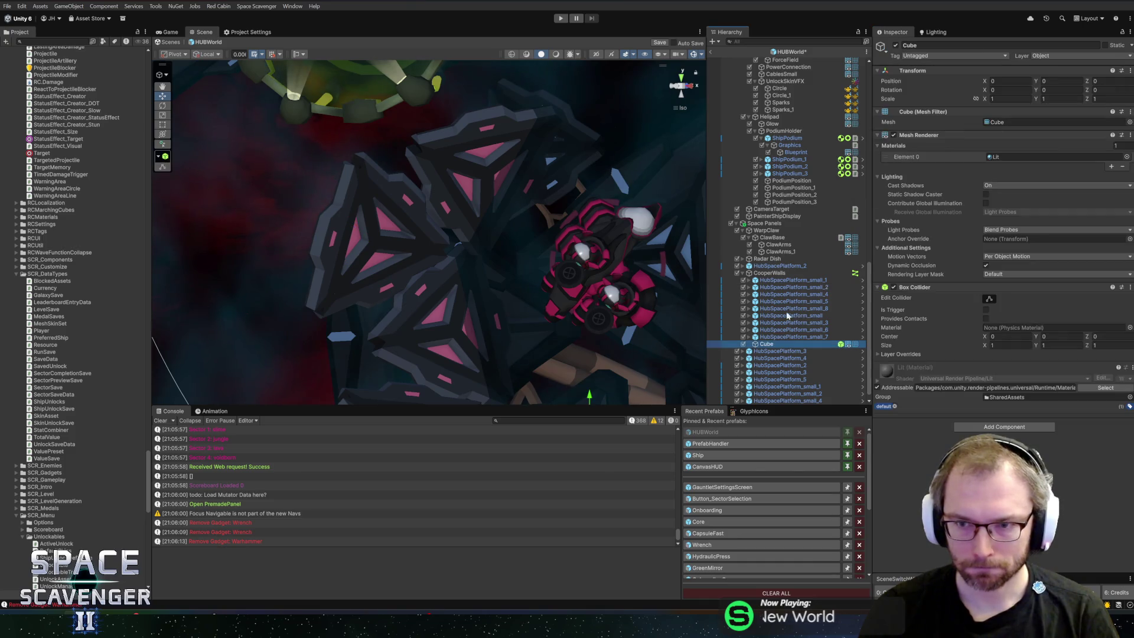
right_click(930, 70)
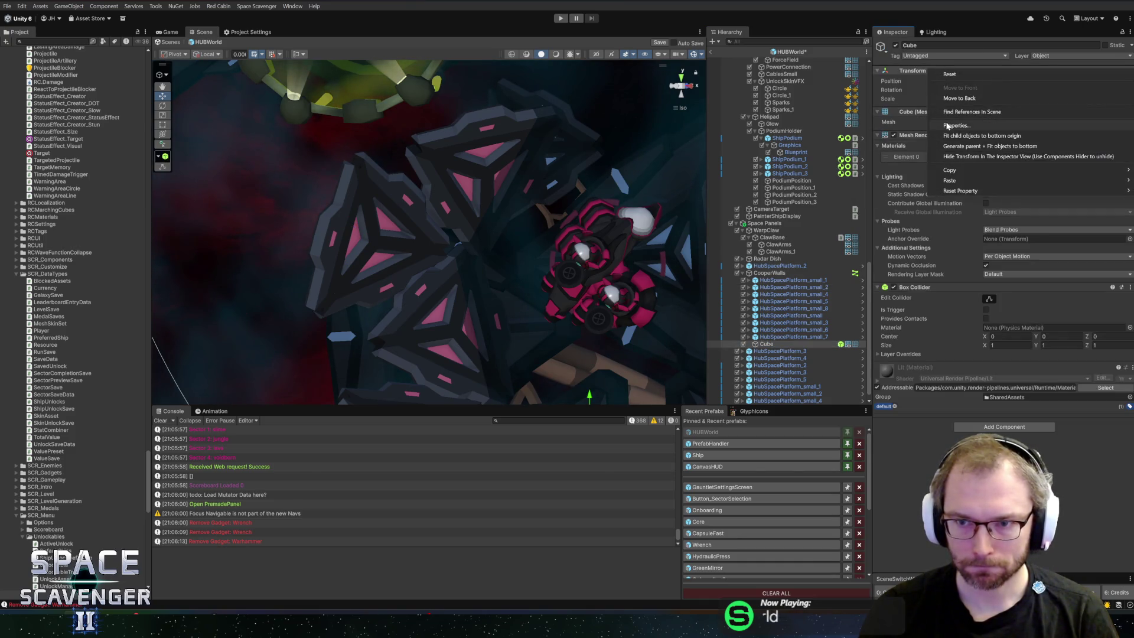
mouse_move(956, 178)
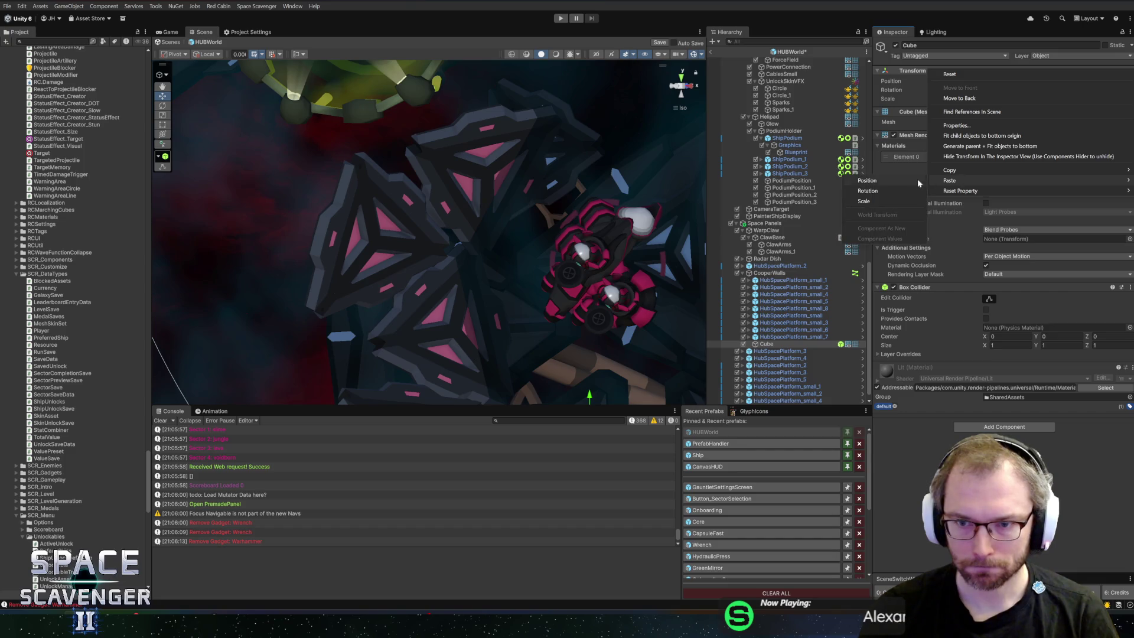
left_click(874, 195)
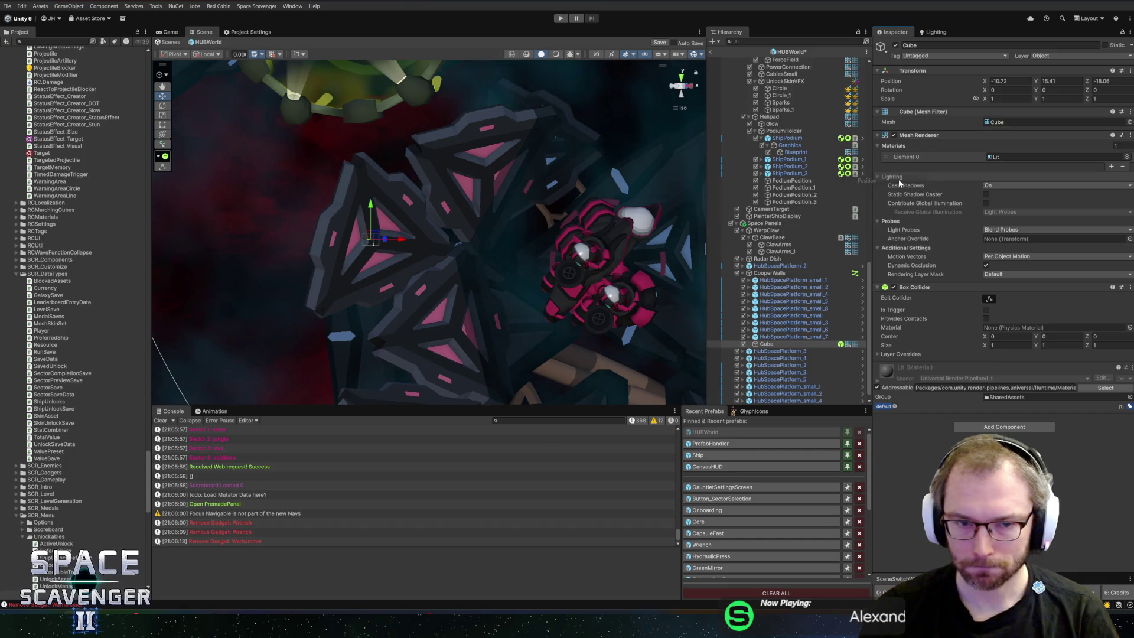
Remove the Cube's Box Collider and give it the SectorMapGadgetCardCenter mesh
right_click(944, 288)
left_click(975, 328)
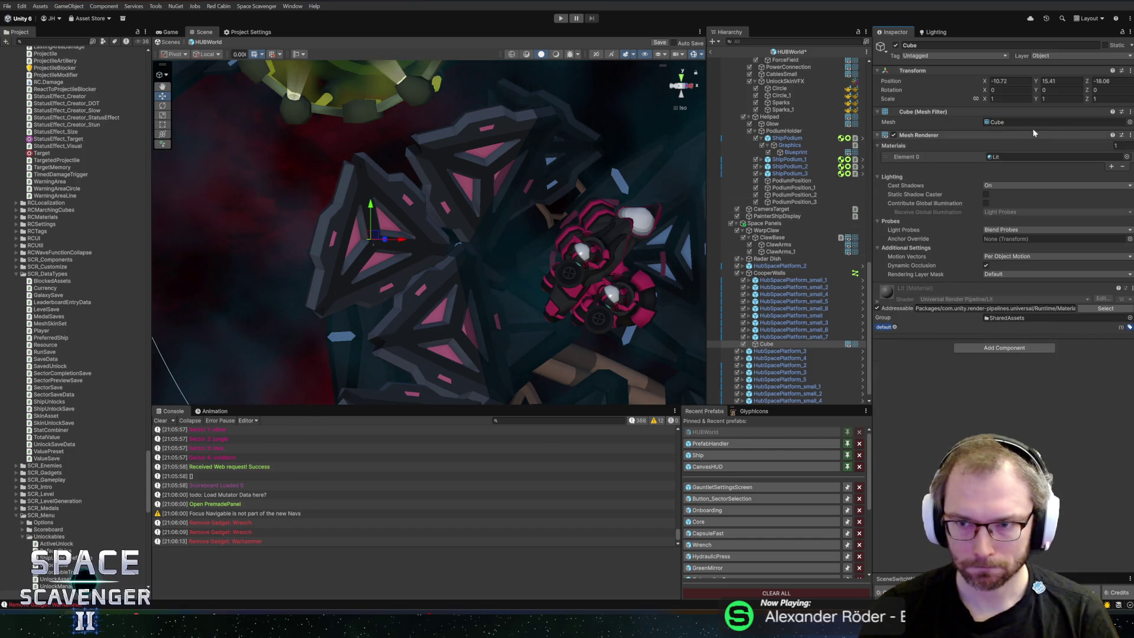
left_click(1129, 121)
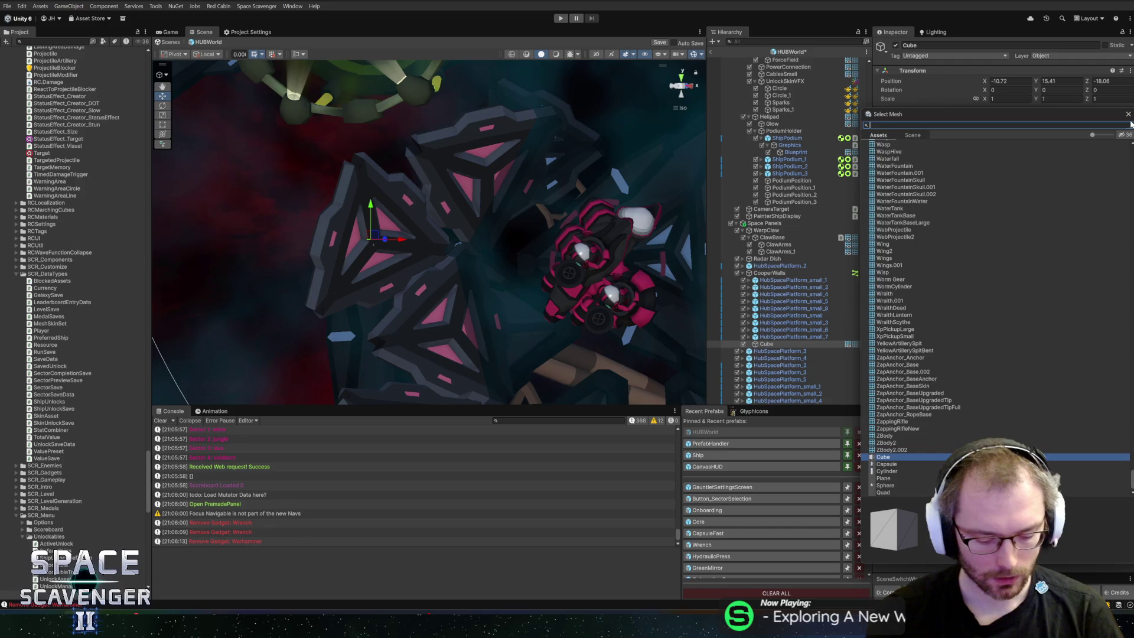
type("gadget")
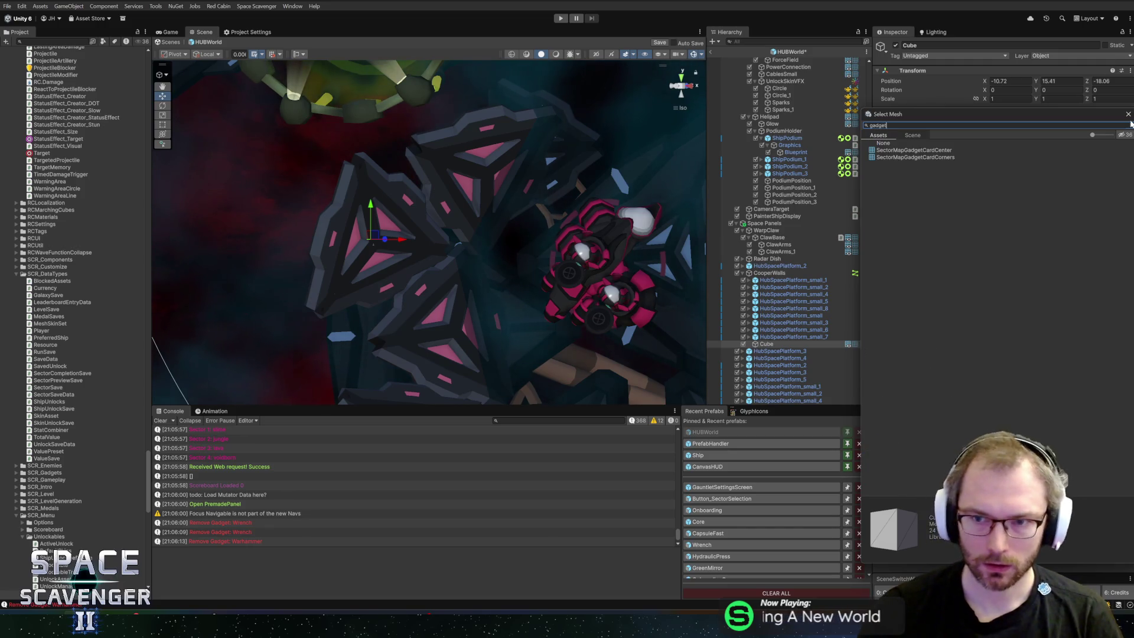
left_click(909, 151)
left_click(910, 158)
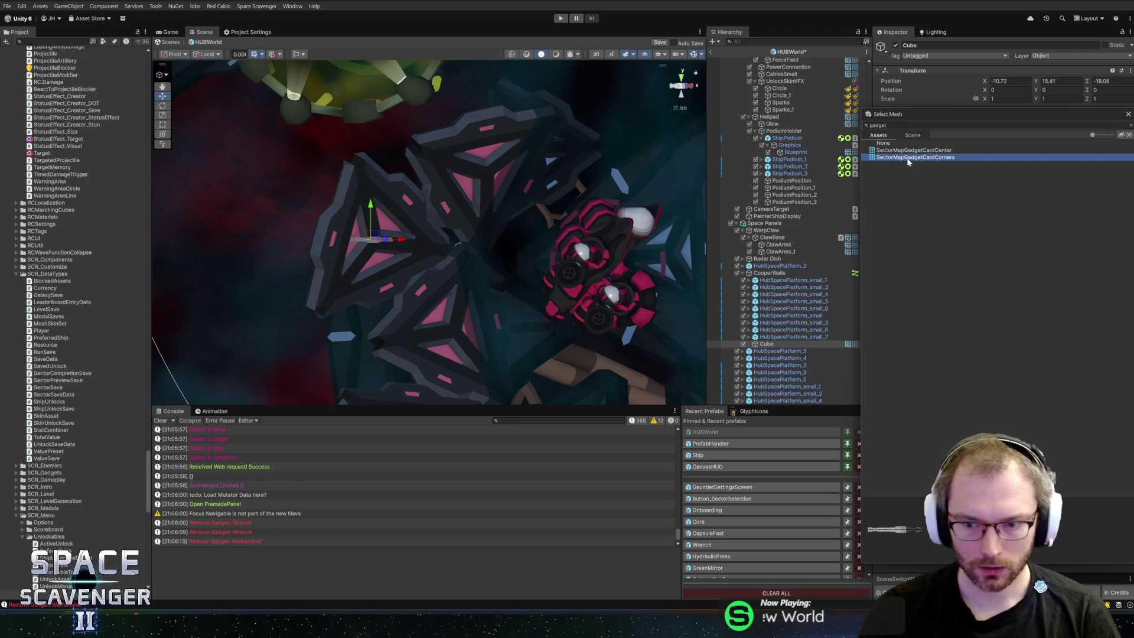
double_click(917, 151)
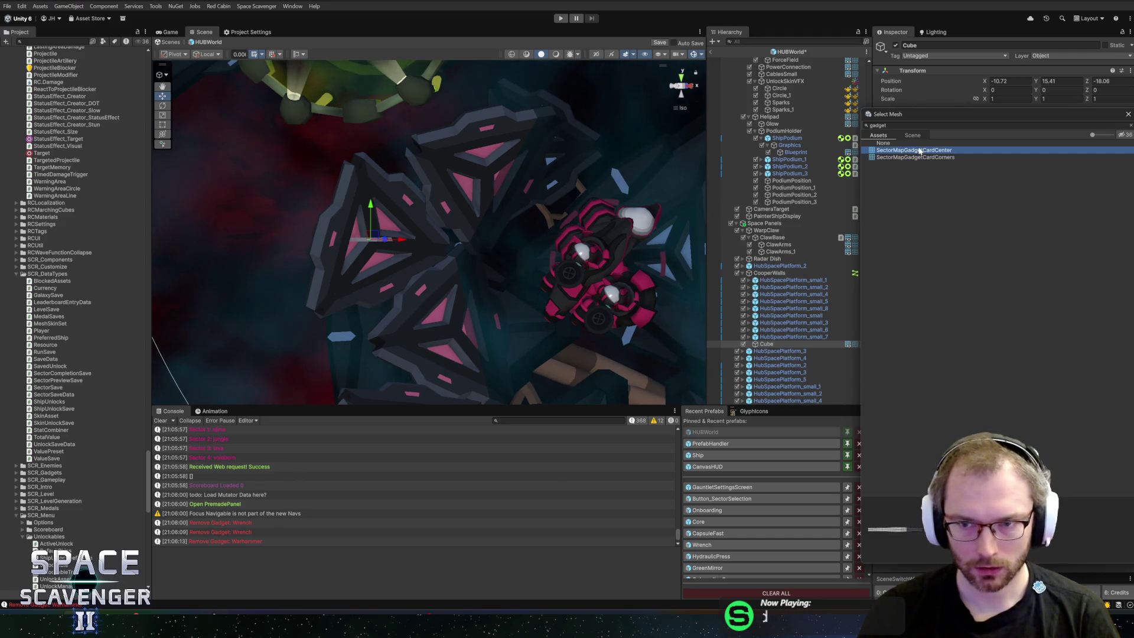
Rotate the Cube to -75° on Z and duplicate it
key("e")
left_click_drag(401, 243, 399, 372)
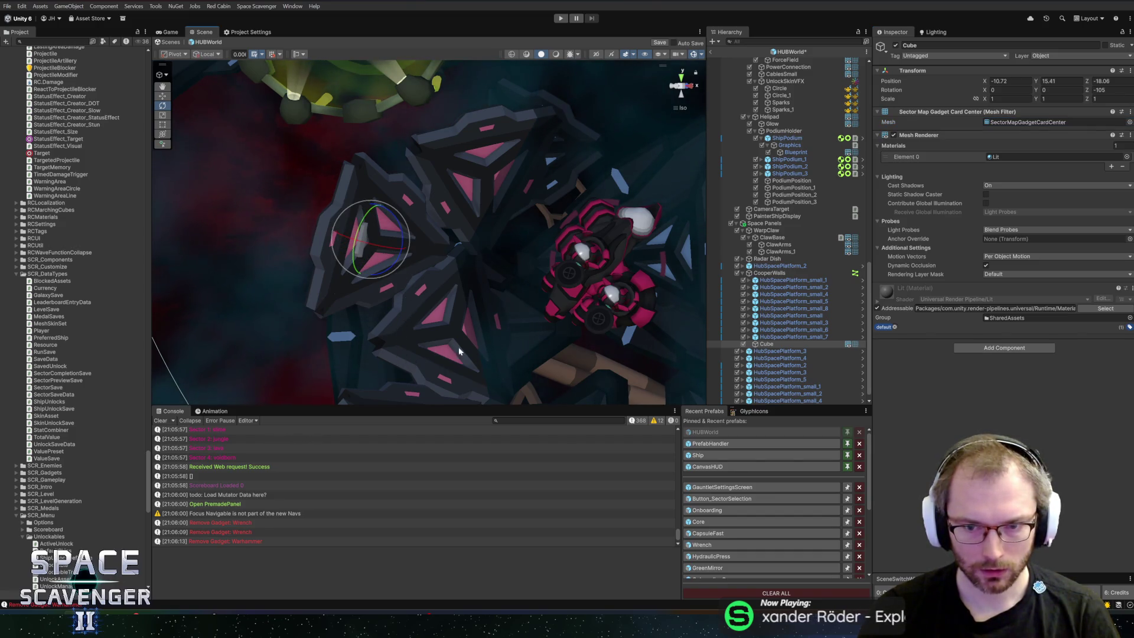
key("ctrl+d")
Group both cubes under a new empty GameObject placed at the copied platform position
left_click(770, 345, "ctrl")
right_click(772, 348)
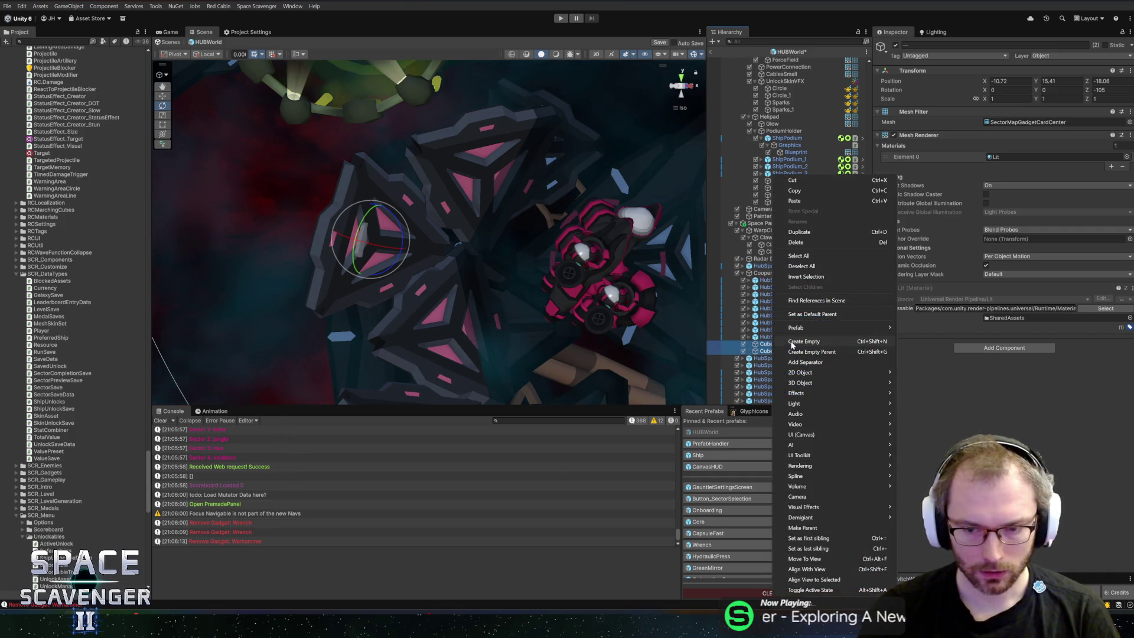
left_click(817, 351)
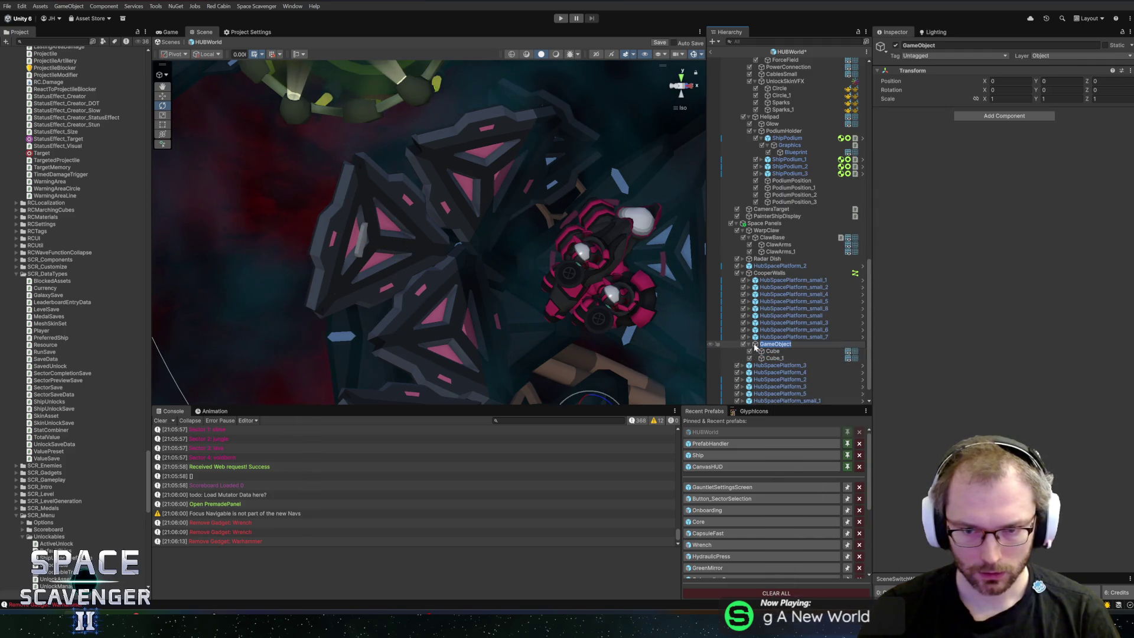
key("Return")
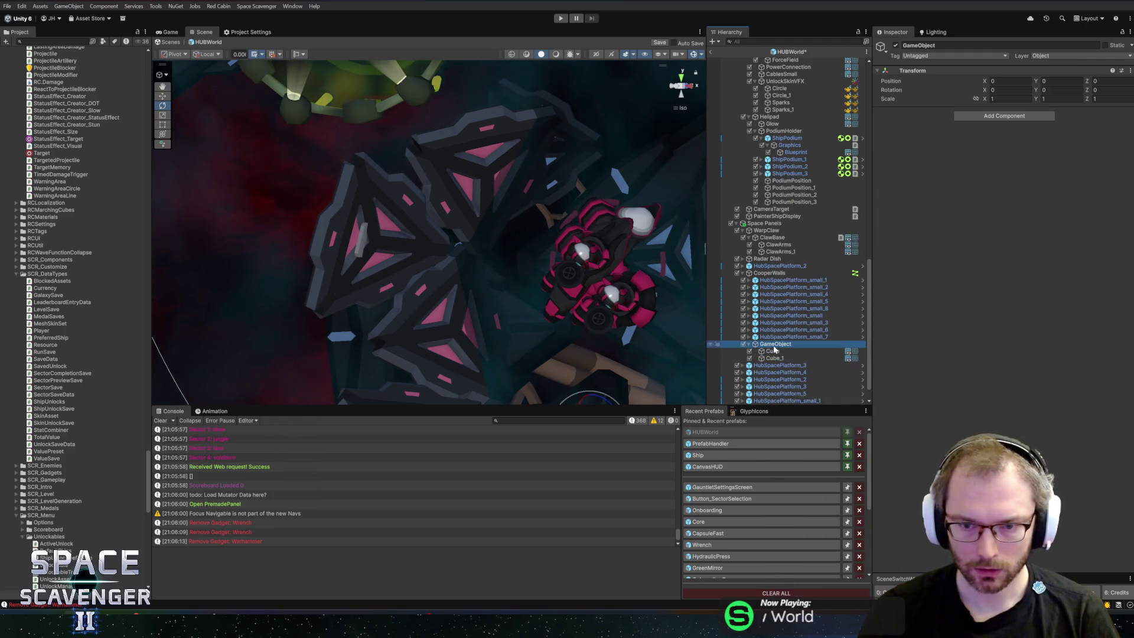
right_click(956, 71)
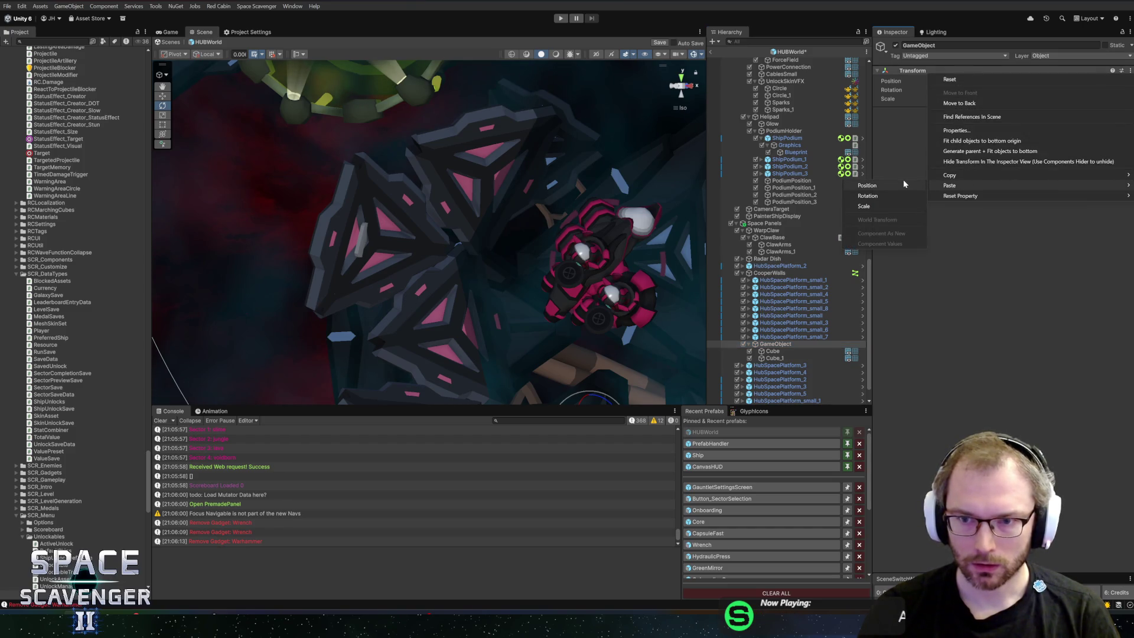
left_click(899, 183)
Set both child cubes' Z rotation to 0
left_click(773, 351)
left_click(774, 358, "shift")
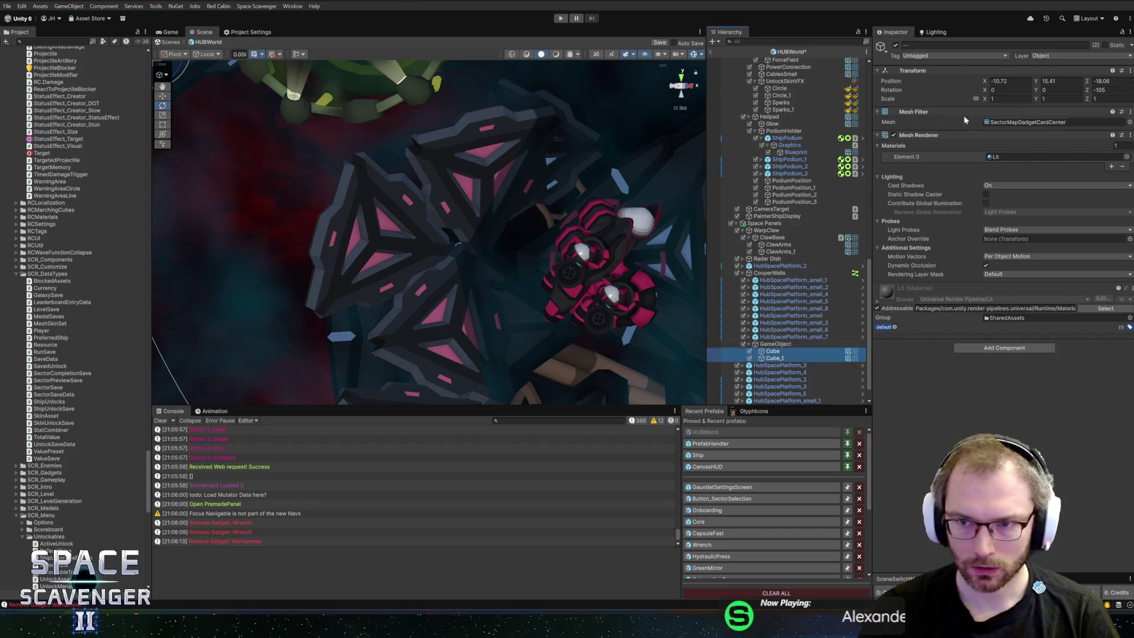
left_click(1053, 73)
type("0")
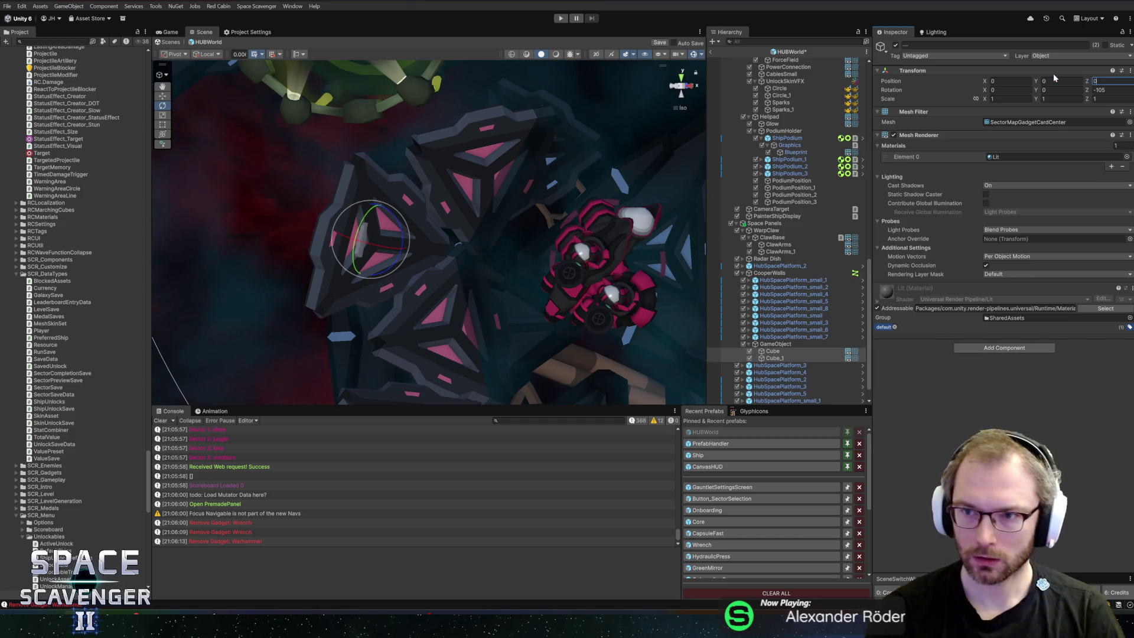
key("Tab")
key("Tab")
key("Tab")
type("0")
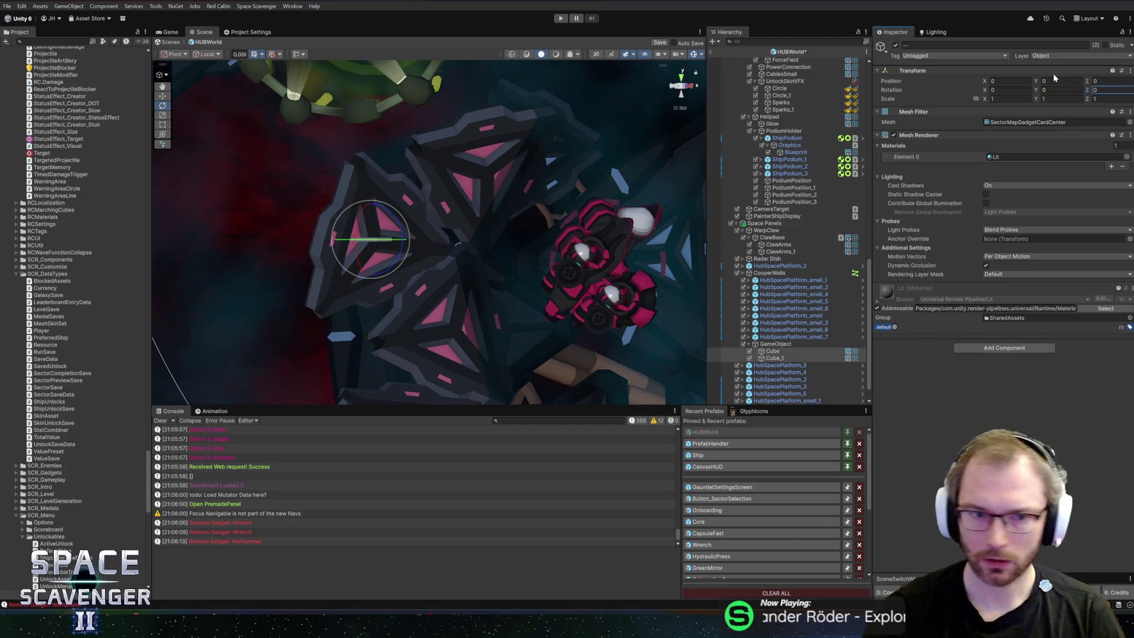
Tilt the group to the wall's slope, scale it up about 3.3×, and move it onto the wall panel
left_click(765, 345)
key("r")
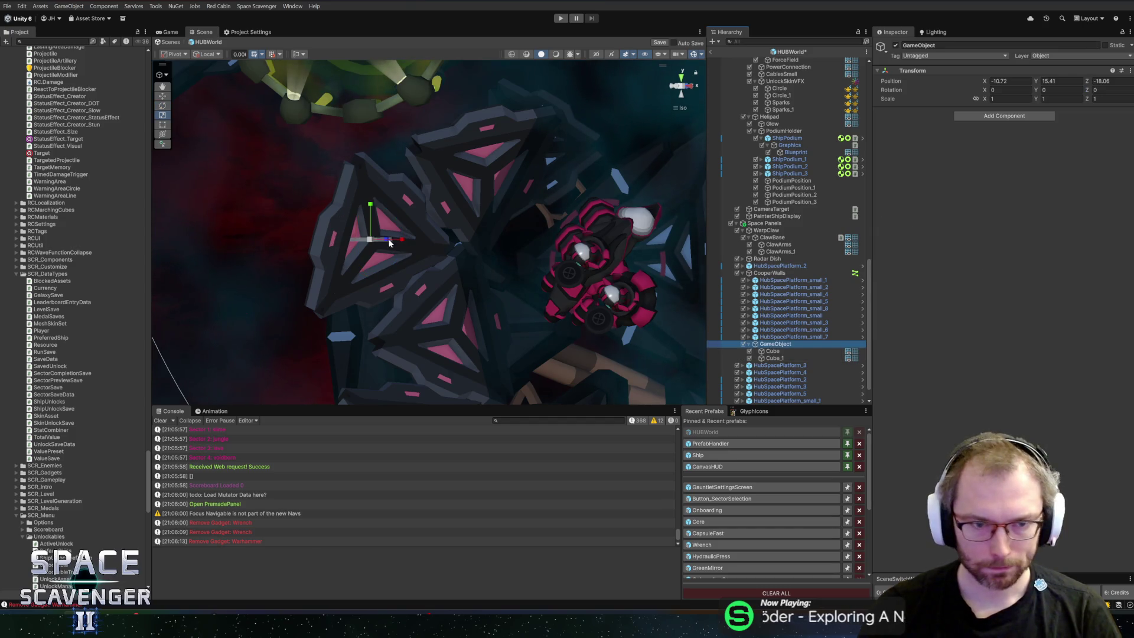
key("e")
left_click_drag(403, 248, 393, 356)
mouse_move(389, 260)
left_mouse_down()
mouse_move(354, 242)
mouse_move(410, 245)
left_mouse_up()
key("r")
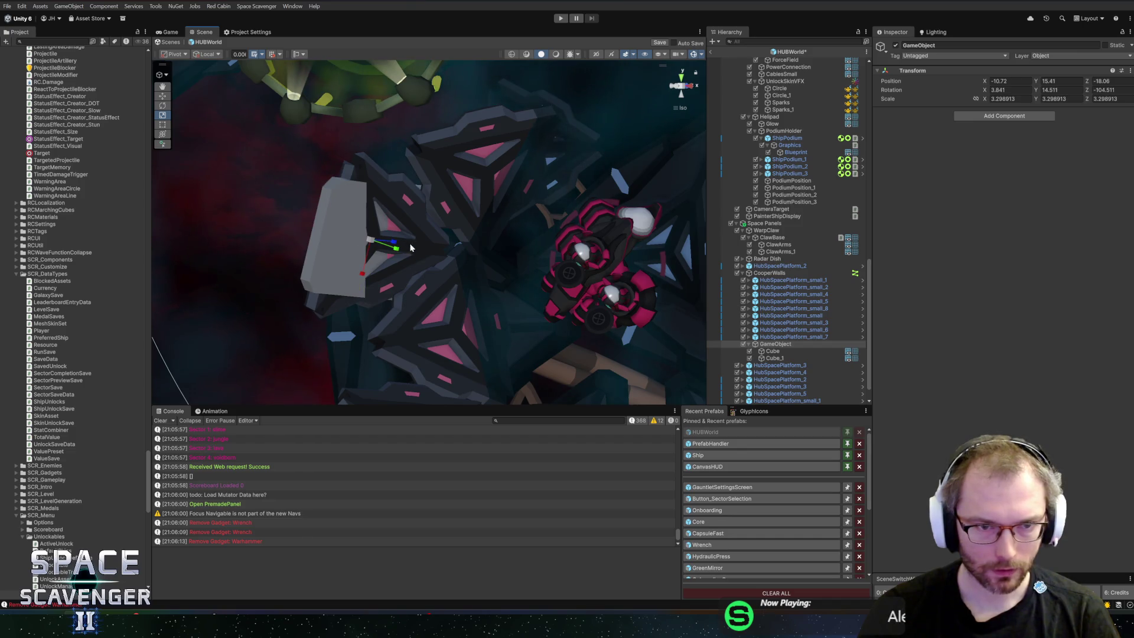
key("w")
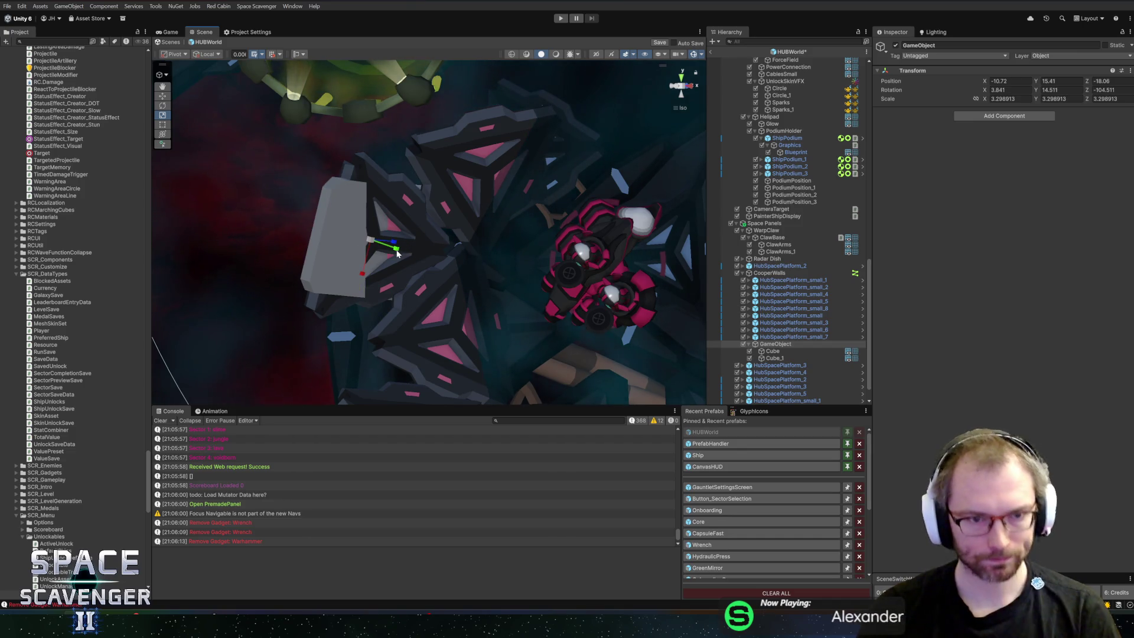
mouse_move(399, 254)
left_mouse_down()
mouse_move(416, 259)
mouse_move(394, 274)
left_mouse_up()
Switch the move handles to global axes and nudge the group along X
key("e")
key("w")
left_click(206, 53)
left_click(215, 65)
left_click_drag(570, 244, 544, 263)
left_click_drag(420, 243, 542, 234)
Select the first child cube and search its mesh list for a pedestal model
left_click(789, 357)
left_click(787, 346)
left_click(772, 351)
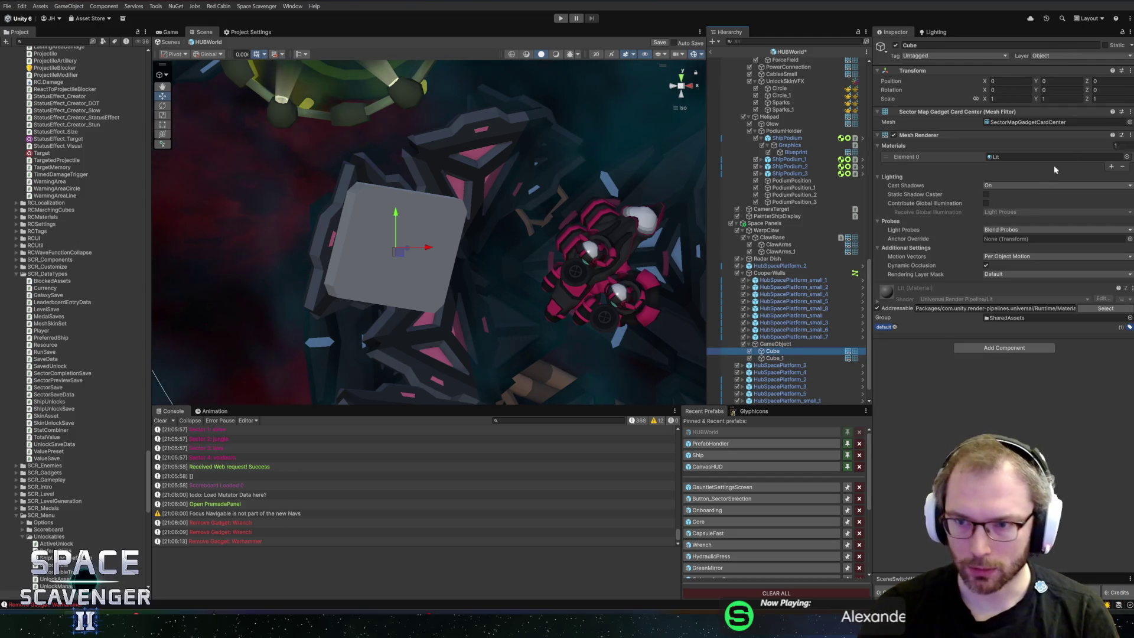
left_click(1126, 124)
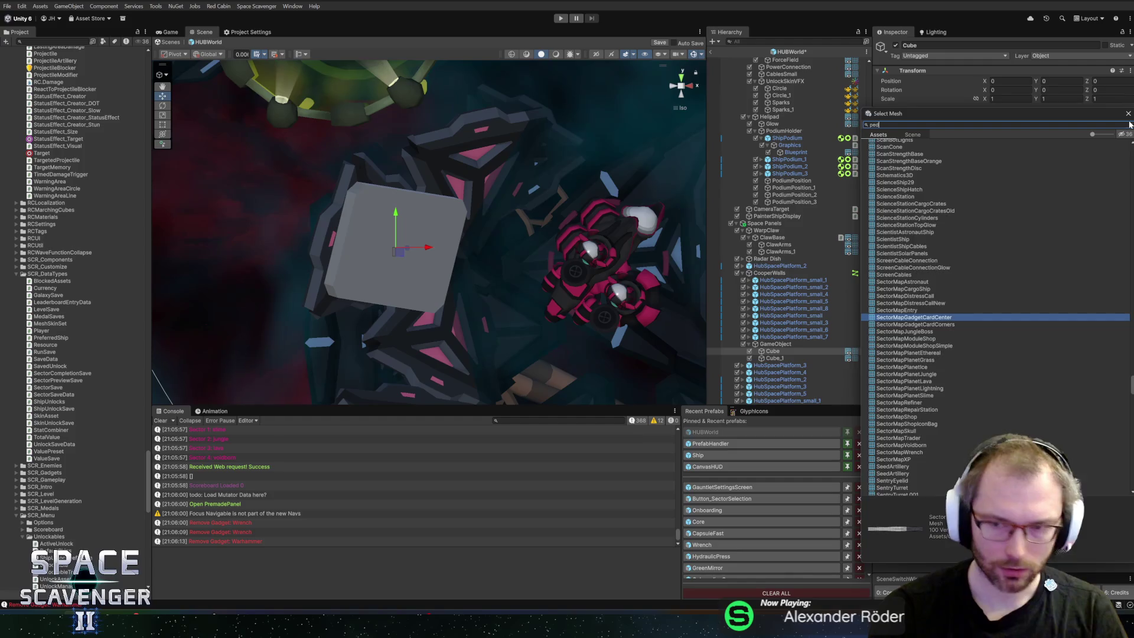
type("pedi")
key("BackSpace")
key("BackSpace")
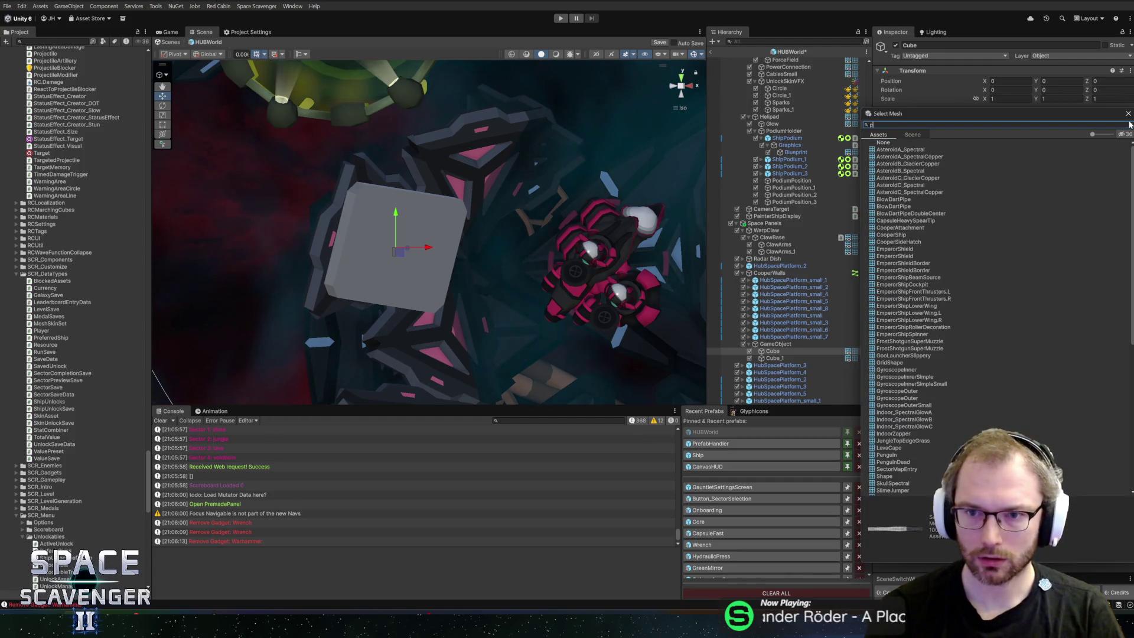
key("BackSpace")
key("BackSpace")
type("op")
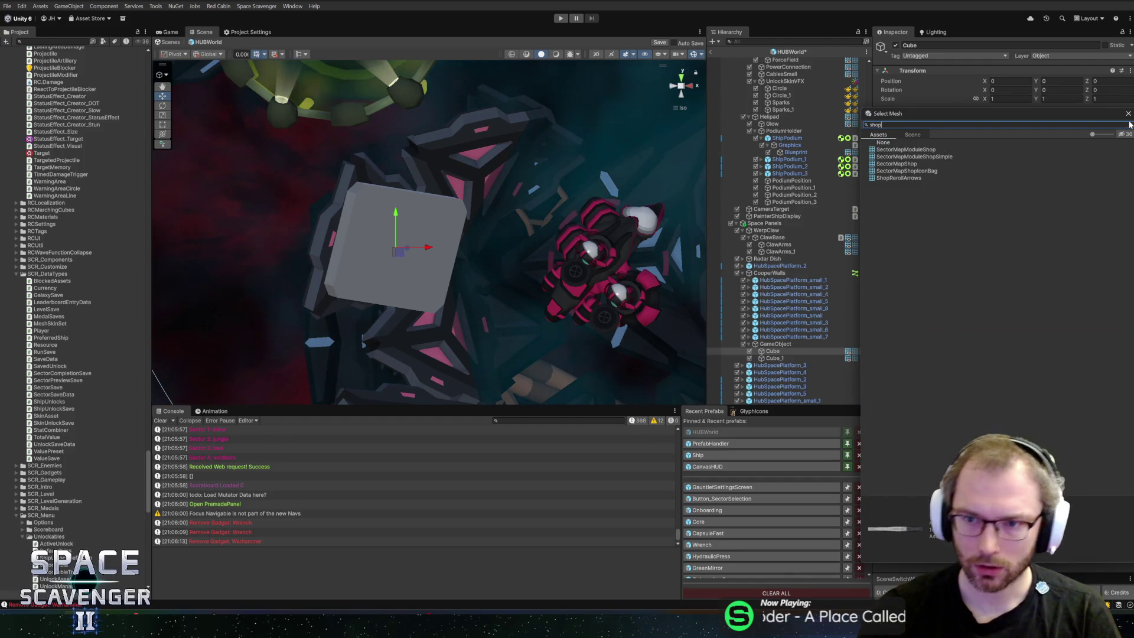
Preview the SectorMapModuleShop meshes and leave the cube on ShopRerollArrows
left_click(935, 157)
left_click(941, 151)
left_click(926, 166)
key("Down")
key("Down")
key("Up")
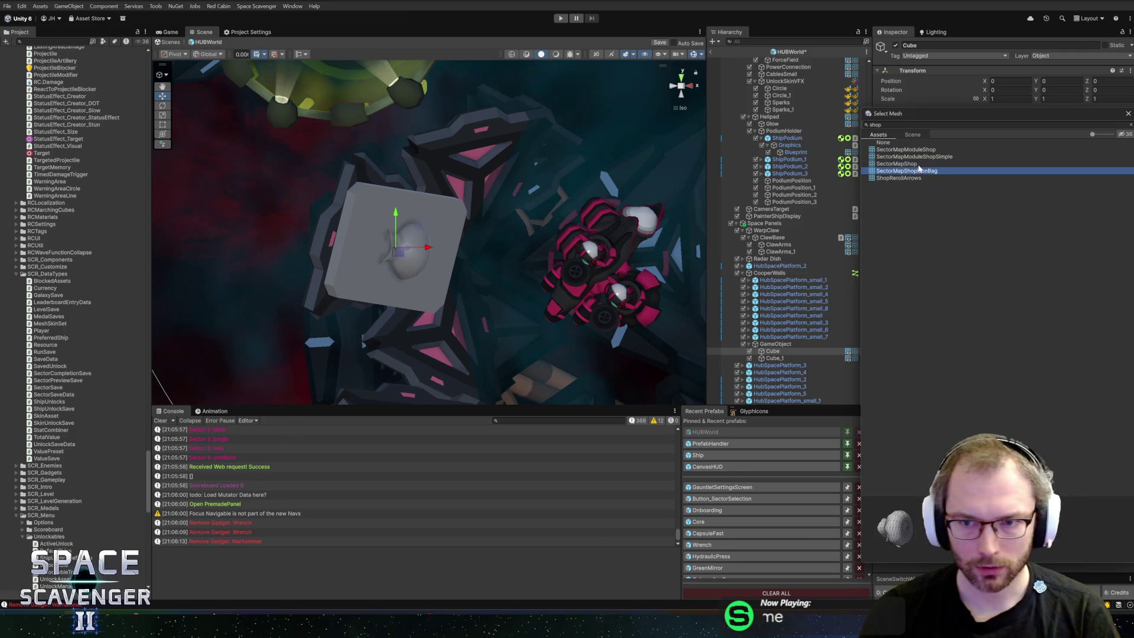
left_click(916, 177)
key("BackSpace")
key("BackSpace")
key("BackSpace")
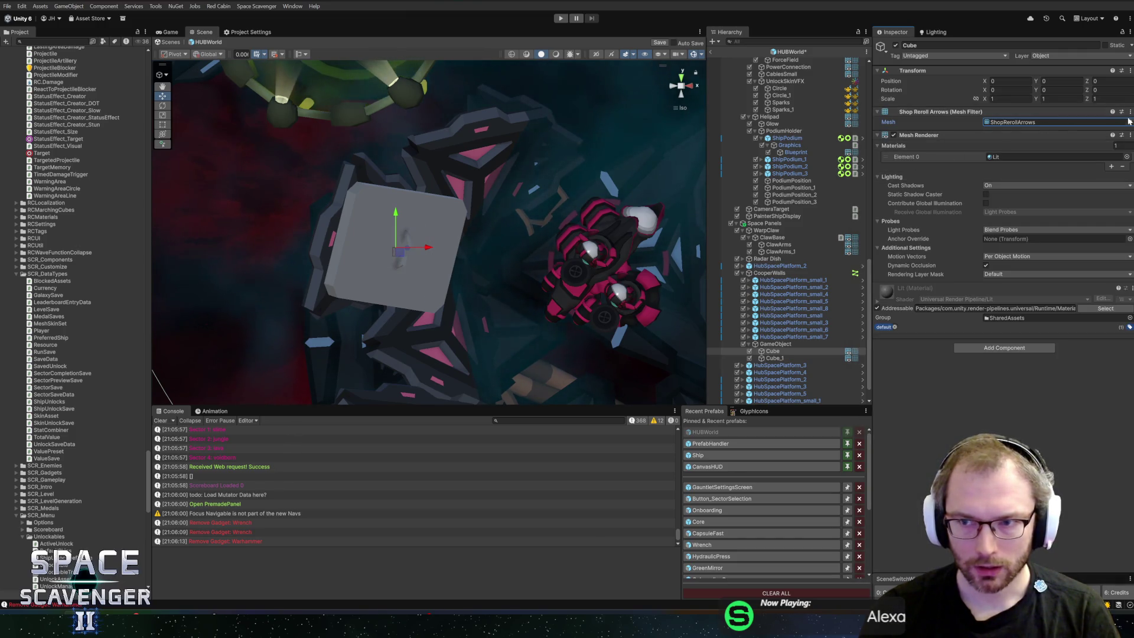
type("ped")
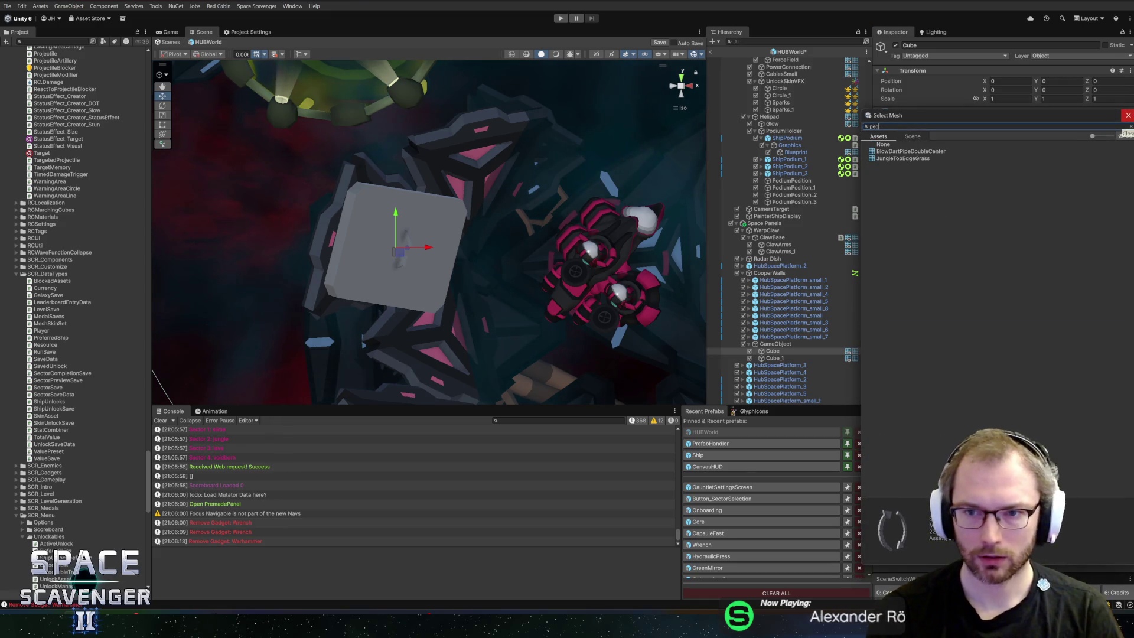
left_click(1128, 115)
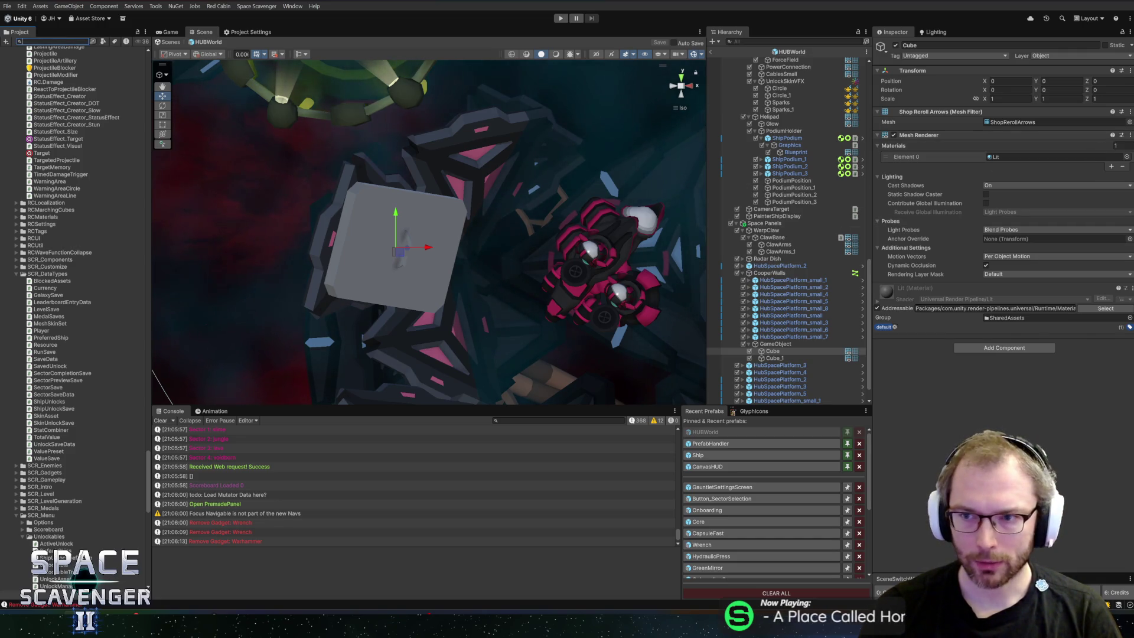
Compare the TraitItemPodium variants and assign the TraitItemPlatformOld mesh to the cube
left_click(1130, 121)
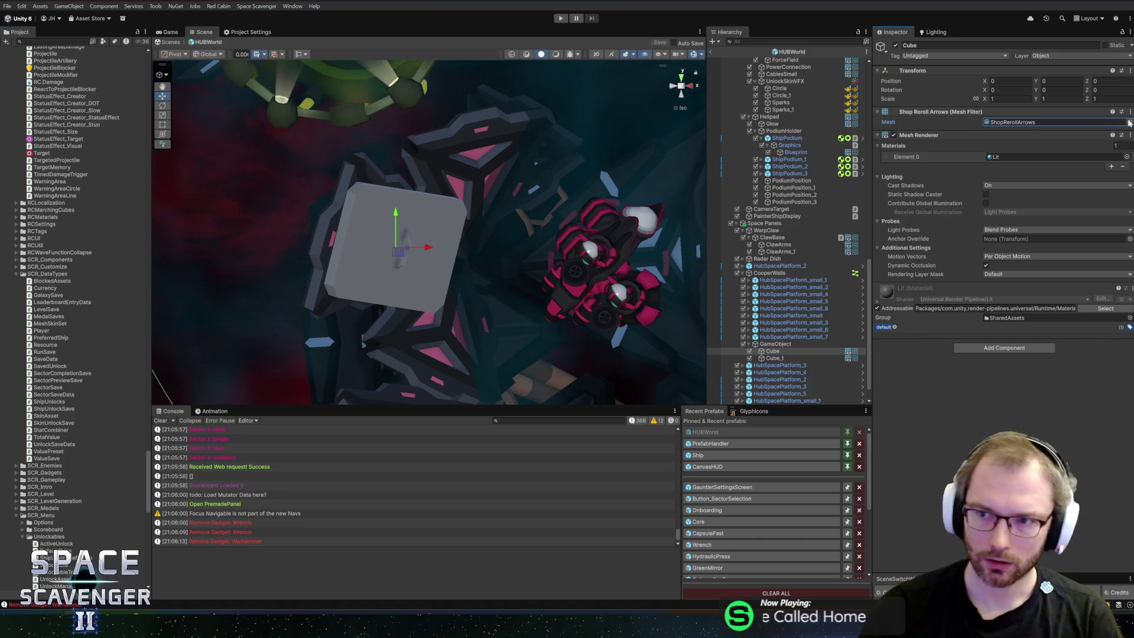
left_click(1130, 122)
type("m")
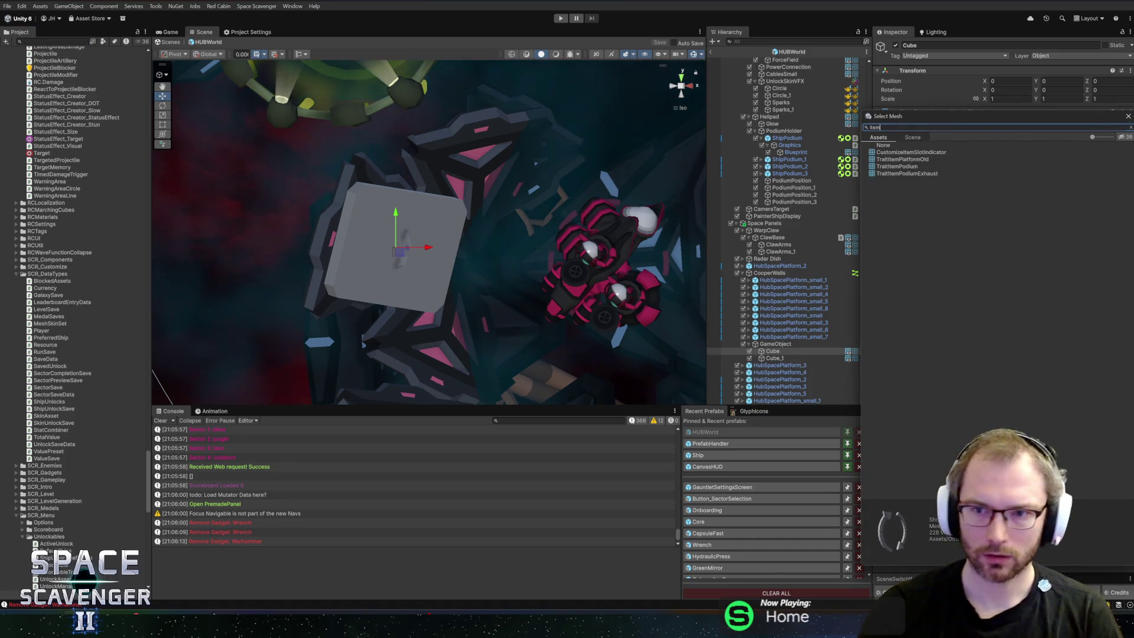
left_click(909, 160)
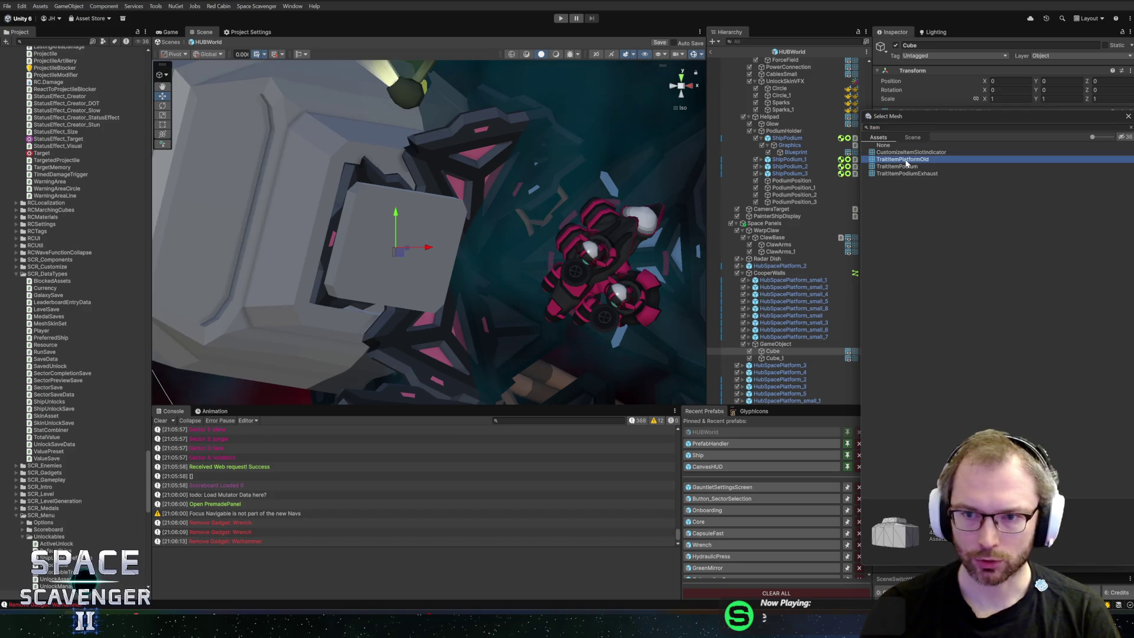
left_click(902, 167)
left_click(900, 174)
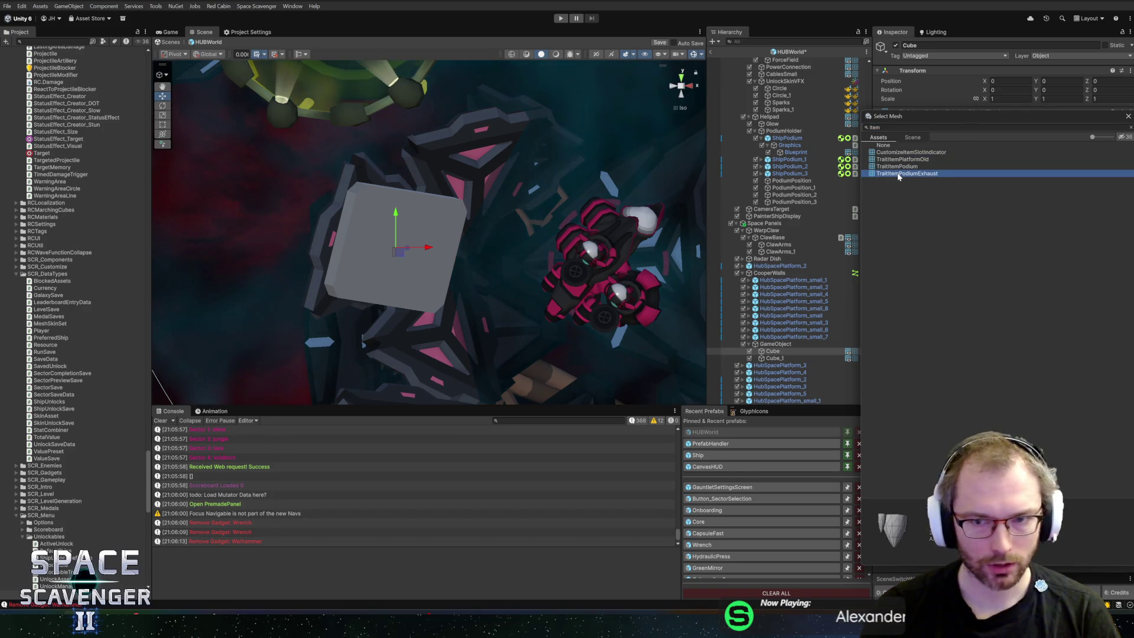
left_click(896, 167)
left_click(903, 173)
left_click(909, 160)
left_click(912, 153)
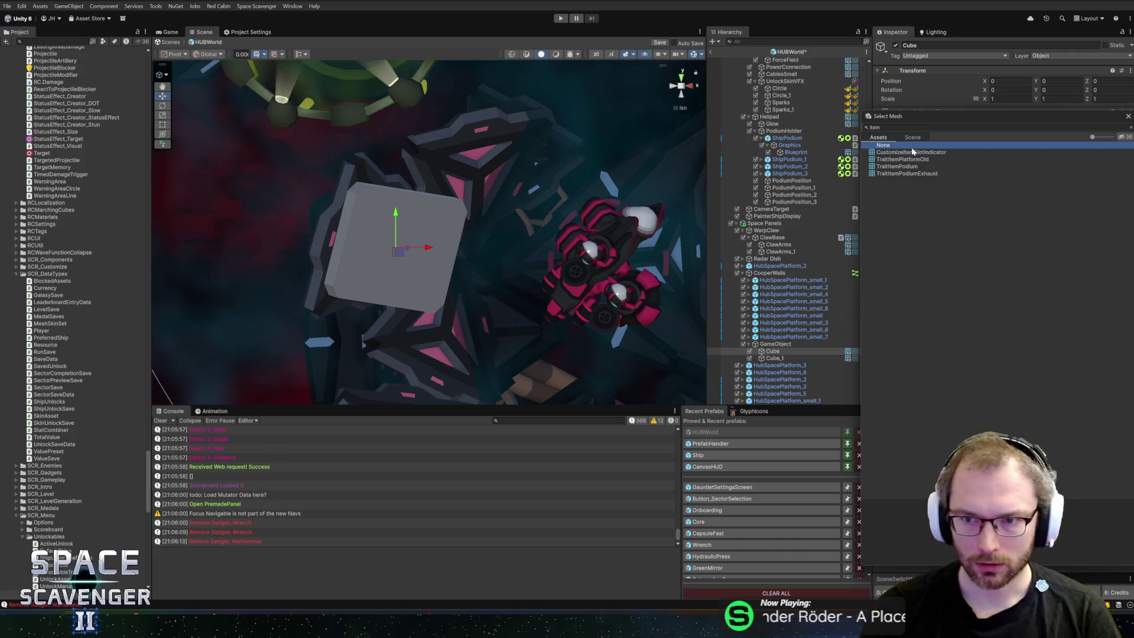
left_click(909, 167)
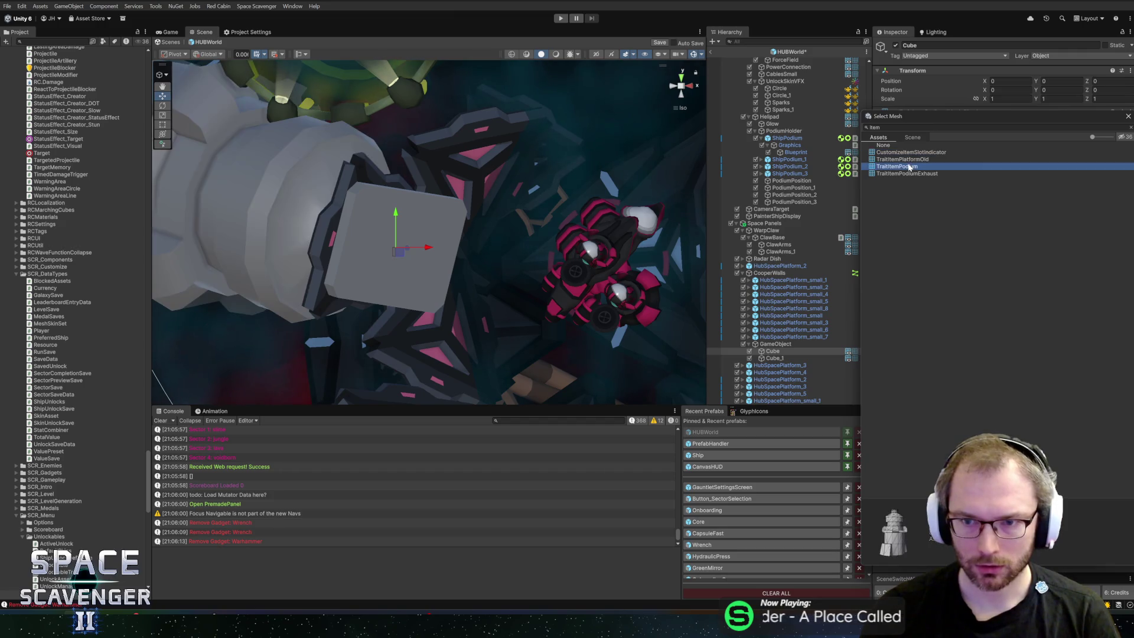
double_click(909, 159)
left_click(60, 42)
type("tshop")
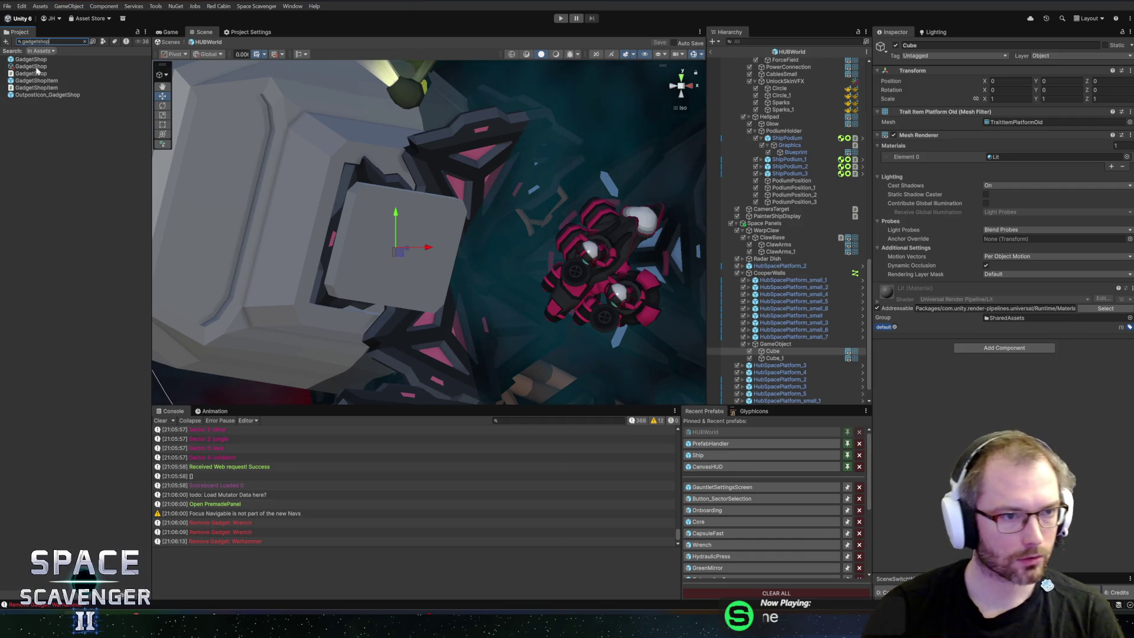
double_click(36, 81)
left_click_drag(424, 222, 405, 224)
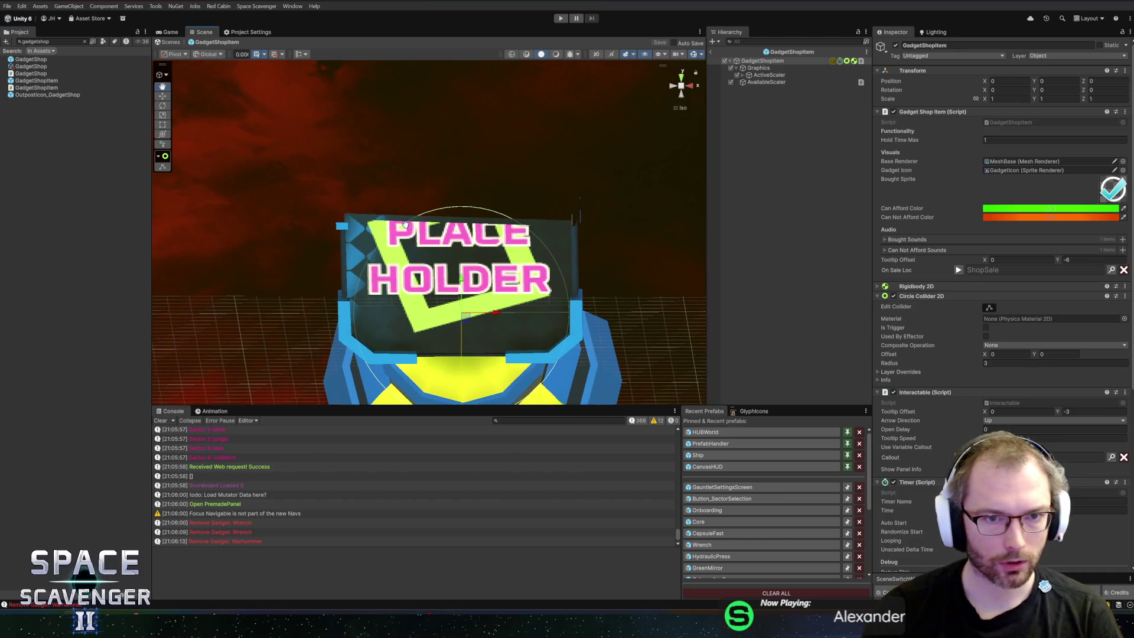
left_click(365, 267)
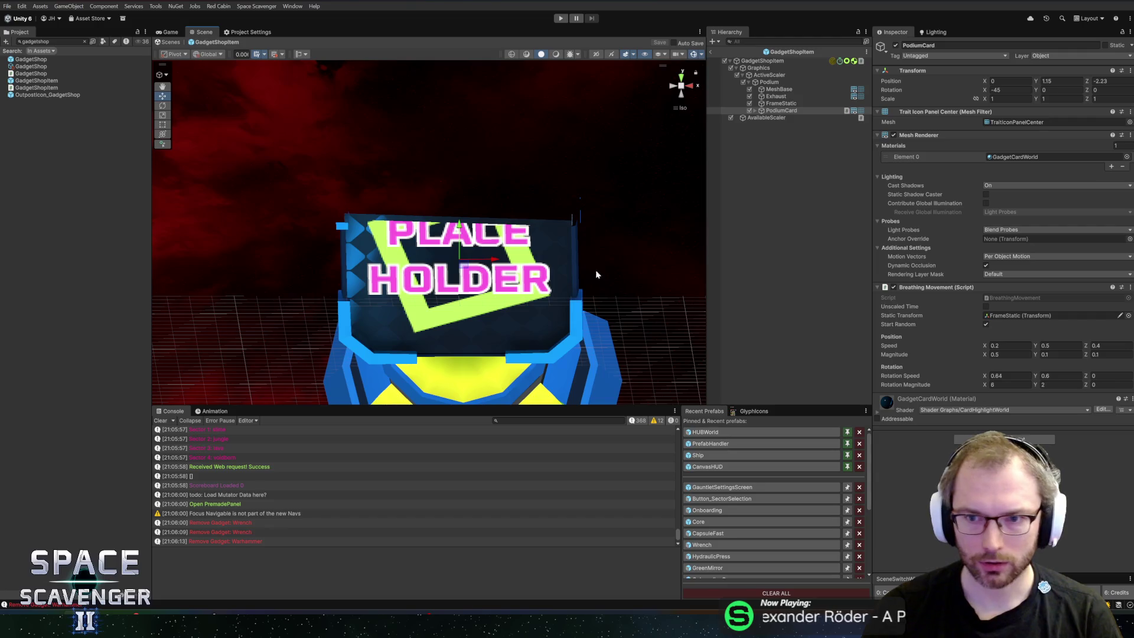
key("f")
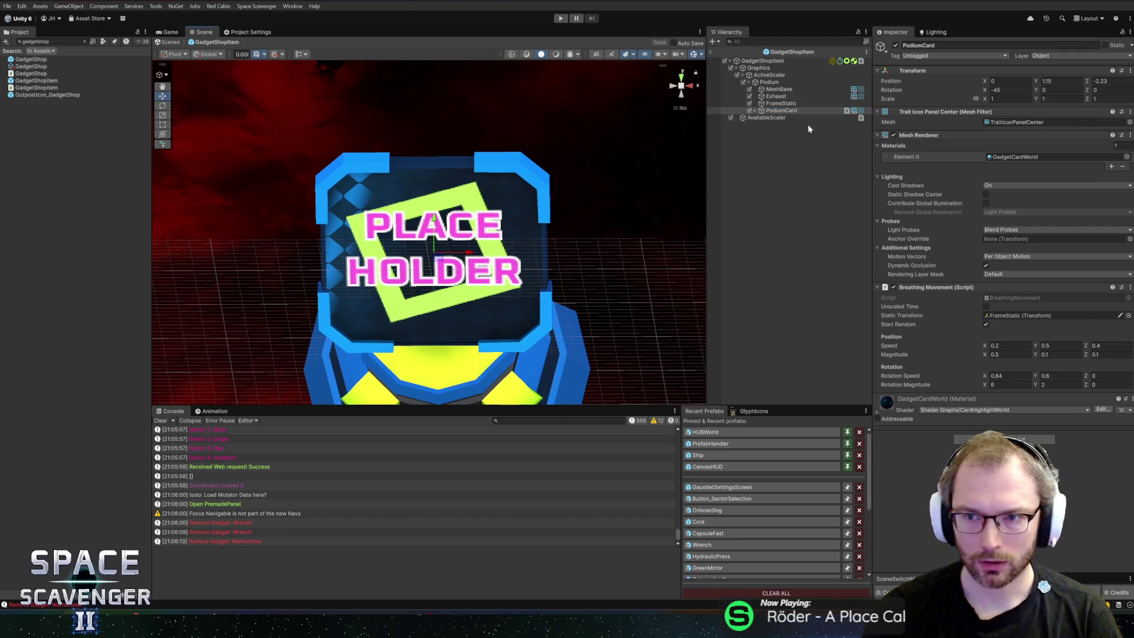
left_click(778, 110)
left_click(749, 111)
left_click(749, 110)
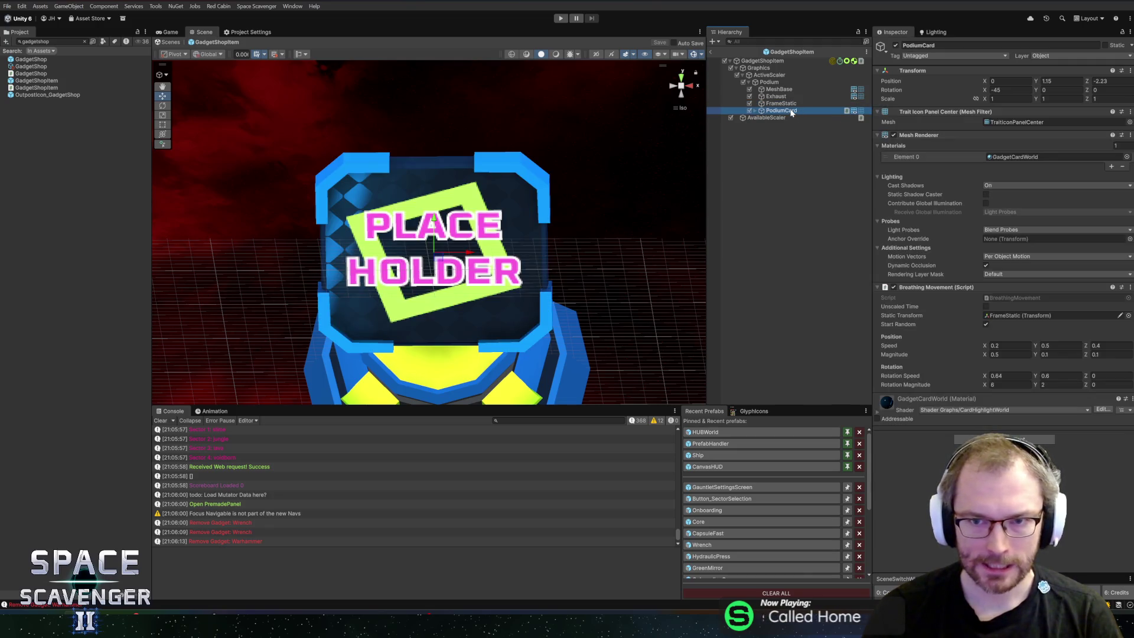
left_click(719, 436)
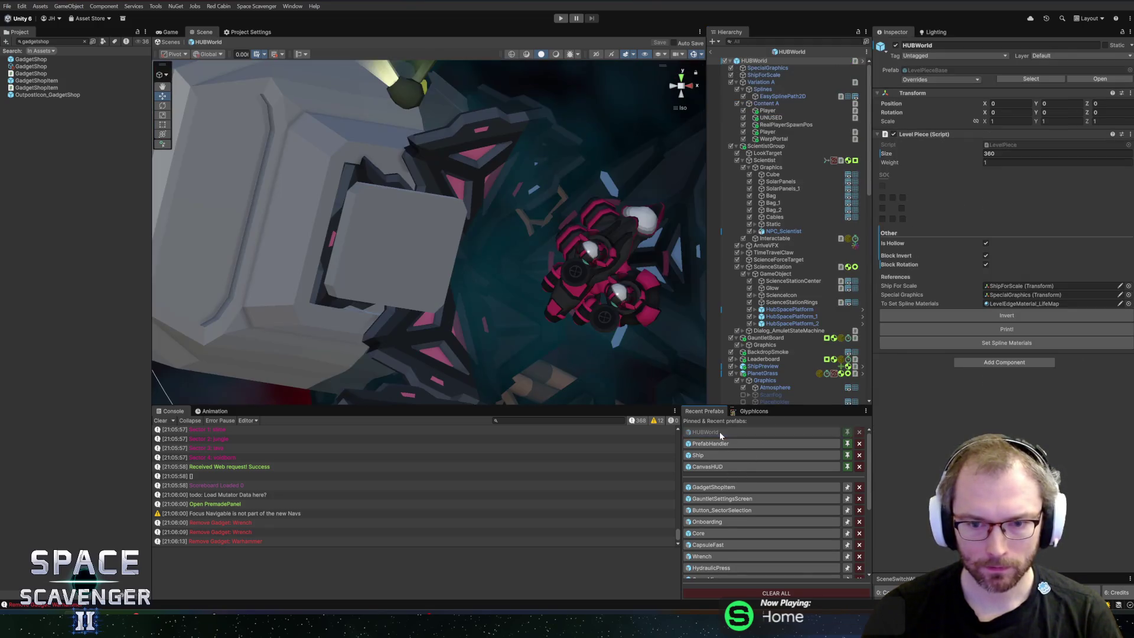
Select Cube_1 under GameObject and paste a PodiumCard beside it
scroll(455, 214, "down", 1)
left_click(428, 234)
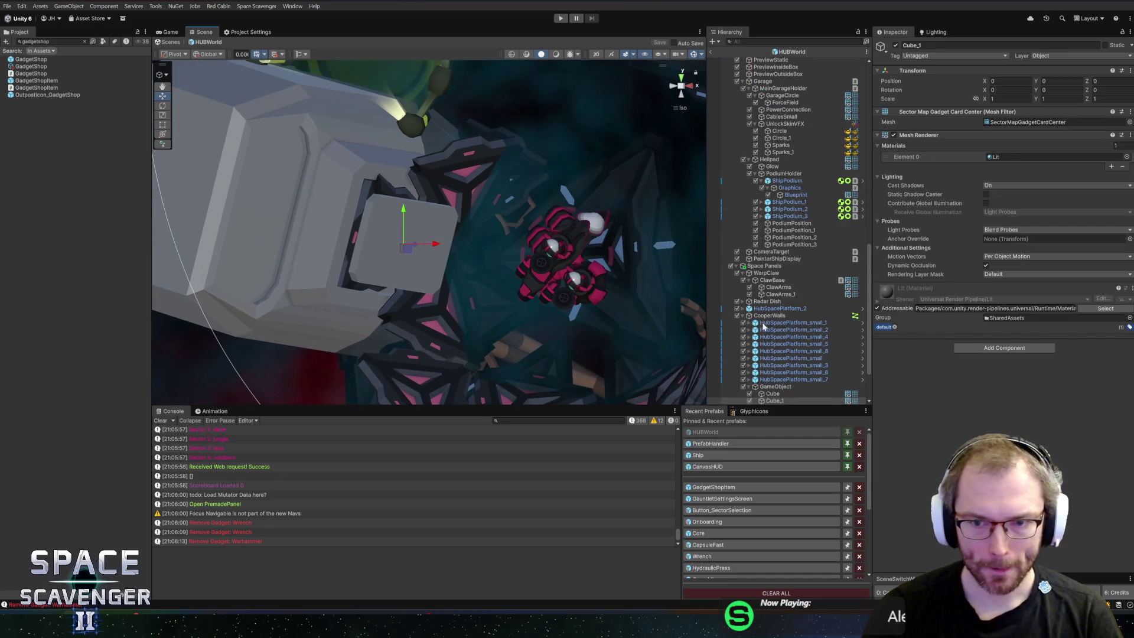
left_click(778, 287)
right_click(405, 229)
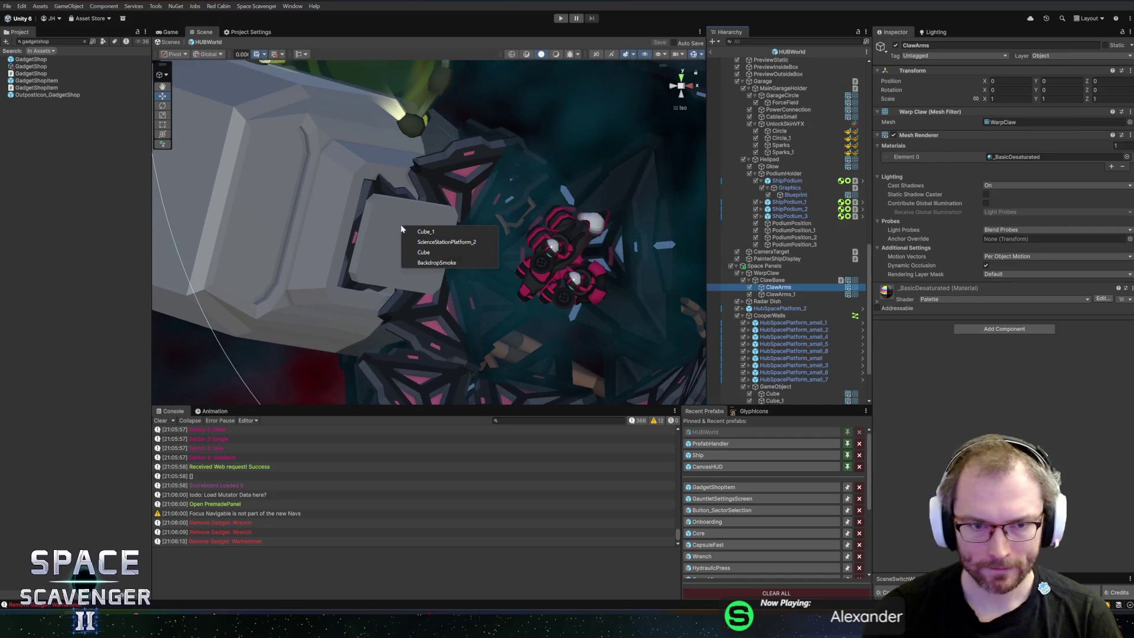
left_click(437, 232)
scroll(784, 336, "down", 3)
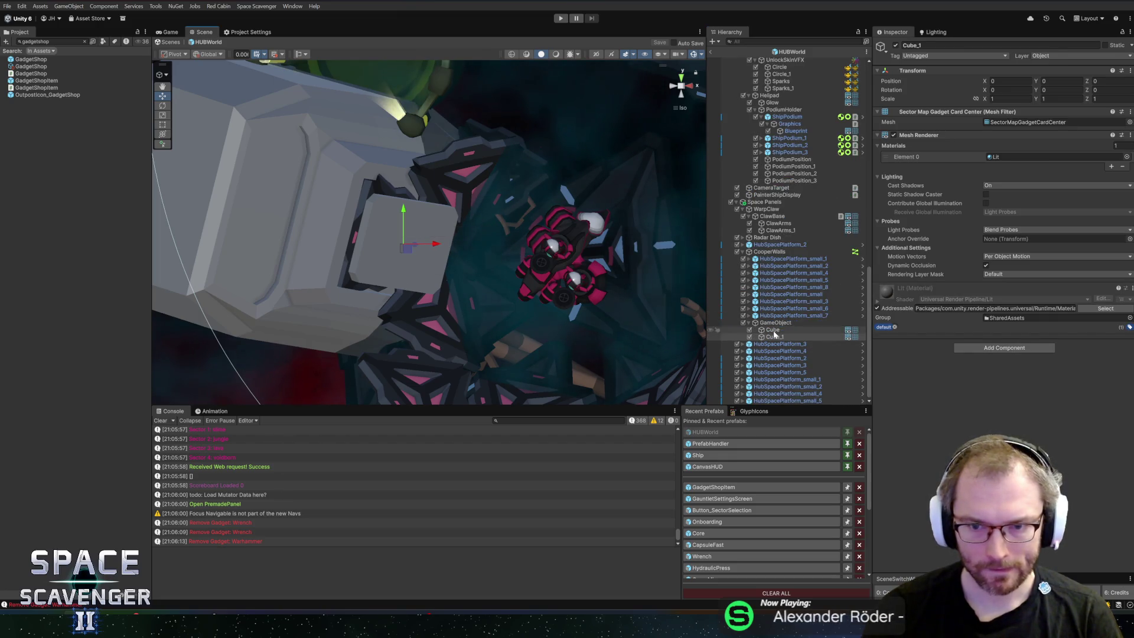
key("ctrl+v")
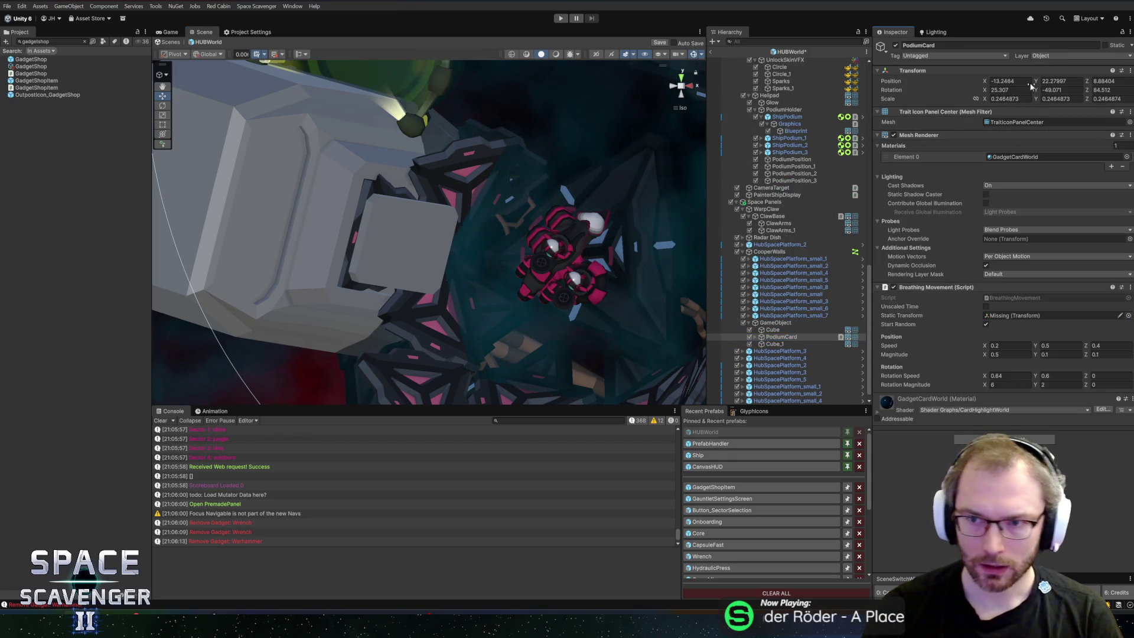
Zero the PodiumCard's position and rotation and set its scale to 1
left_click(1008, 81)
key("Tab")
type("0")
key("Tab")
type("0")
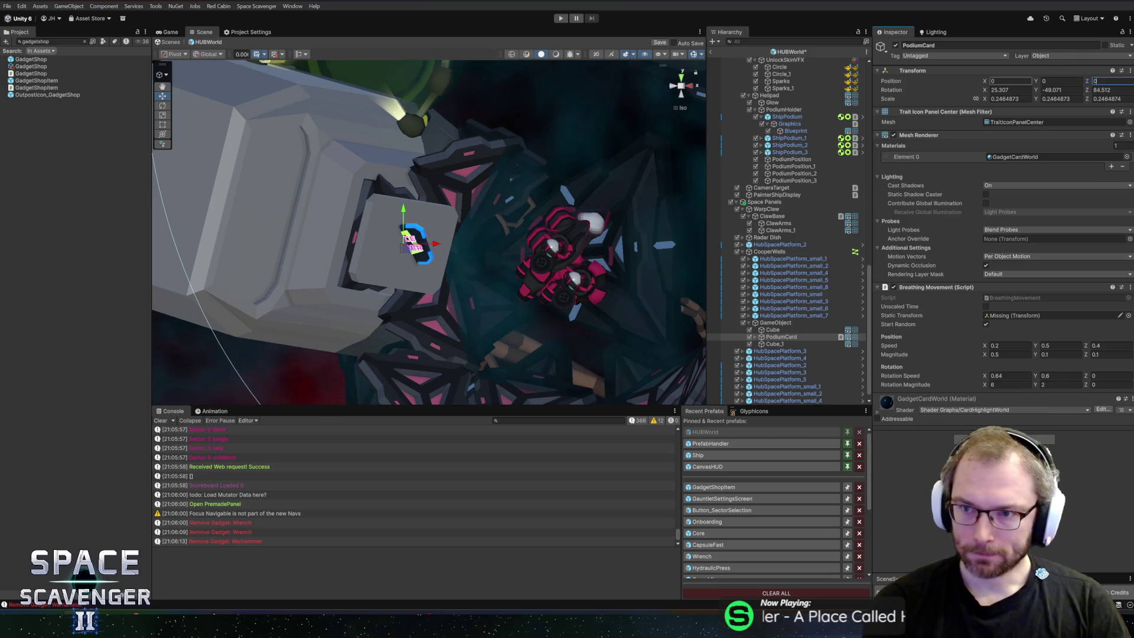
type("0")
key("Tab")
type("0")
key("Tab")
type("0")
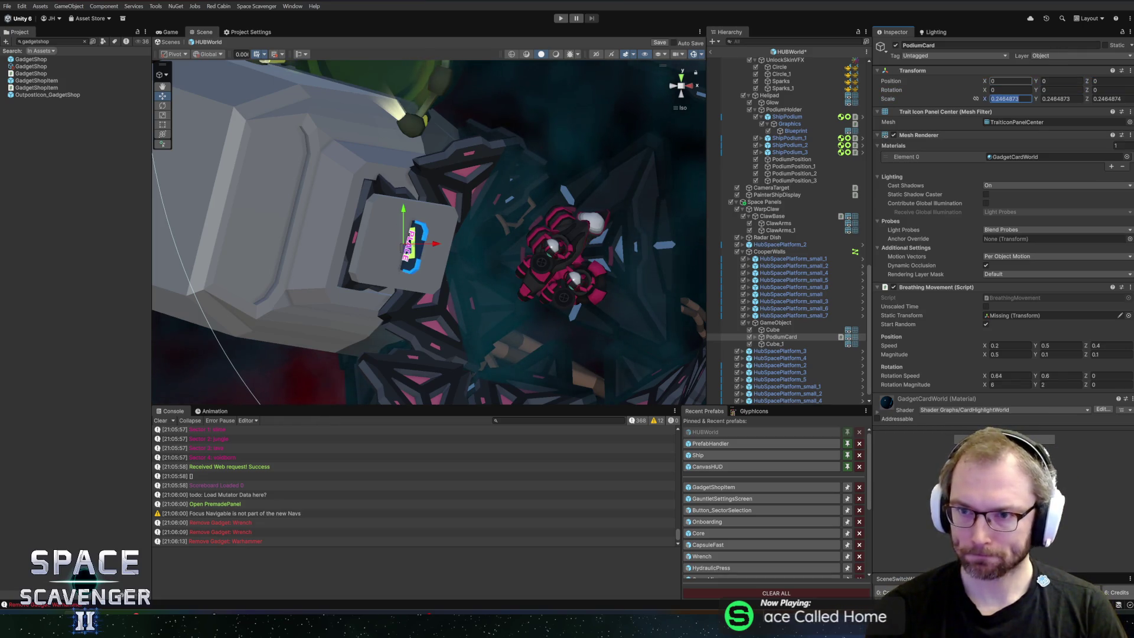
type("0")
key("Tab")
type("1")
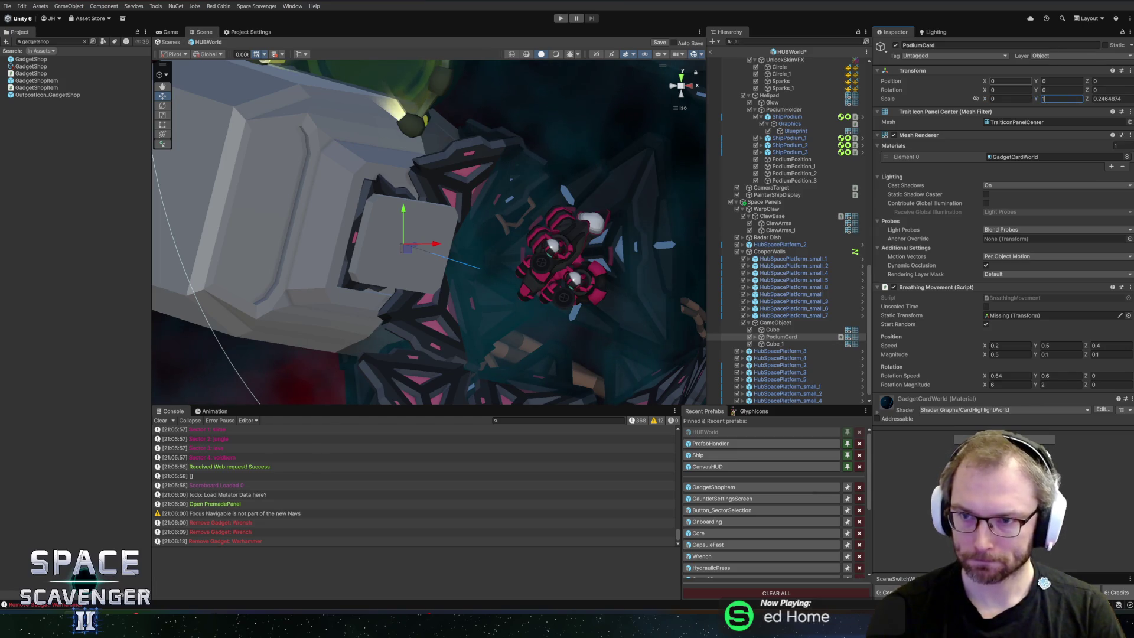
type("1")
key("Tab")
key("Tab")
type("1")
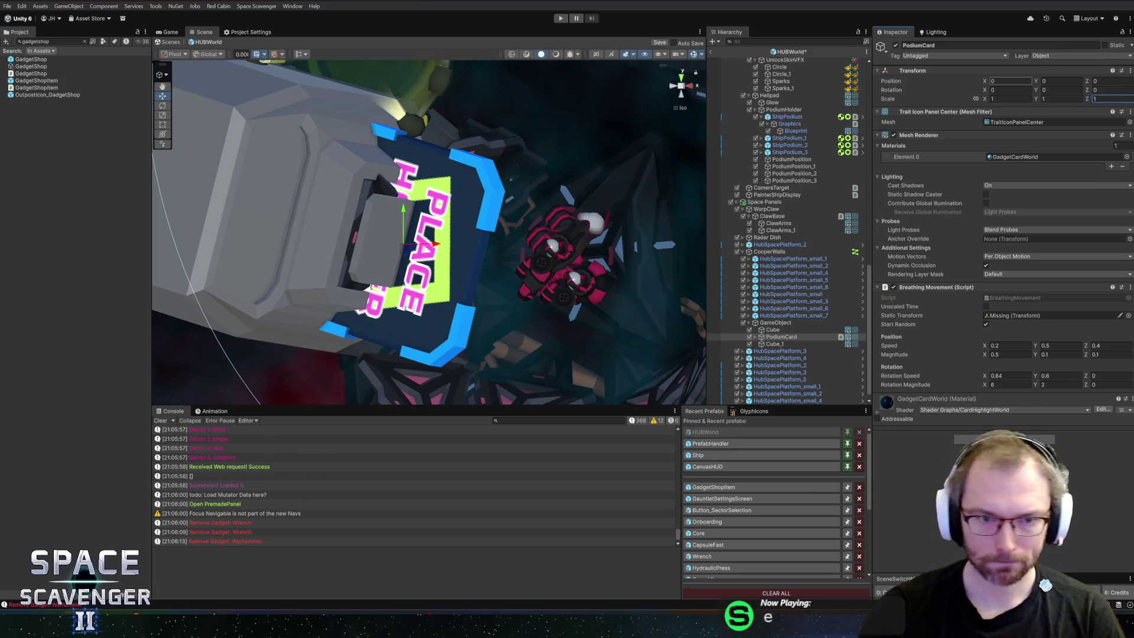
Delete the grey Cube and Cube_1 from under GameObject
left_click(785, 329)
key("Delete")
left_click(780, 336)
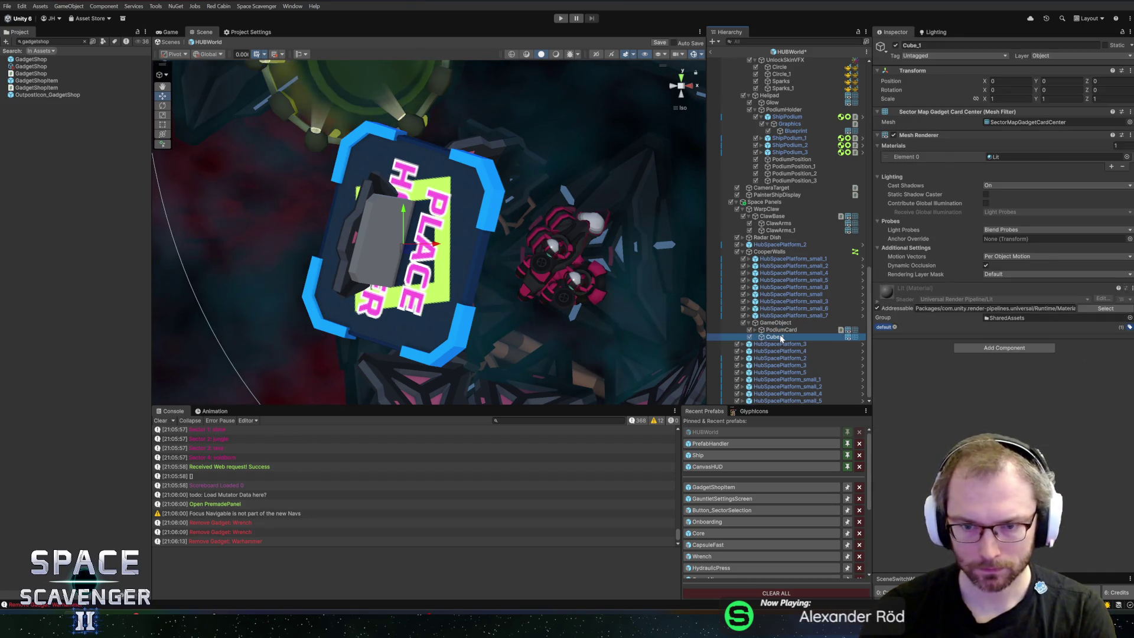
key("Delete")
mouse_move(354, 248)
left_mouse_down()
mouse_move(331, 223)
mouse_move(384, 208)
mouse_move(425, 153)
mouse_move(461, 137)
left_mouse_up()
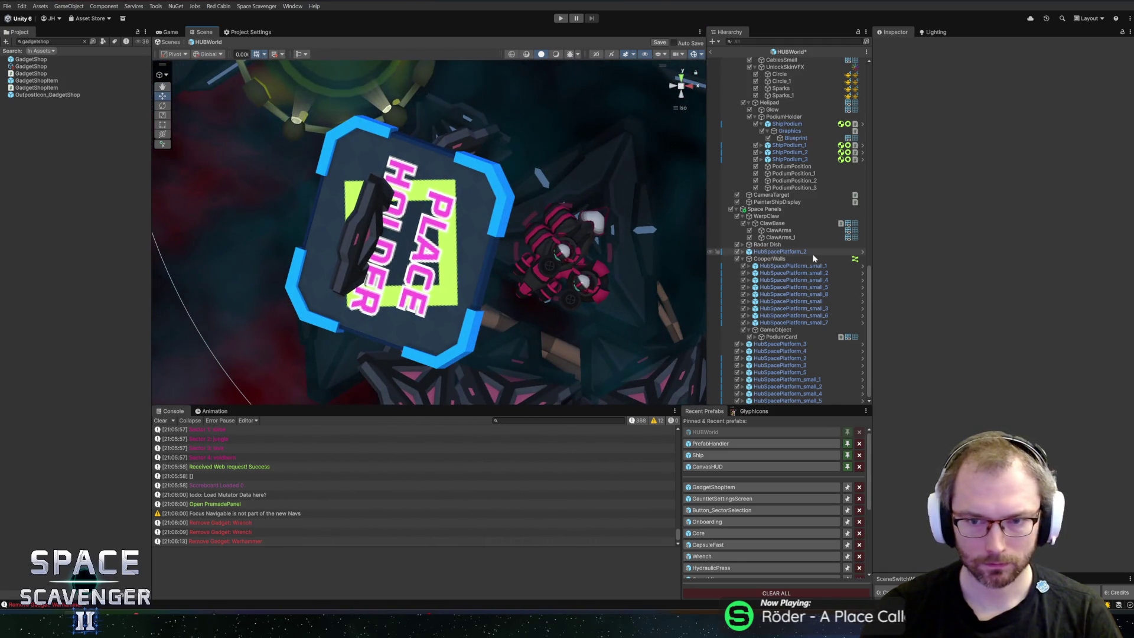
Select the card's parent GameObject and zero its rotation on all axes
left_click(779, 337)
left_click(777, 330)
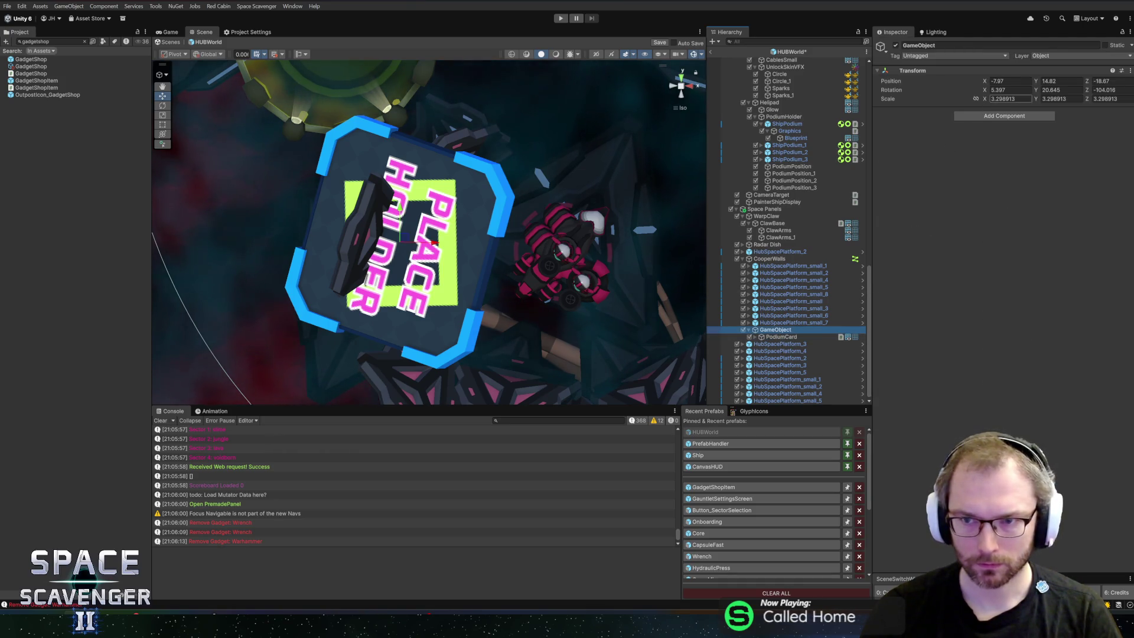
left_click(1012, 98)
type("0")
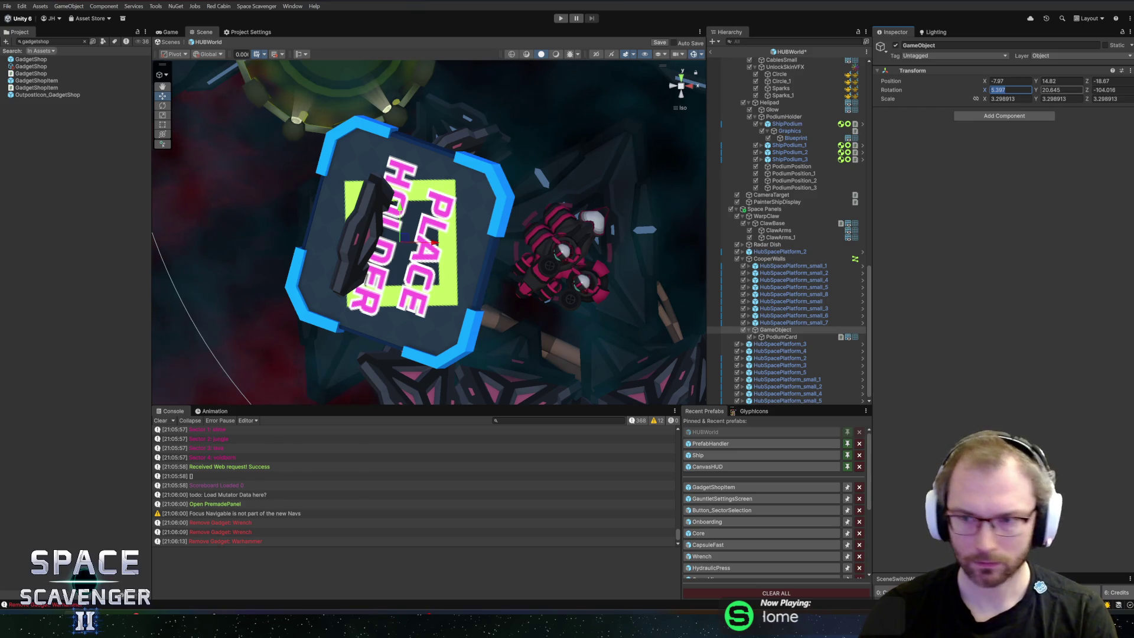
key("Tab")
type("0")
key("Tab")
type("0")
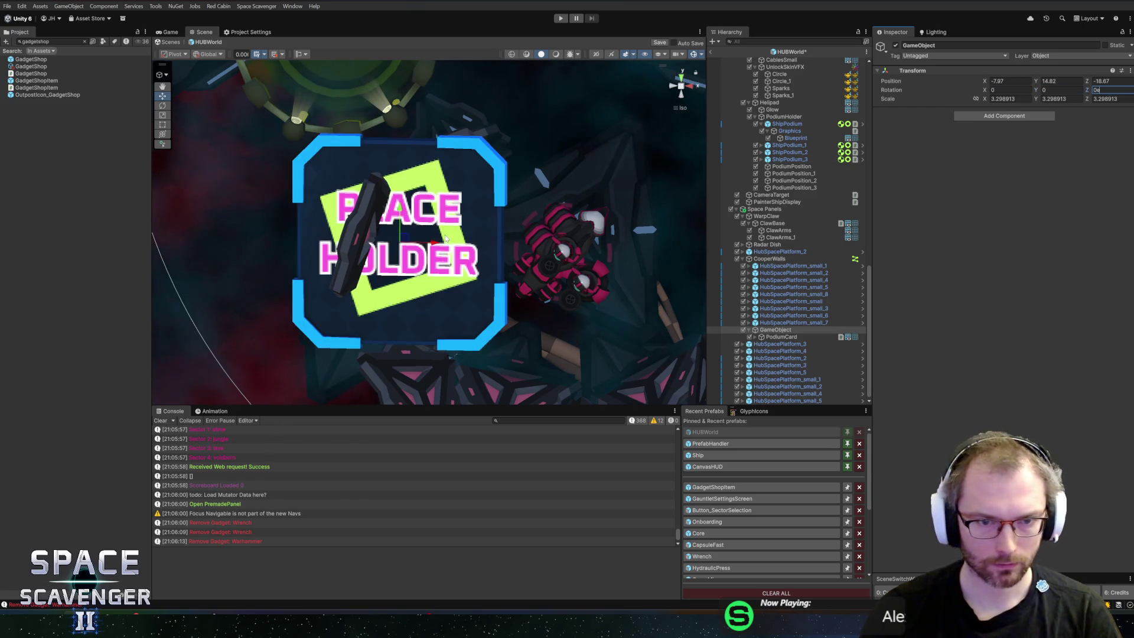
type("e")
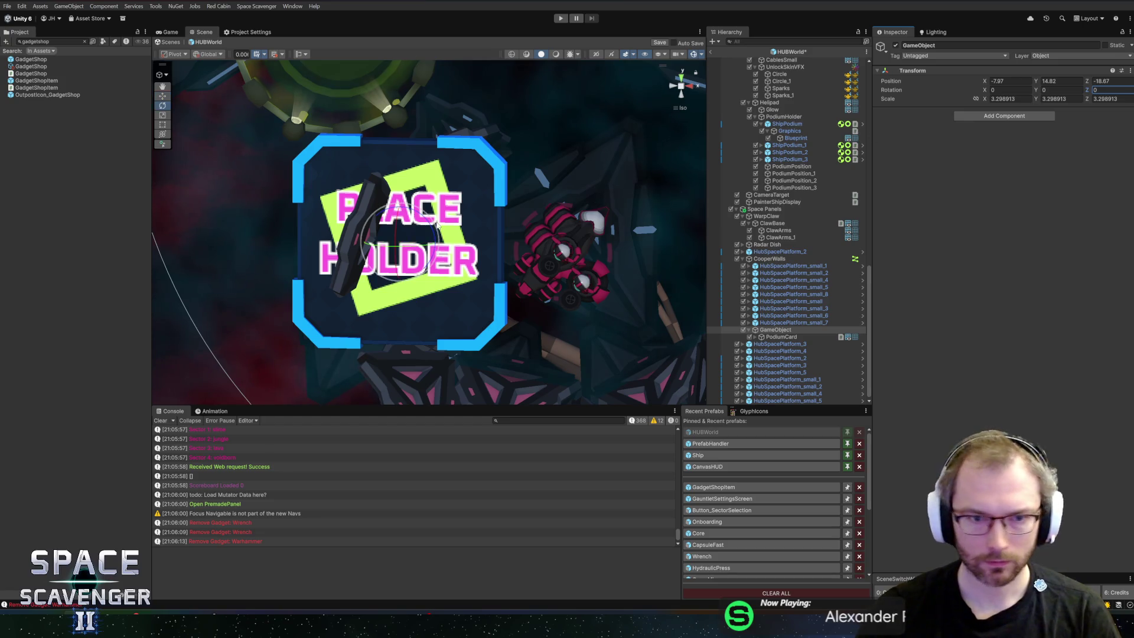
Rotate the parent to about -13, -59, 82 using local pivot axes, then scale it to 2
left_click_drag(428, 228, 356, 176)
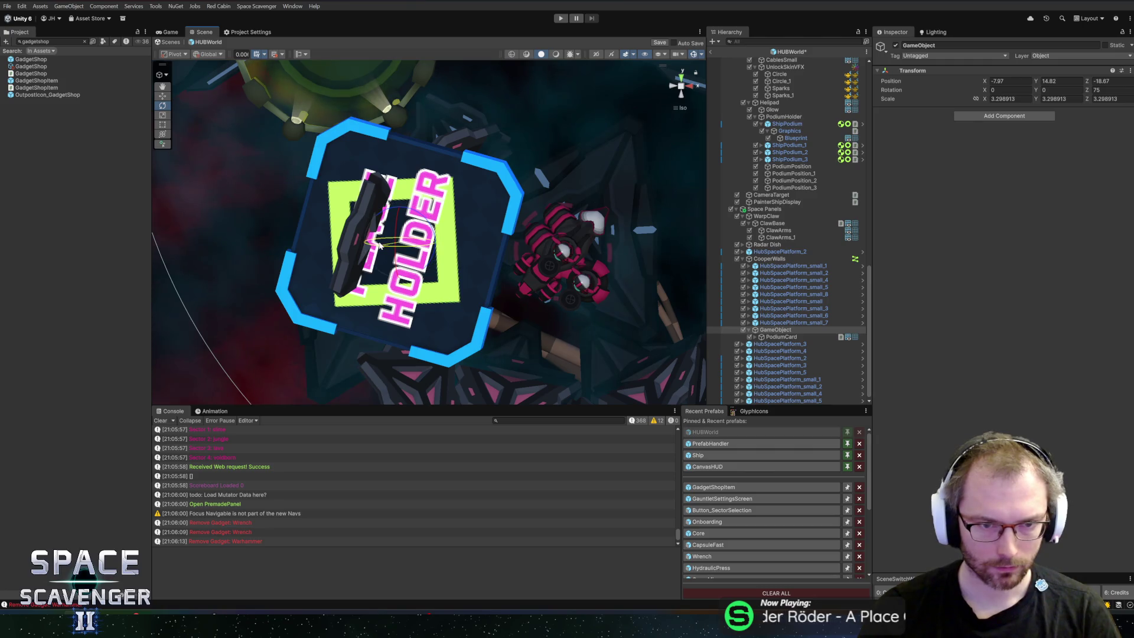
left_click(207, 54)
left_click(213, 74)
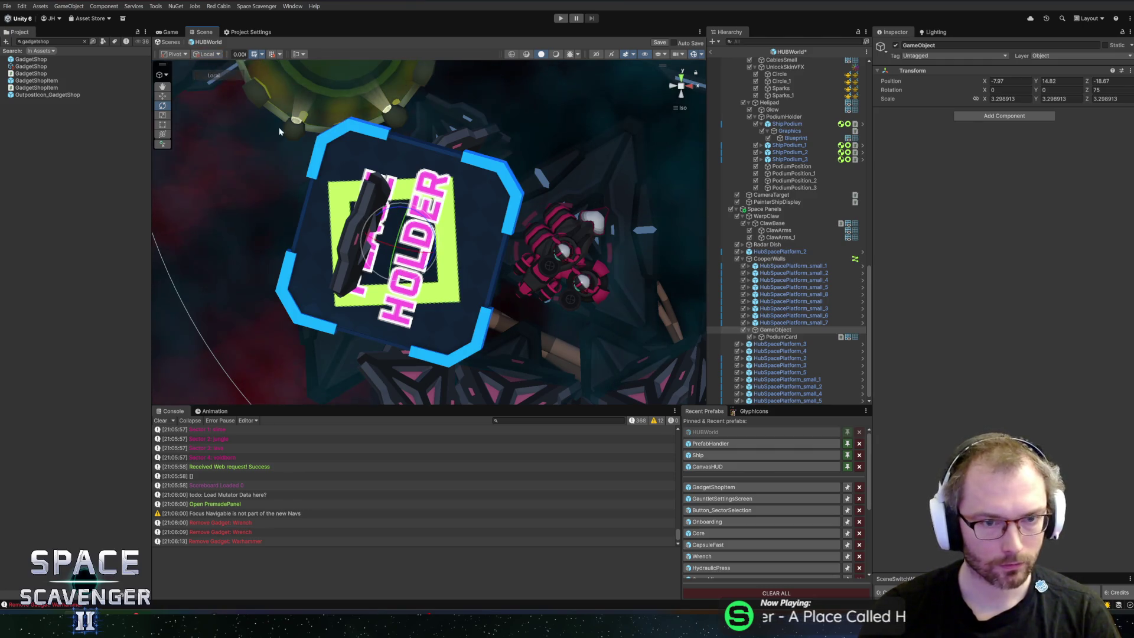
left_click_drag(442, 262, 466, 251)
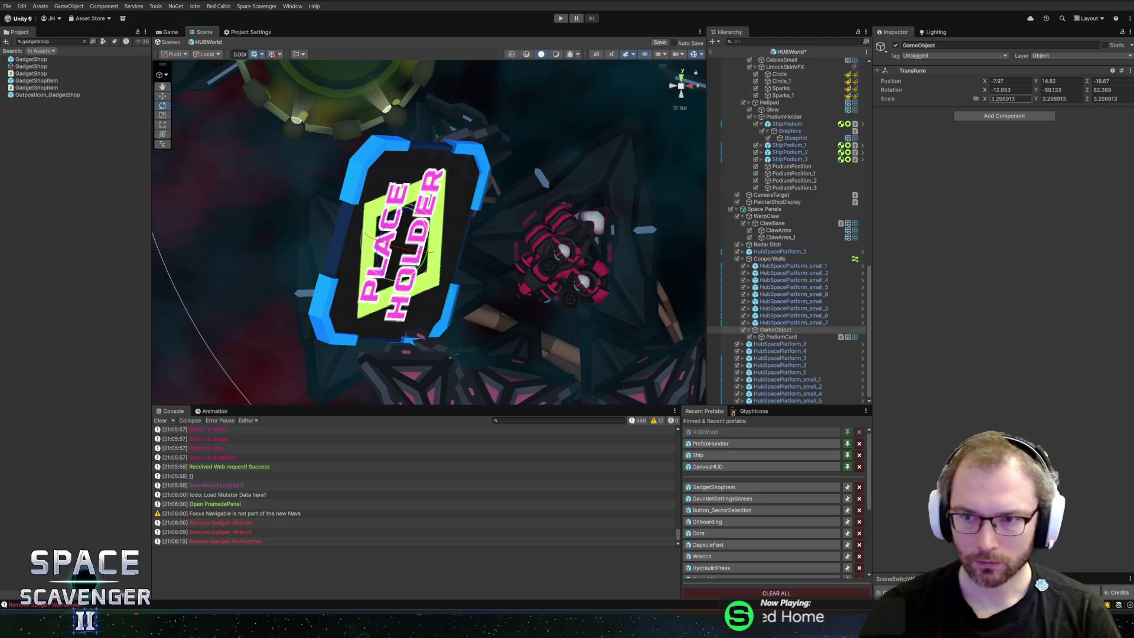
type("2")
key("Return")
left_click_drag(395, 225, 582, 258)
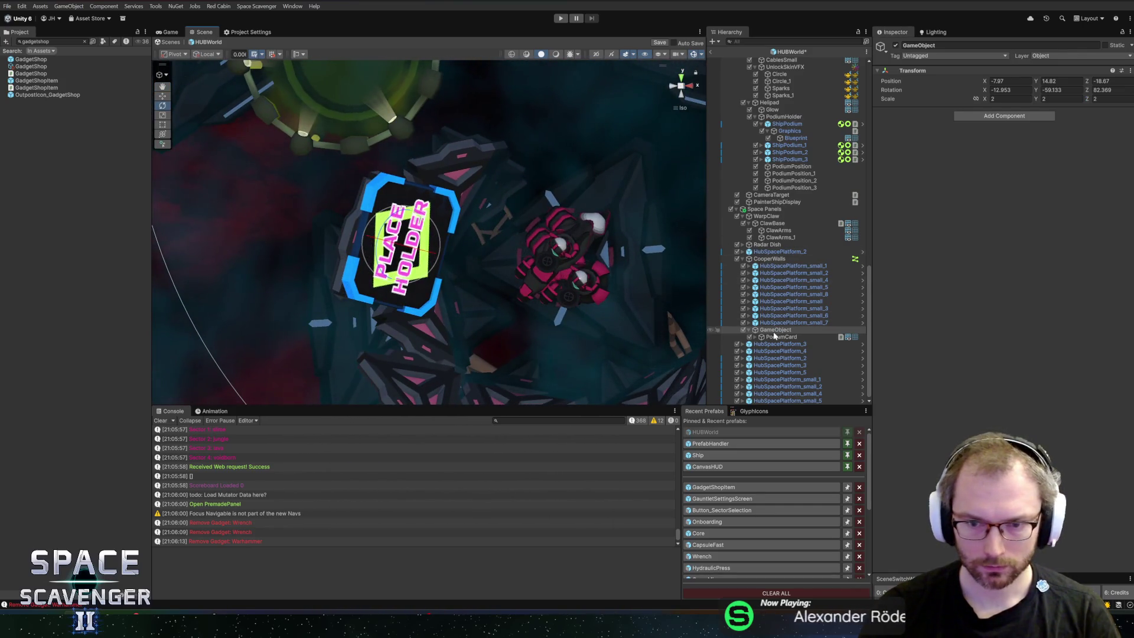
Set the PodiumCard's GadgetIcon sprite to IconCoop and save the HUBWorld scene
left_click(776, 337)
left_click(752, 337)
key("Down")
key("Down")
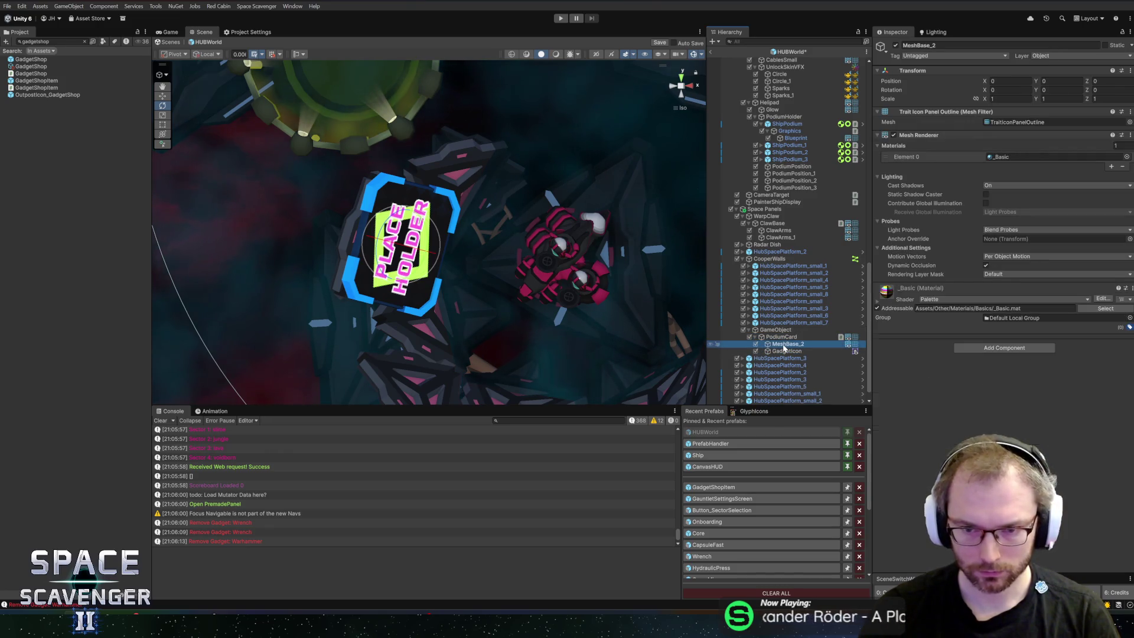
left_click(1129, 123)
type("coop")
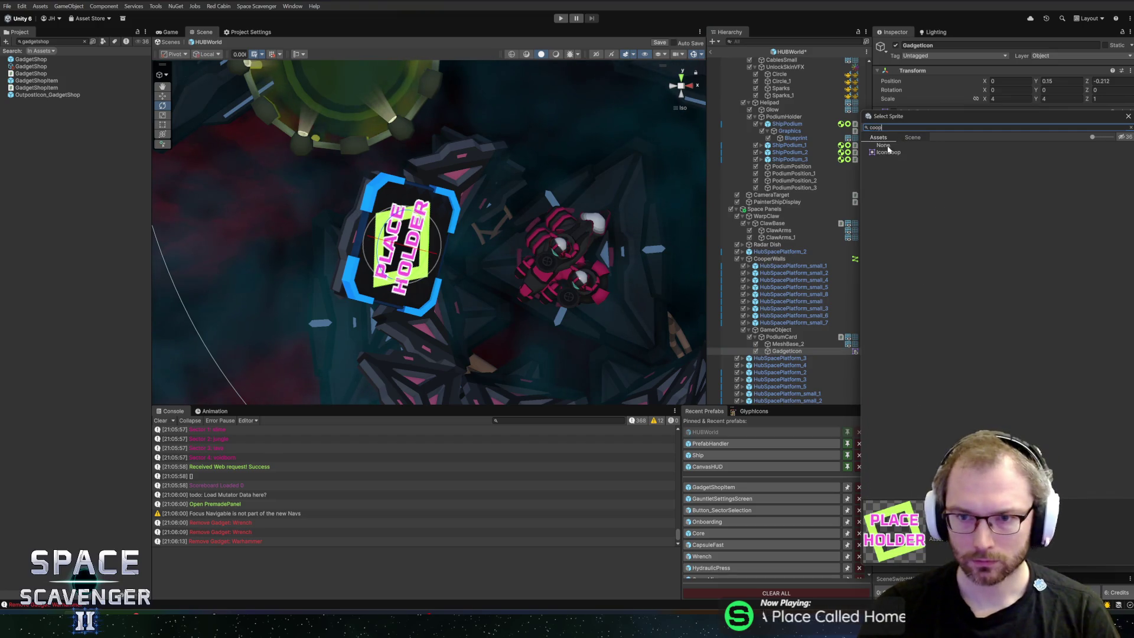
double_click(887, 151)
key("ctrl+s")
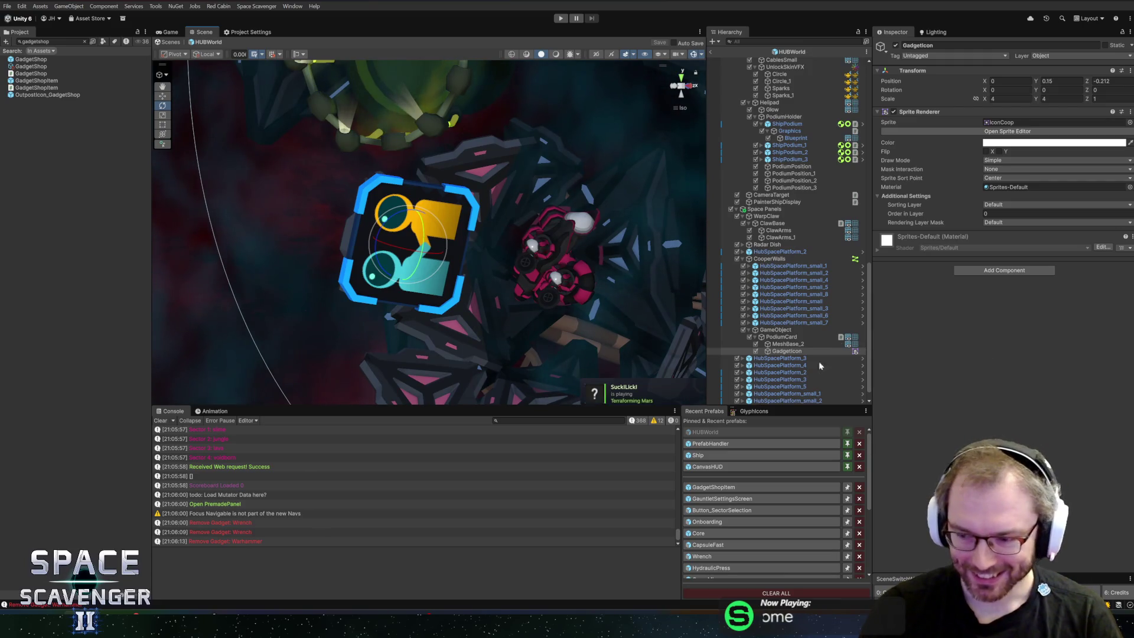
Rename the card's parent GameObject to 'Coop Screen'
mouse_move(585, 331)
left_mouse_down()
mouse_move(567, 322)
mouse_move(592, 329)
mouse_move(602, 305)
left_mouse_up()
left_click(797, 331)
key("F2")
type("G")
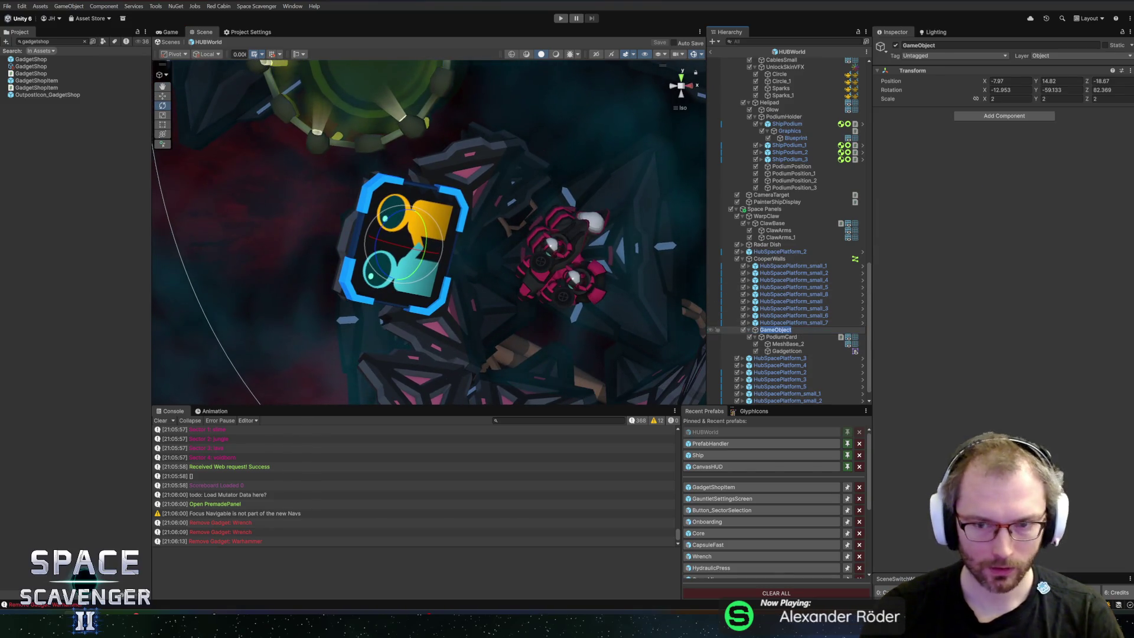
type("en")
key("Return")
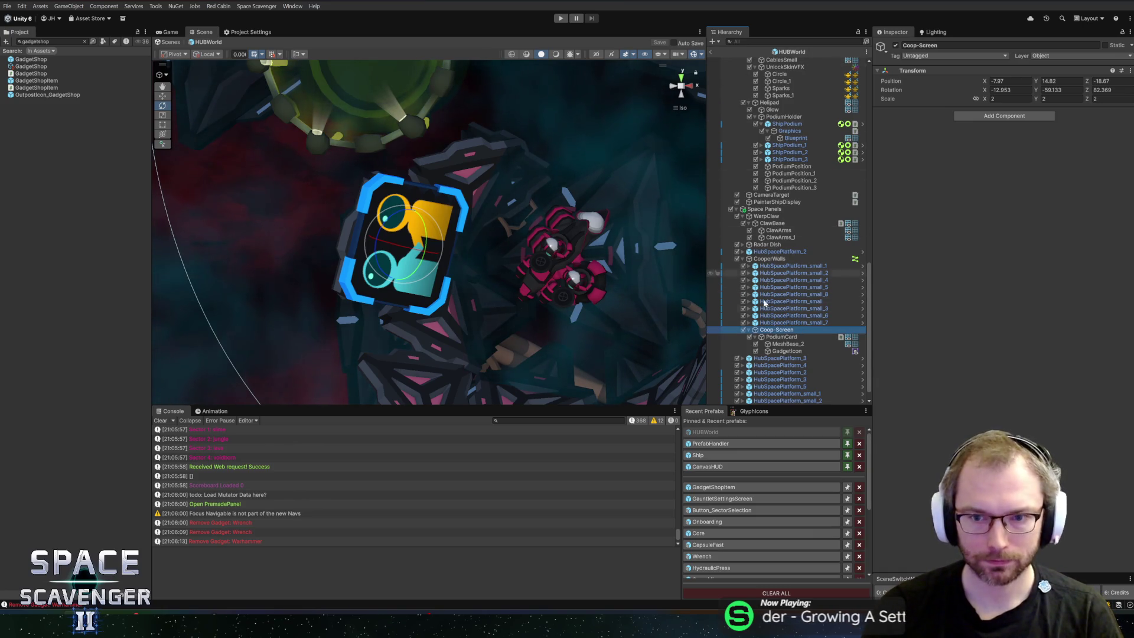
key("f")
key("F2")
type("Coop Screen")
key("Return")
mouse_move(501, 236)
left_mouse_down()
mouse_move(519, 248)
mouse_move(700, 256)
mouse_move(704, 147)
left_mouse_up()
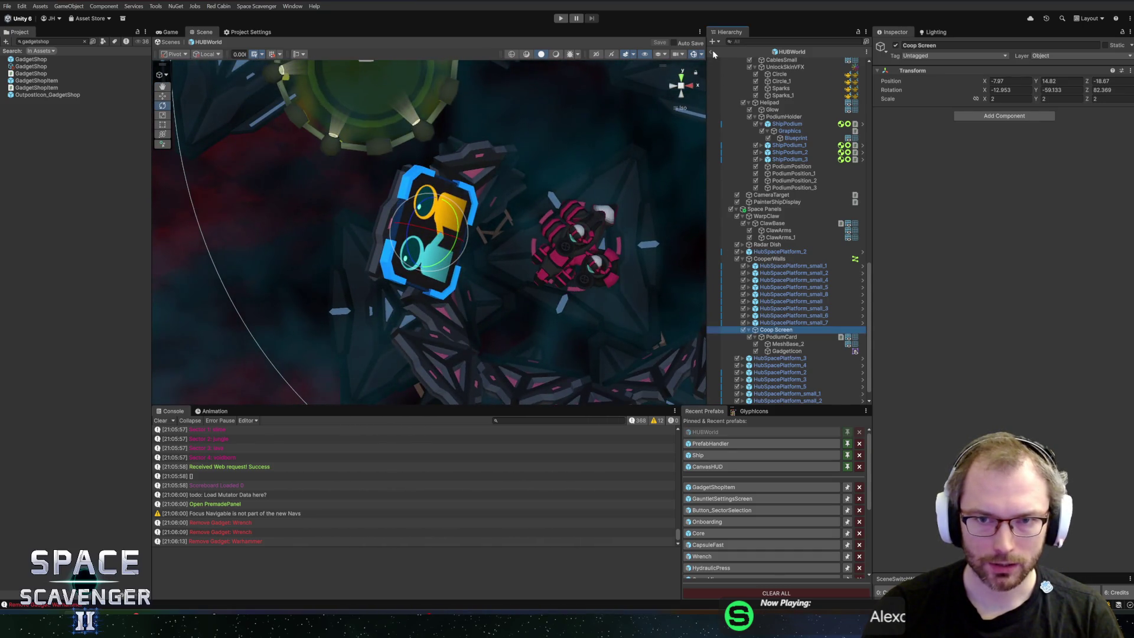
Return from the prefab to the Core scene and run a brief hub play test
left_click(711, 51)
key("ctrl+p")
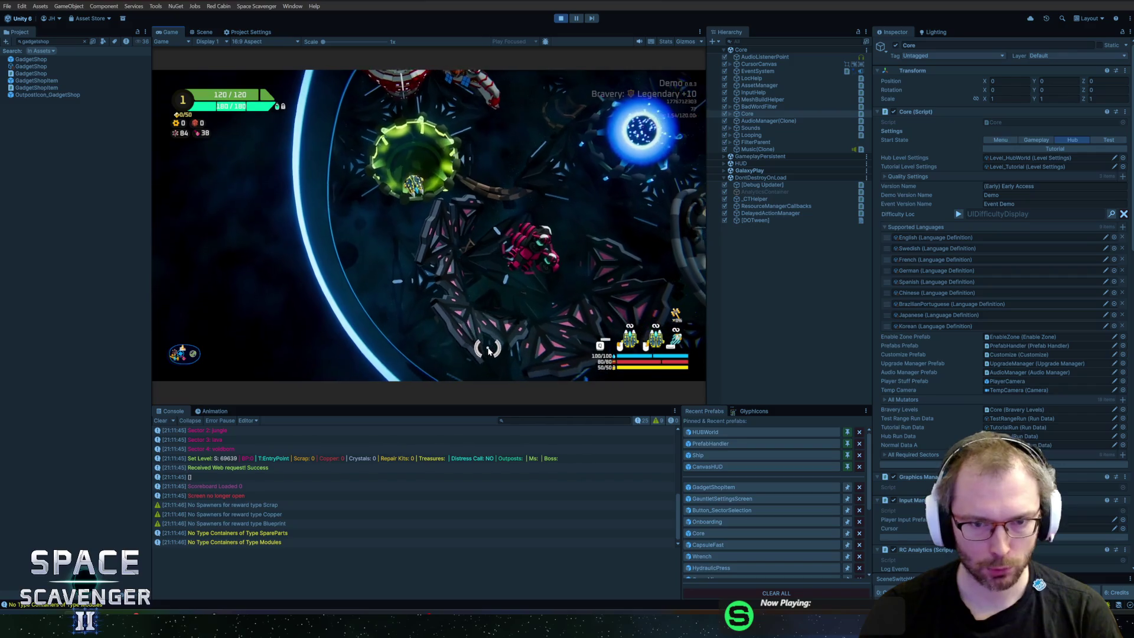
scroll(489, 351, "down", 5)
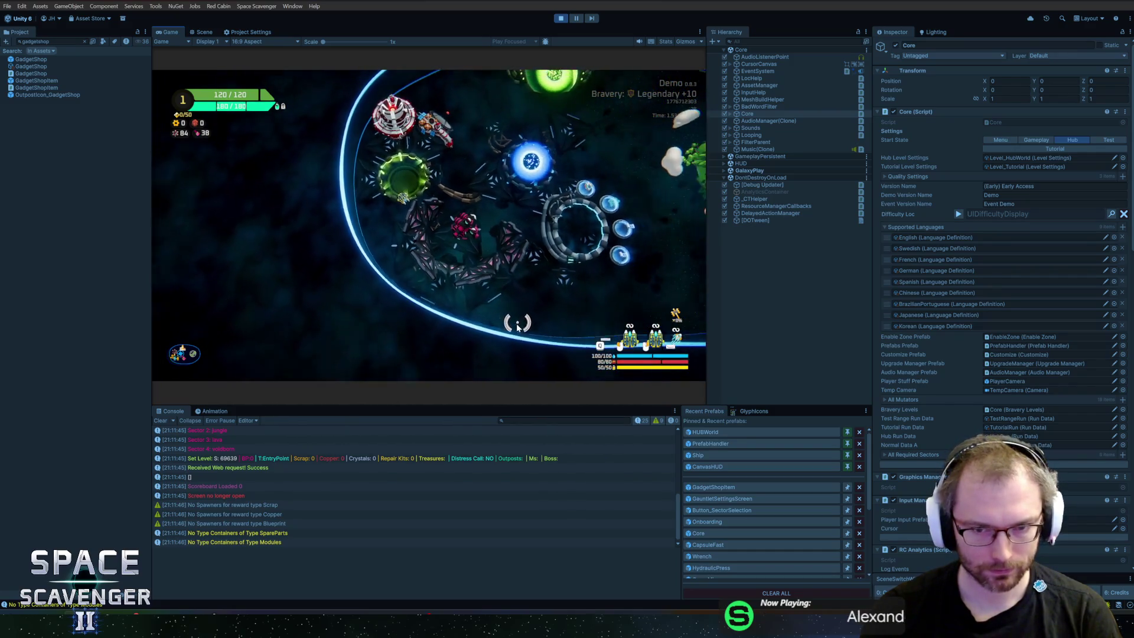
key("ctrl+p")
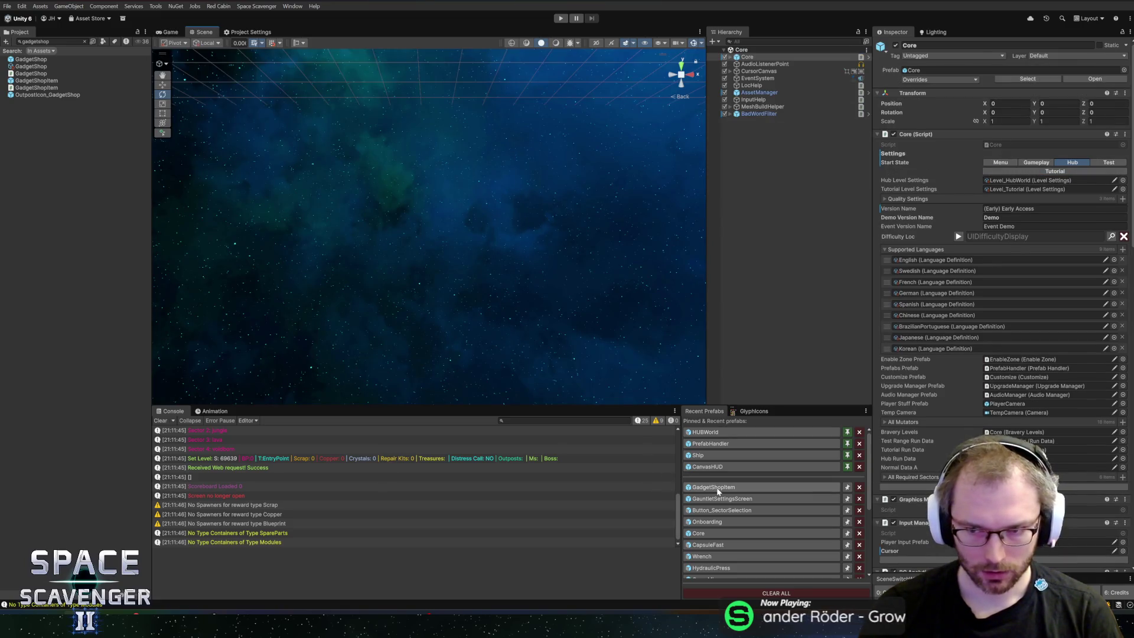
Open the HUBWorld prefab and select the PodiumCard
left_click(721, 435)
scroll(490, 239, "up", 1)
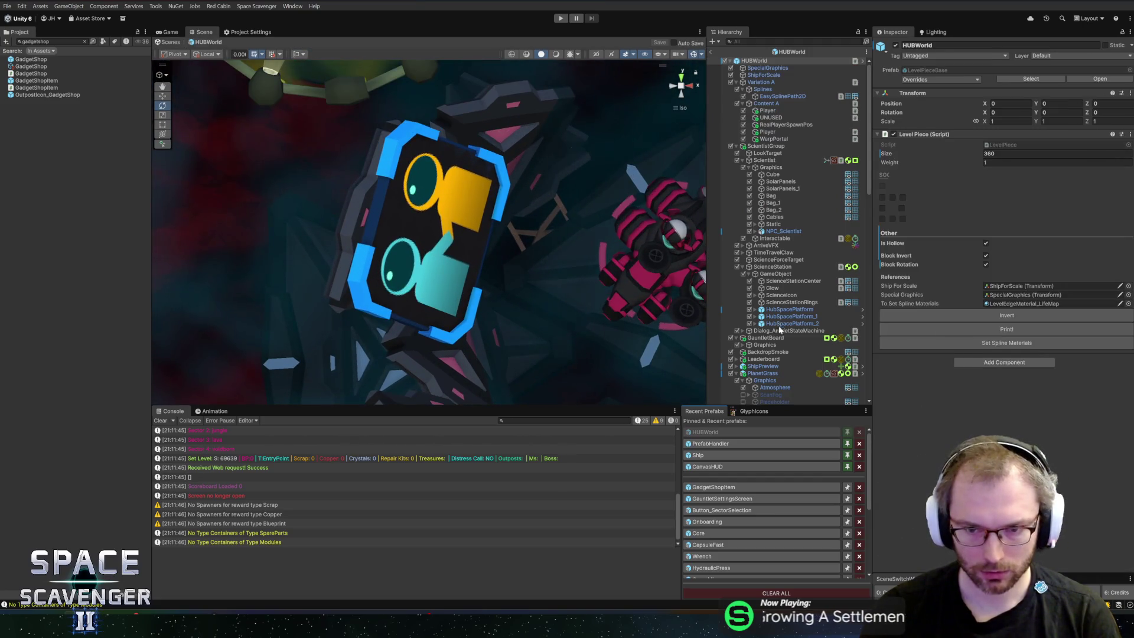
scroll(774, 337, "down", 5)
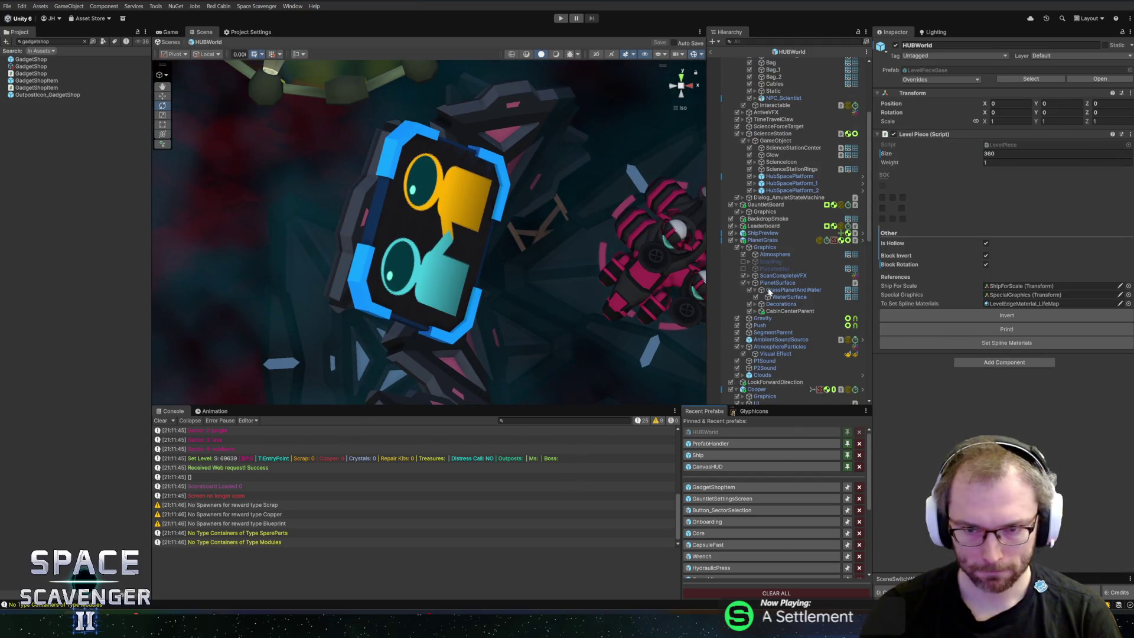
right_click(498, 237)
left_click(502, 227)
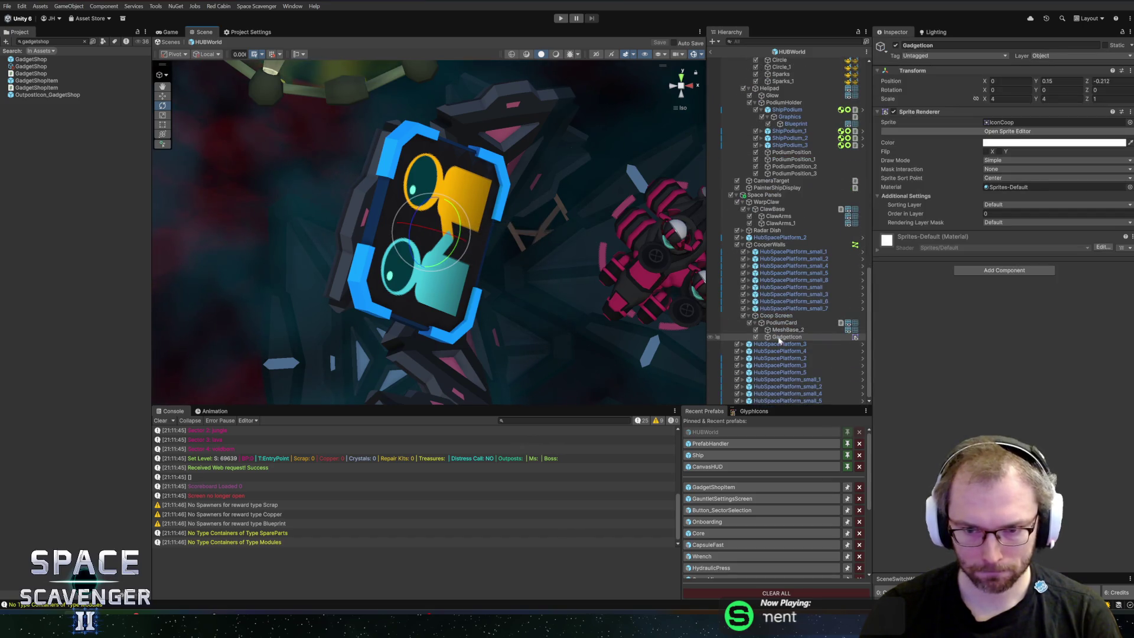
left_click(778, 323)
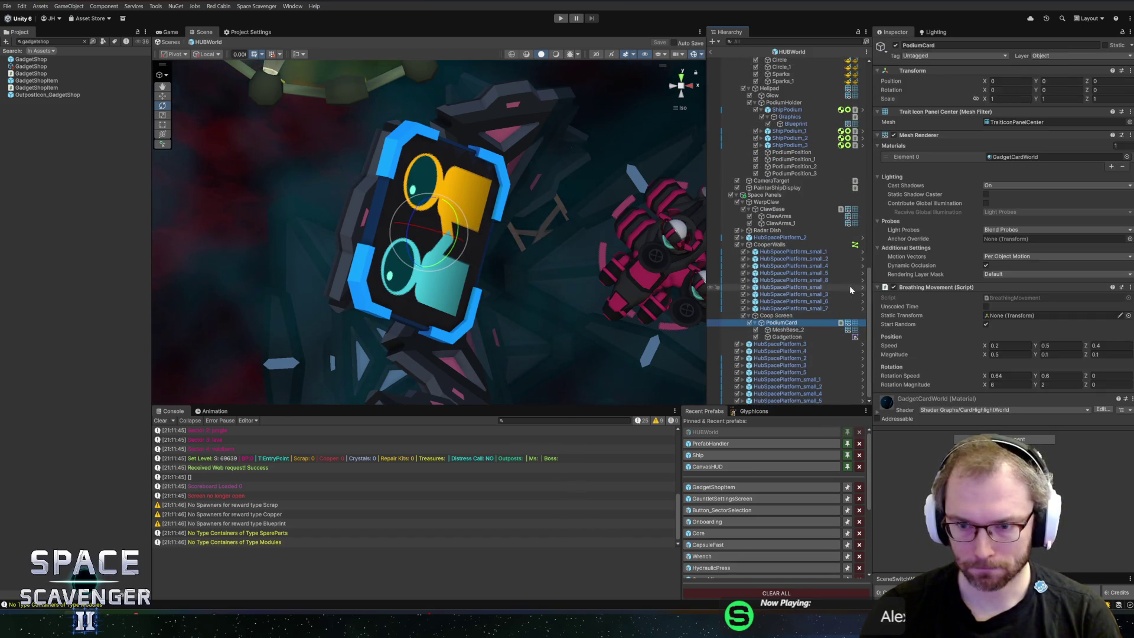
Set PodiumCard's Breathing Movement Static Transform to HubSpacePlatform_small_7, save, and enter Play mode
left_click_drag(779, 323, 1008, 318)
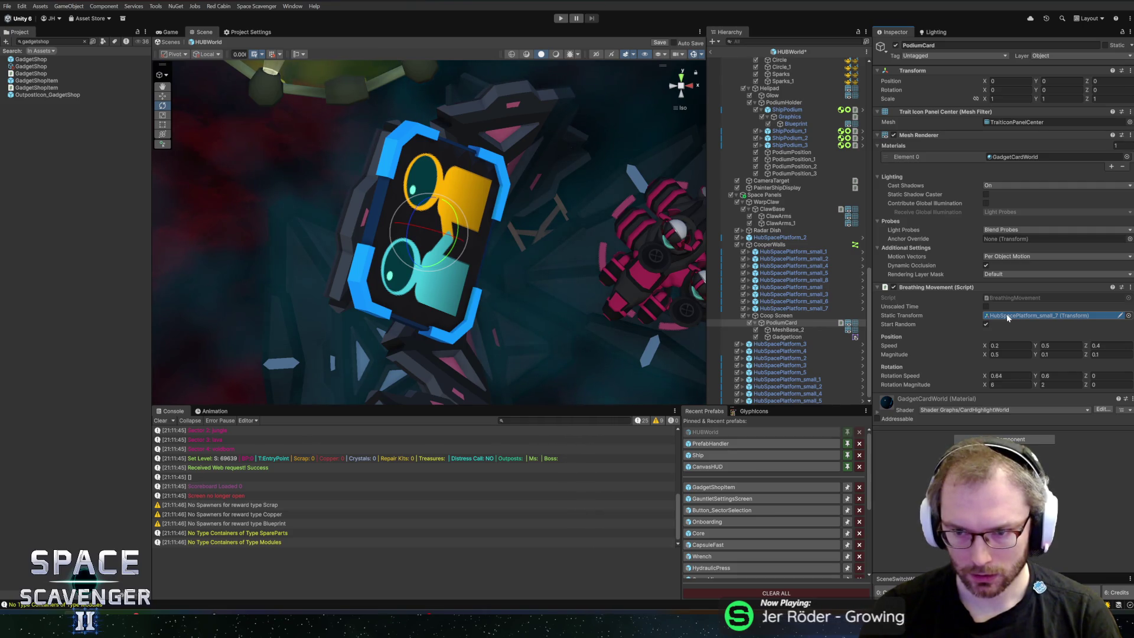
key("ctrl+s")
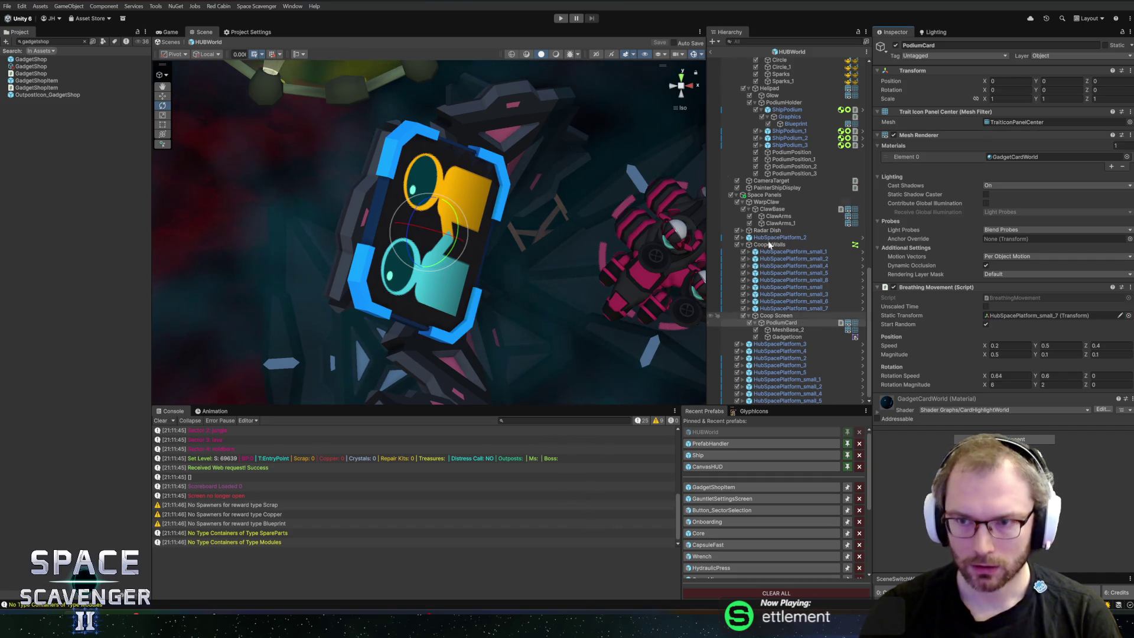
left_click(561, 18)
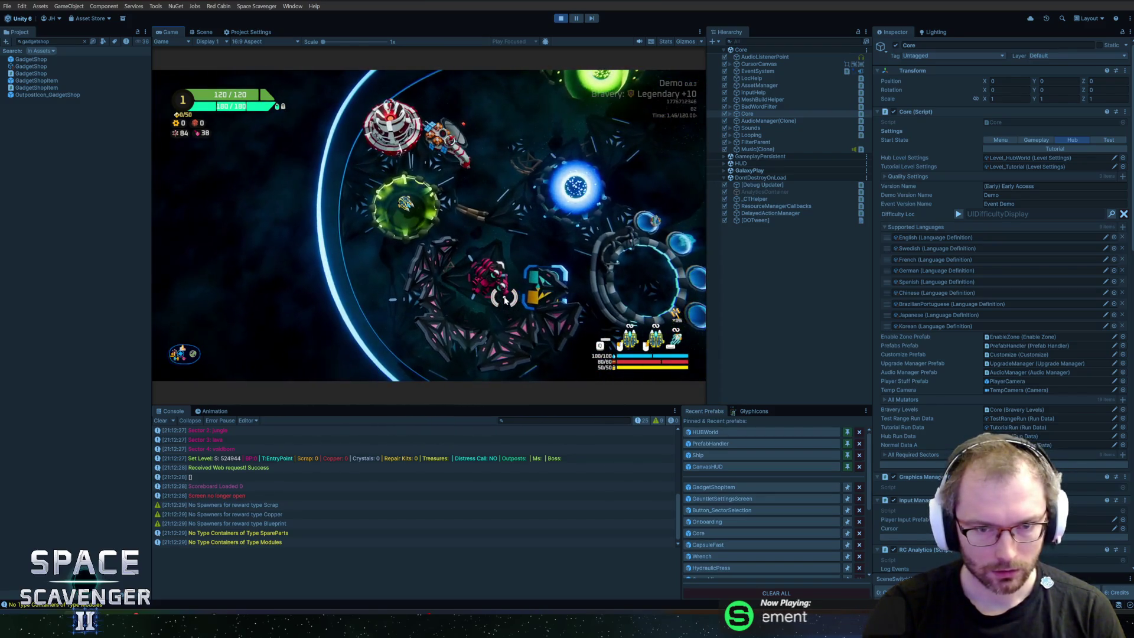
Stop Play mode, reopen the HUBWorld prefab, and select PodiumCard under Coop Screen
key("ctrl+p")
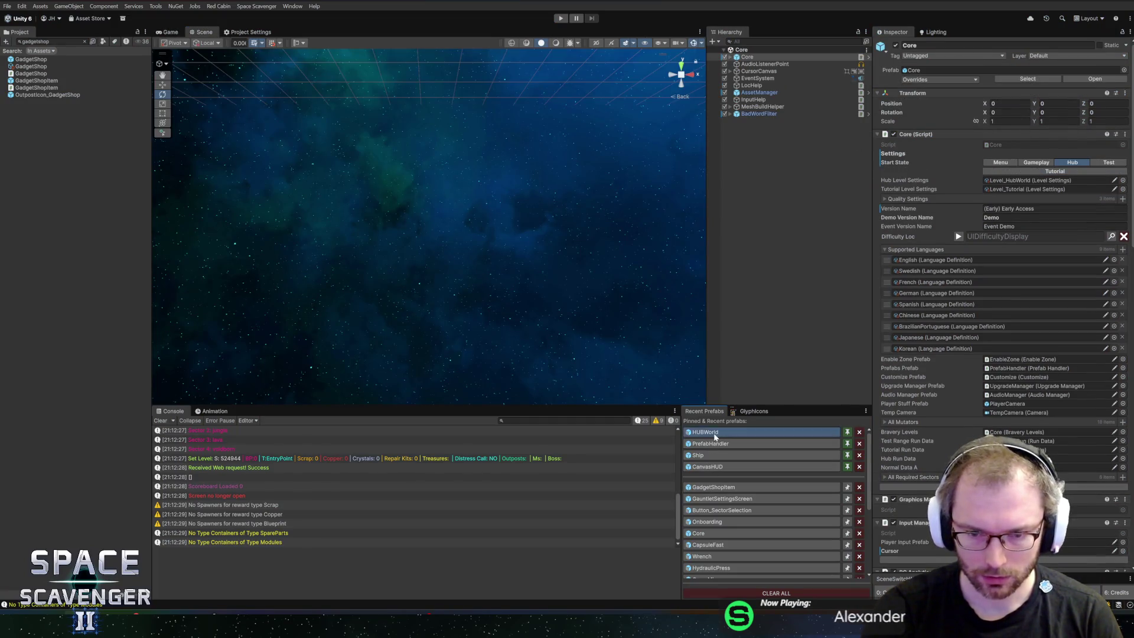
left_click(713, 433)
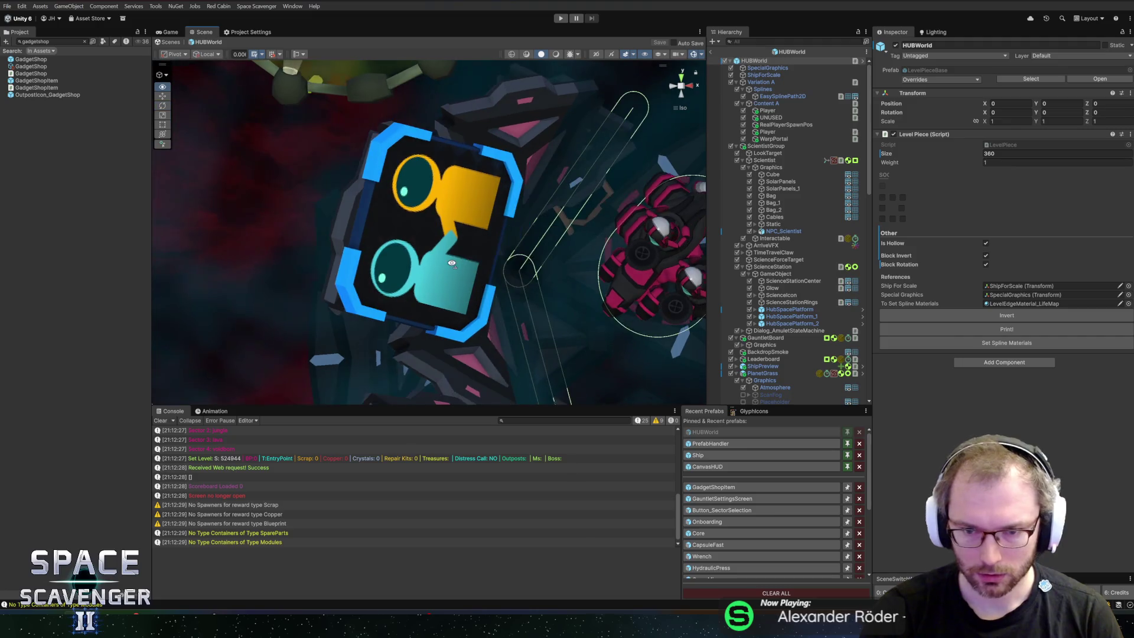
left_click_drag(452, 262, 463, 264)
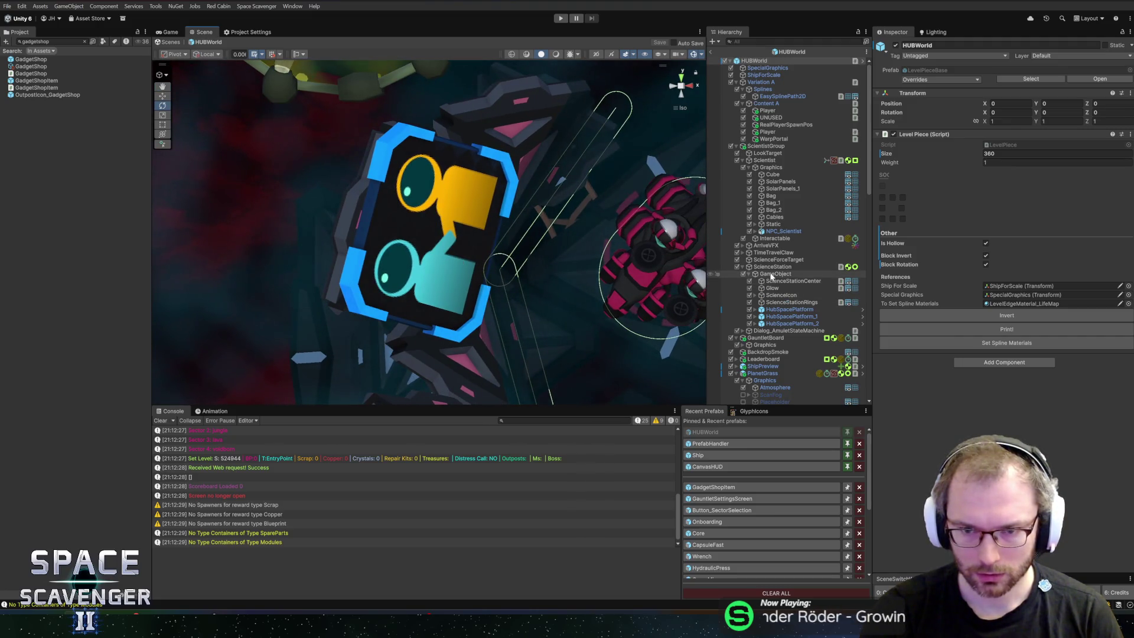
scroll(770, 276, "down", 10)
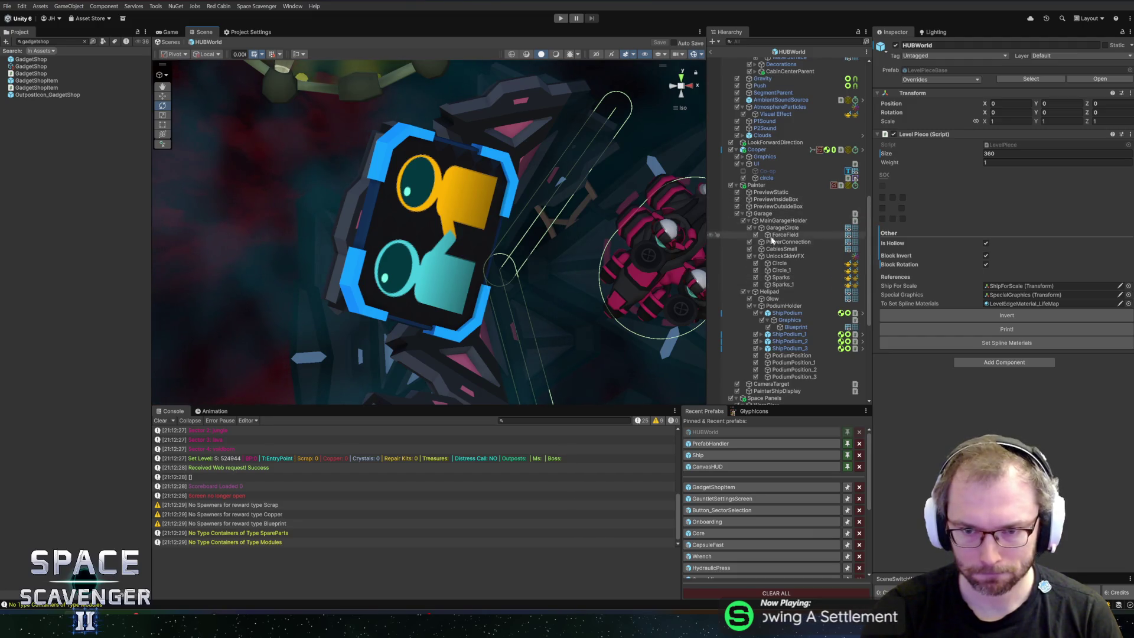
scroll(779, 289, "down", 8)
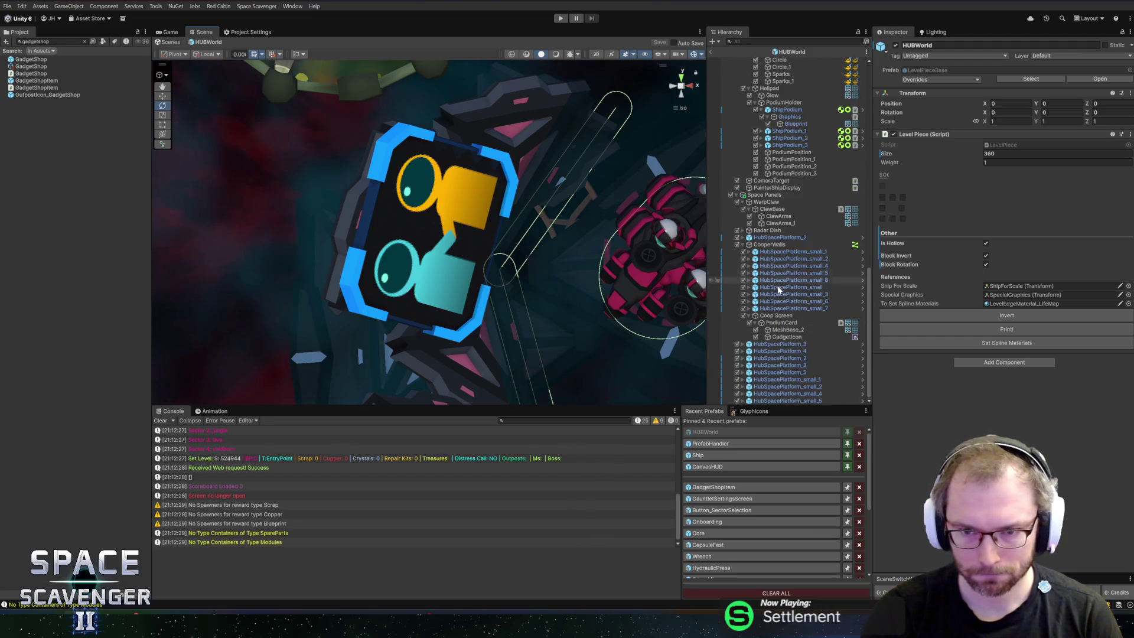
left_click(776, 316)
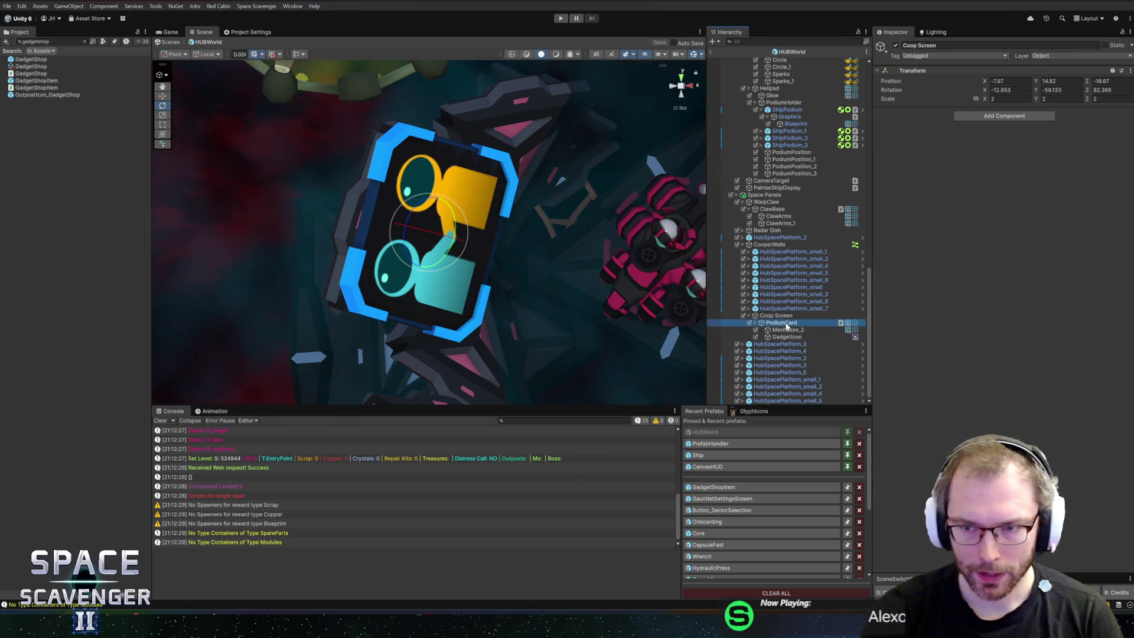
left_click(783, 323)
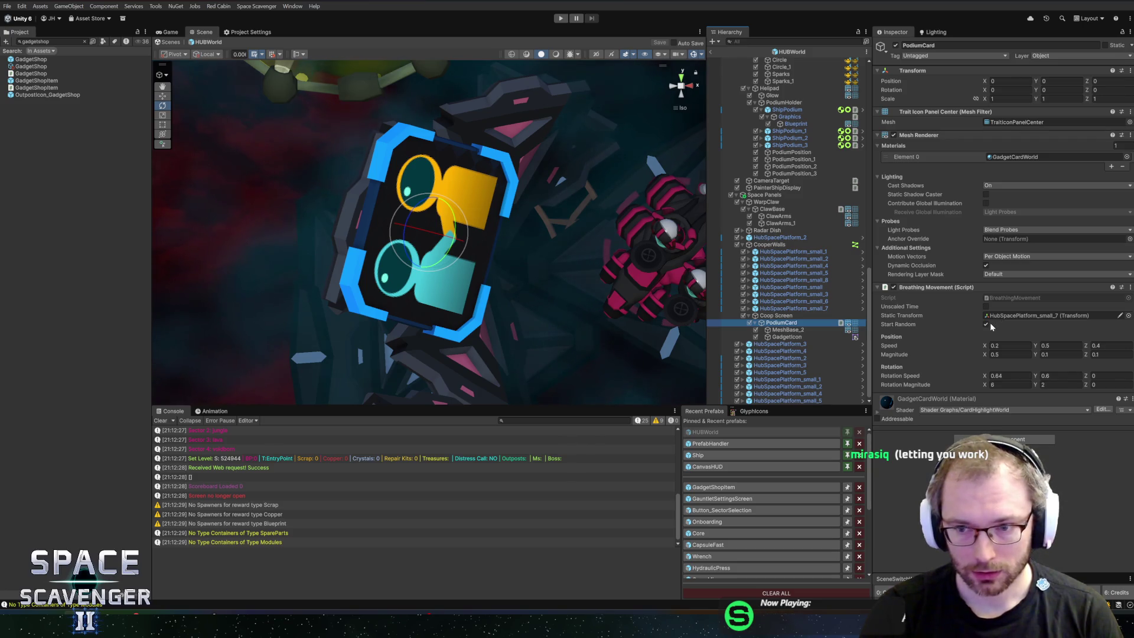
mouse_move(620, 296)
left_mouse_down()
mouse_move(591, 284)
mouse_move(680, 296)
mouse_move(648, 307)
mouse_move(697, 307)
left_mouse_up()
left_click(776, 316)
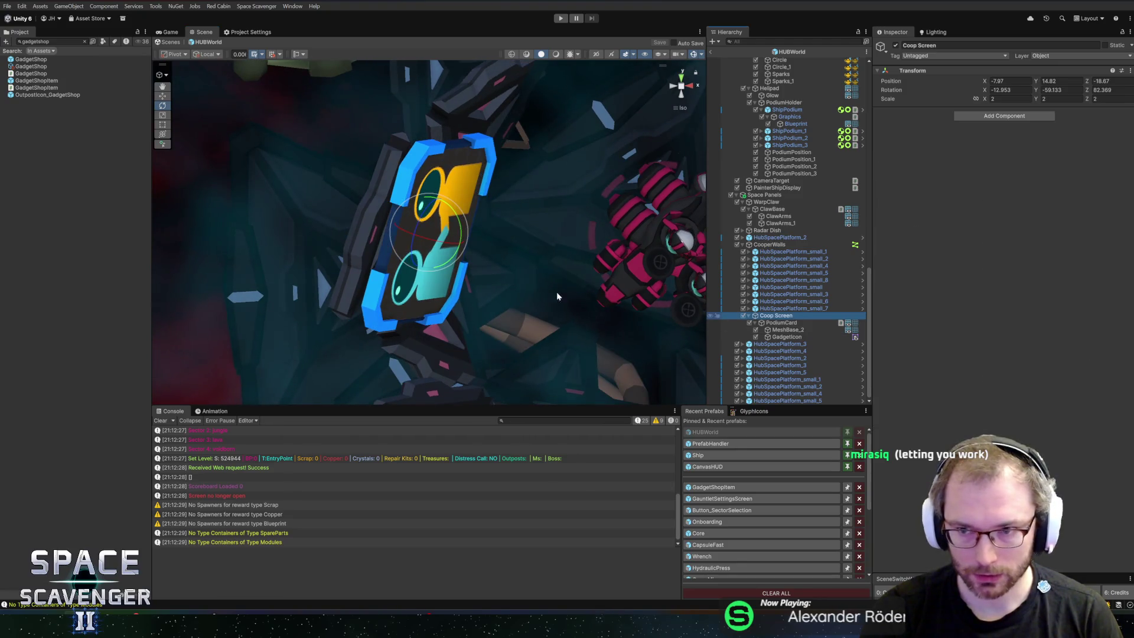
left_click_drag(597, 296, 649, 284)
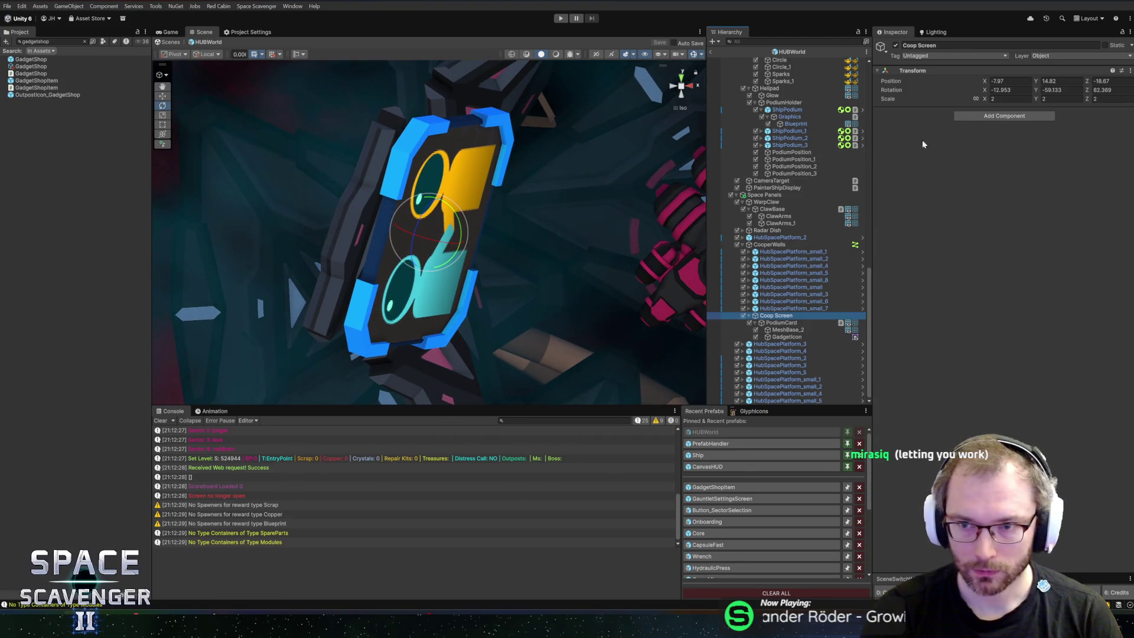
left_click(782, 323)
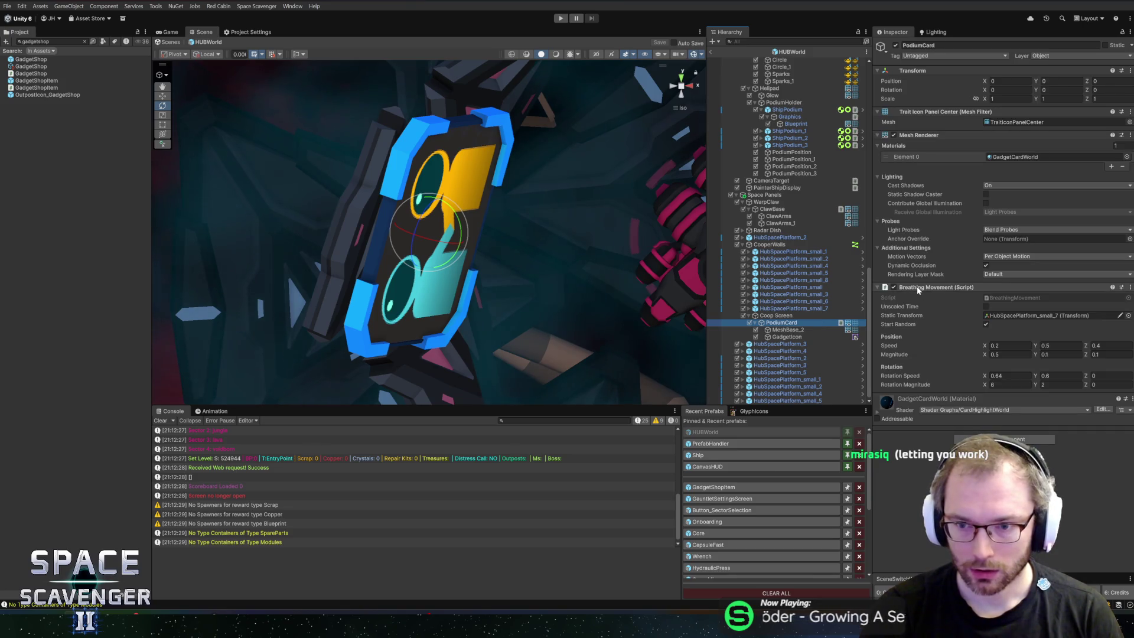
left_click(777, 317)
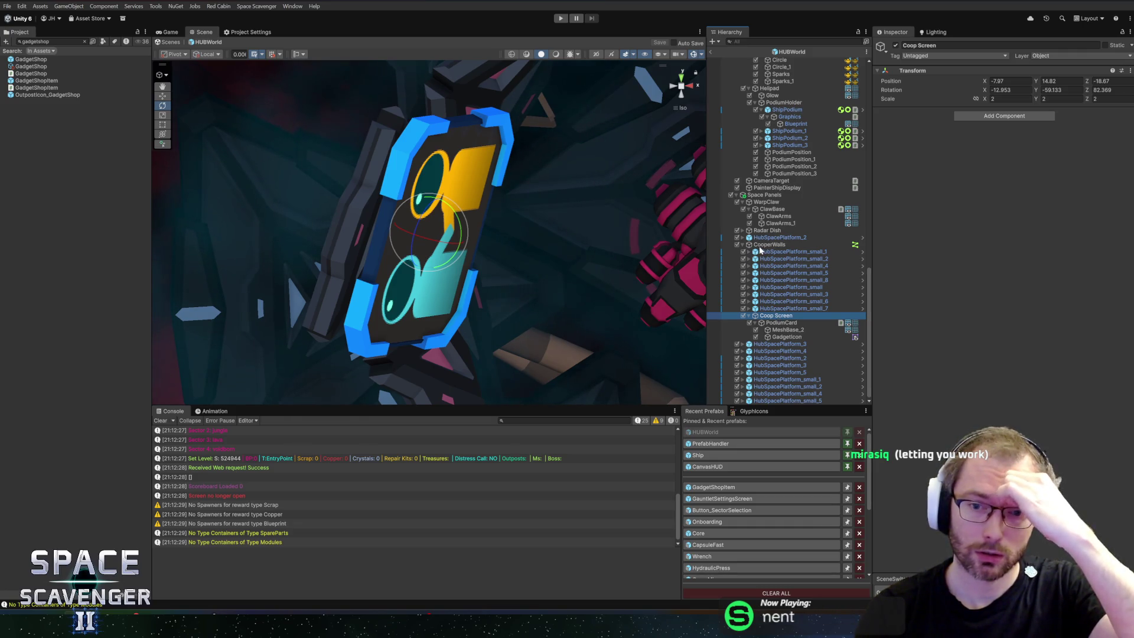
left_click(760, 245)
left_click(772, 317)
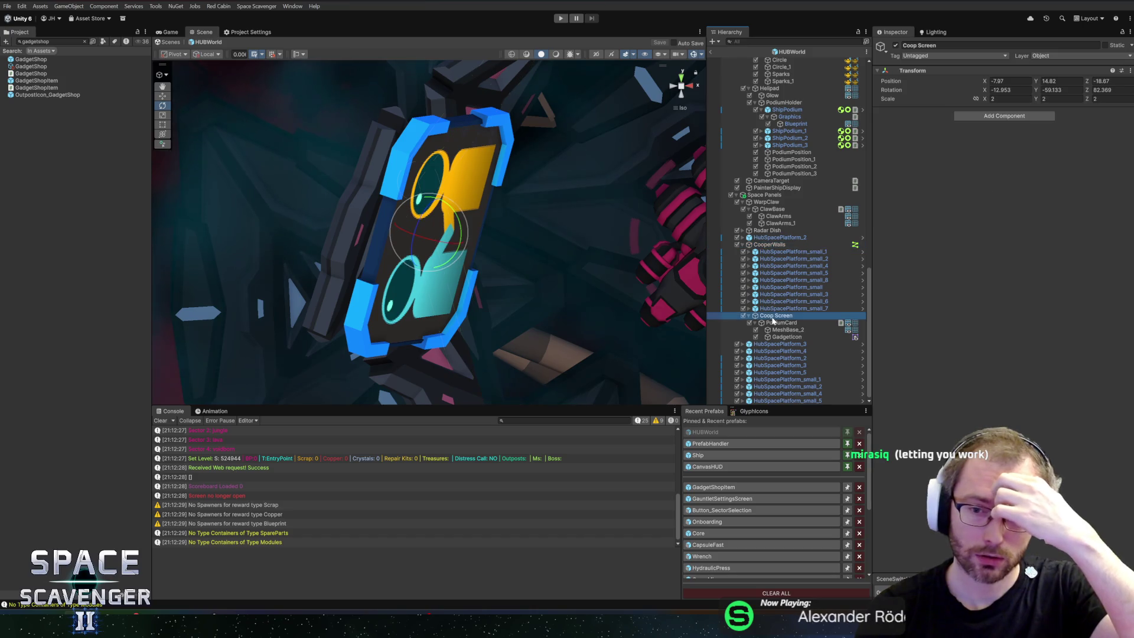
left_click(772, 323)
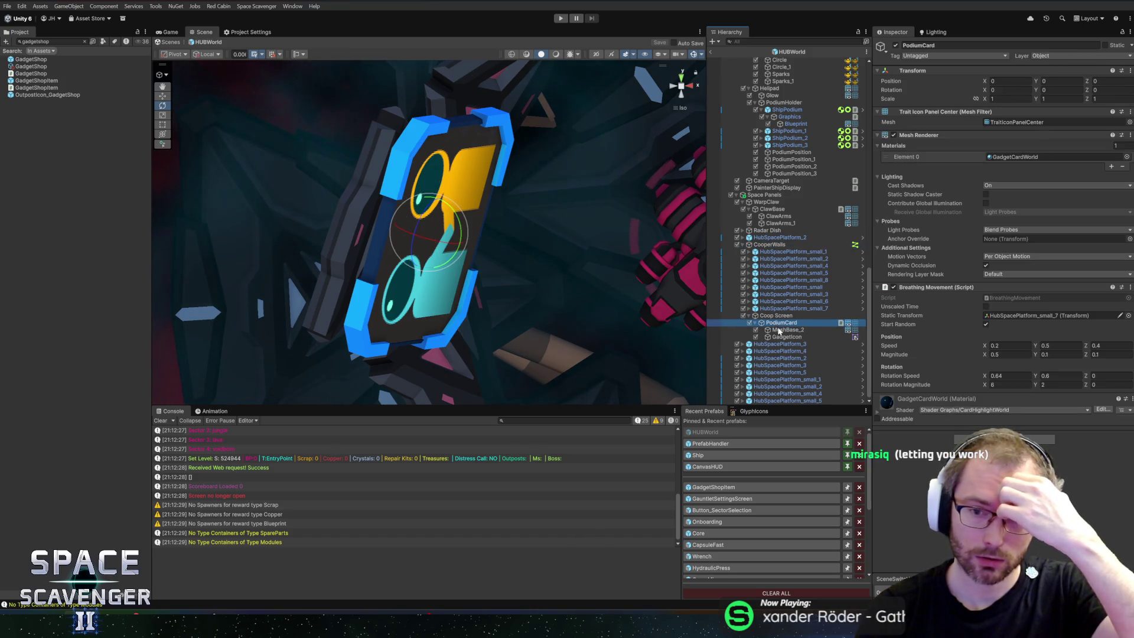
left_click(782, 337)
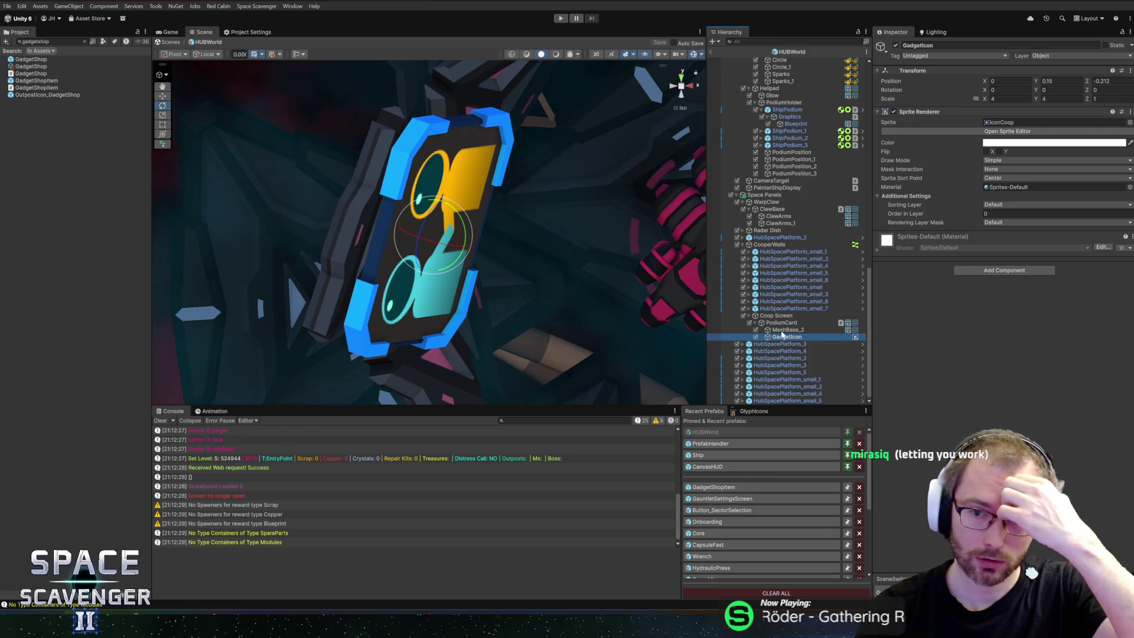
left_click(786, 330)
left_click(785, 323)
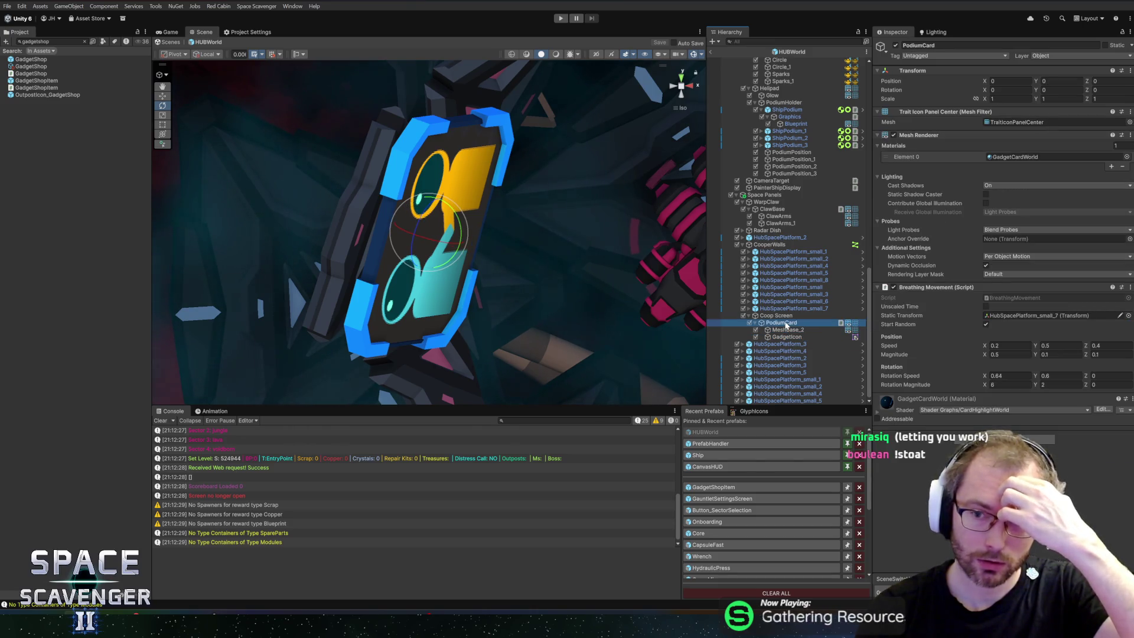
left_click(1018, 316)
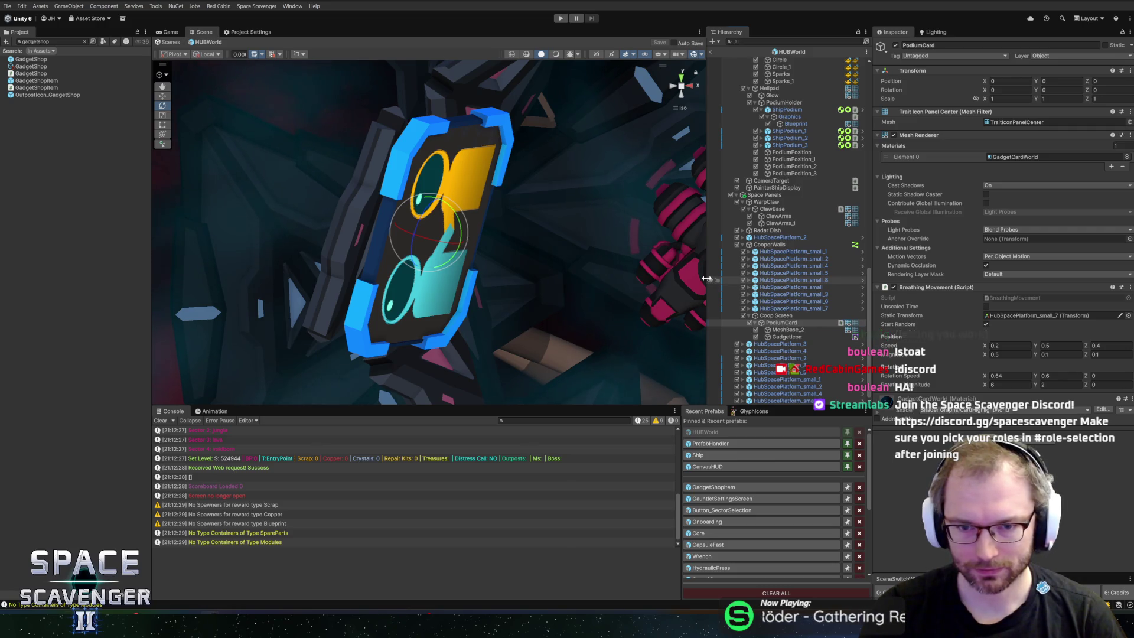
Set PodiumCard's Breathing Movement Static Transform to Coop Screen and save the prefab
left_click_drag(706, 278, 688, 278)
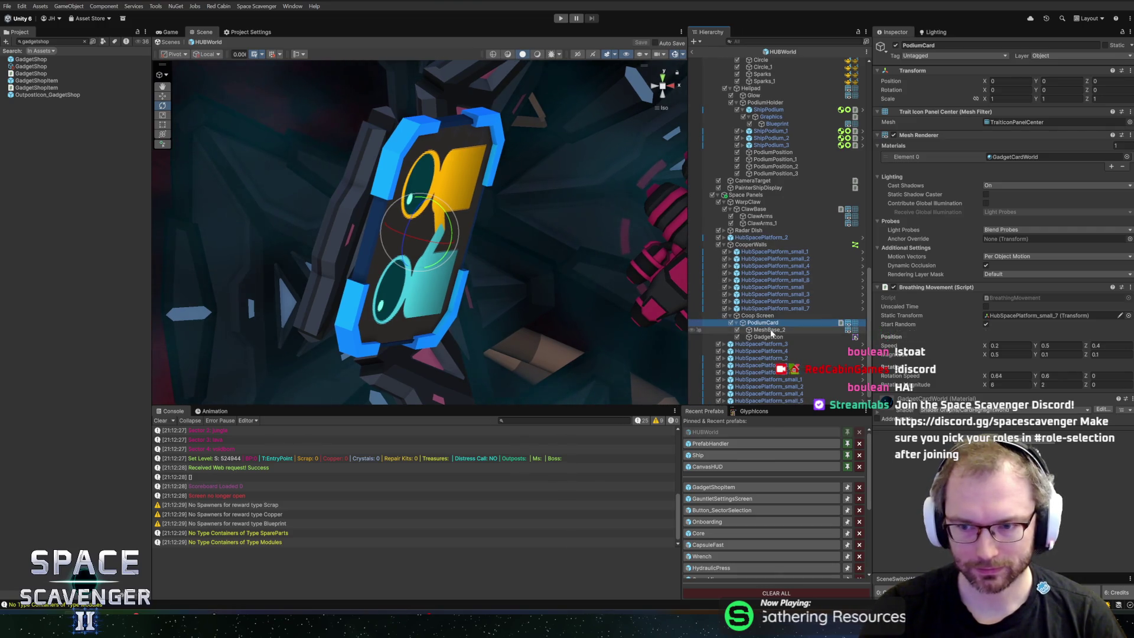
left_click(1003, 317)
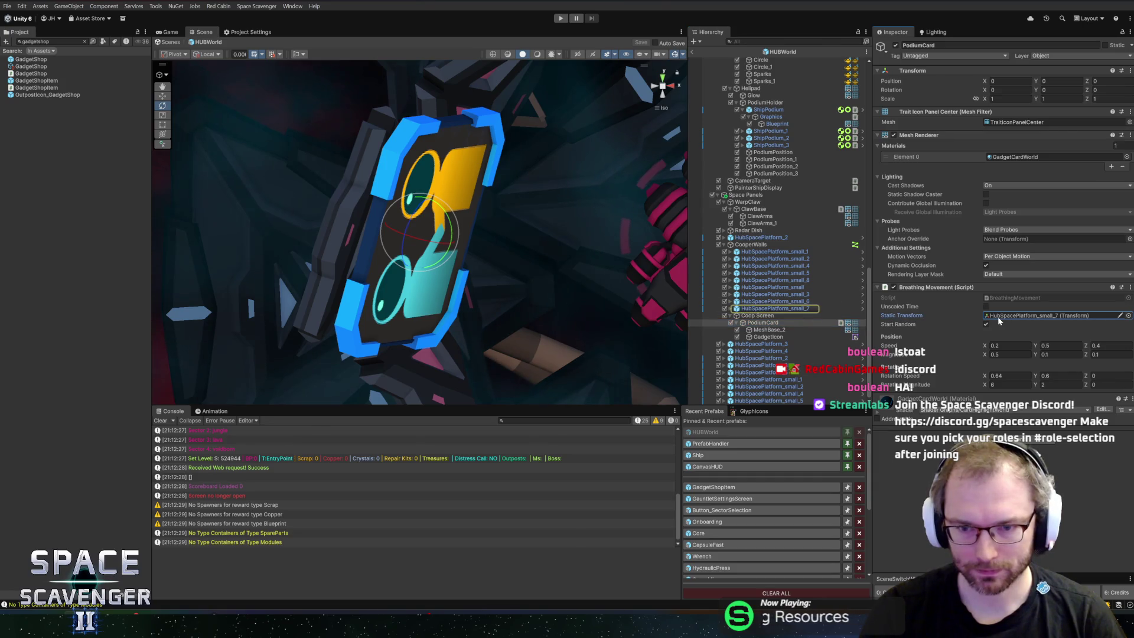
left_click_drag(757, 316, 1012, 317)
key("ctrl+s")
Exit the HUBWorld prefab to the Core scene and start Play mode
left_click(762, 323)
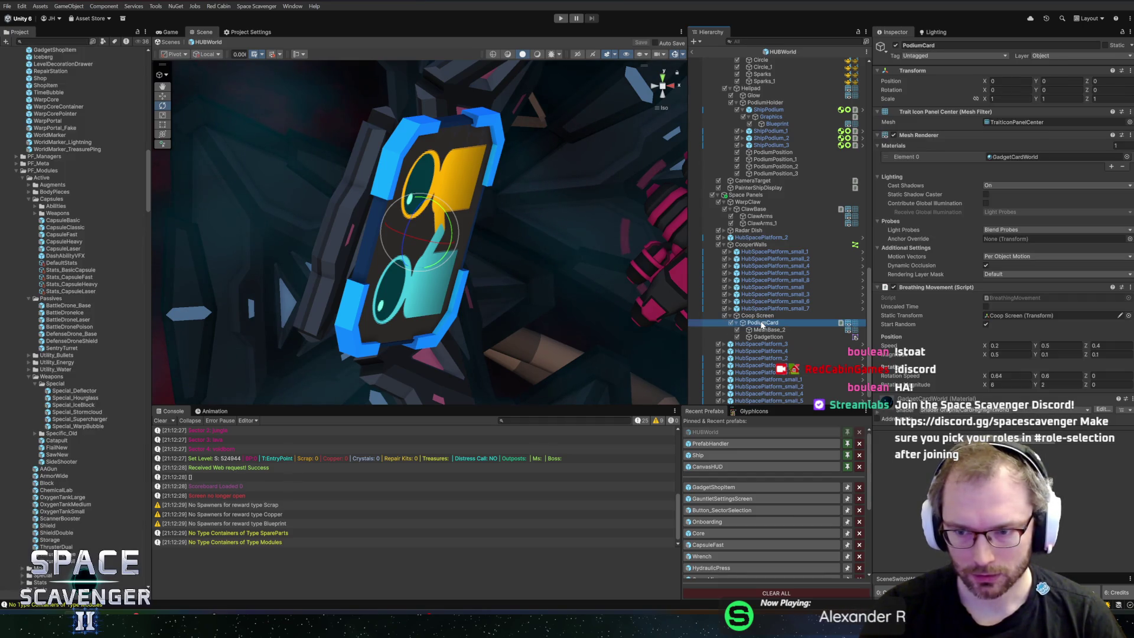
mouse_move(579, 277)
left_mouse_down()
mouse_move(545, 287)
mouse_move(561, 315)
mouse_move(543, 282)
mouse_move(585, 278)
mouse_move(472, 271)
mouse_move(583, 284)
mouse_move(490, 283)
mouse_move(542, 278)
left_mouse_up()
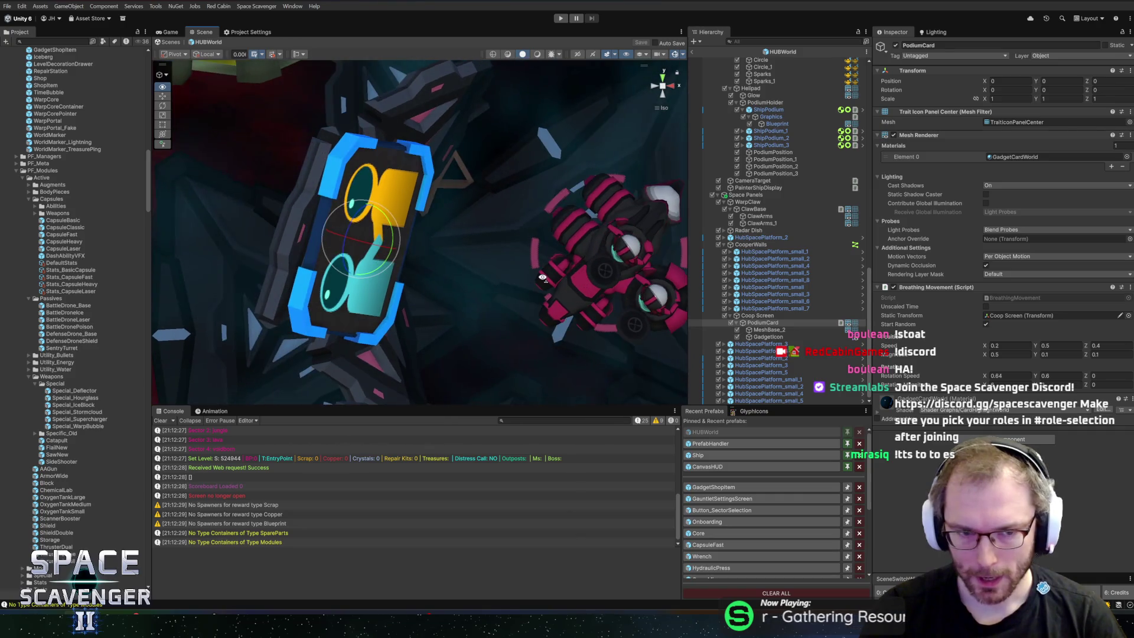
mouse_move(395, 232)
left_mouse_down()
mouse_move(409, 225)
mouse_move(417, 248)
mouse_move(426, 227)
mouse_move(378, 248)
left_mouse_up()
key("ctrl+z")
key("ctrl+z")
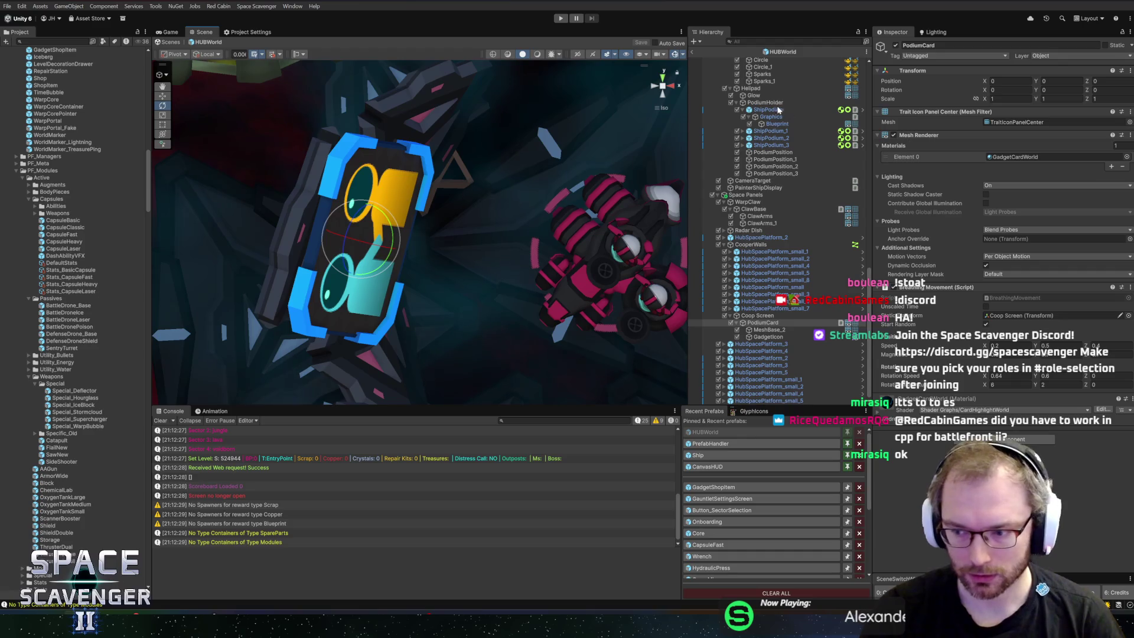
left_click(690, 48)
left_click(561, 17)
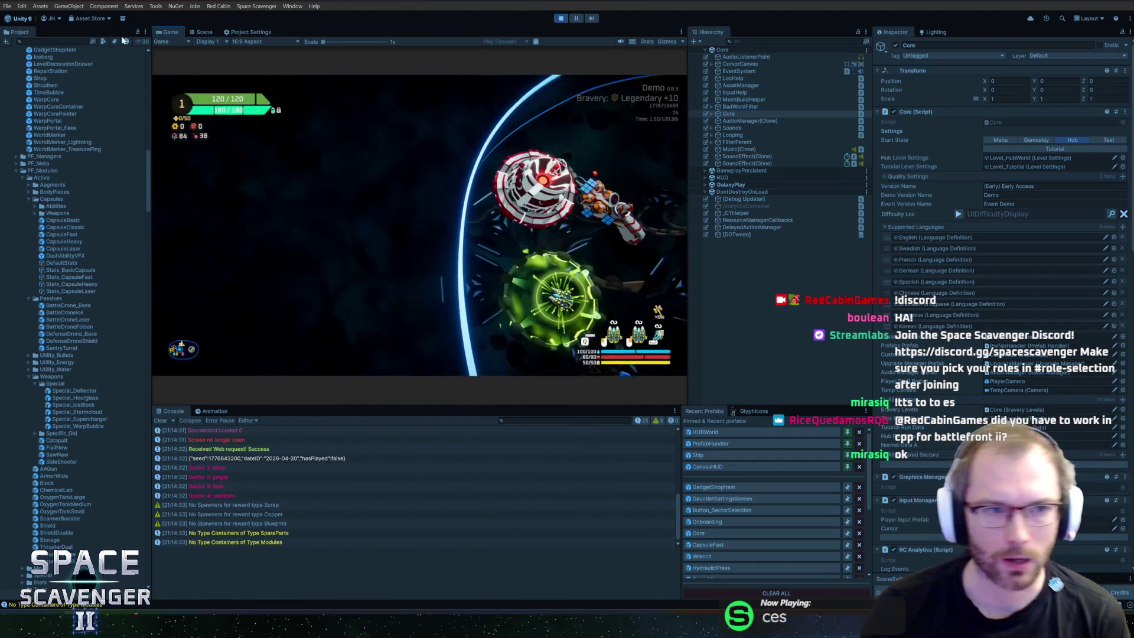
Maximize the Game view, fly across the hub, and peek at the science research panel
double_click(171, 31)
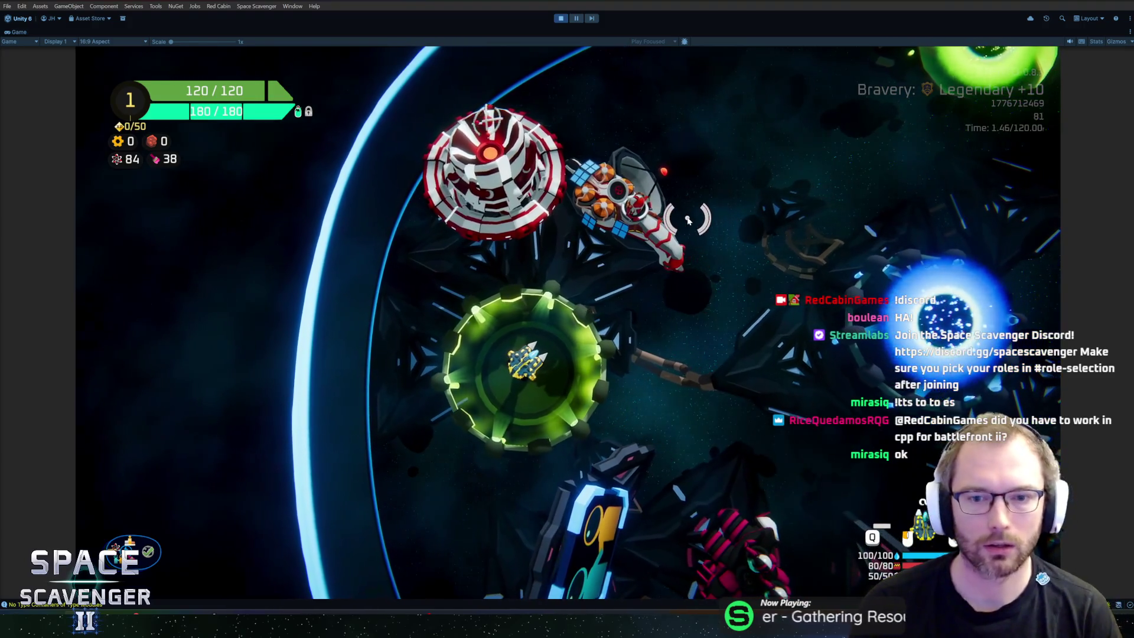
key("w")
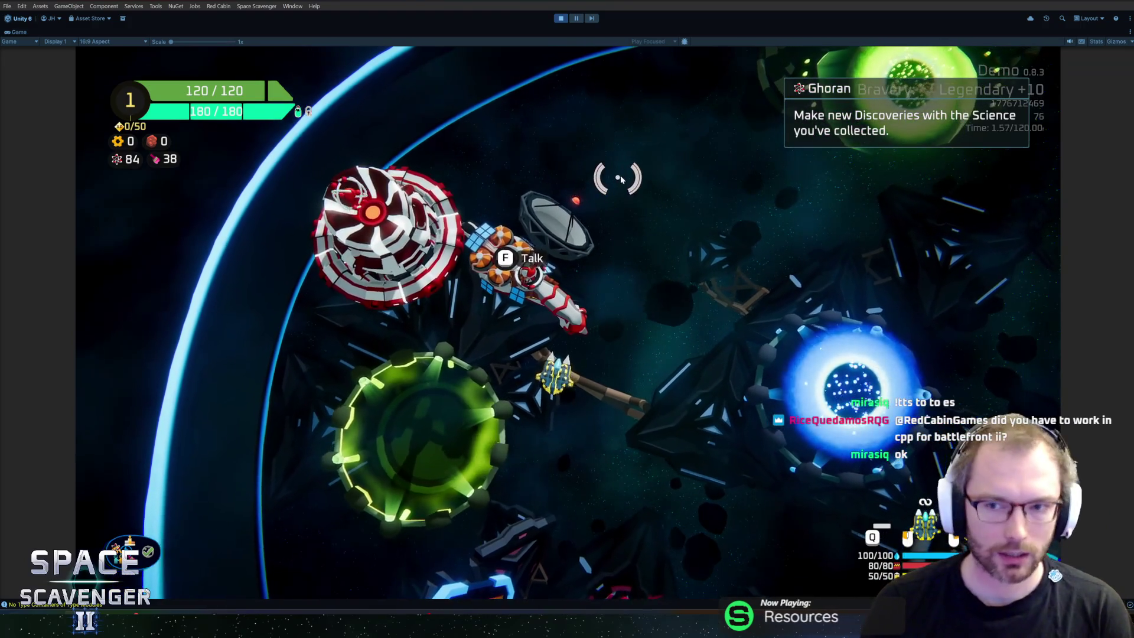
key("r")
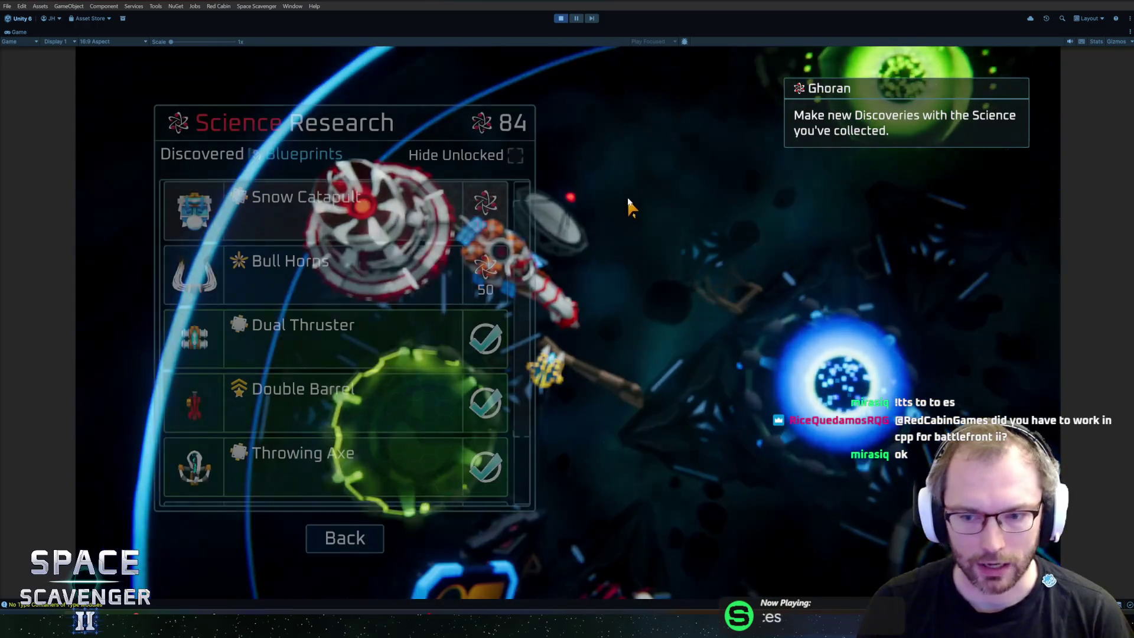
key("Escape")
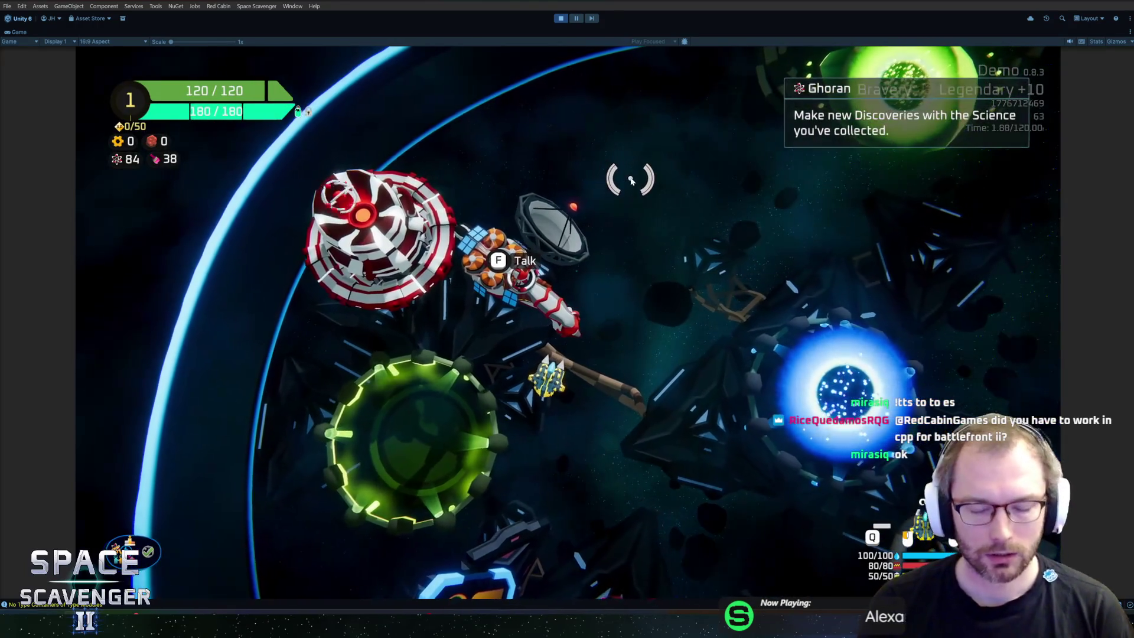
Fly down to the pink Dr. Cooper ship, open its Co-op Setup, and close it
key("s")
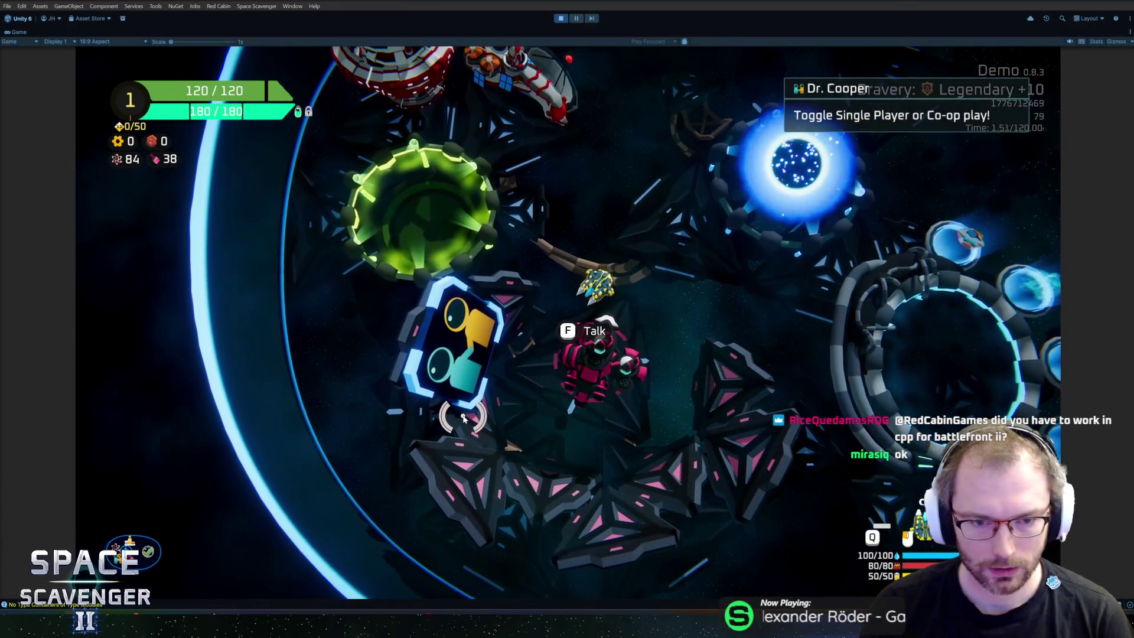
key("d")
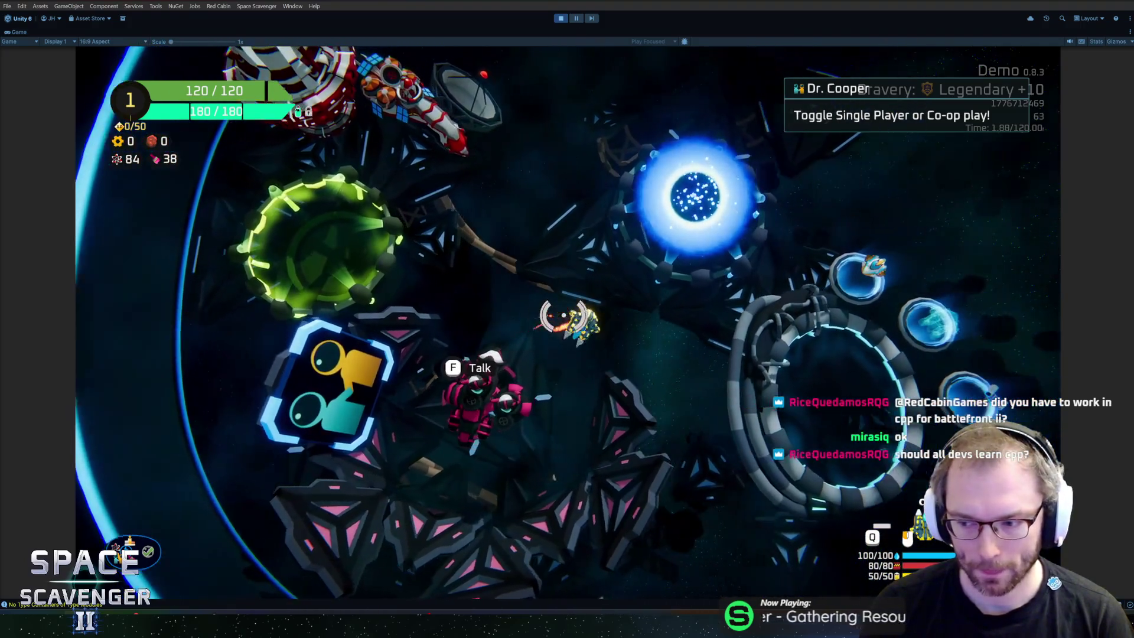
key("d")
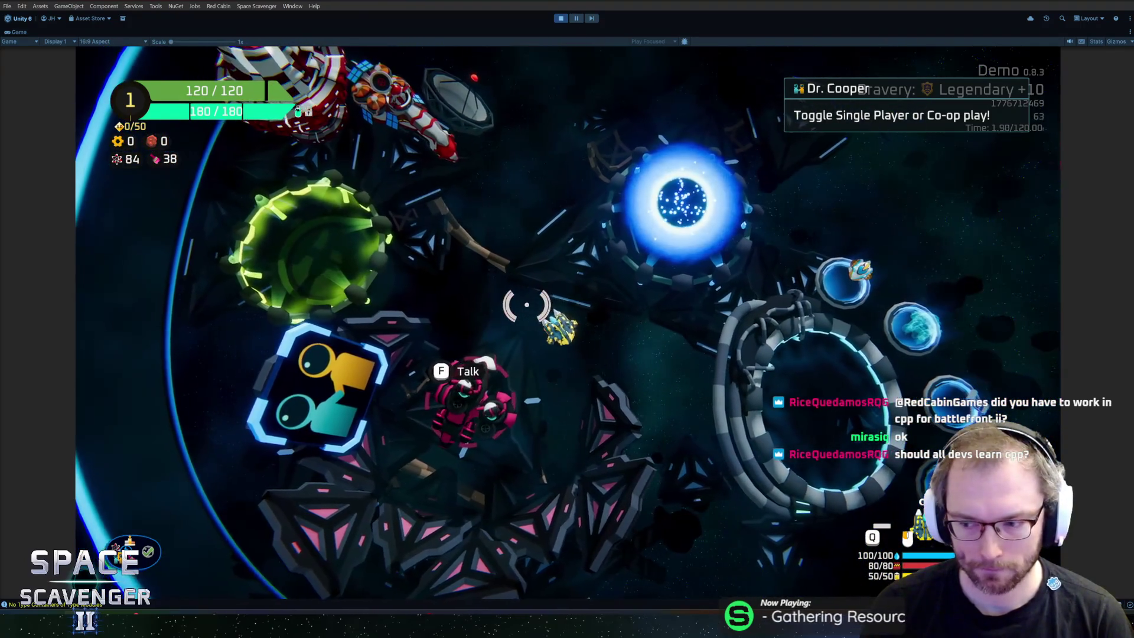
key("a")
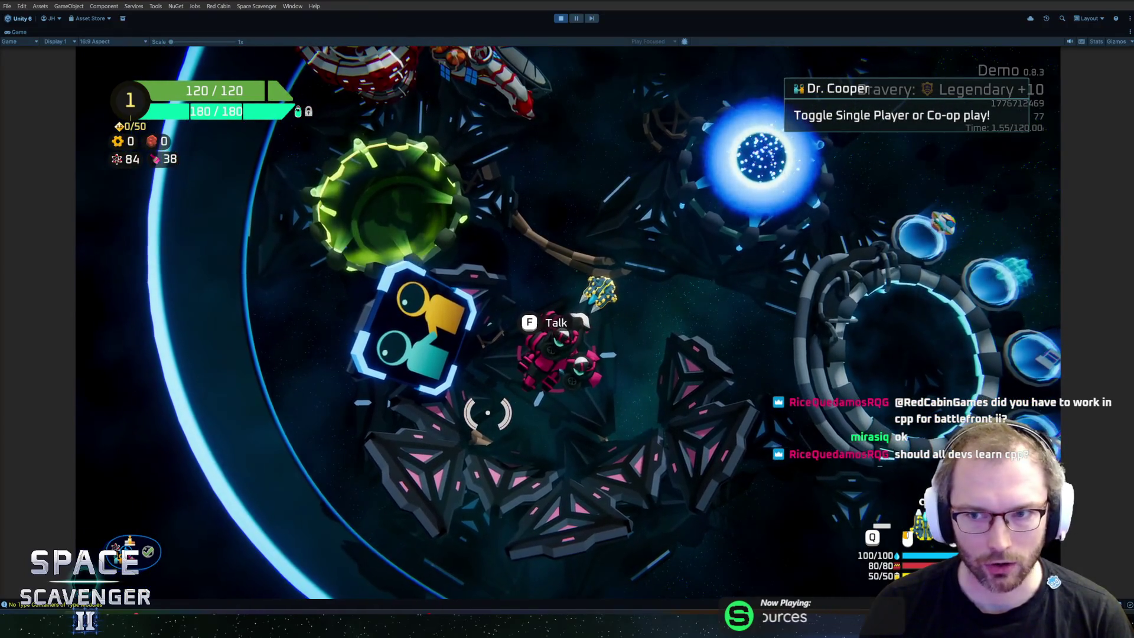
key("f")
key("Escape")
Fly around the hub past the green portal and Dr. Cooper, then stop Play mode
key("w")
key("w")
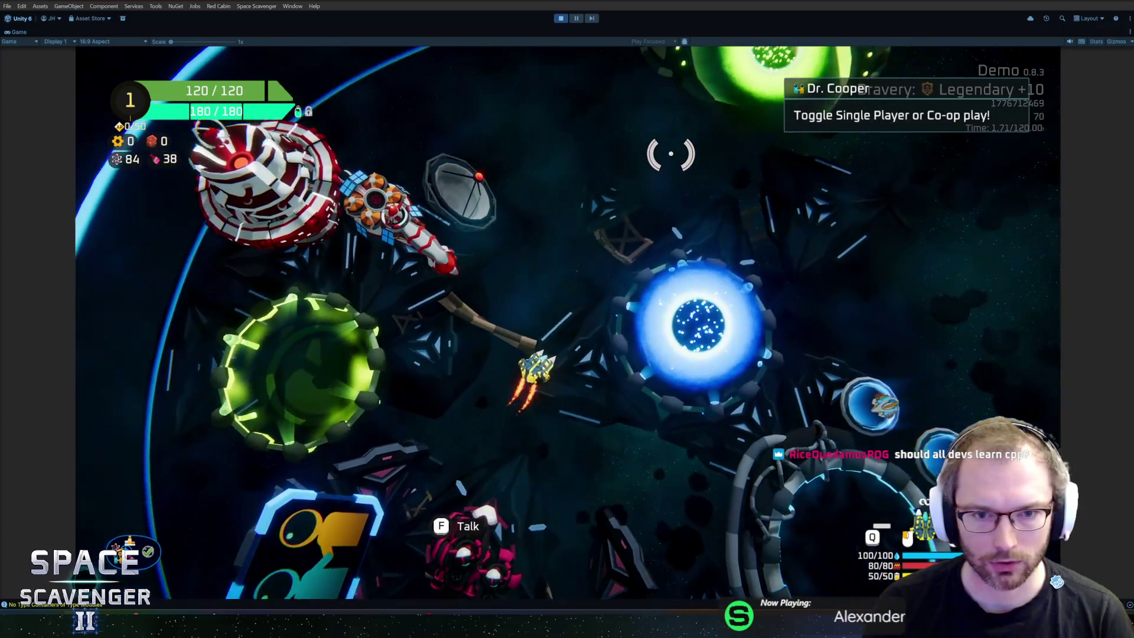
key("w")
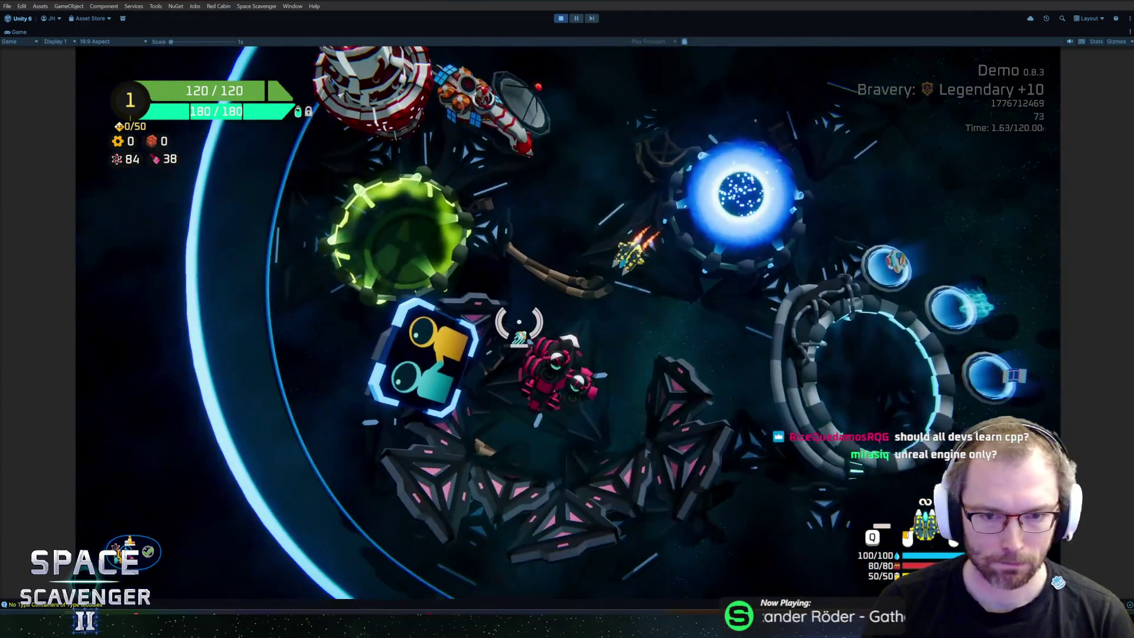
key("s")
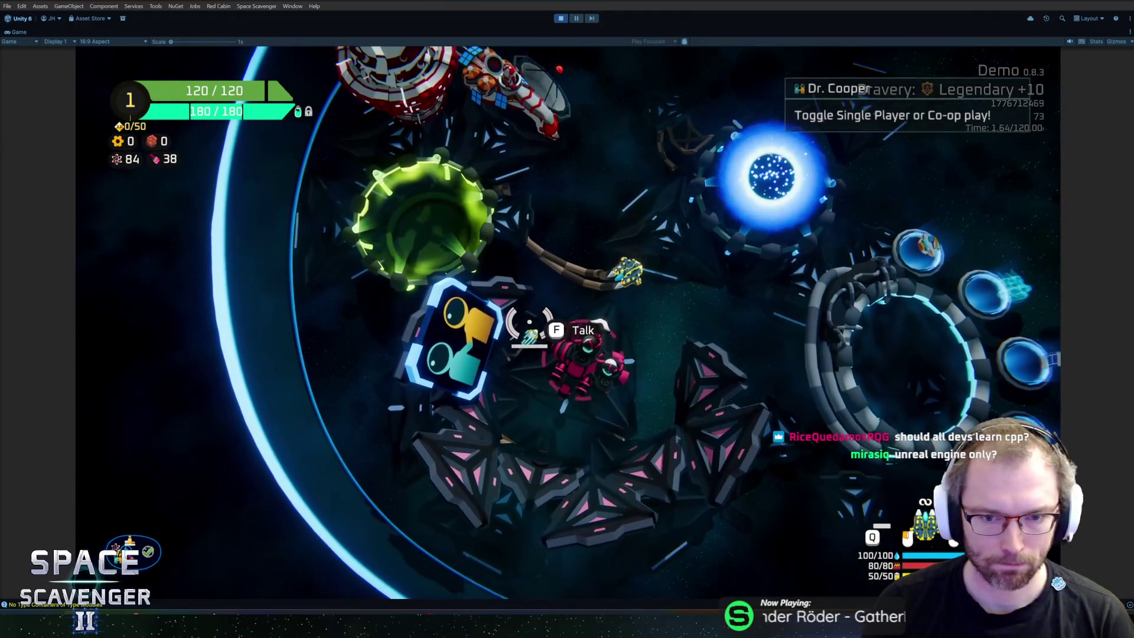
key("d")
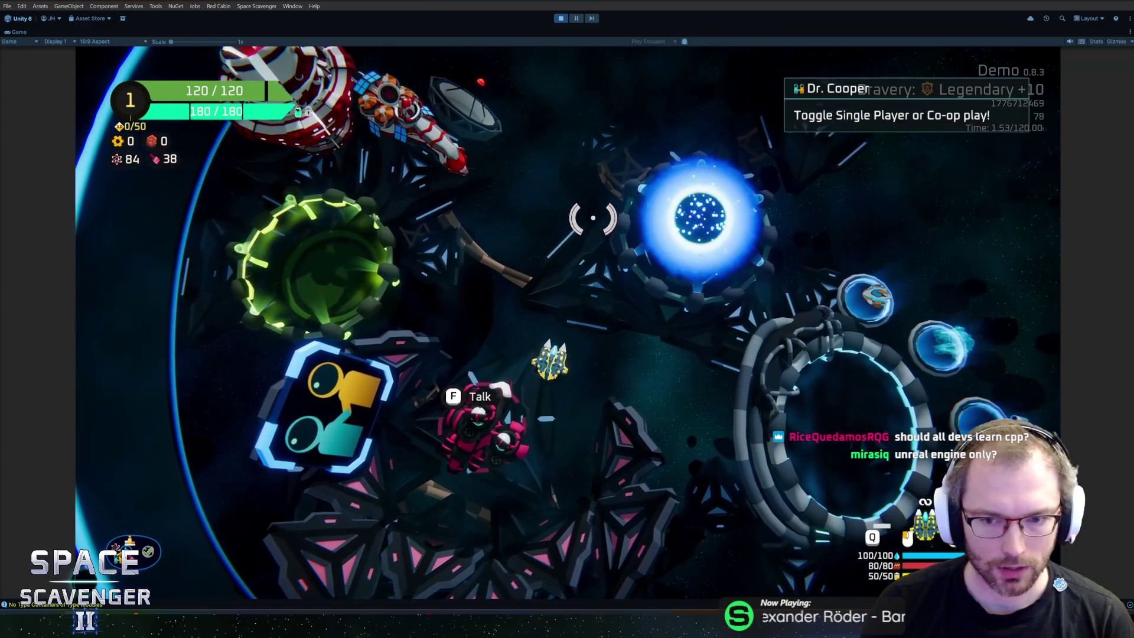
key("d")
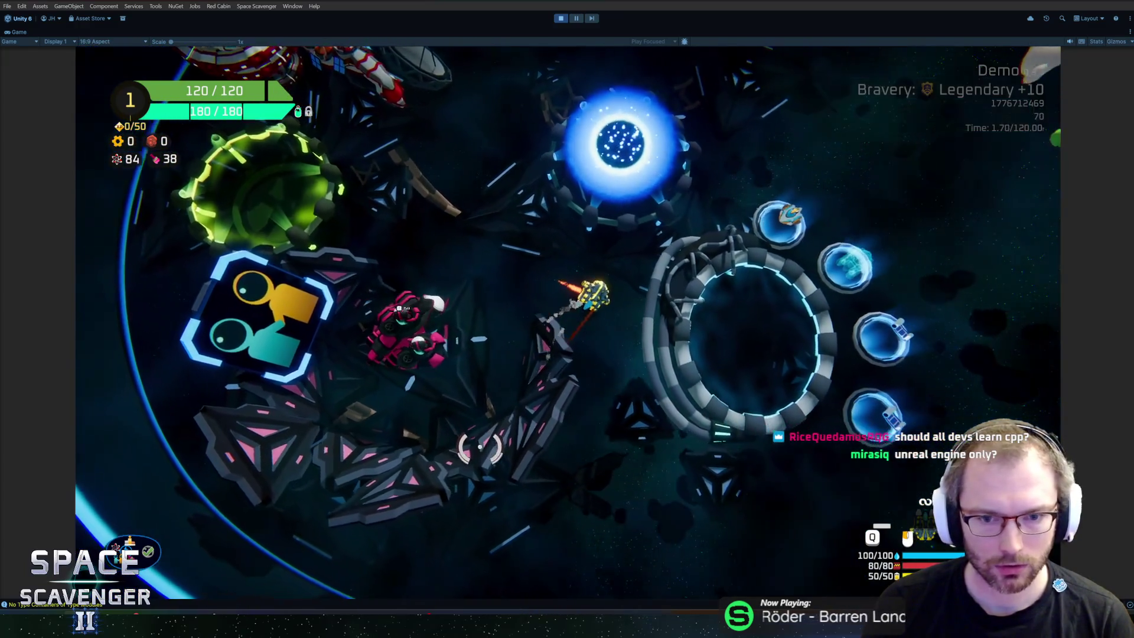
key("s")
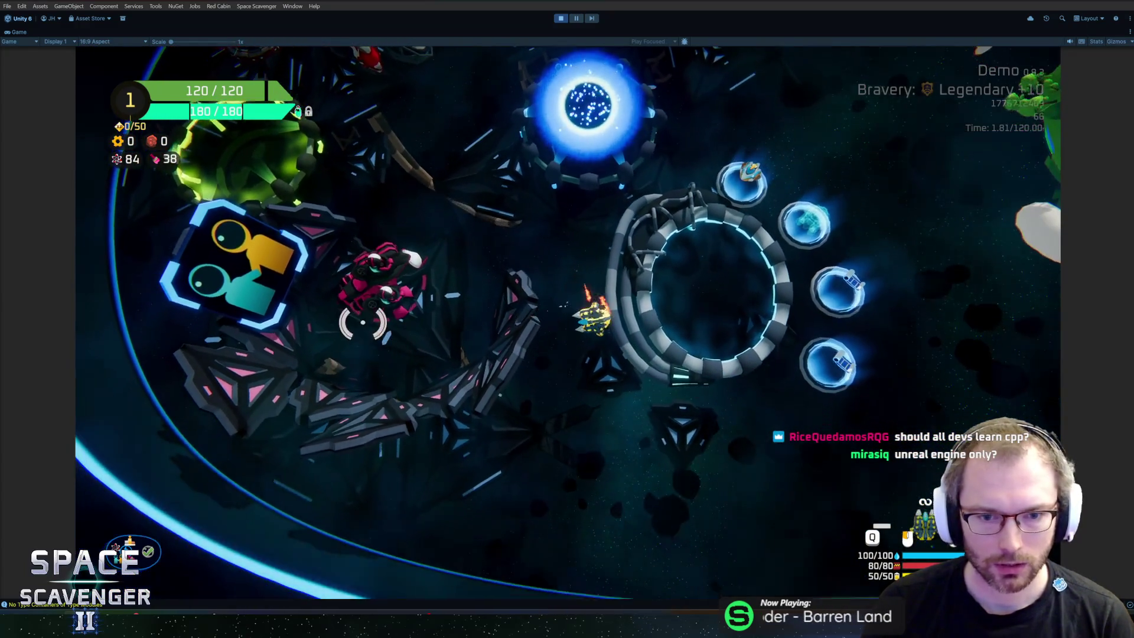
key("d")
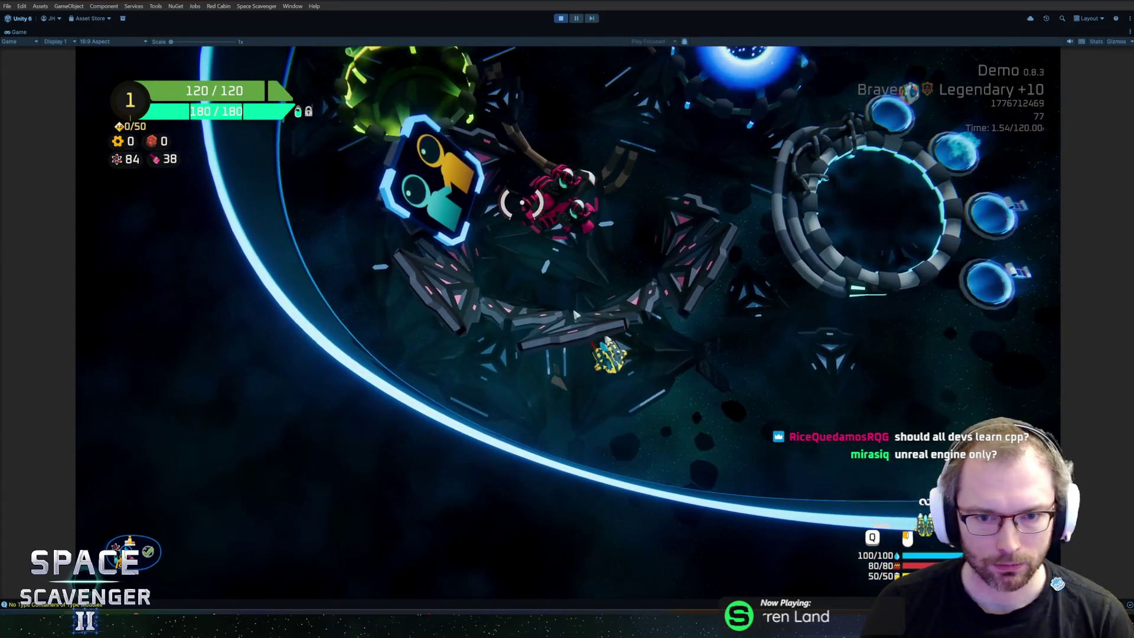
key("w")
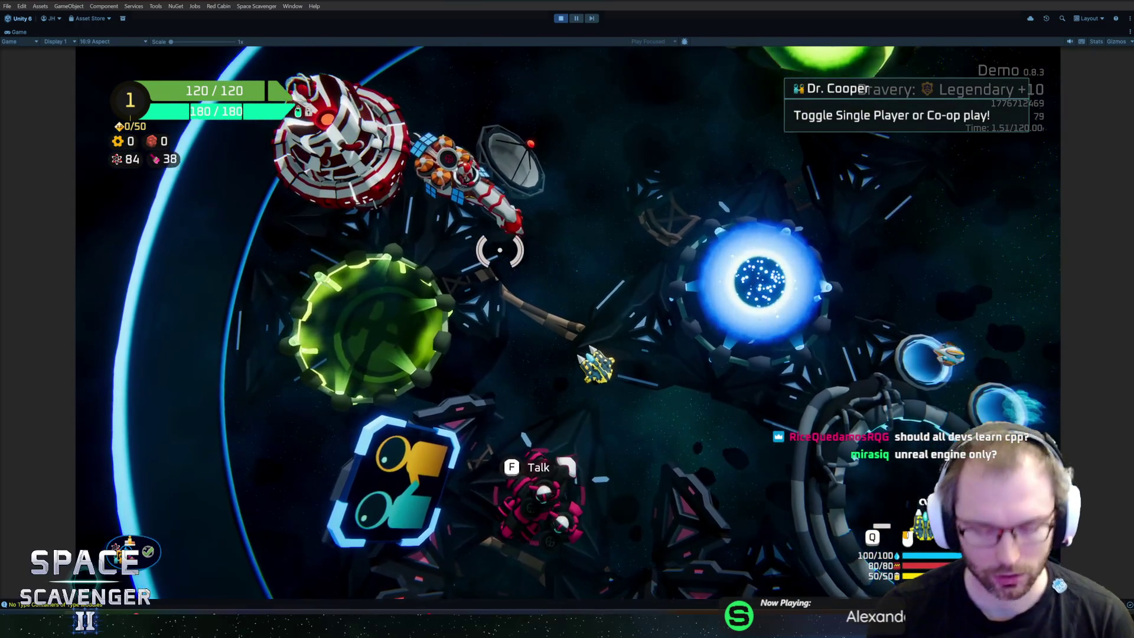
key("ctrl+p")
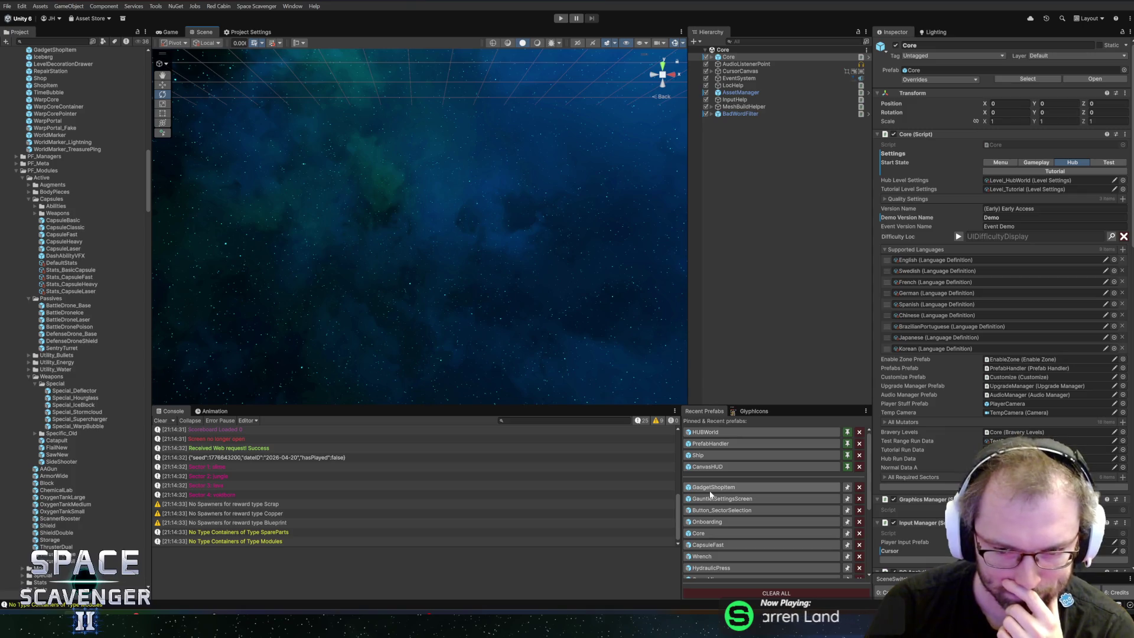
Reopen HUBWorld, set the Coop Screen's scale to 1, 1, 1, and start Play mode
left_click(714, 434)
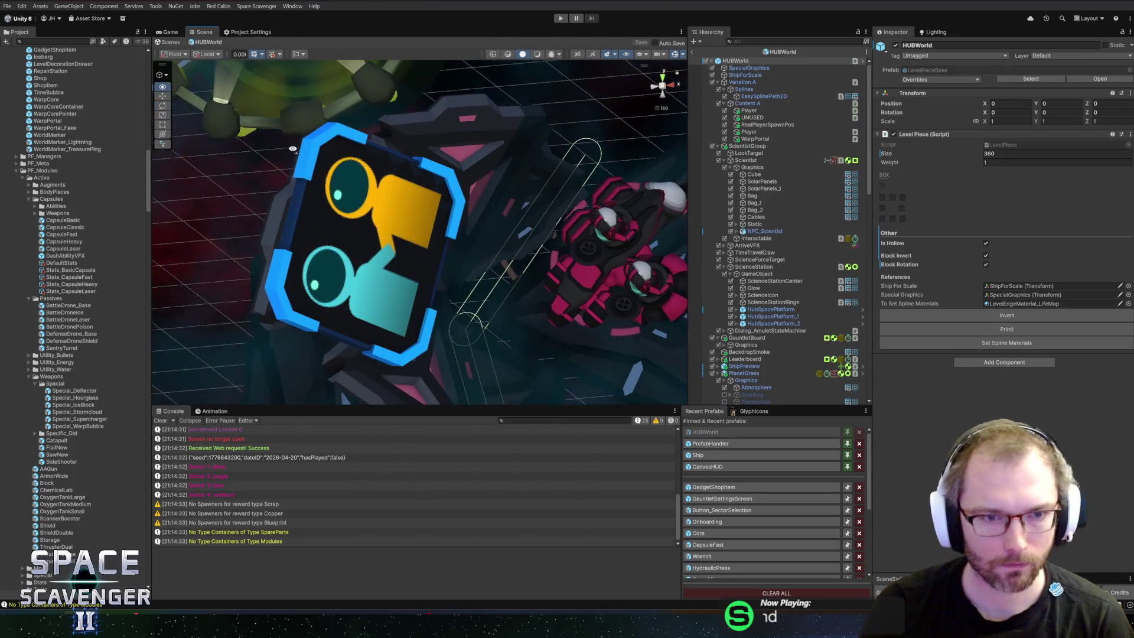
left_click(317, 152)
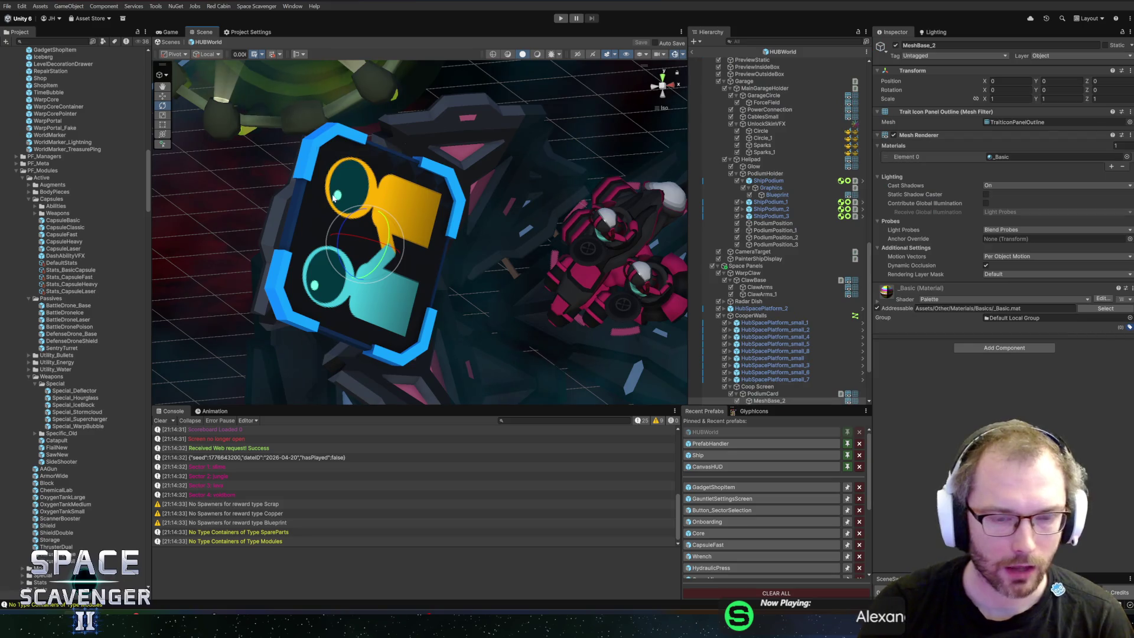
left_click(761, 387)
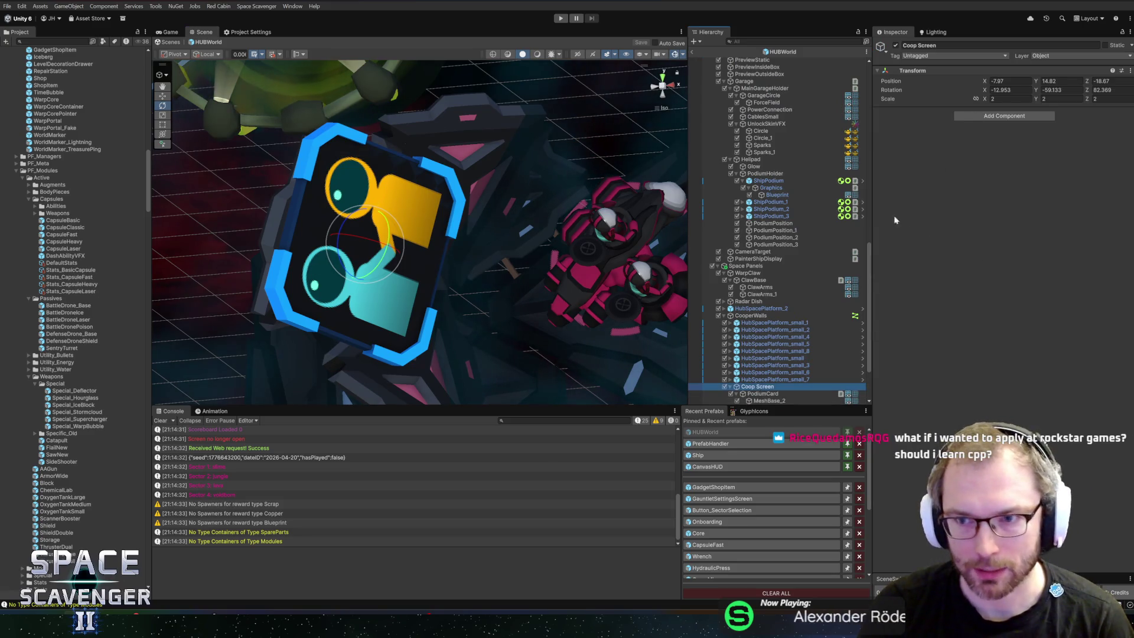
double_click(1010, 99)
type("1")
key("Tab")
key("Tab")
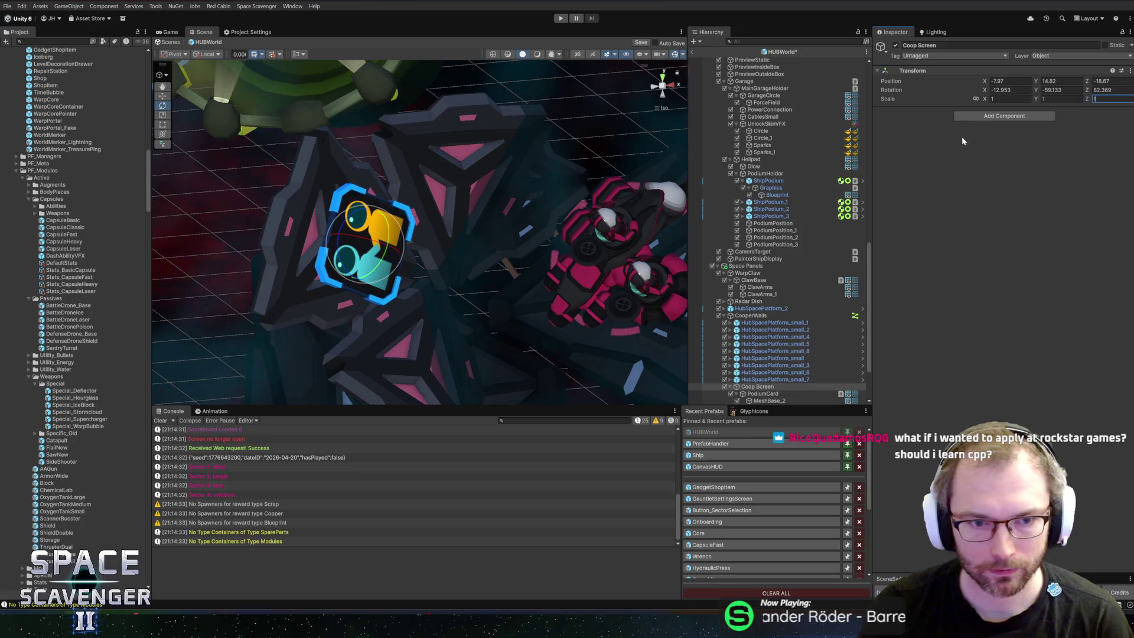
mouse_move(495, 219)
left_mouse_down()
mouse_move(506, 272)
mouse_move(298, 253)
mouse_move(536, 261)
left_mouse_up()
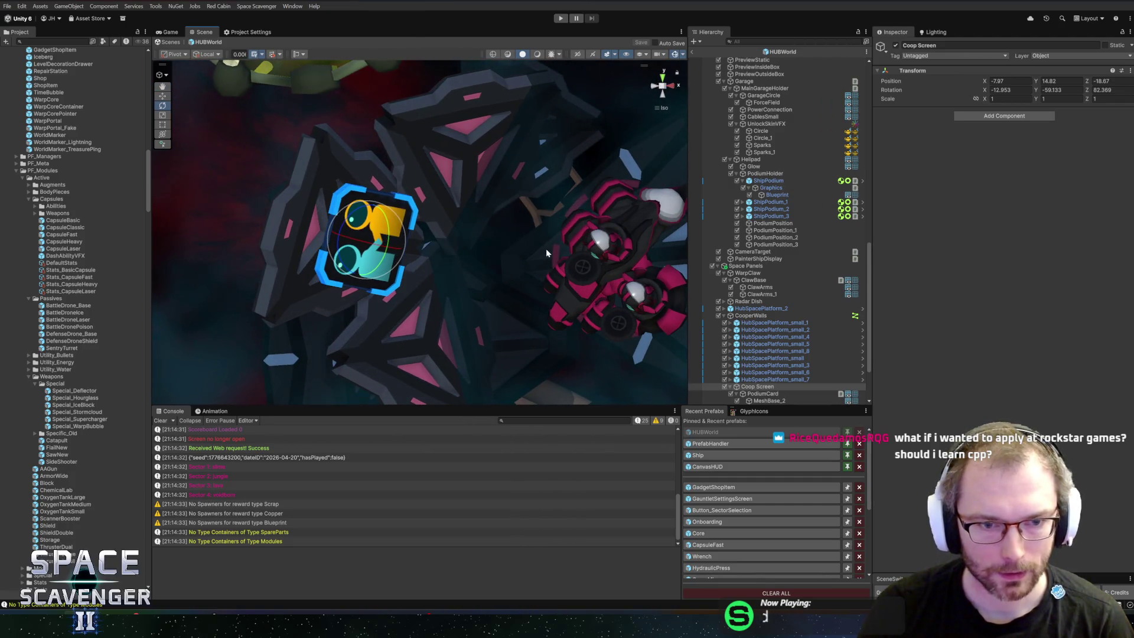
key("ctrl+p")
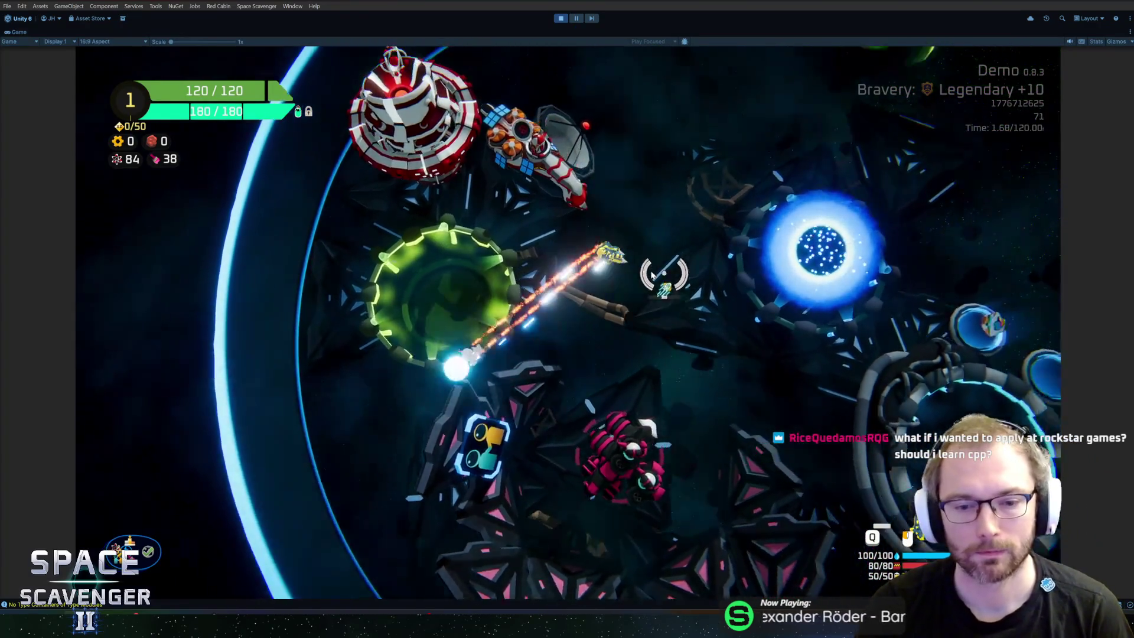
Fly past Dr. Cooper to the Daily Challenge portal, open its menu, and close it
key("s")
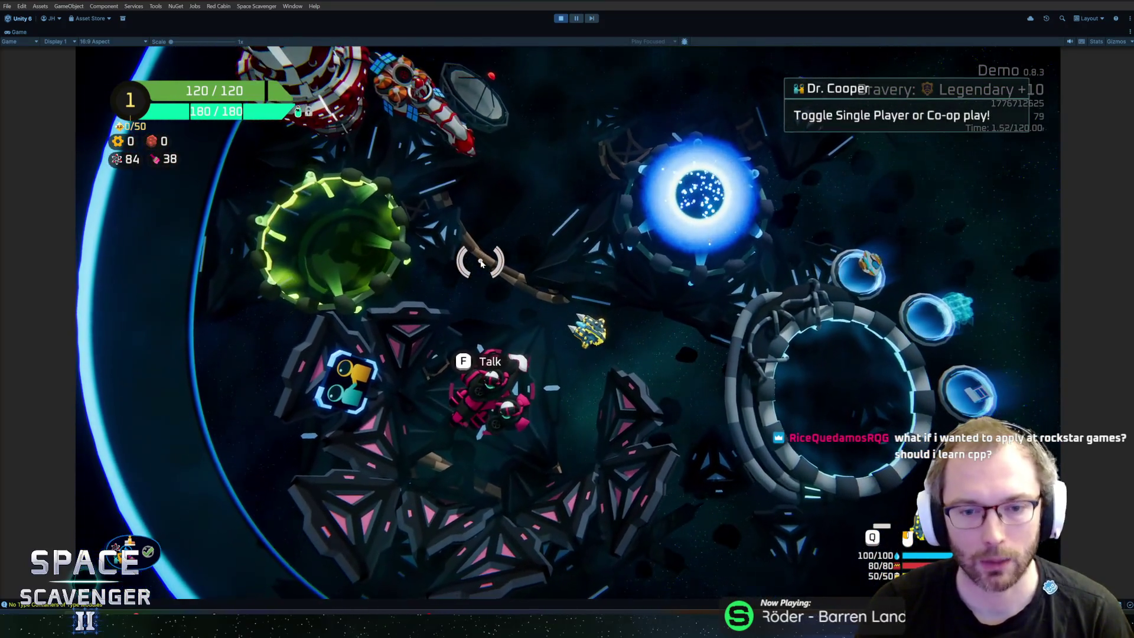
key("a")
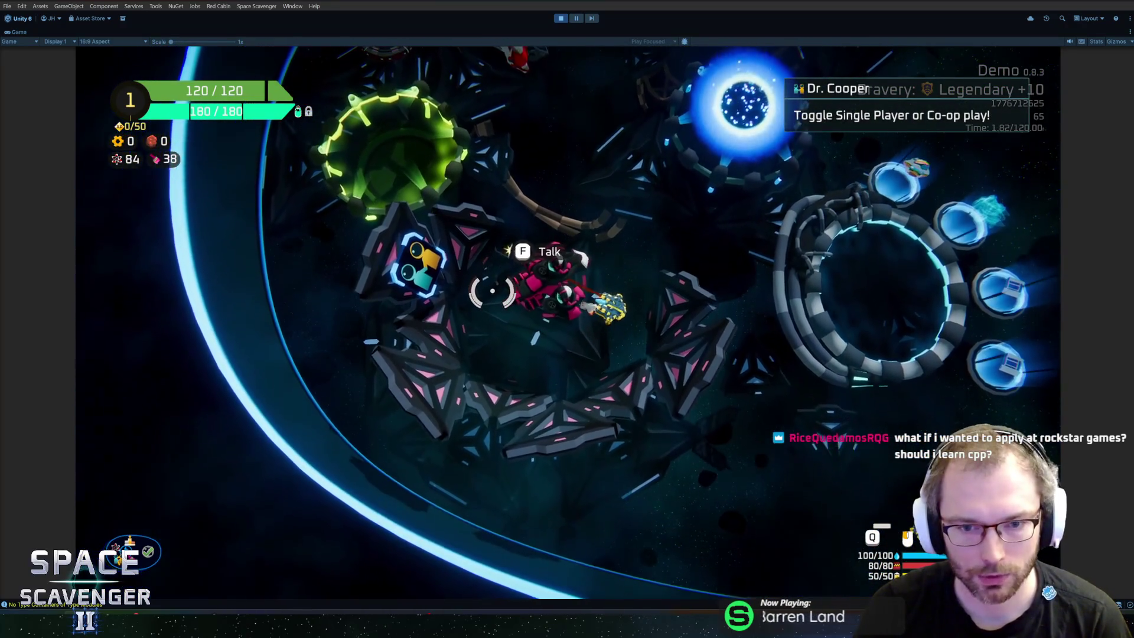
key("w")
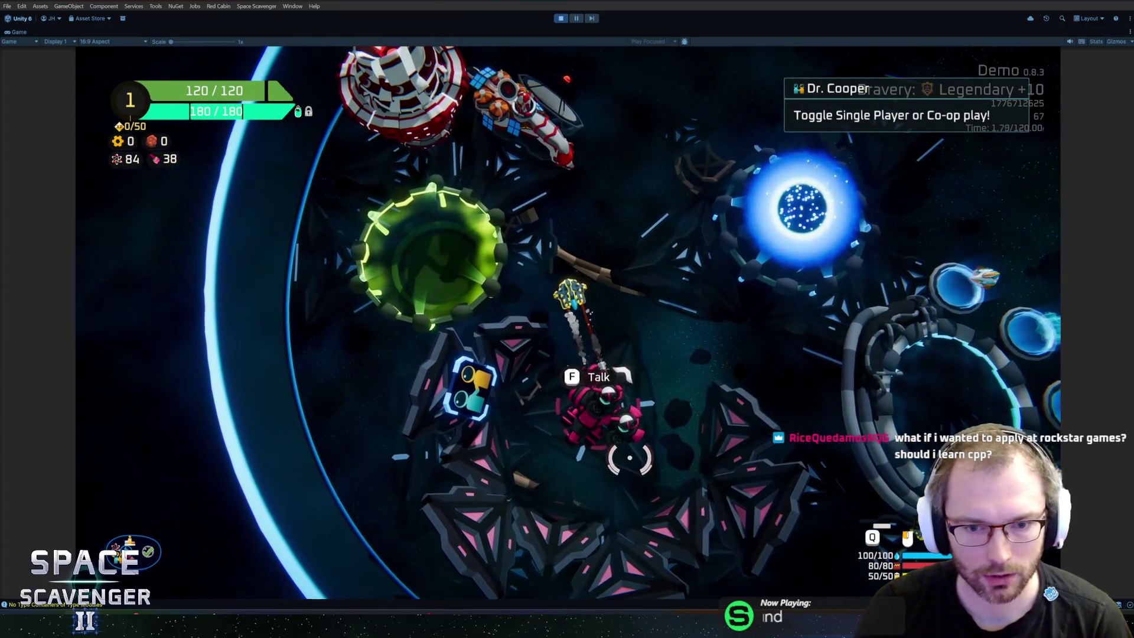
key("d")
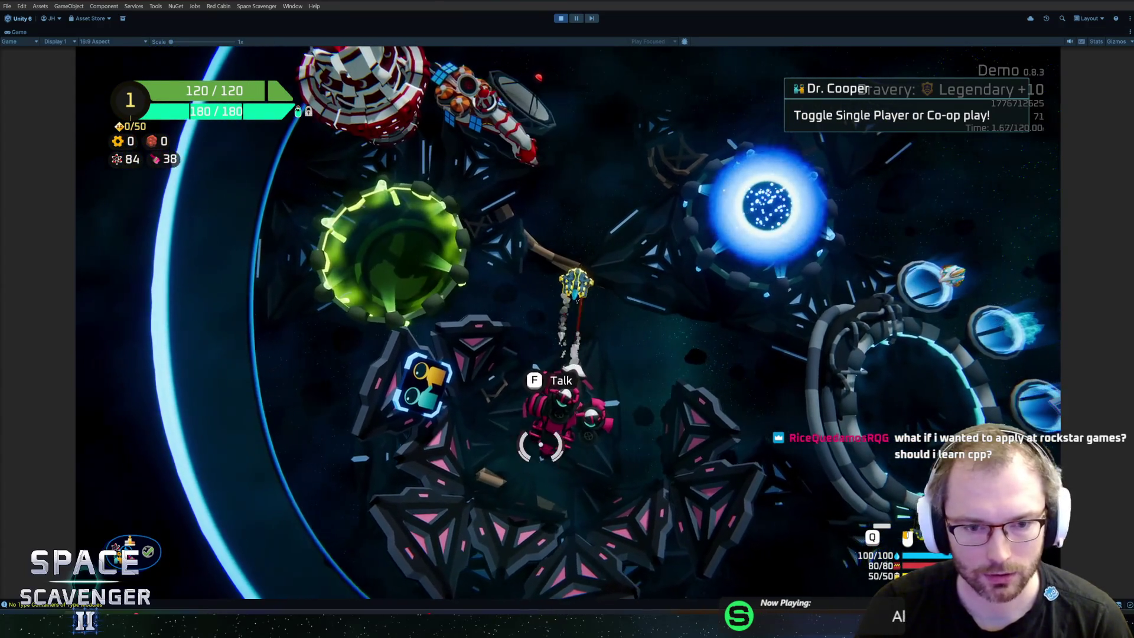
key("w")
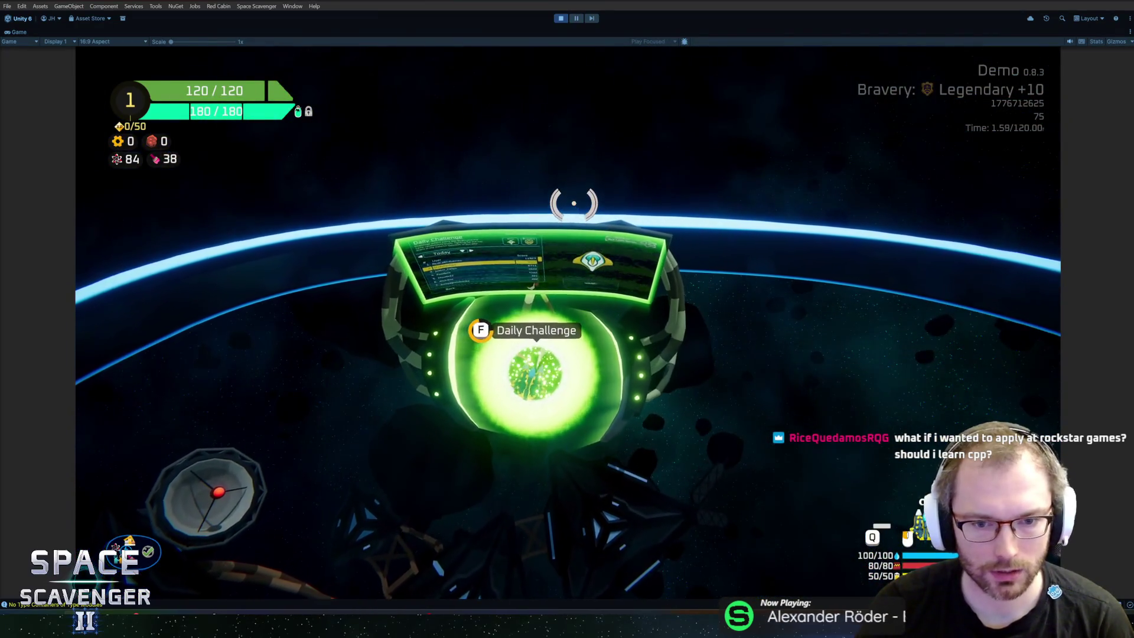
key("e")
key("Escape")
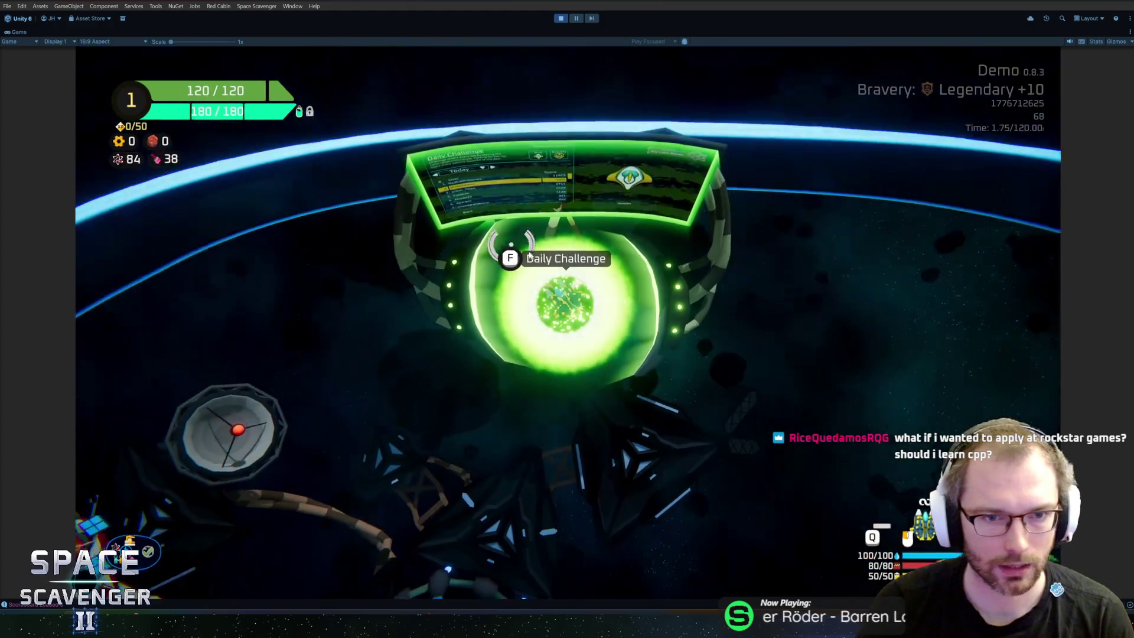
Return to Dr. Cooper, open Co-op Setup, and confirm the choice
key("s")
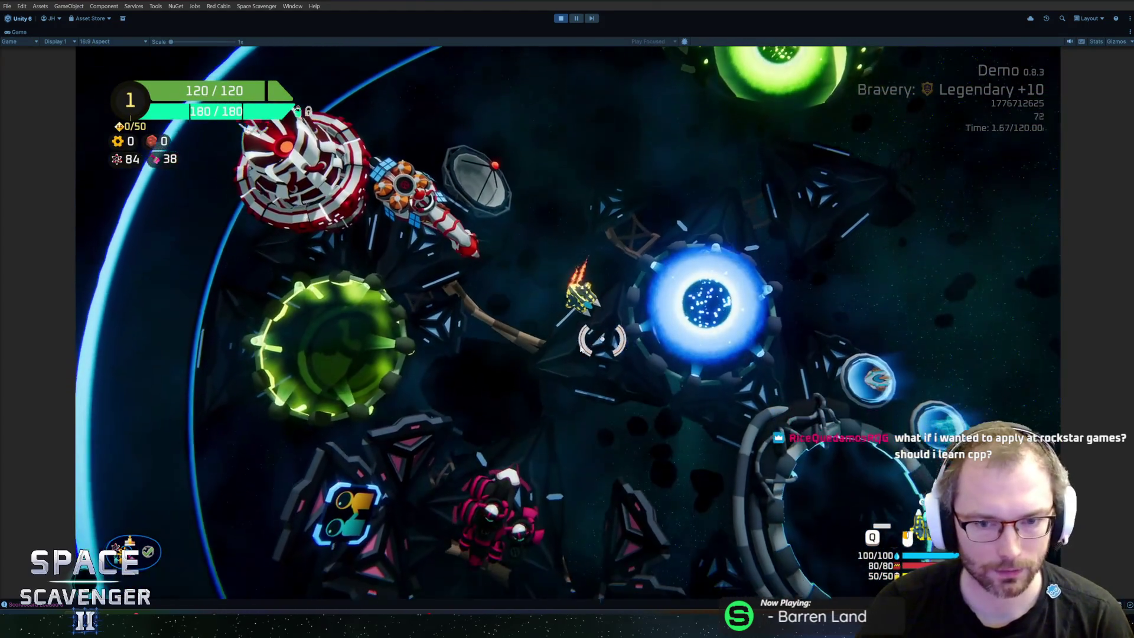
key("f")
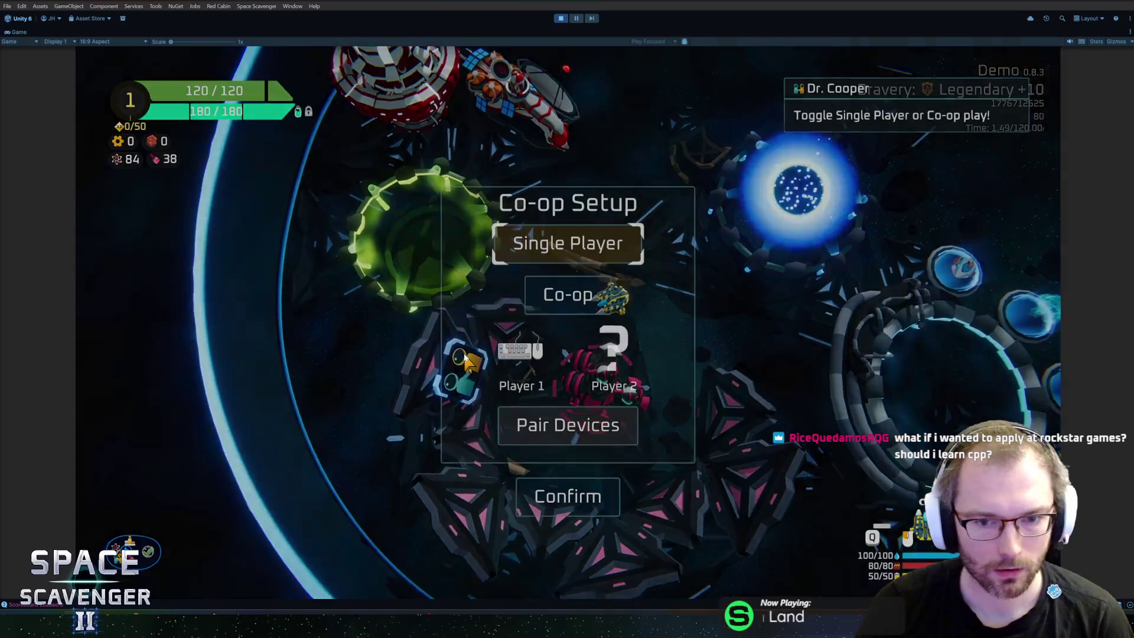
left_click(608, 484)
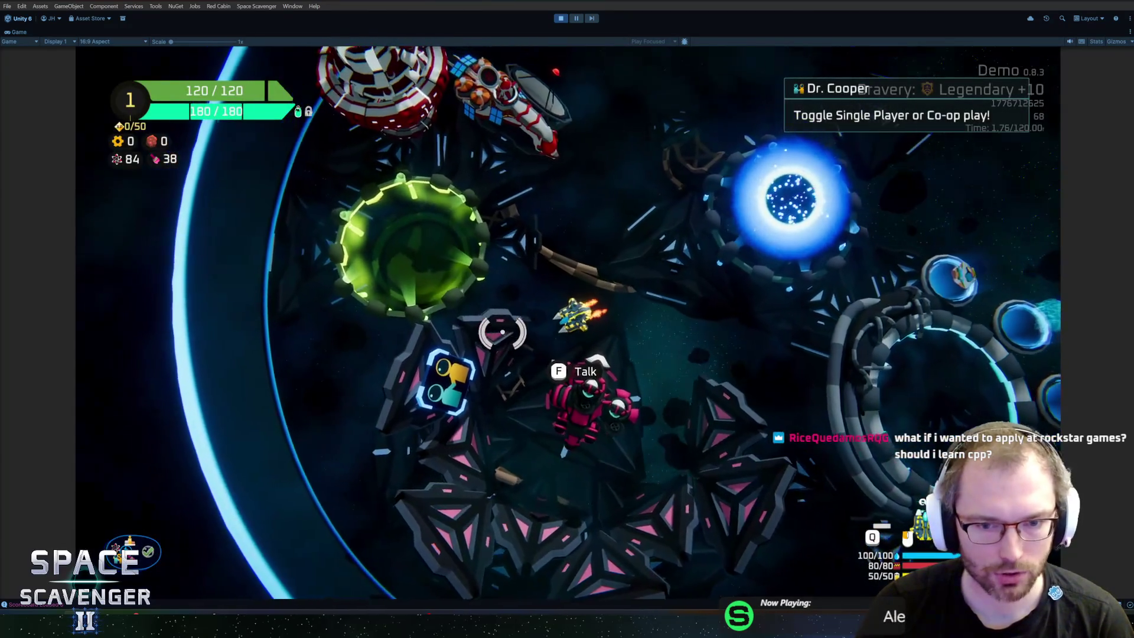
key("w")
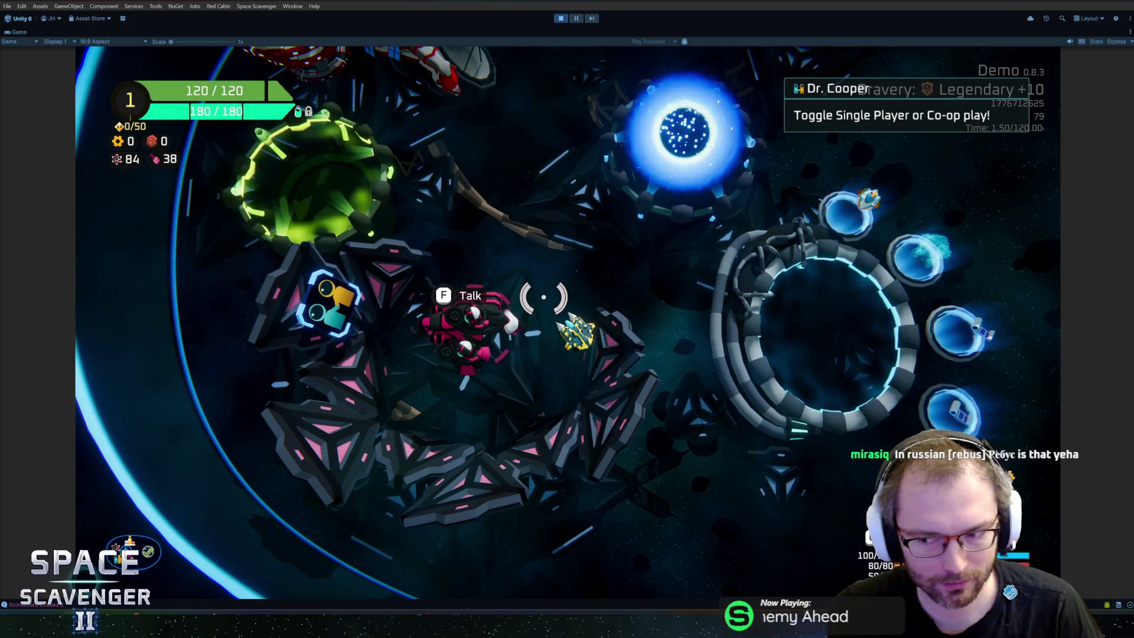
key("w")
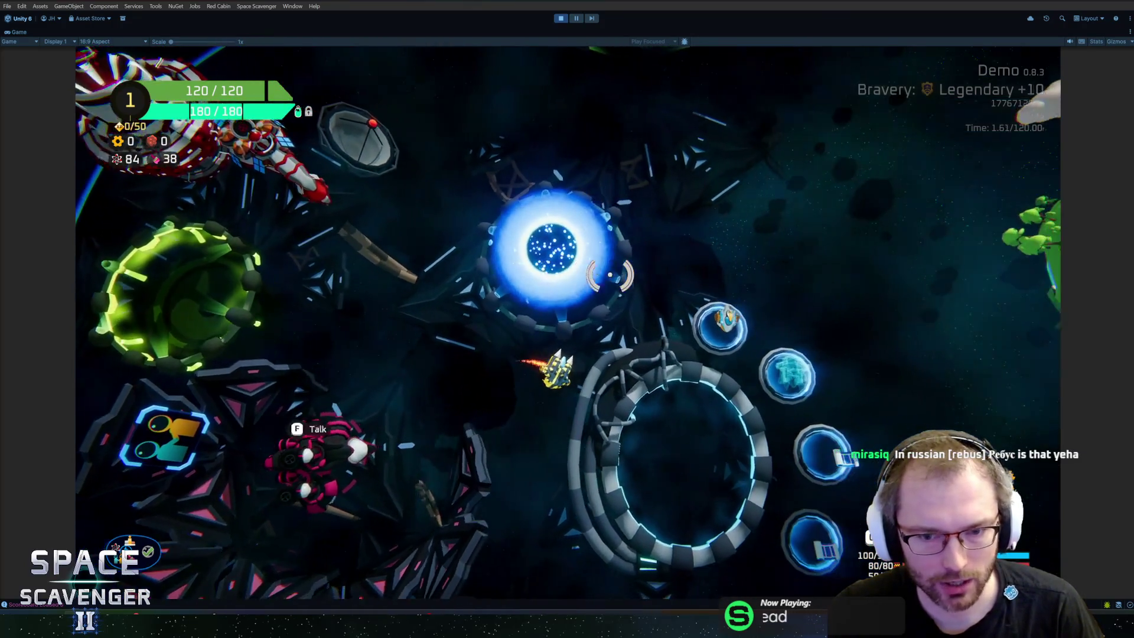
key("d")
key("f")
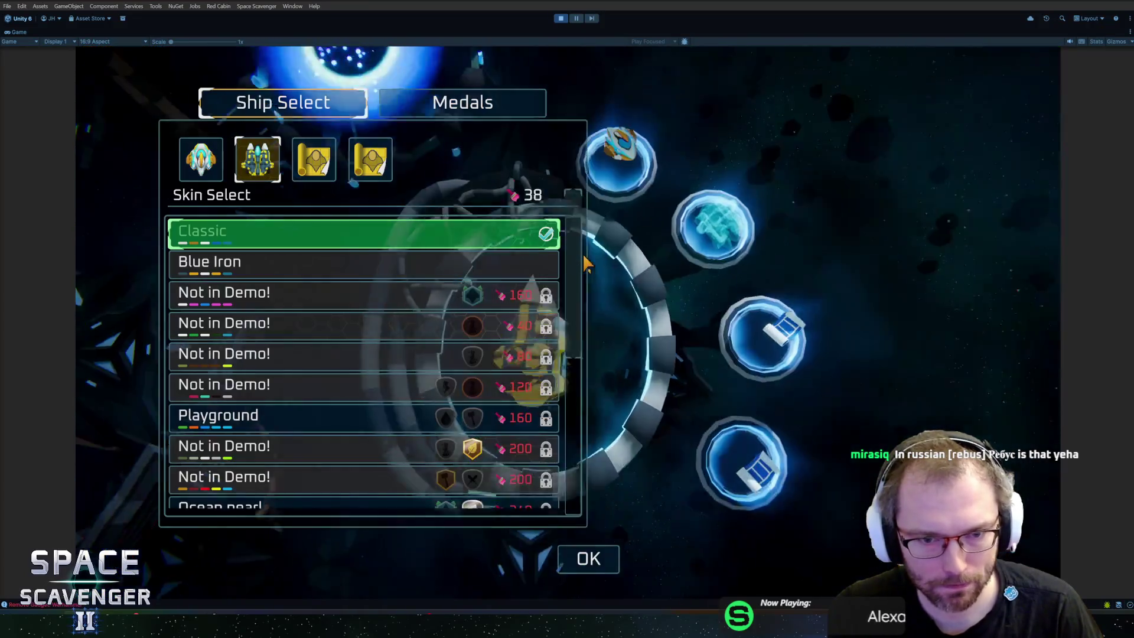
key("Escape")
key("a")
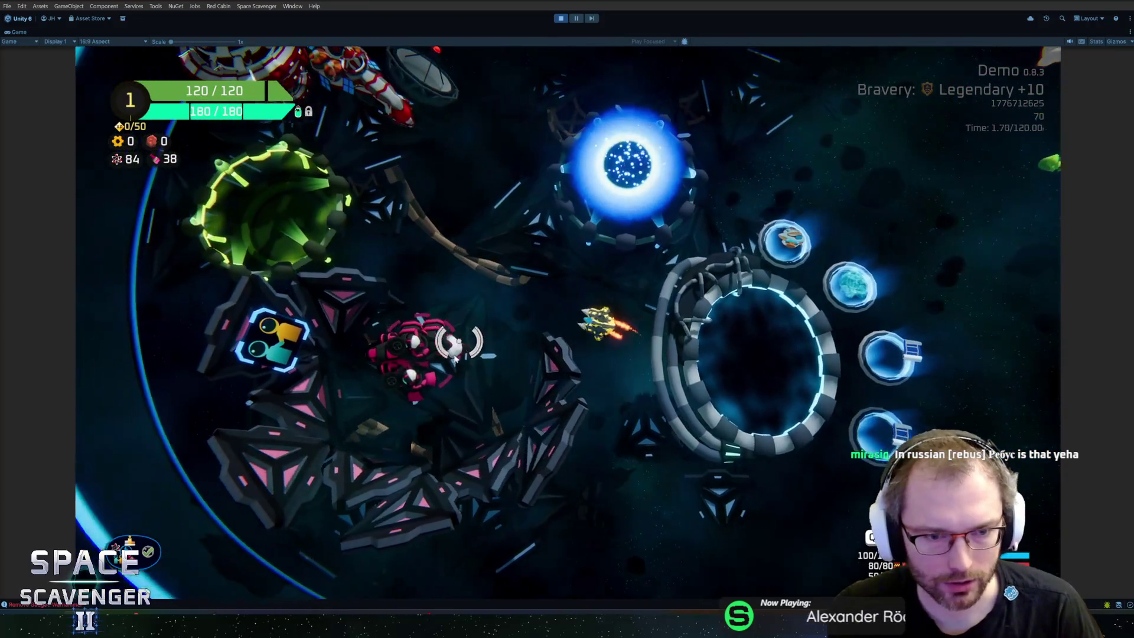
key("d")
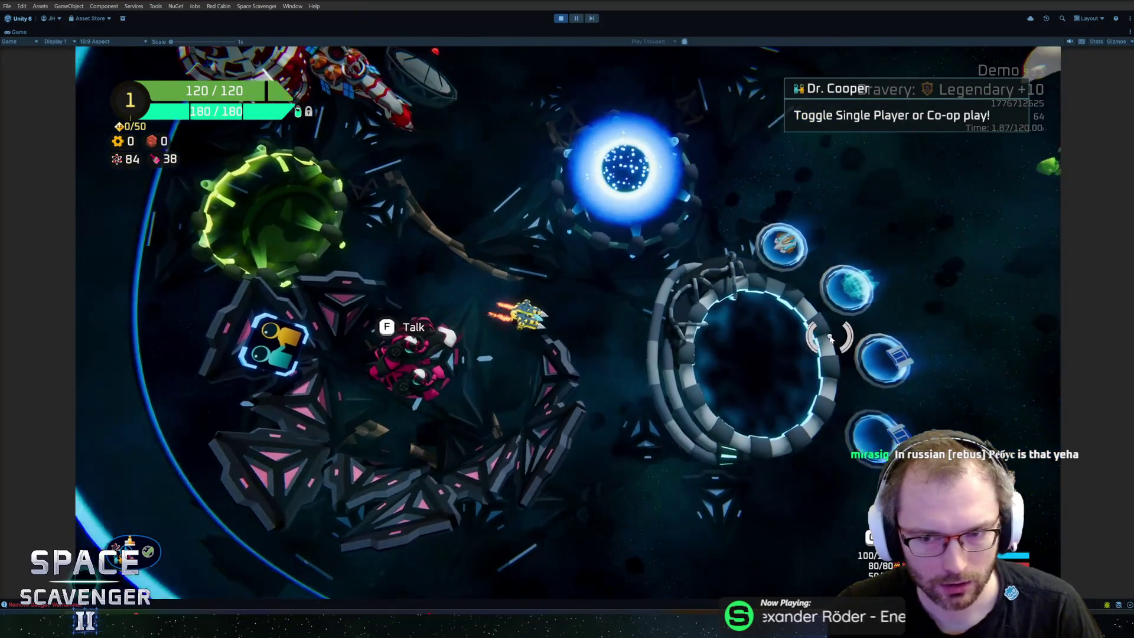
key("d")
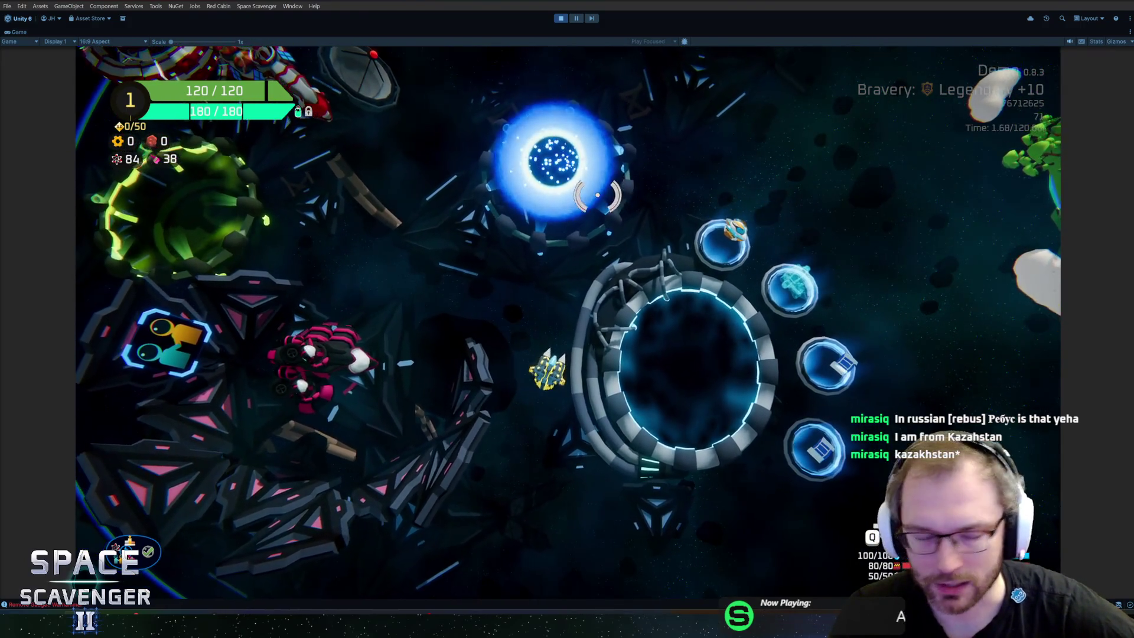
key("d")
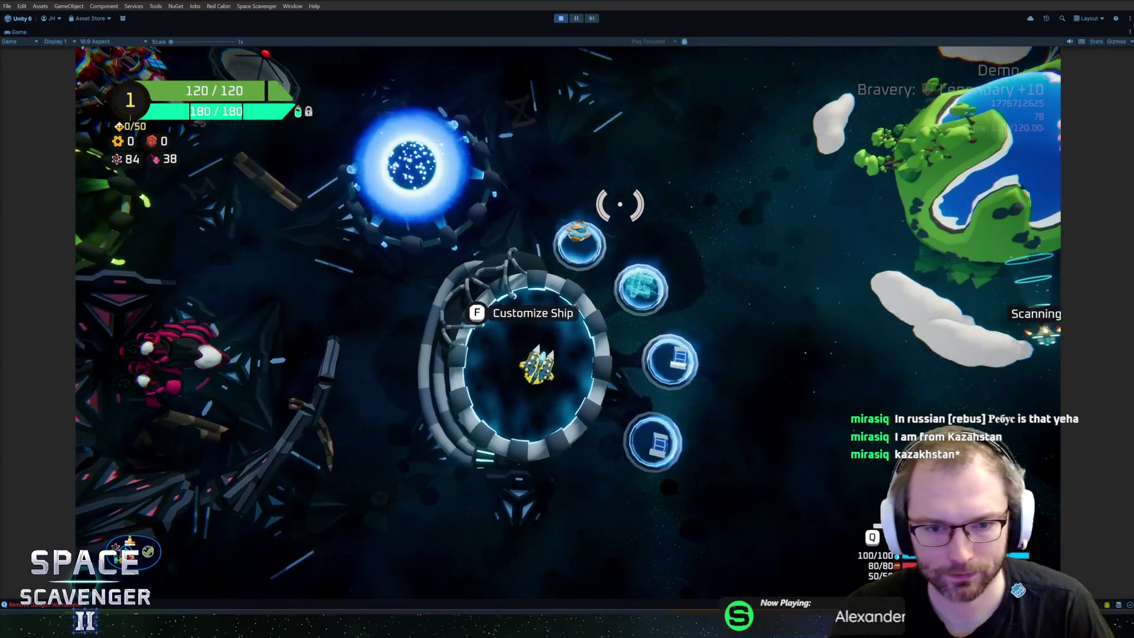
key("a")
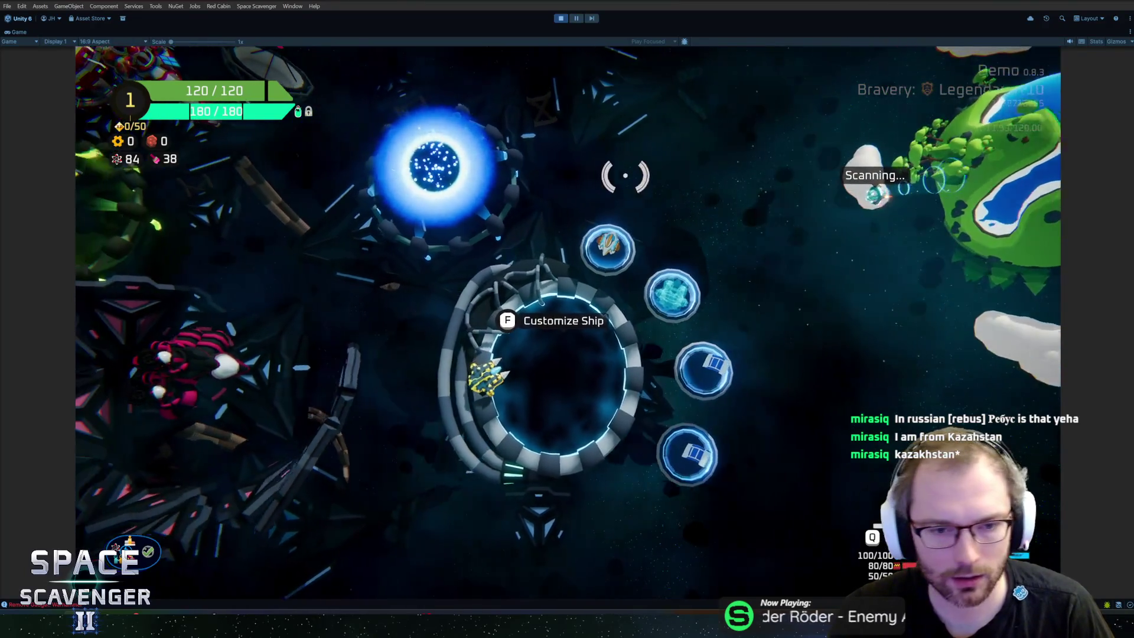
key("a")
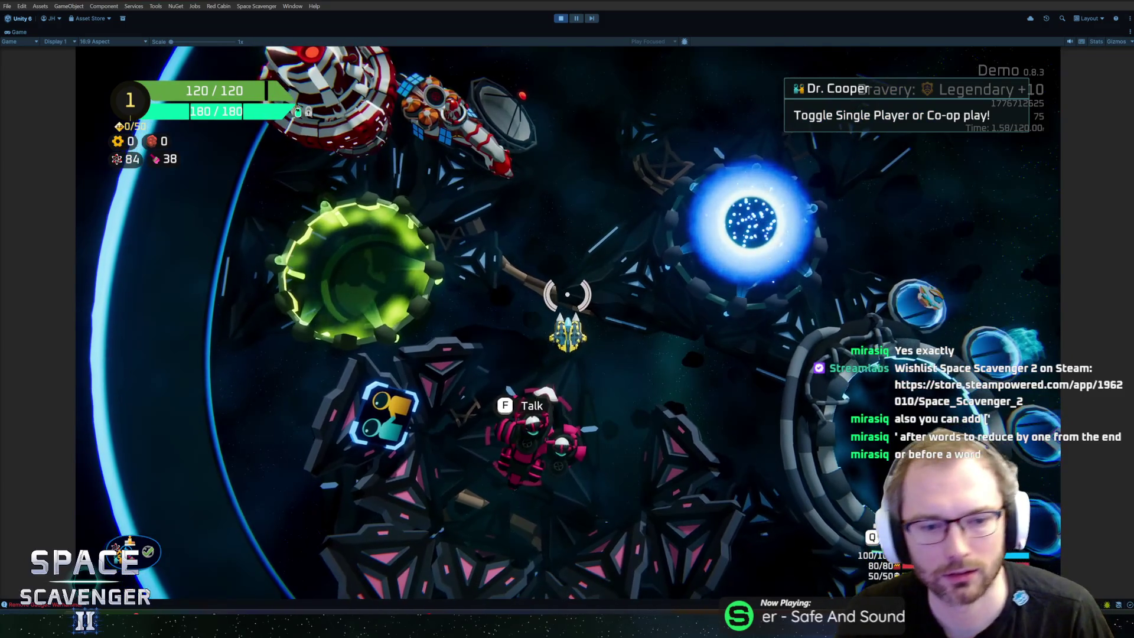
Fly down to Dr. Cooper, then open and close his Co-op Setup without changes
key("s")
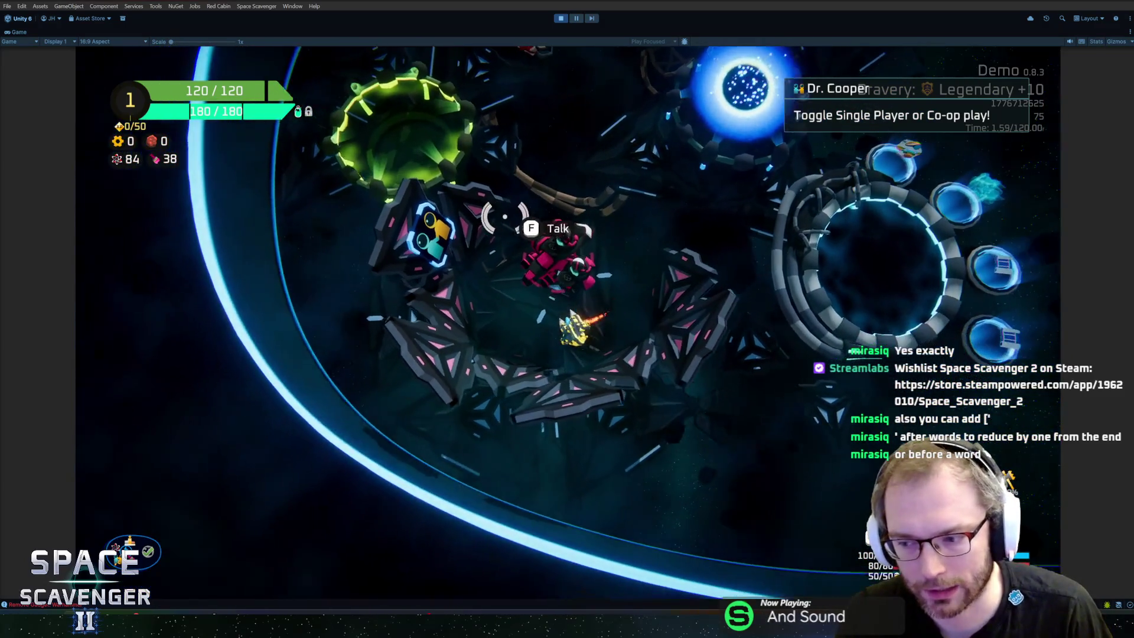
key("w")
key("d")
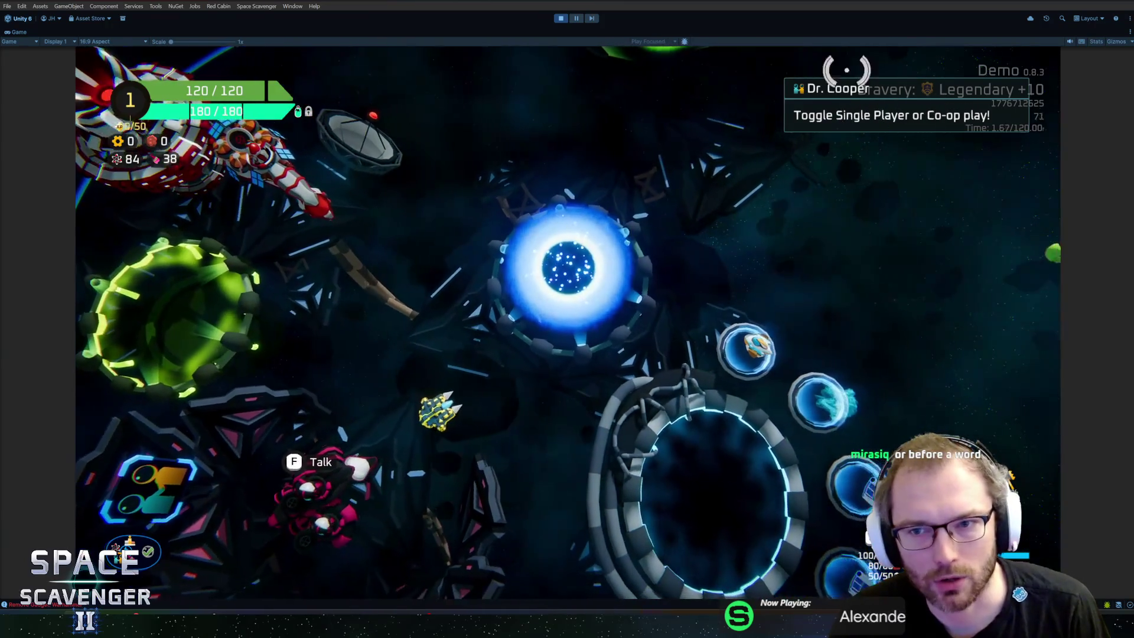
key("f")
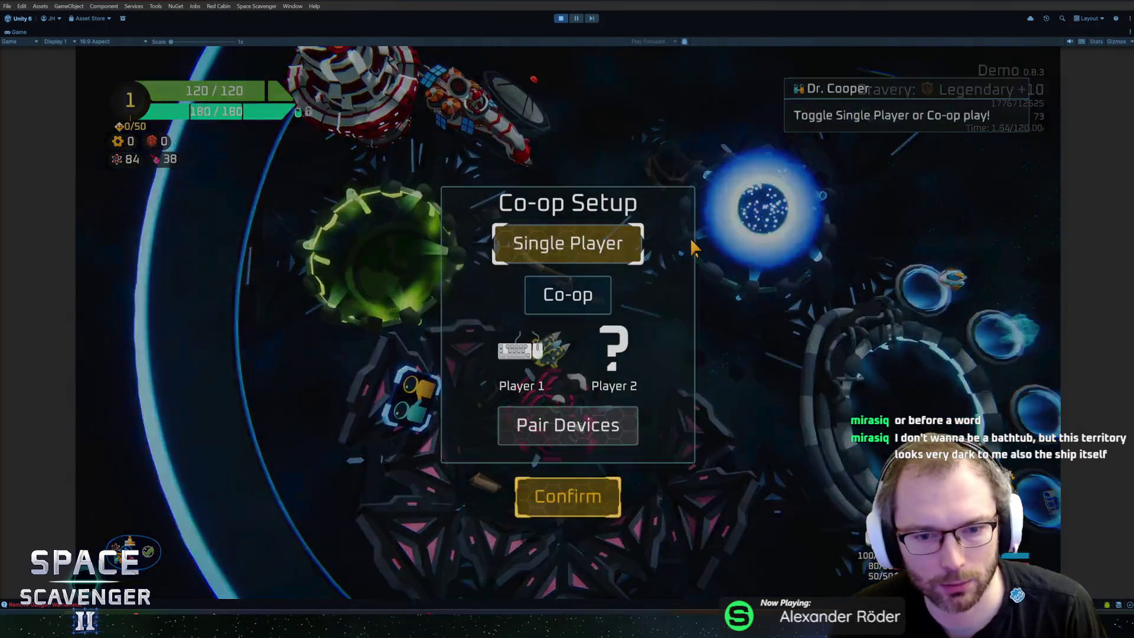
key("Escape")
Fly past the green portal and park the ship inside the Customize Ship ring
key("a")
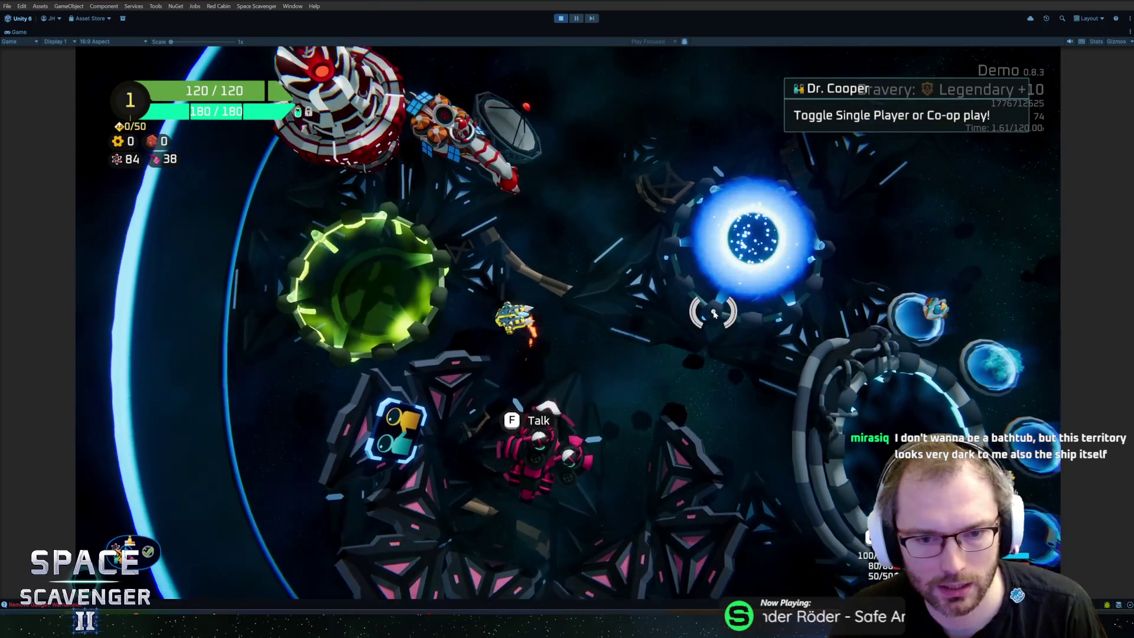
key("d")
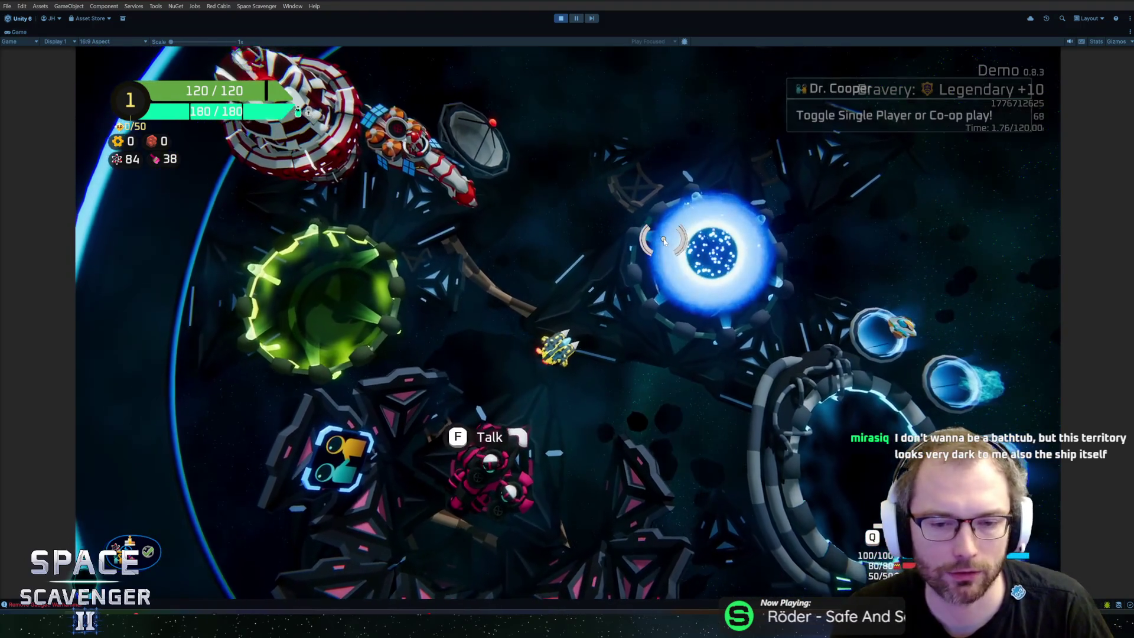
key("d")
key("a")
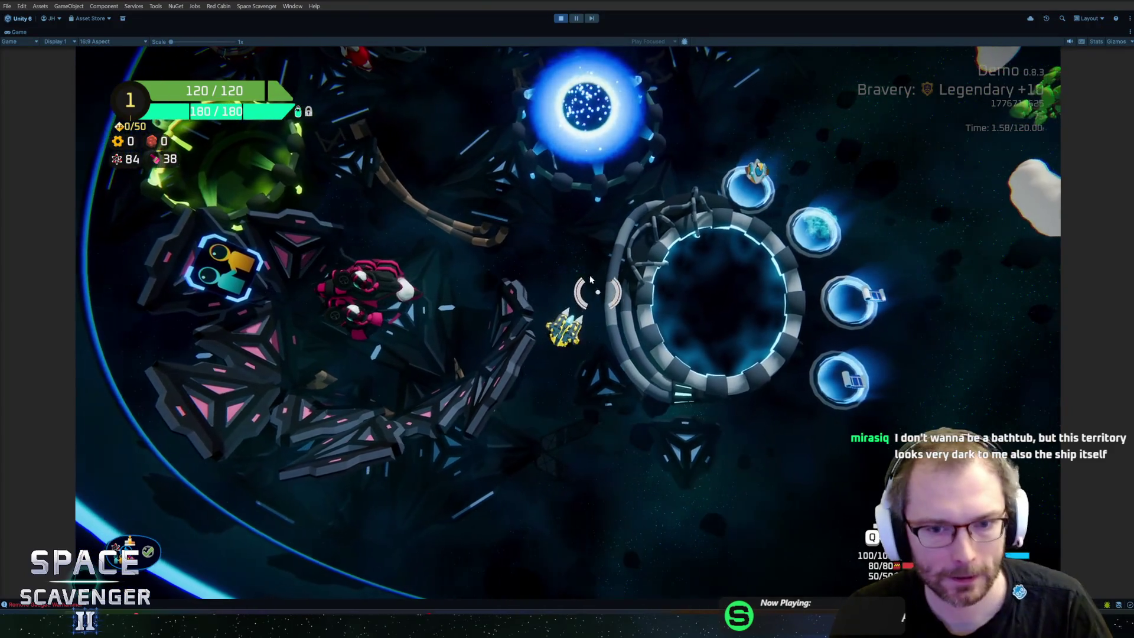
key("d")
key("d")
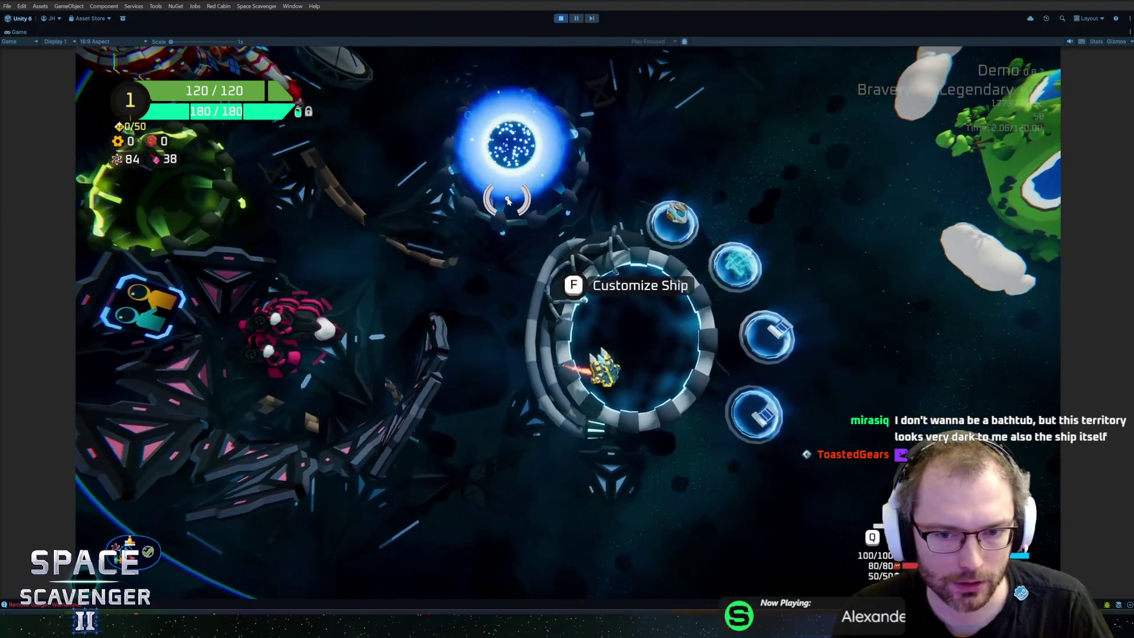
Switch to the white-and-gold Capsule ship and fly it around Dr. Cooper's pink ship
key("f")
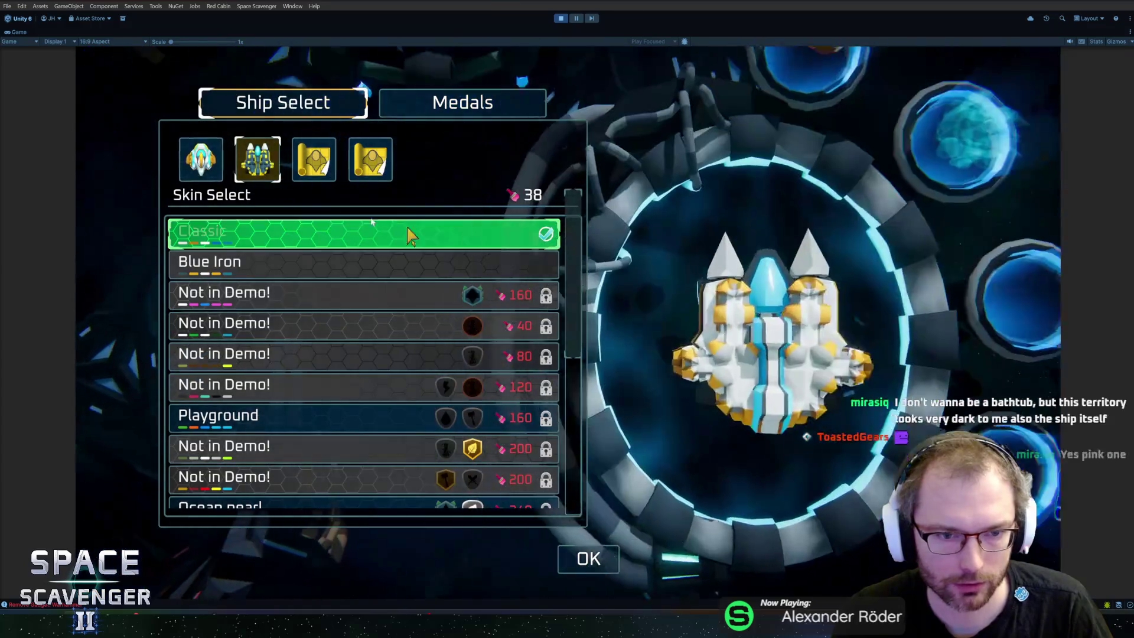
key("Escape")
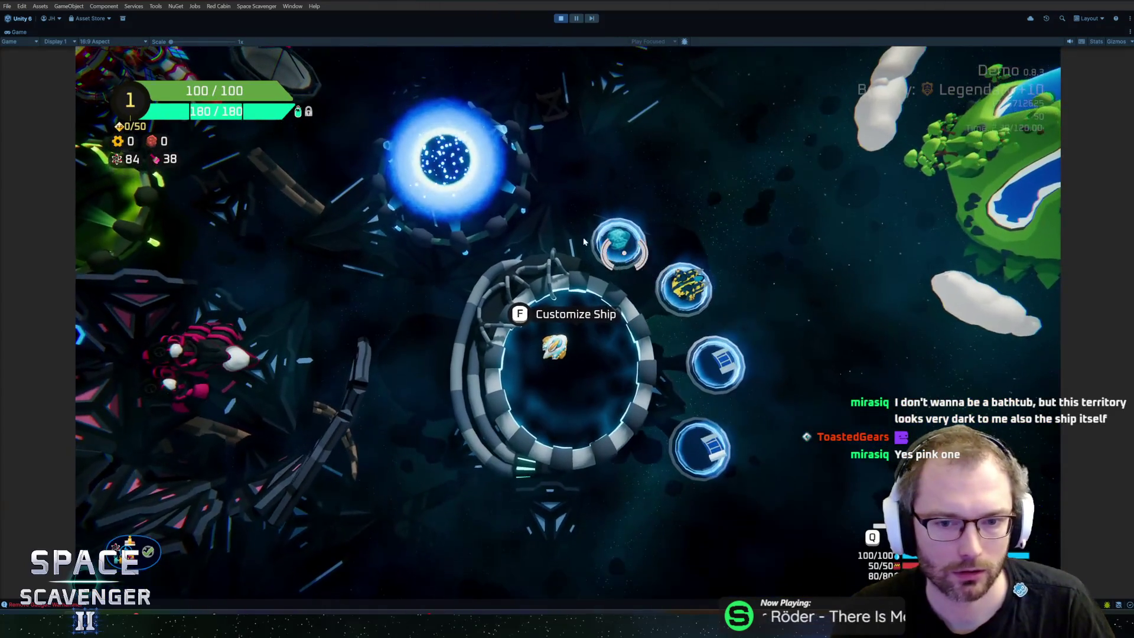
key("a")
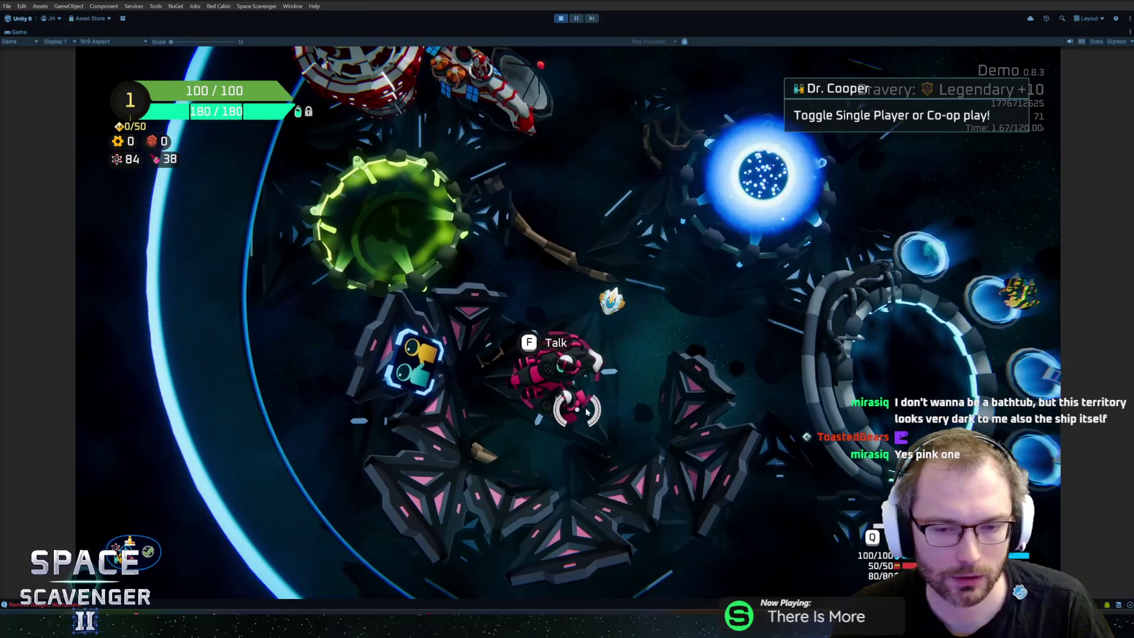
key("w")
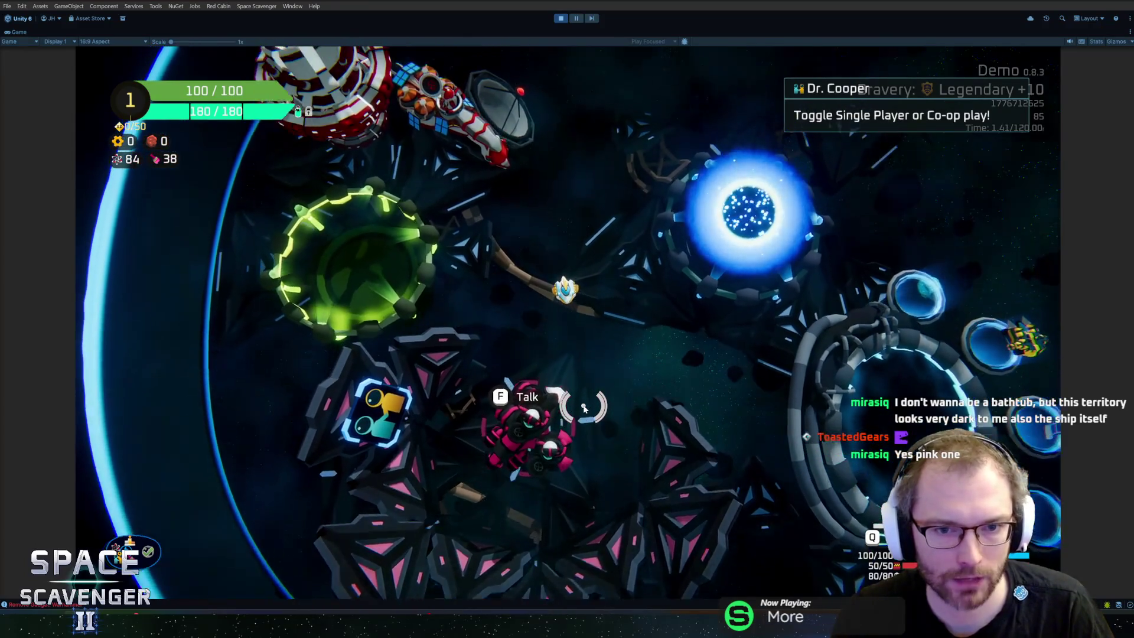
key("s")
key("a")
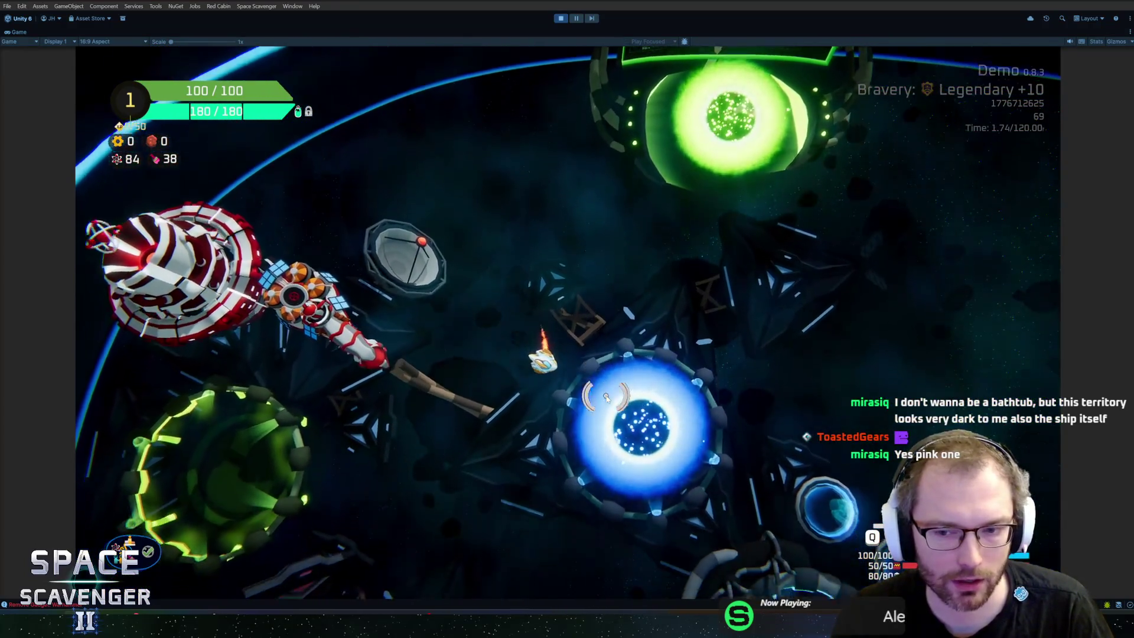
key("s")
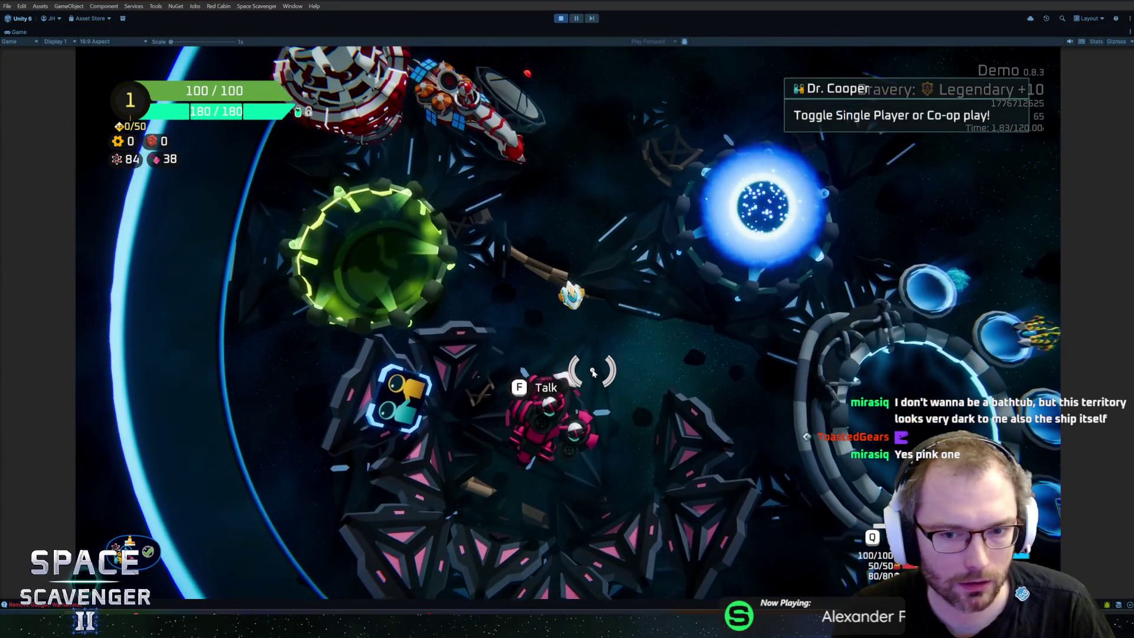
Return to the customization ring, view the Medals list in Ship Select, close it and pause
key("d")
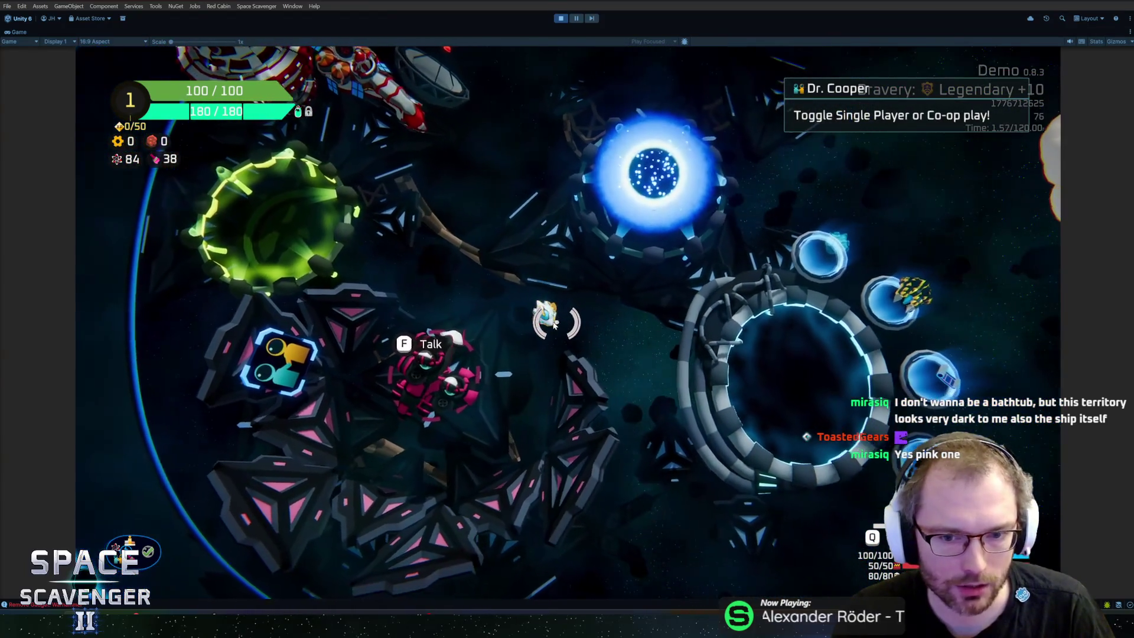
key("w")
key("a")
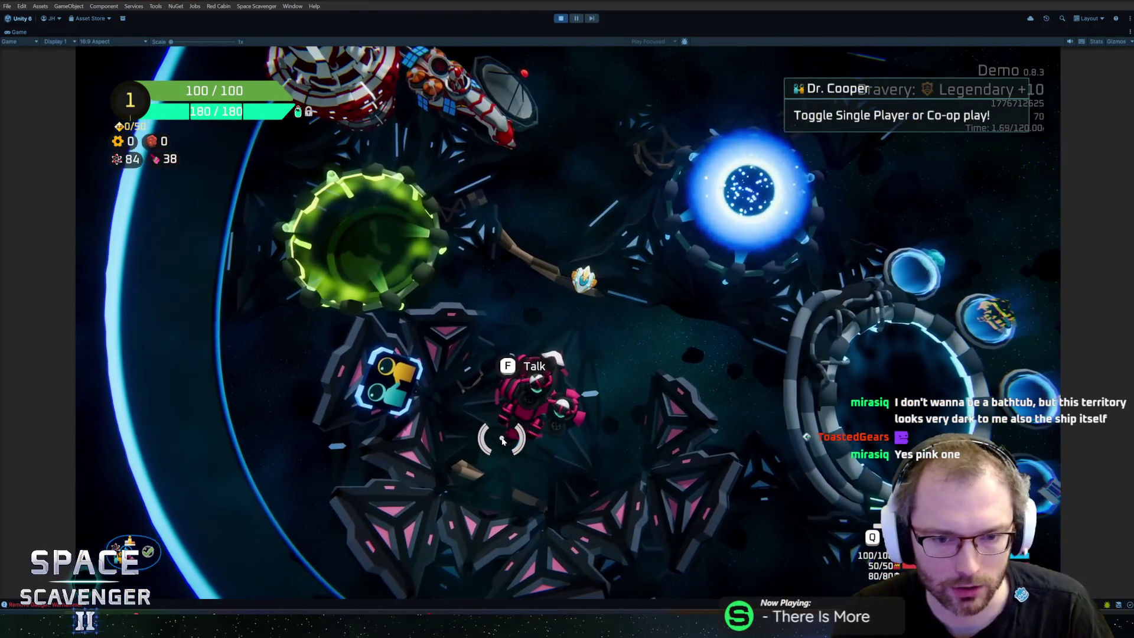
key("d")
key("f")
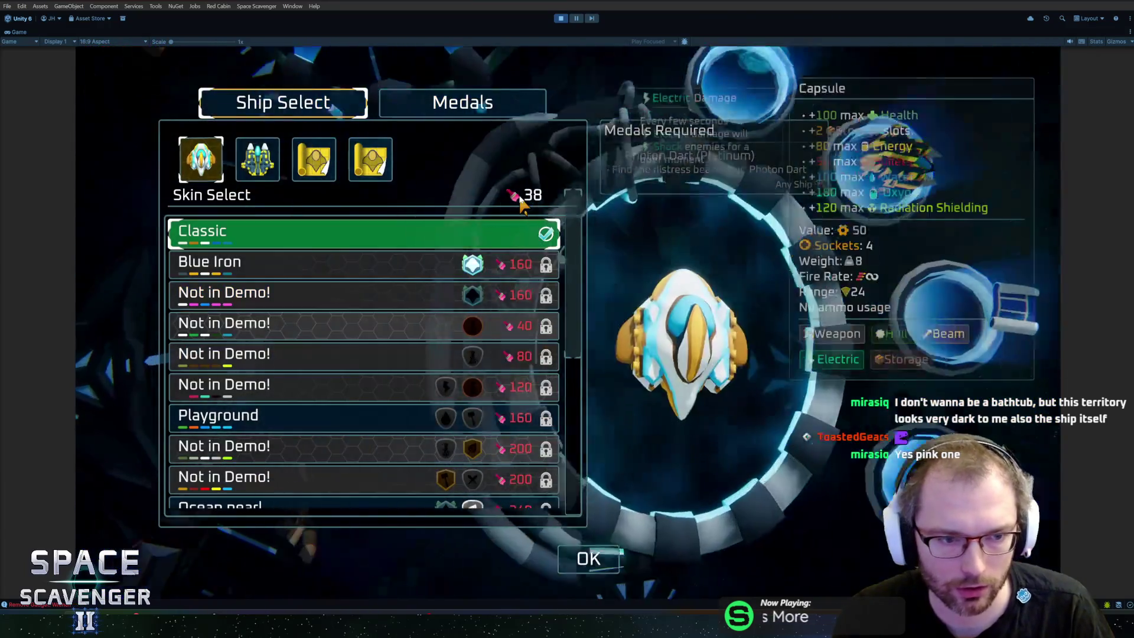
left_click(455, 112)
left_click(348, 106)
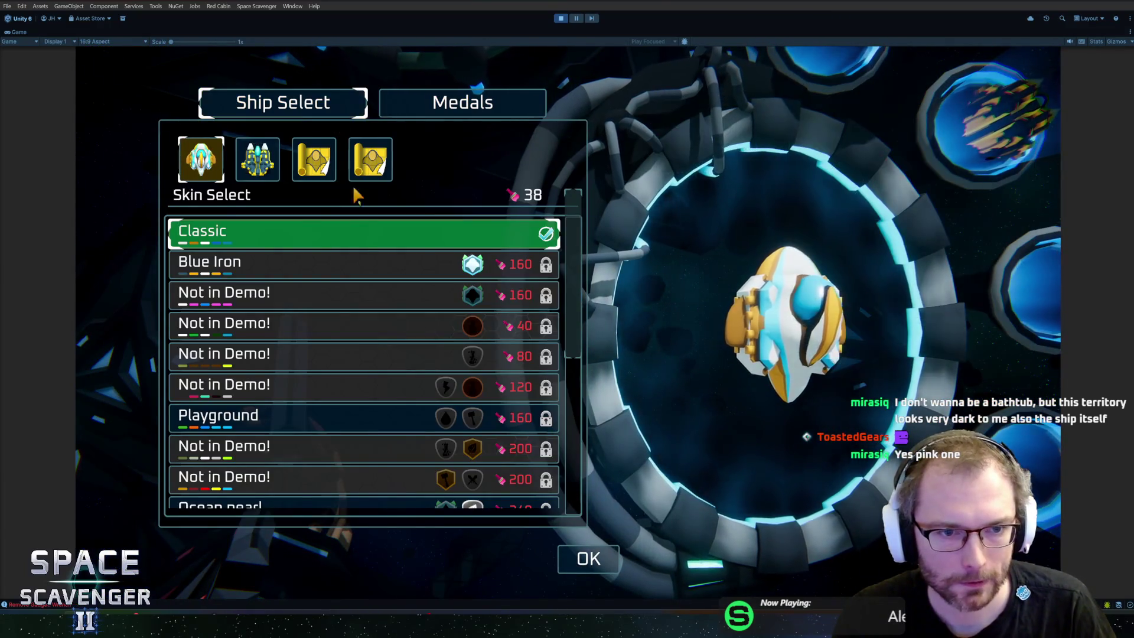
key("Escape")
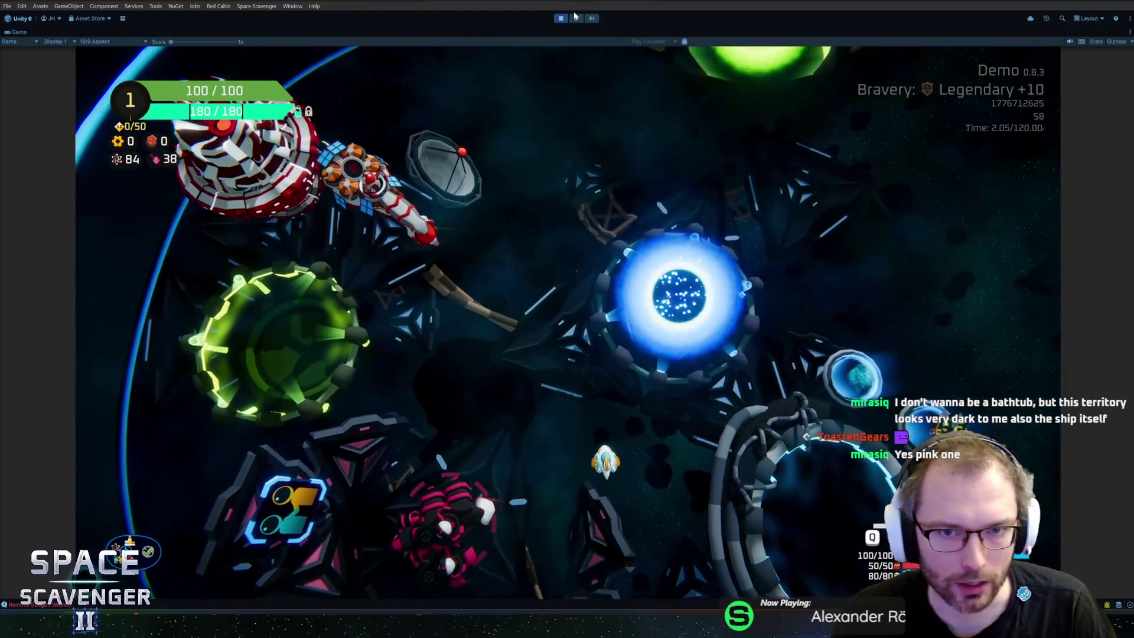
left_click(578, 20)
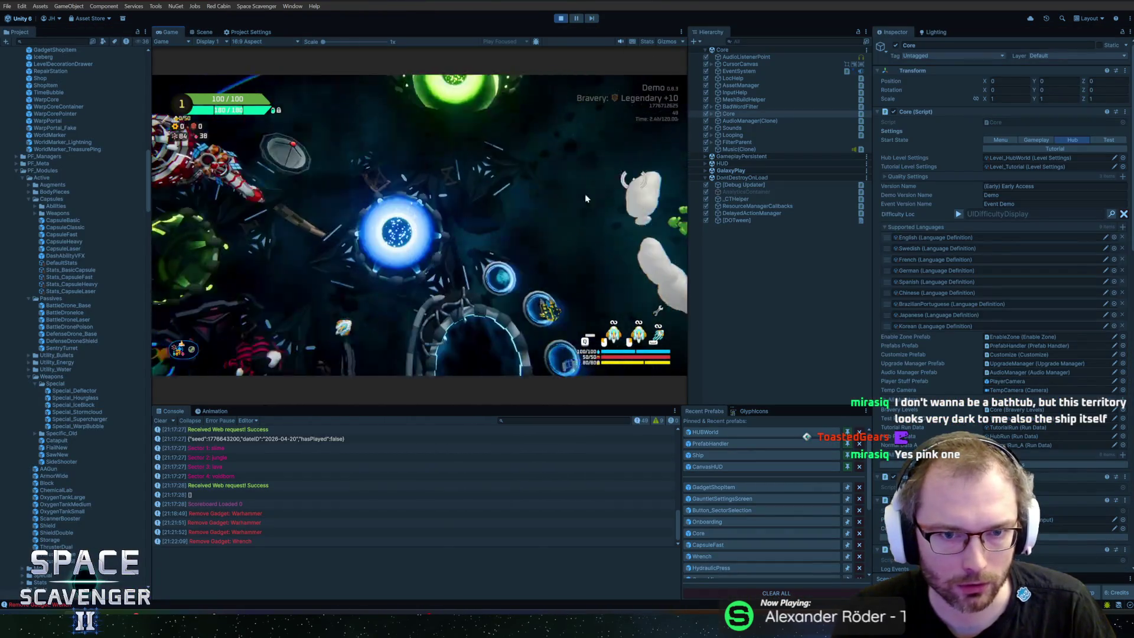
In the Scene view, pick CoopDead and then Hatch from the objects overlapping Cooper's ship
left_click(194, 33)
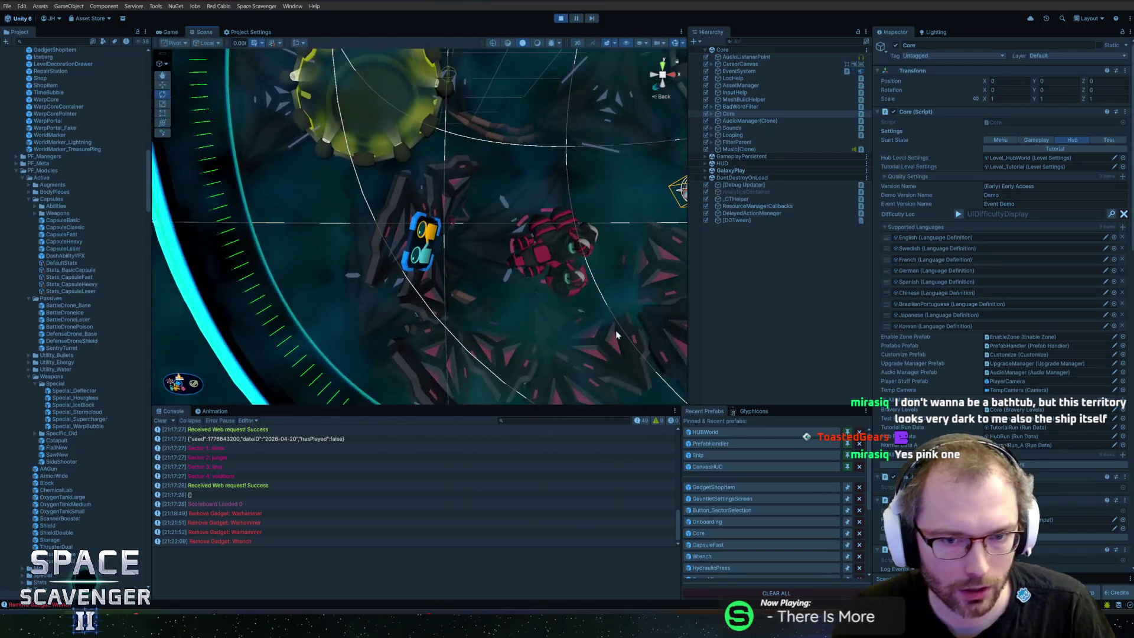
scroll(351, 222, "up", 8)
right_click(384, 207)
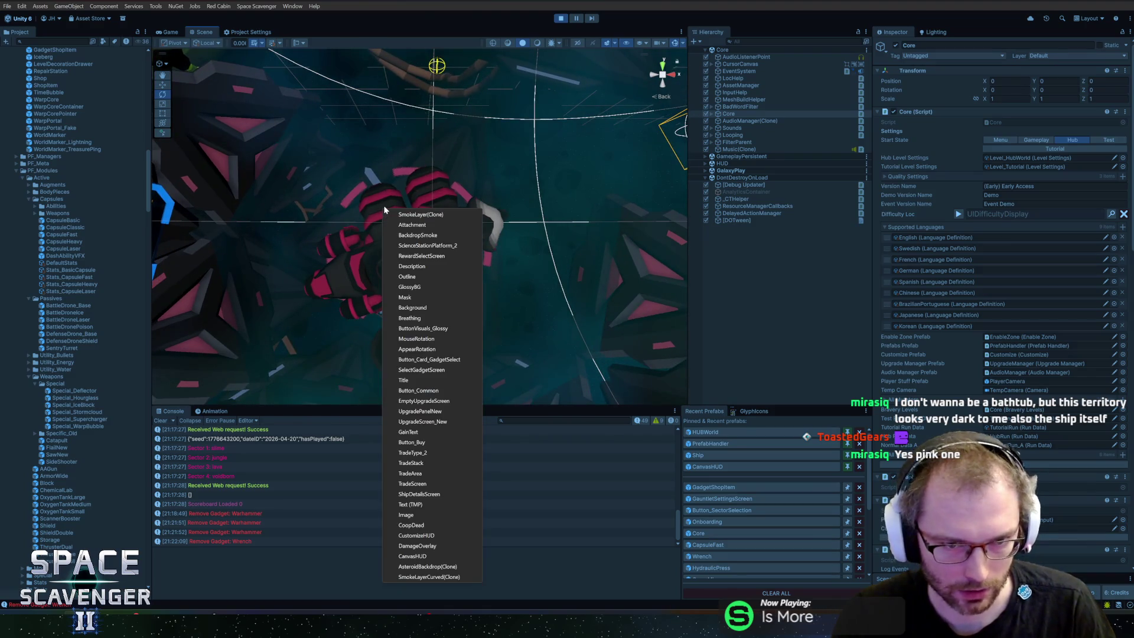
right_click(367, 258)
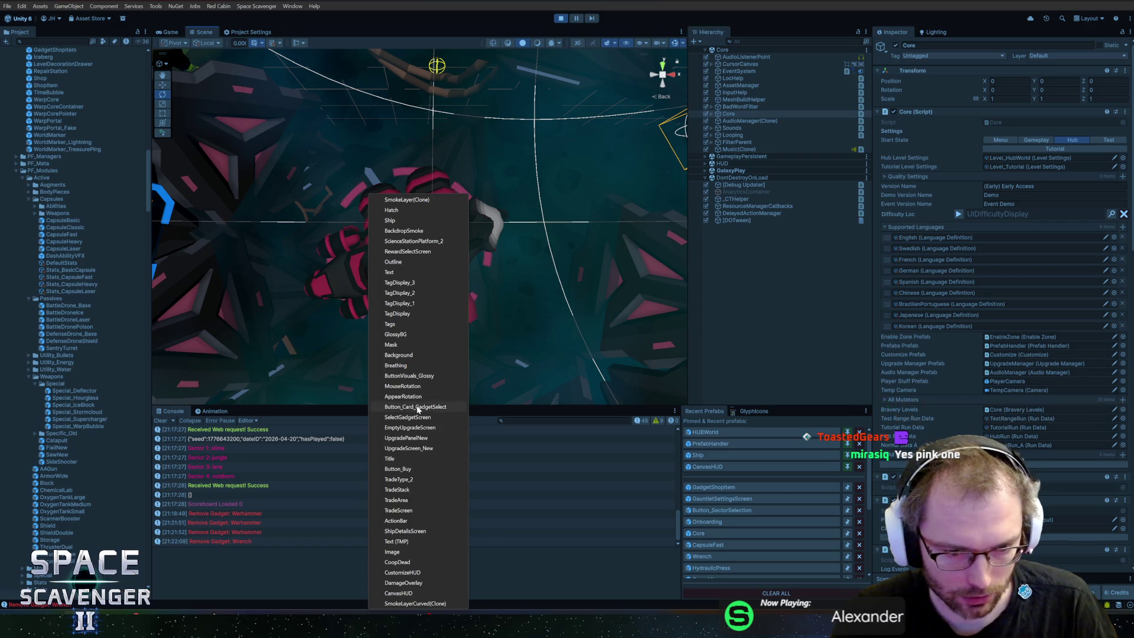
left_click(397, 562)
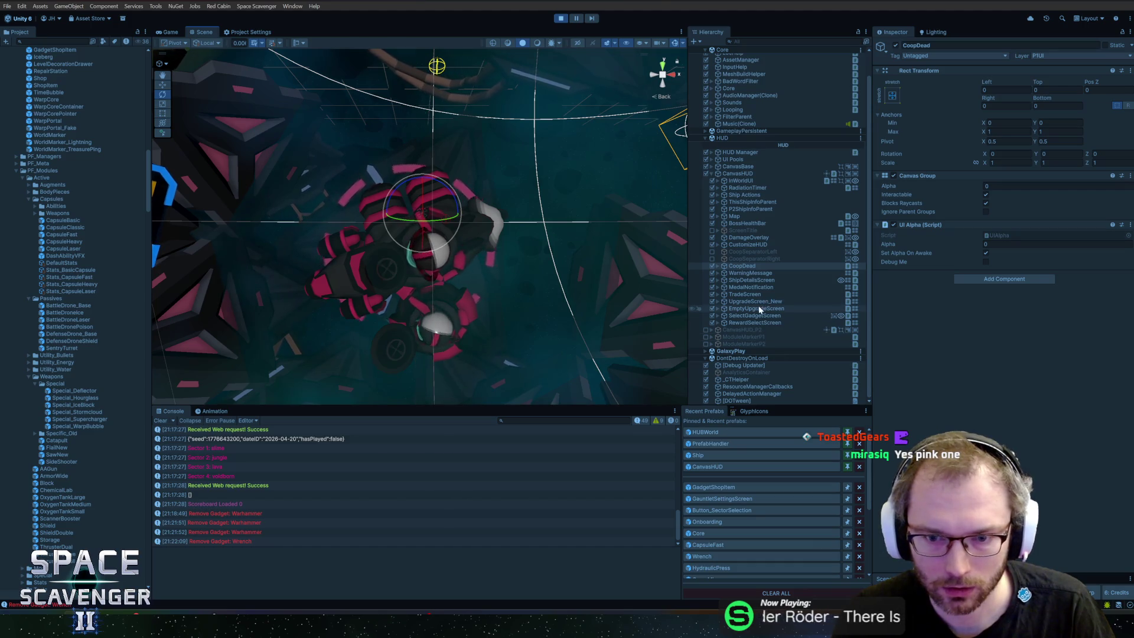
right_click(380, 257)
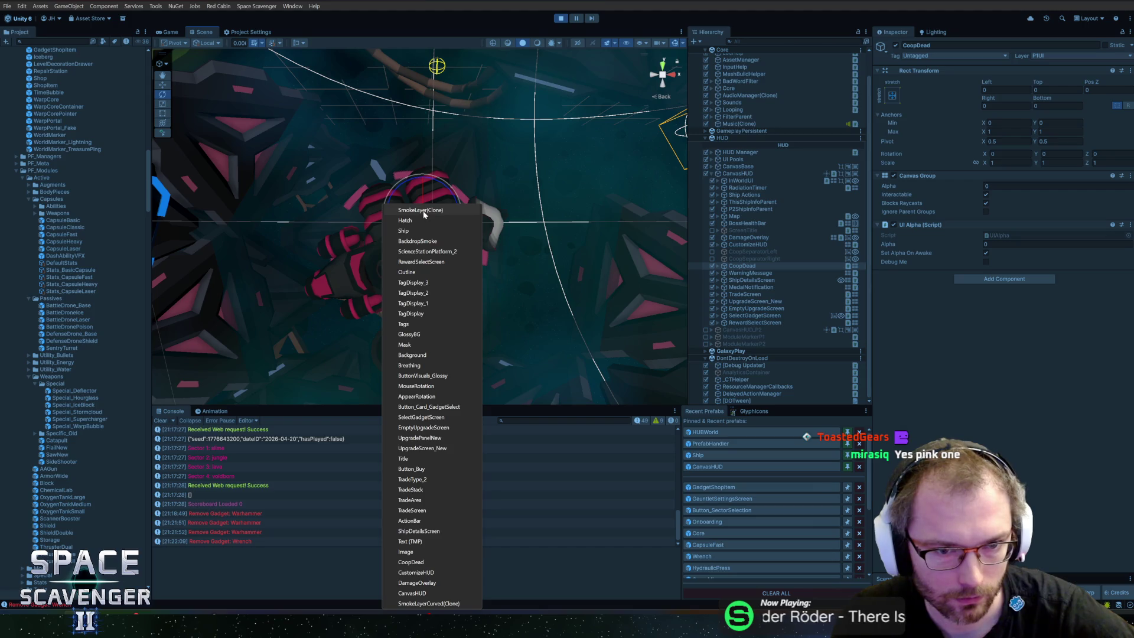
left_click(410, 220)
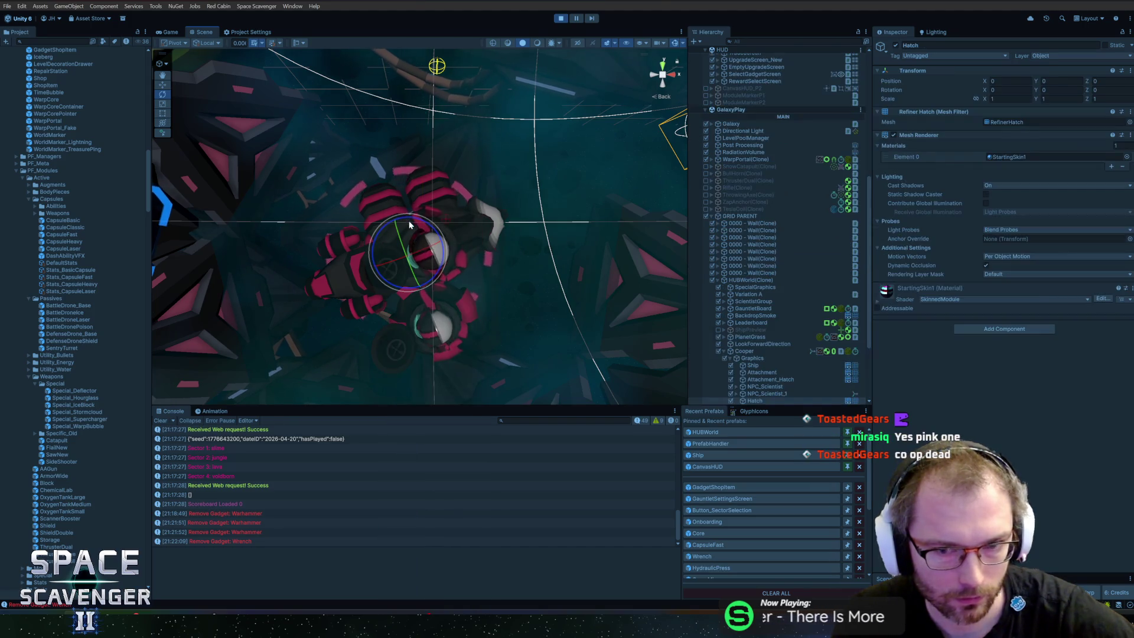
Inspect Cooper, its Graphics child and the Ship mesh's material, then stop play mode
left_click(751, 357)
left_click(750, 351)
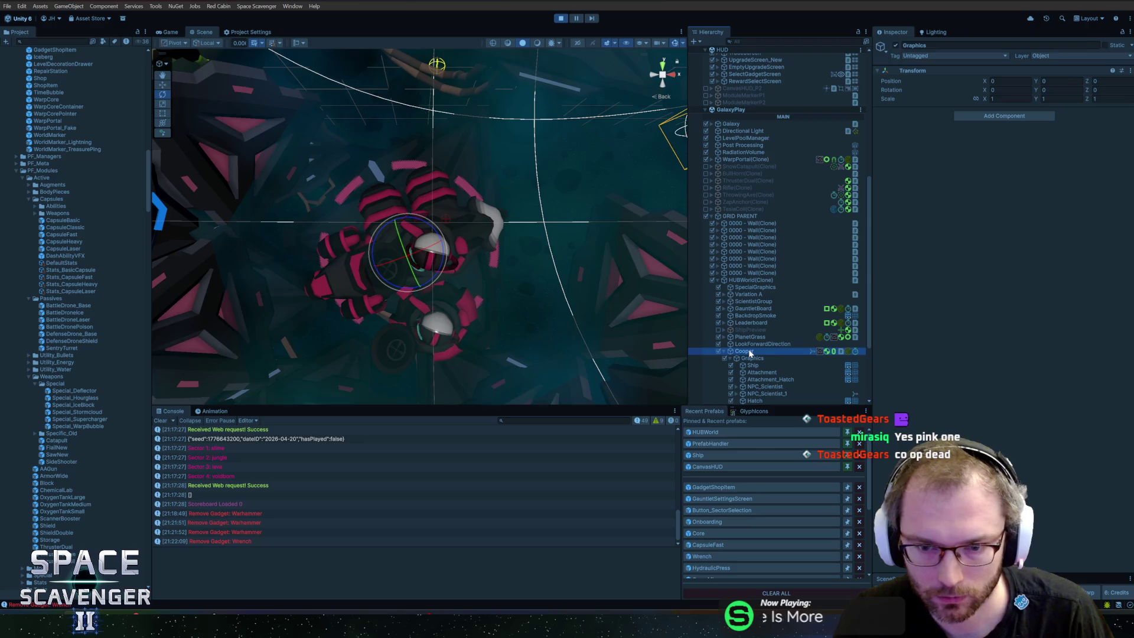
scroll(770, 356, "down", 3)
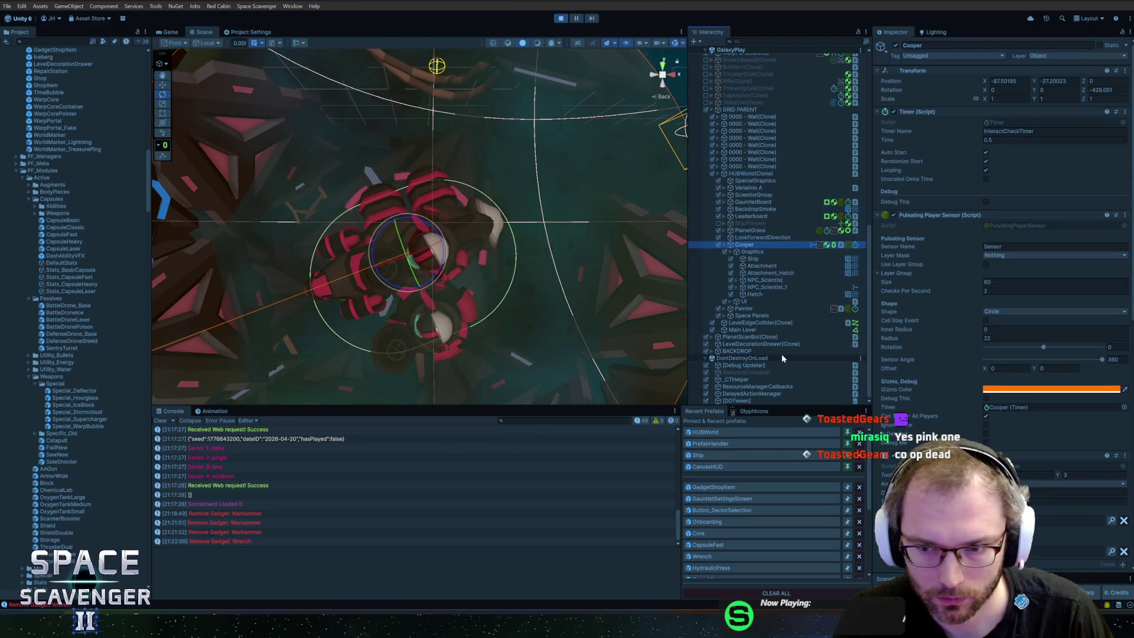
scroll(926, 288, "down", 4)
scroll(926, 287, "down", 9)
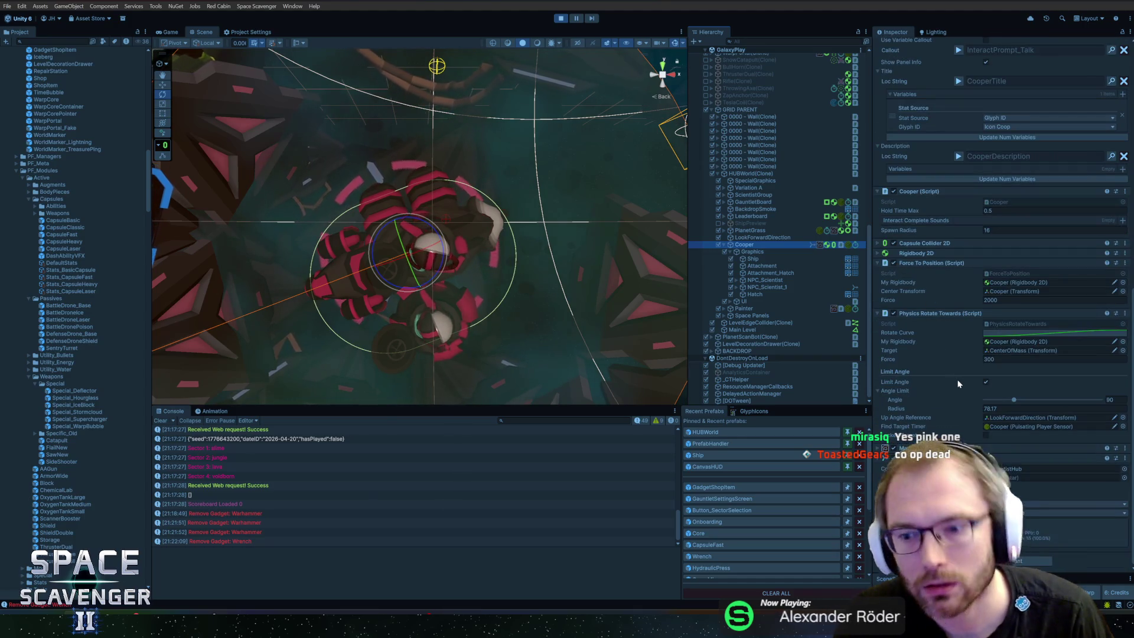
left_click(770, 251)
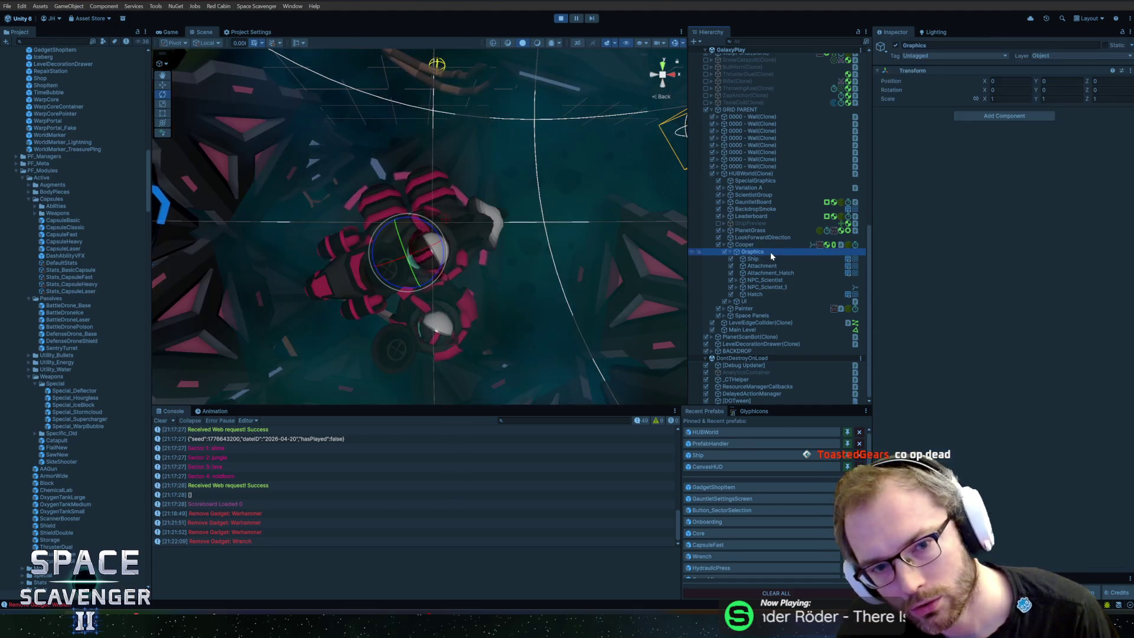
left_click(769, 258)
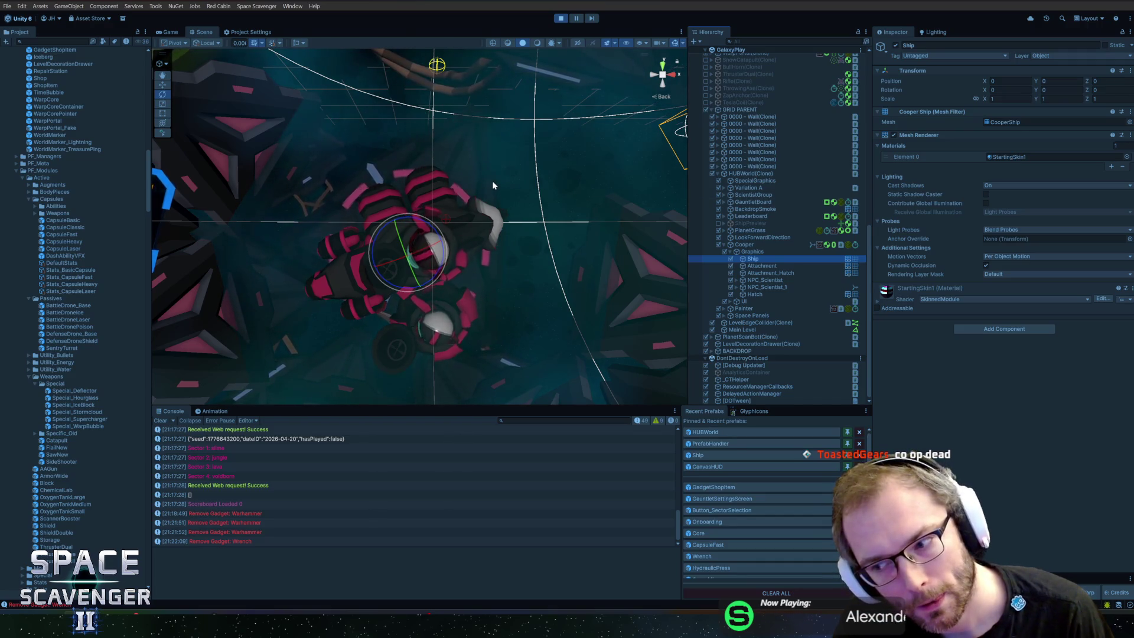
left_click(561, 19)
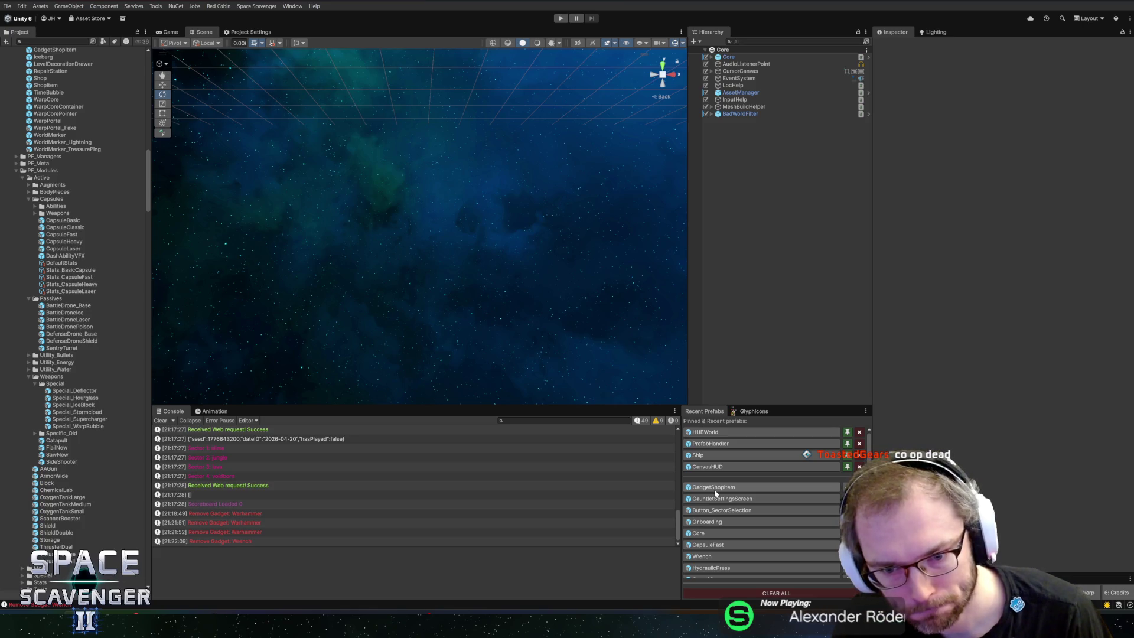
Open the HUBWorld prefab and check the materials on Cooper's Ship, Attachment and Attachment_Hatch parts
left_click(705, 432)
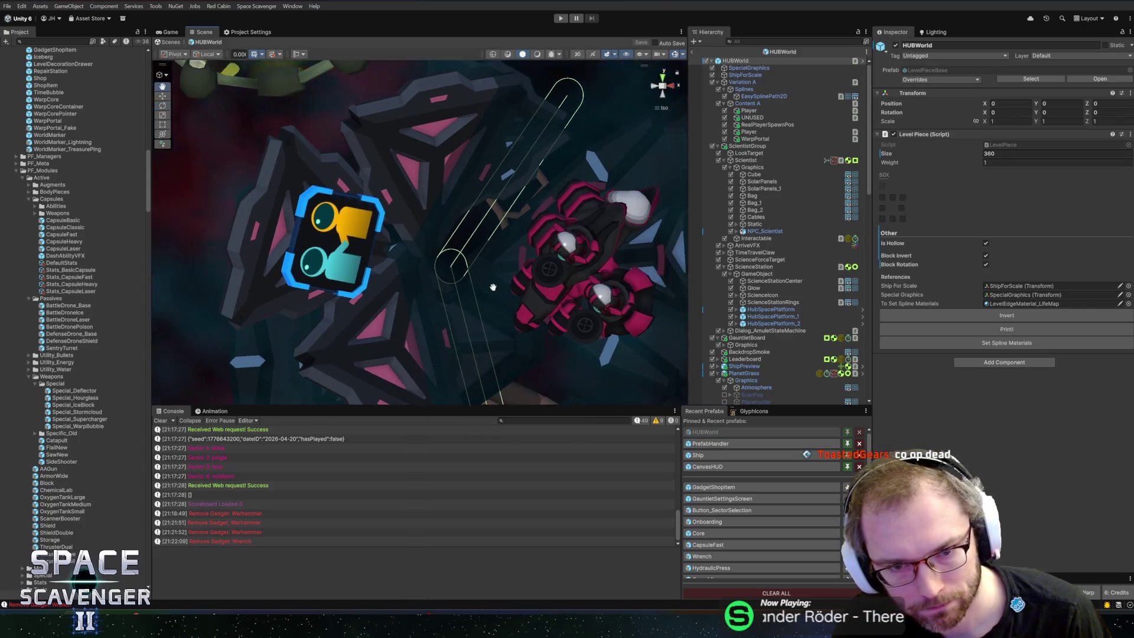
right_click(502, 206)
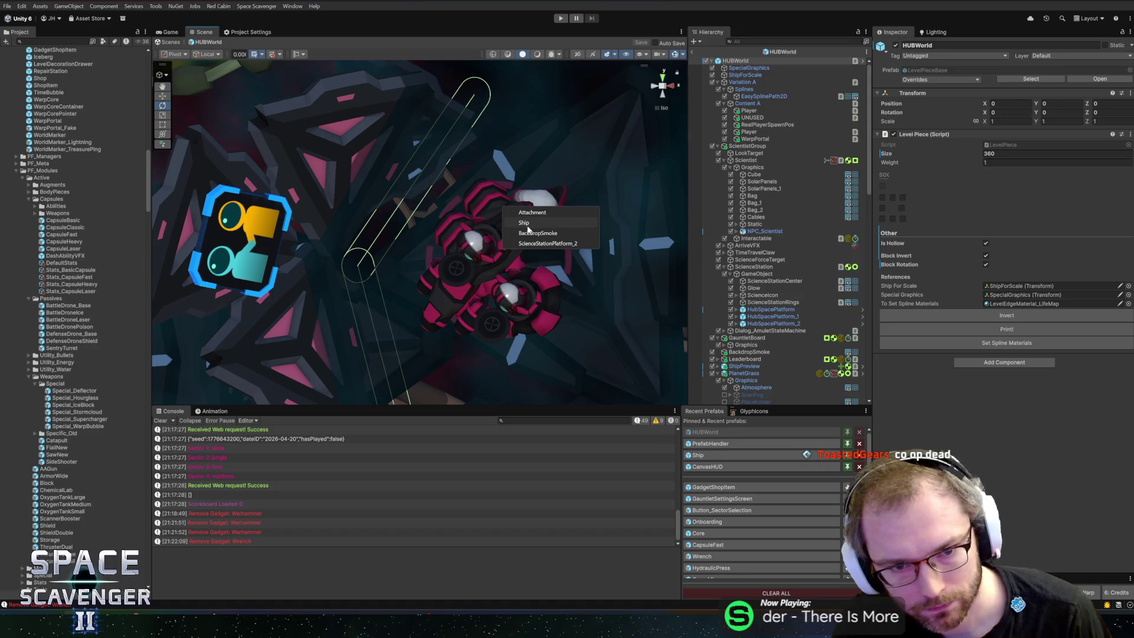
left_click(531, 223)
scroll(768, 337, "down", 5)
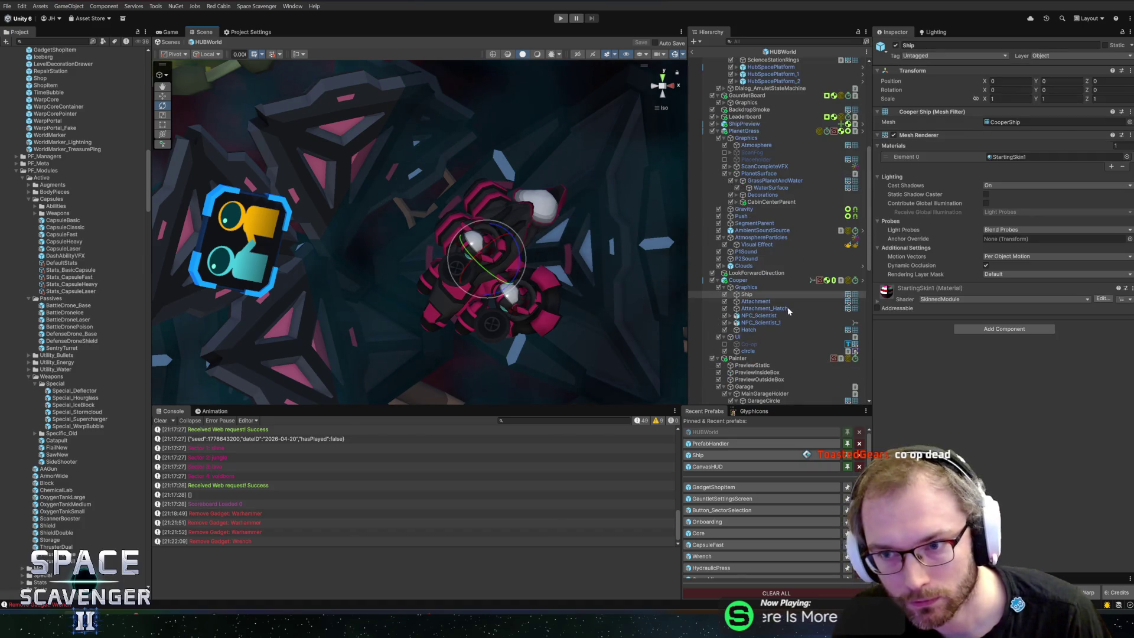
left_click(759, 303)
left_click(761, 309)
left_click(761, 301)
left_click(760, 295)
Select both scientists' ScientistAstronautShip meshes and locate StartingSkin1 in Skins/AllSkins/Panther
left_click(755, 315)
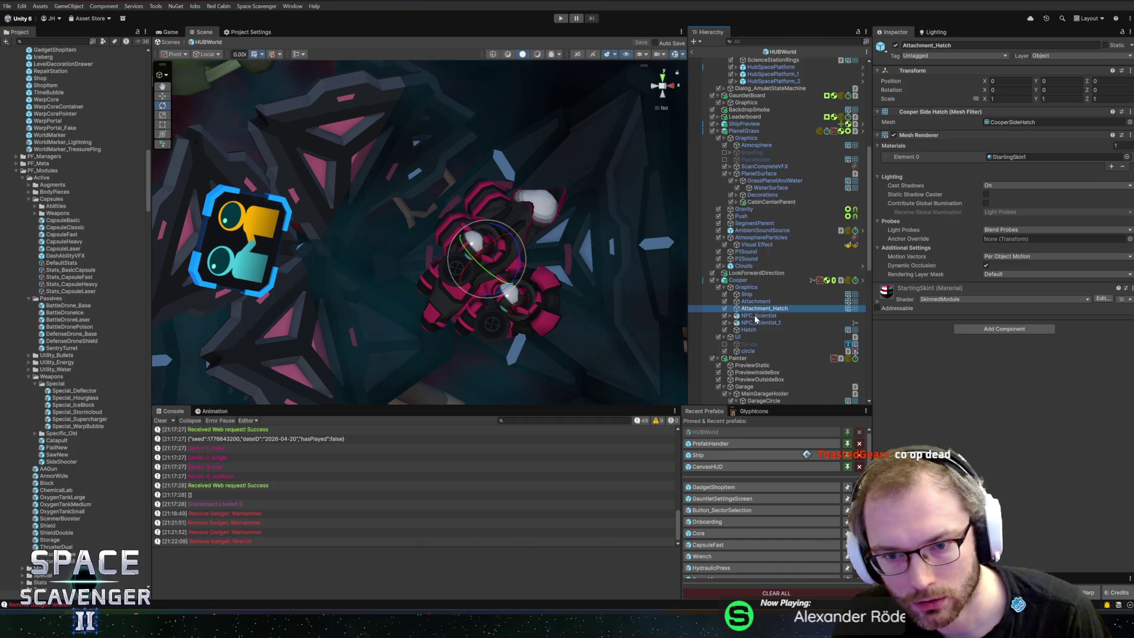
key("Right")
key("Down")
key("Down")
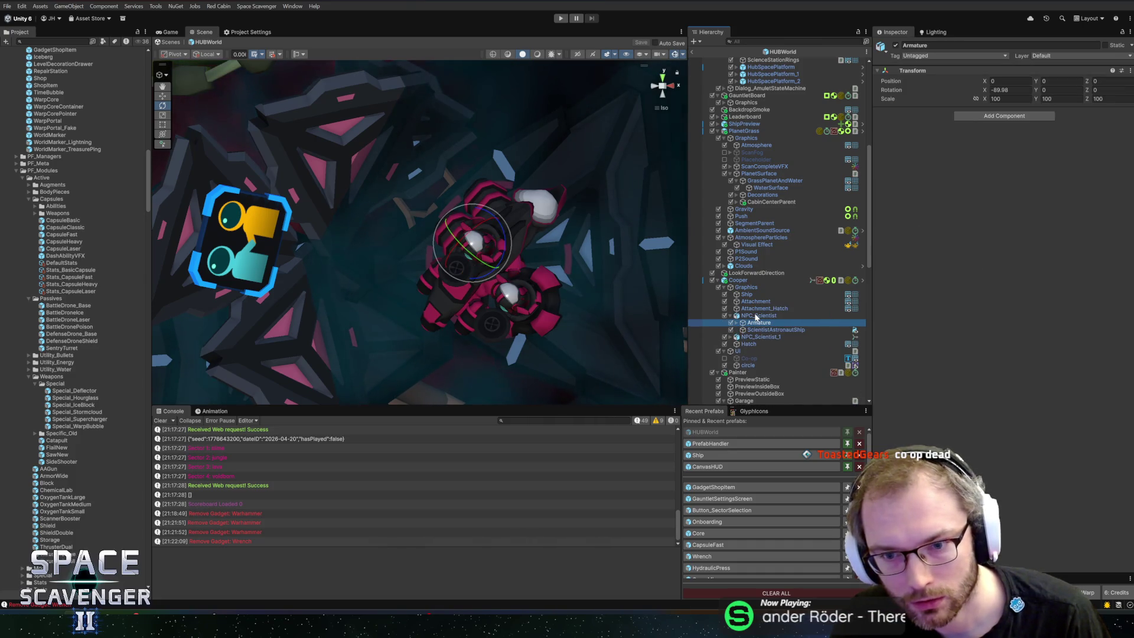
key("Down")
key("Right")
key("Down")
key("Down")
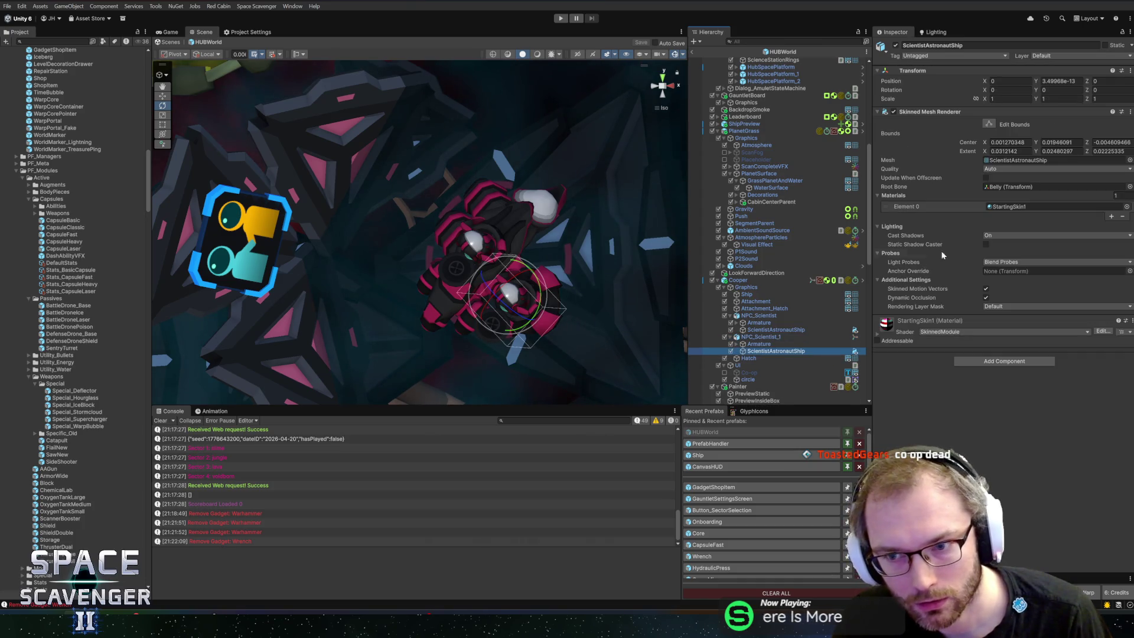
left_click(1010, 206)
left_click(73, 300)
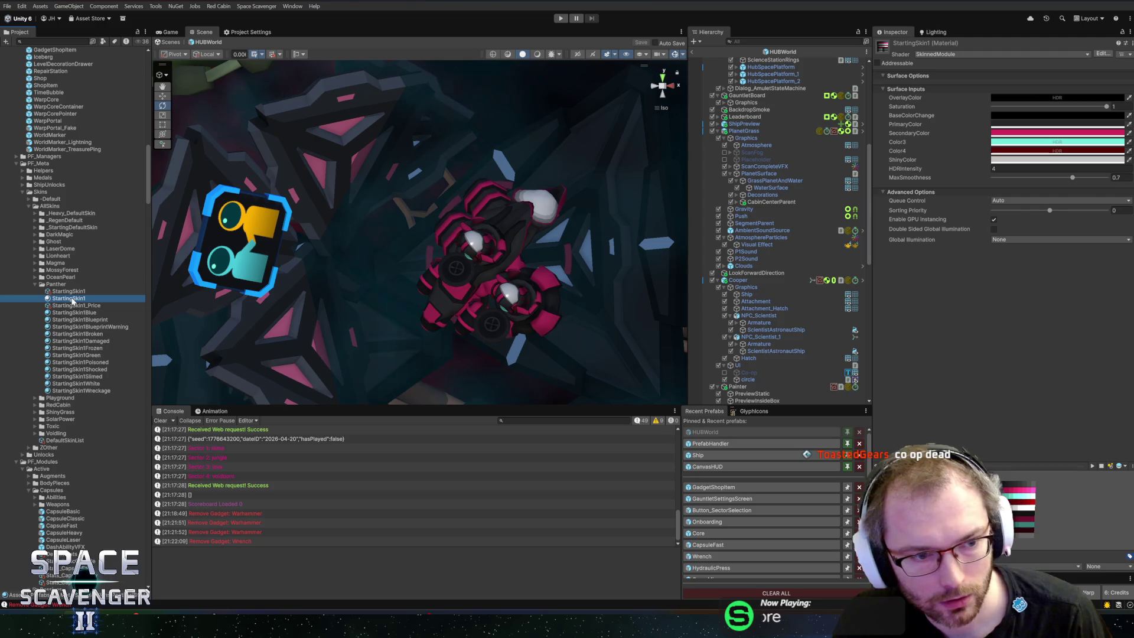
Duplicate the StartingSkin1 material and name the copy DrCooperSkin
key("ctrl+d")
key("F2")
type("DrCoope")
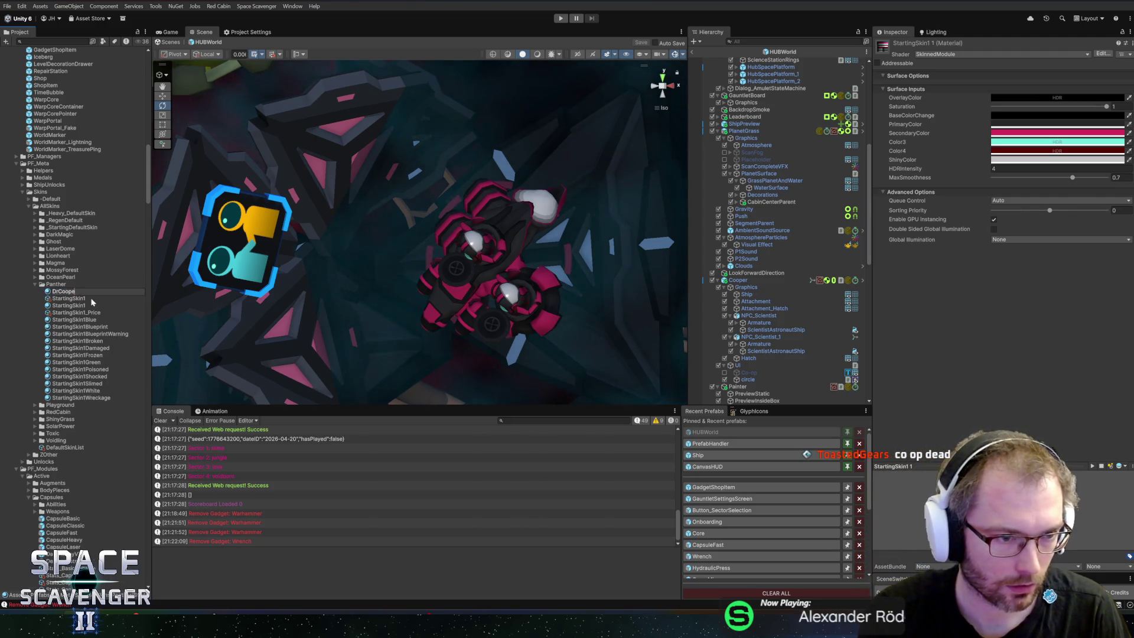
type("rSkin")
key("Return")
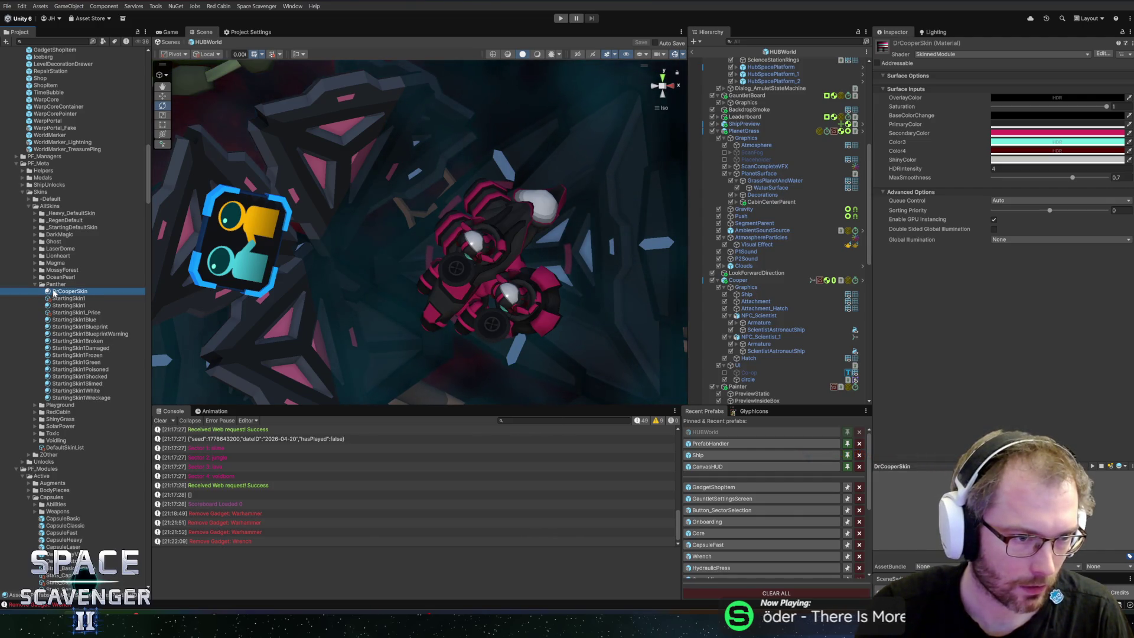
Move DrCooperSkin directly into the Skins folder and collapse the Panther, Default and AllSkins folders
left_click_drag(49, 205, 73, 217)
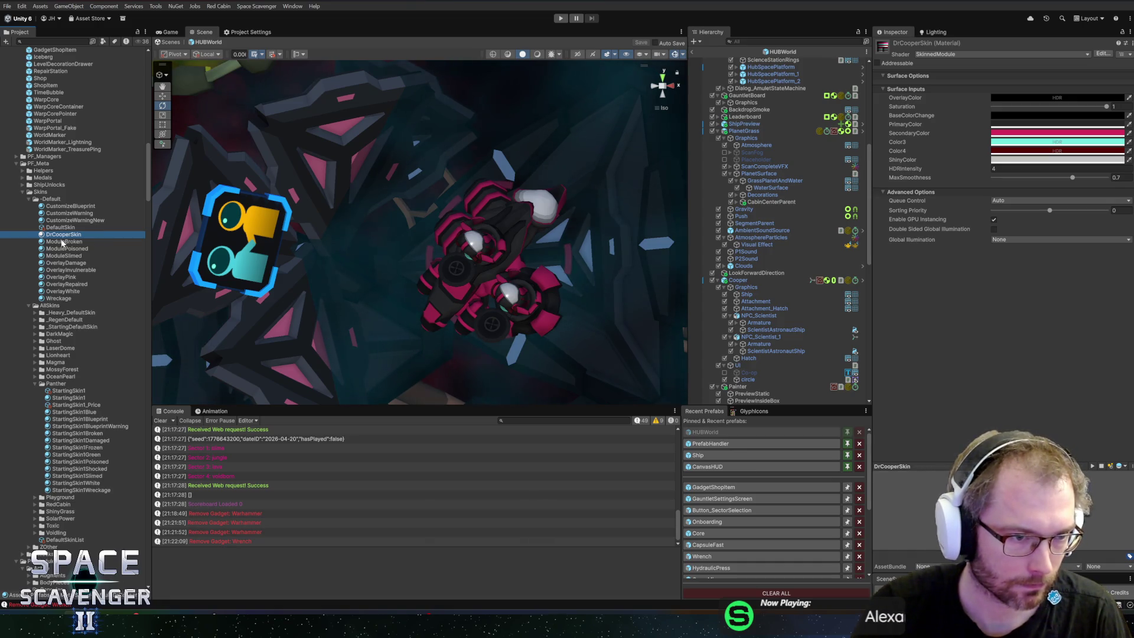
scroll(40, 247, "down", 3)
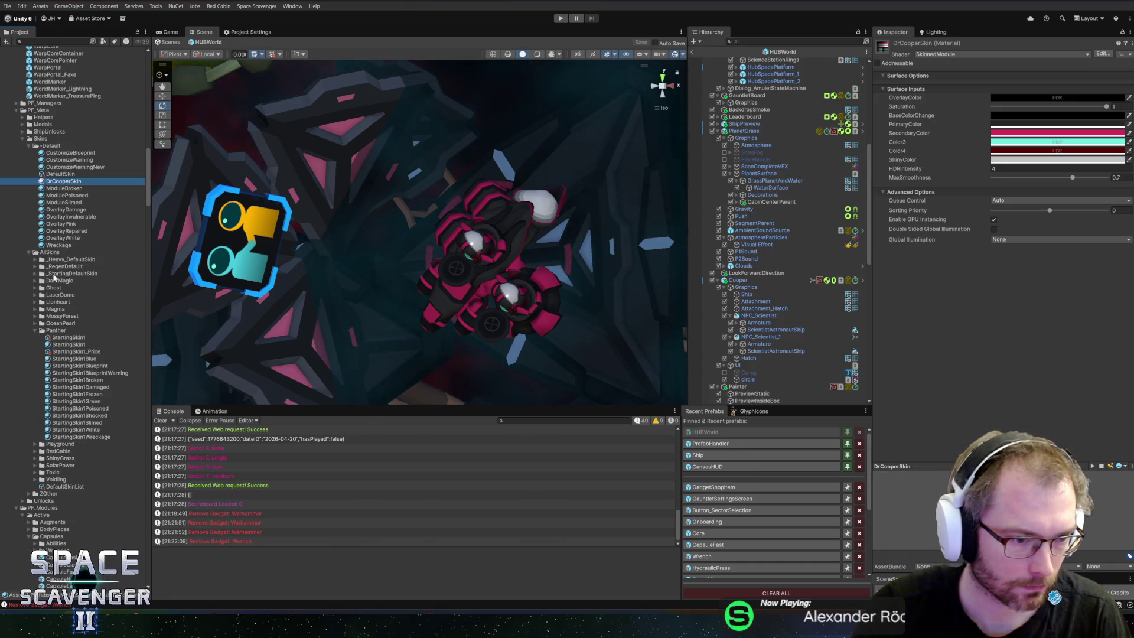
left_click(35, 331)
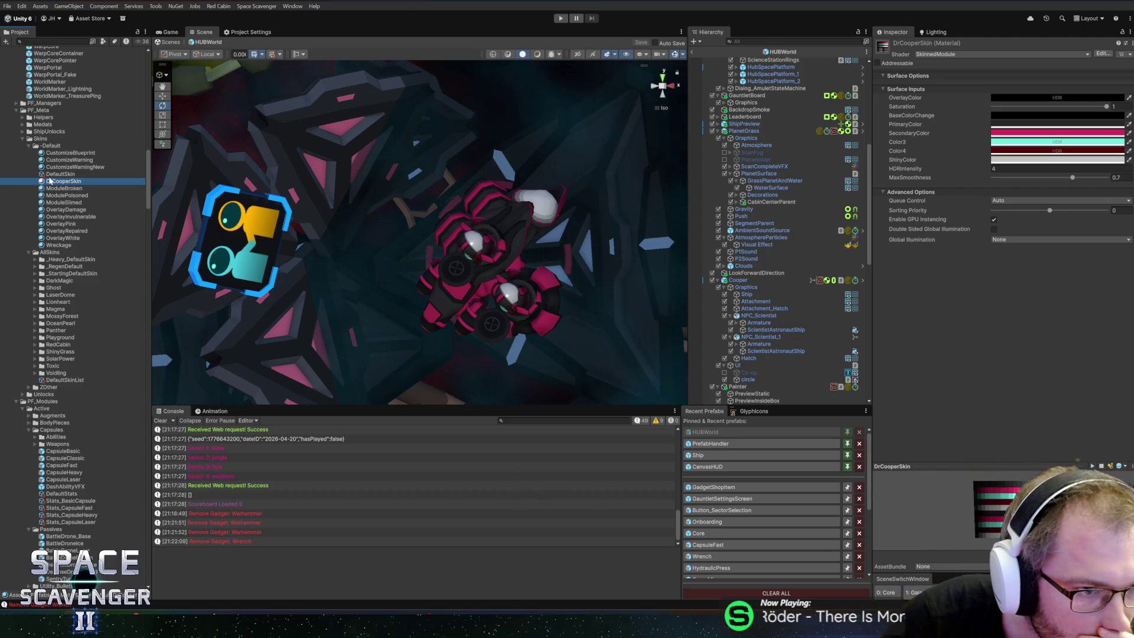
left_click_drag(50, 144, 50, 147)
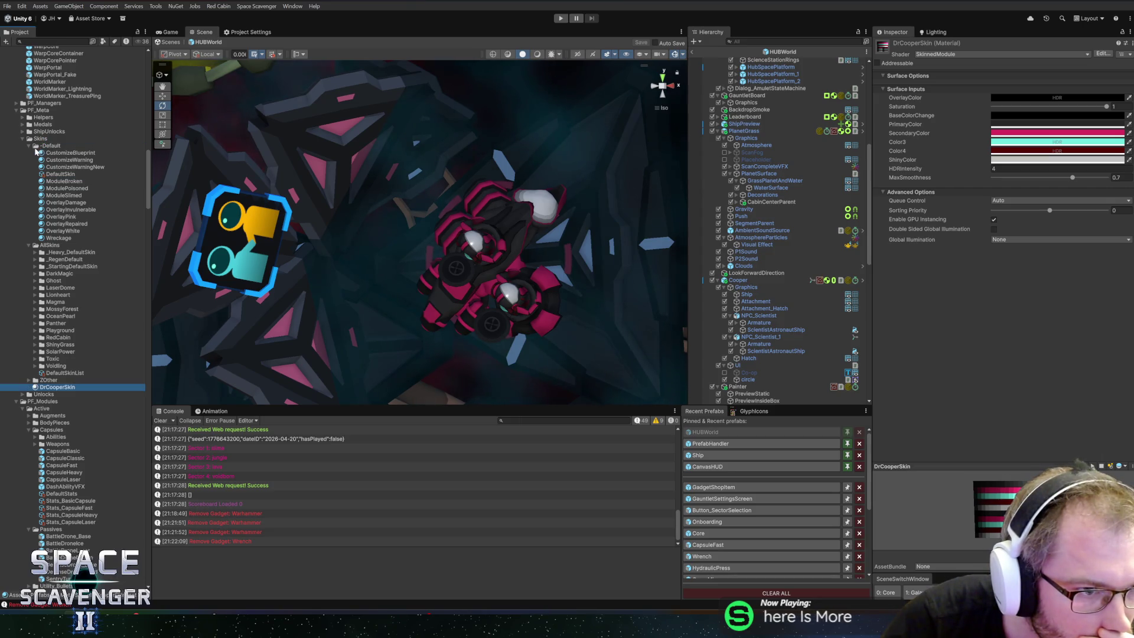
left_click(29, 146)
left_click(28, 153)
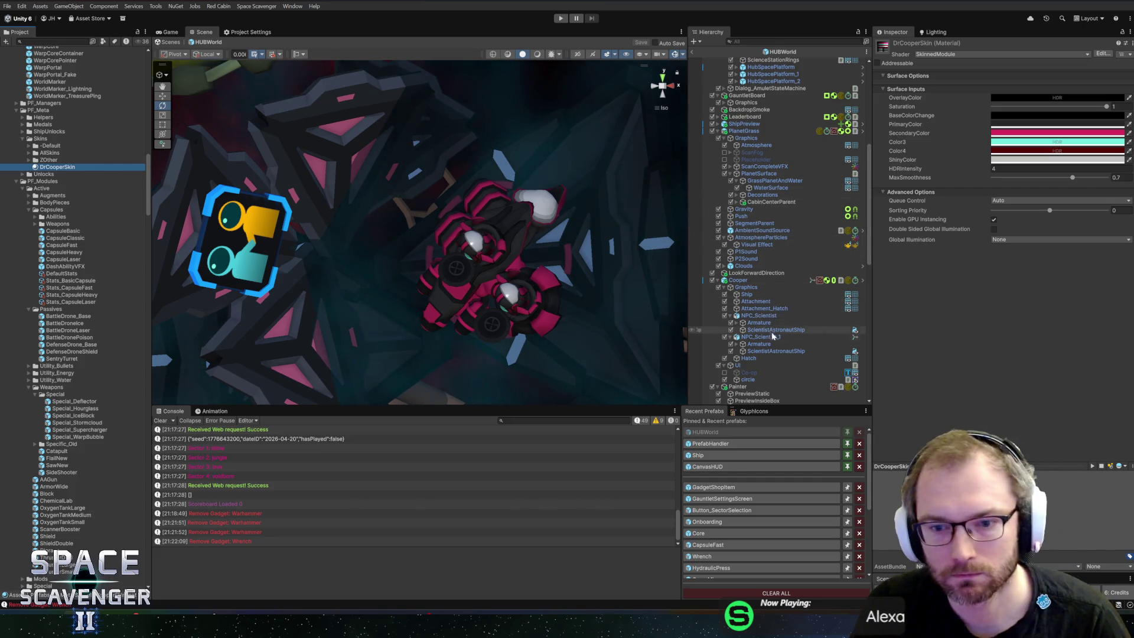
Assign DrCooperSkin to both scientist ship meshes in HUBWorld and save
left_click(758, 356)
left_click(761, 351)
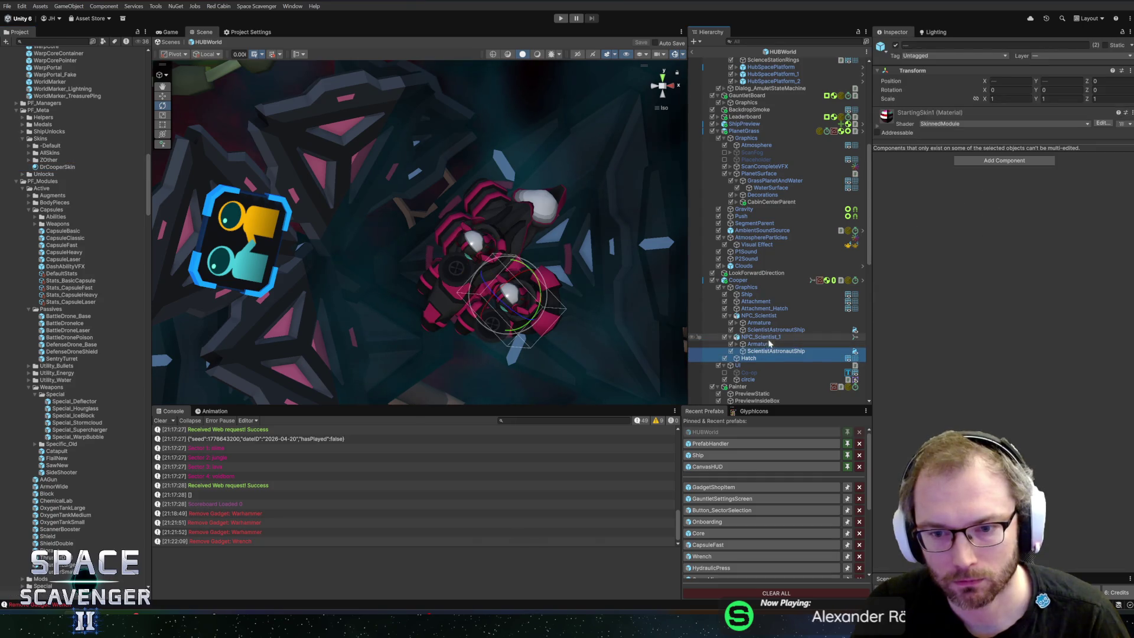
left_click(775, 330)
left_click(776, 350, "ctrl")
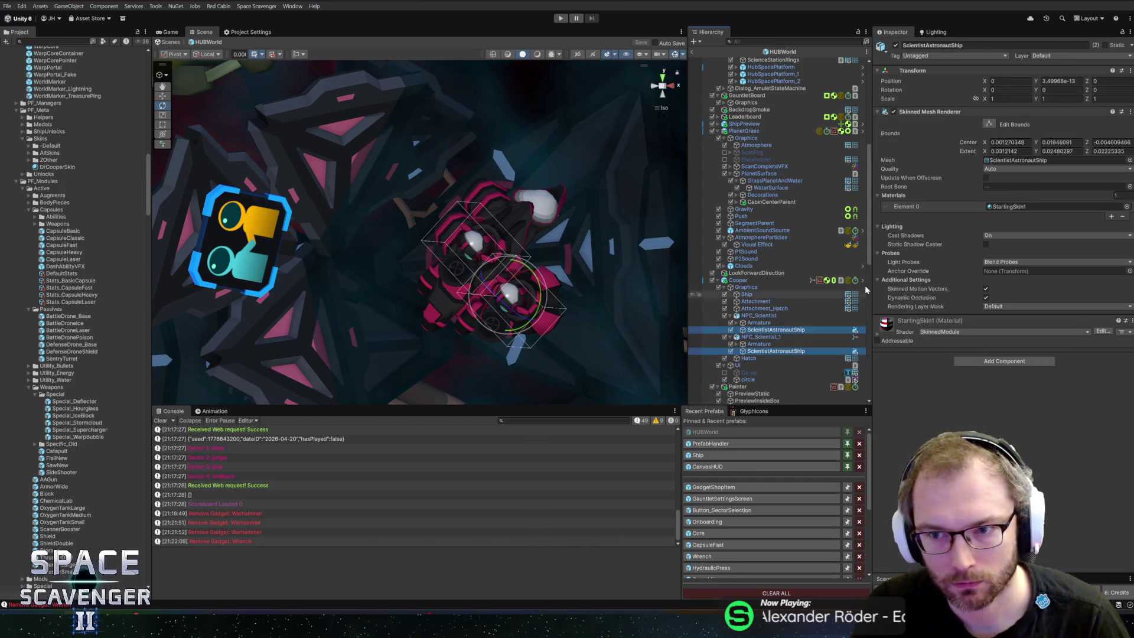
left_click(1126, 207)
type("coop")
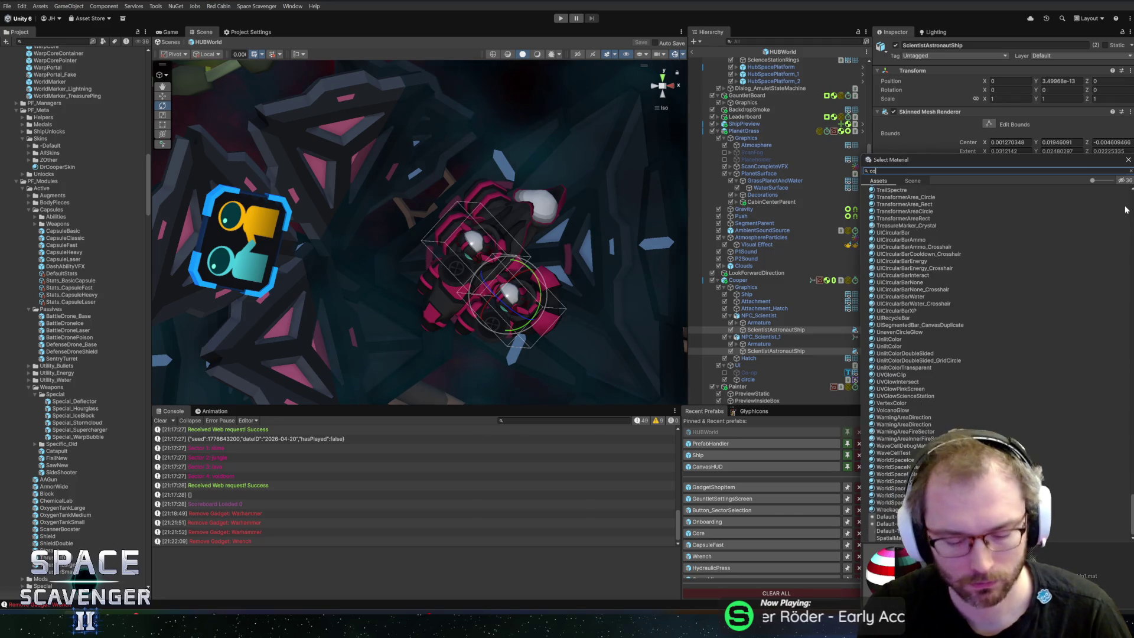
double_click(894, 195)
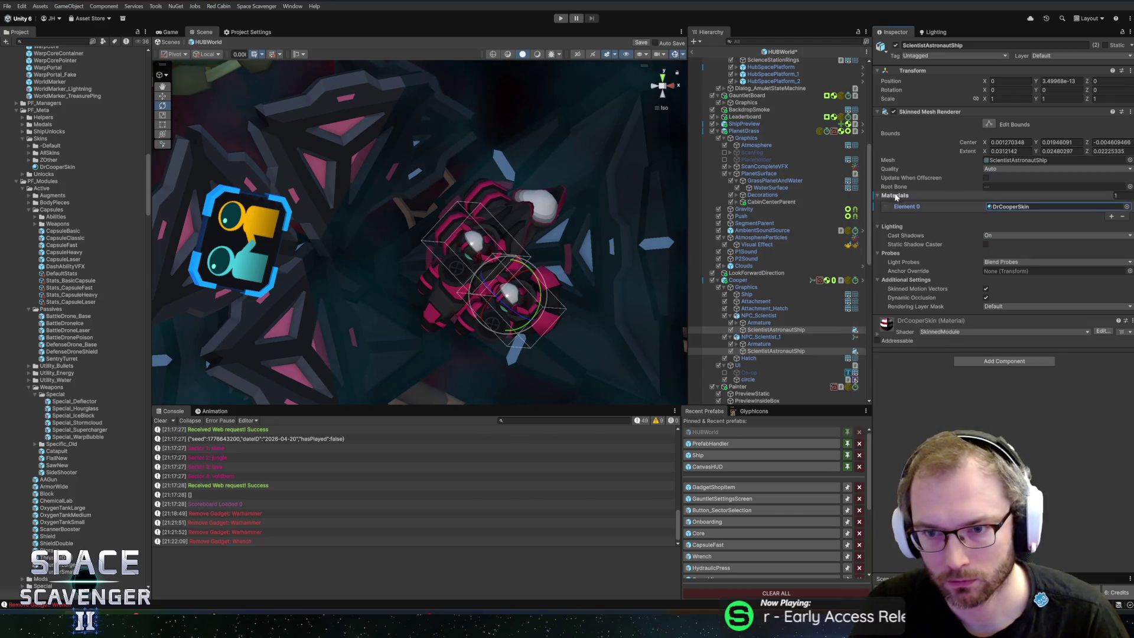
key("ctrl+s")
Open the Cooper ship prefab and untick its Co-op label to hide it
left_click(776, 279)
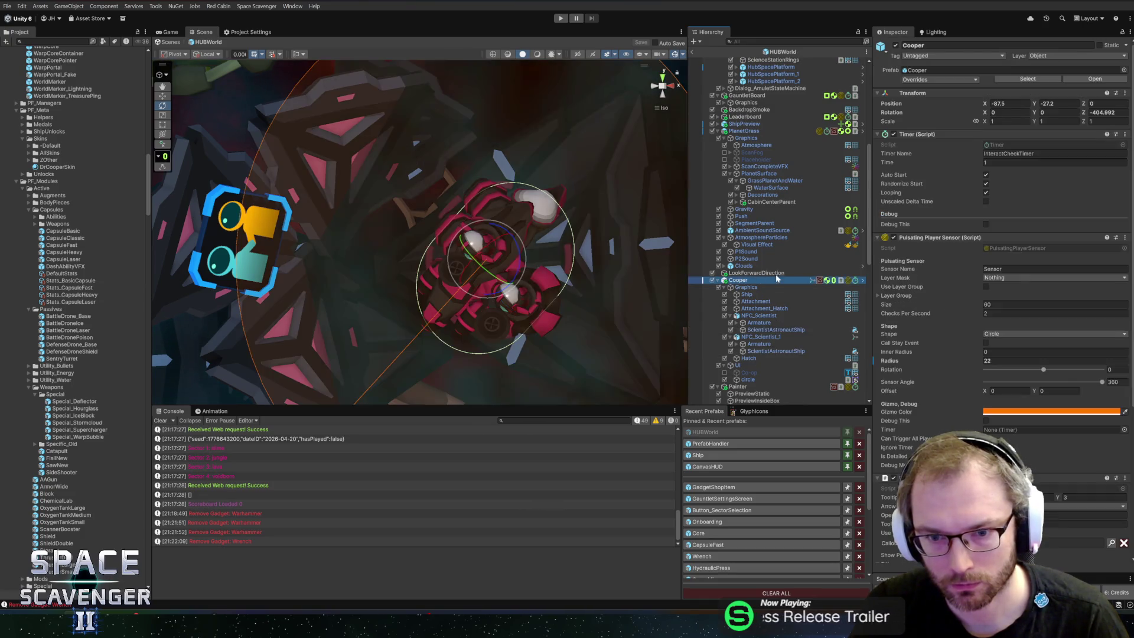
left_click(862, 281)
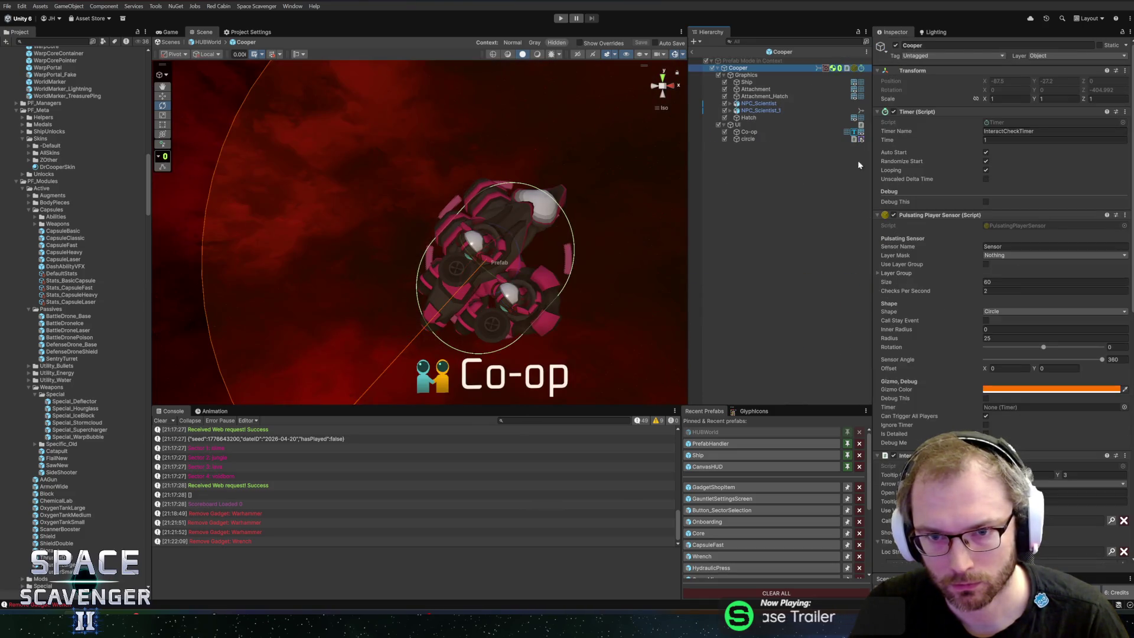
left_click(756, 117)
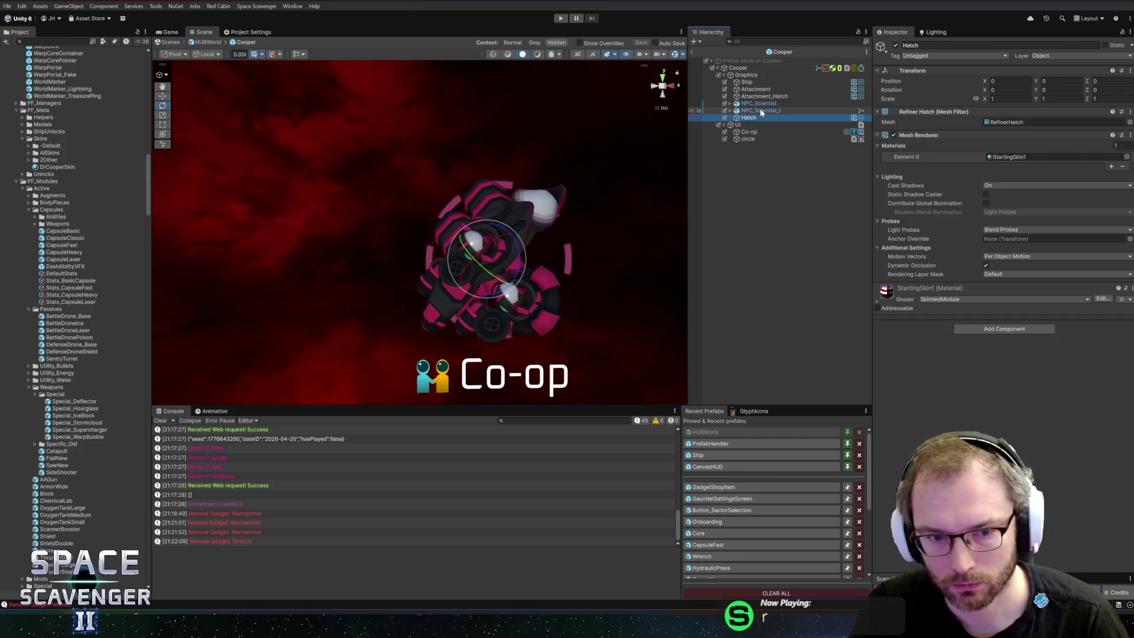
left_click(748, 131)
left_click(896, 45)
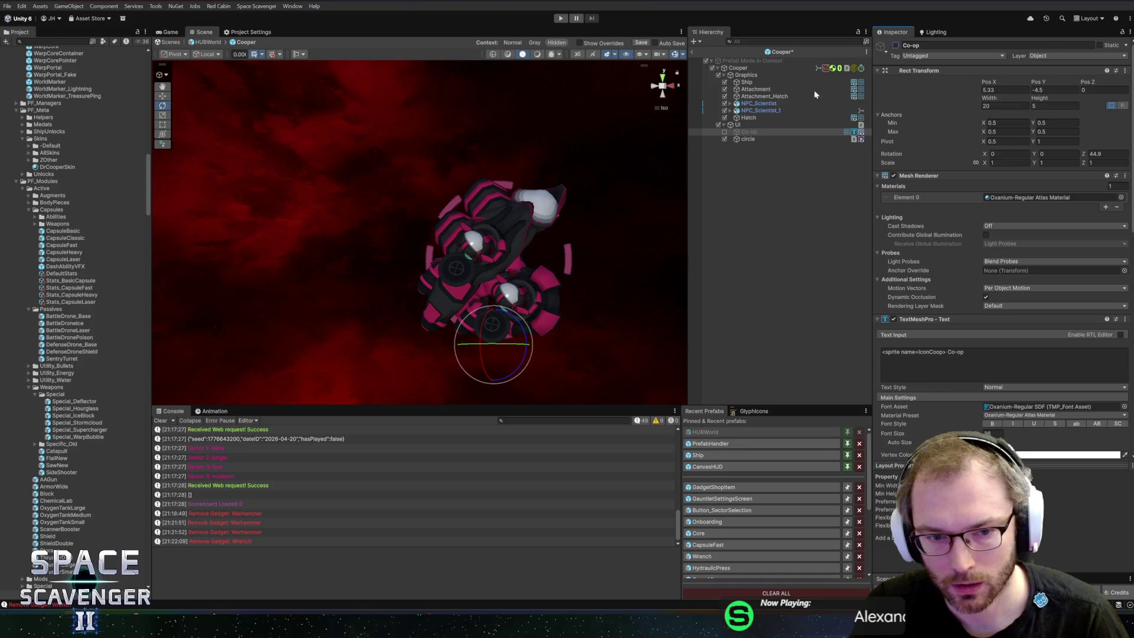
left_click(754, 116)
Give the prefab's two scientist ship meshes the DrCooperSkin material
left_click(734, 111)
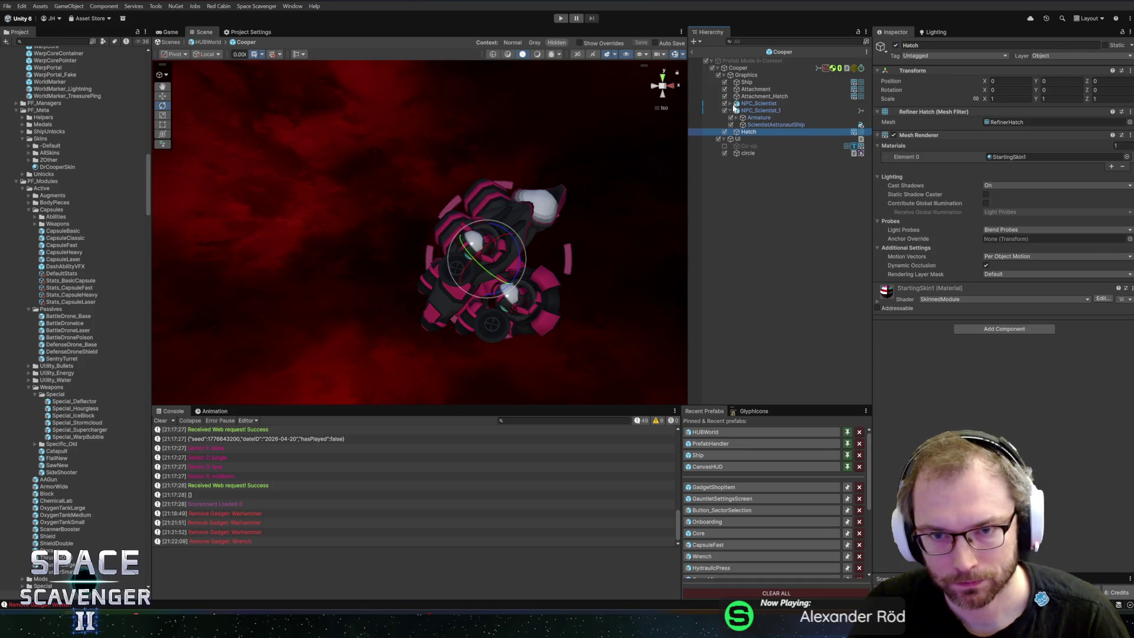
left_click(759, 103)
left_click(733, 103)
left_click(772, 138, "ctrl")
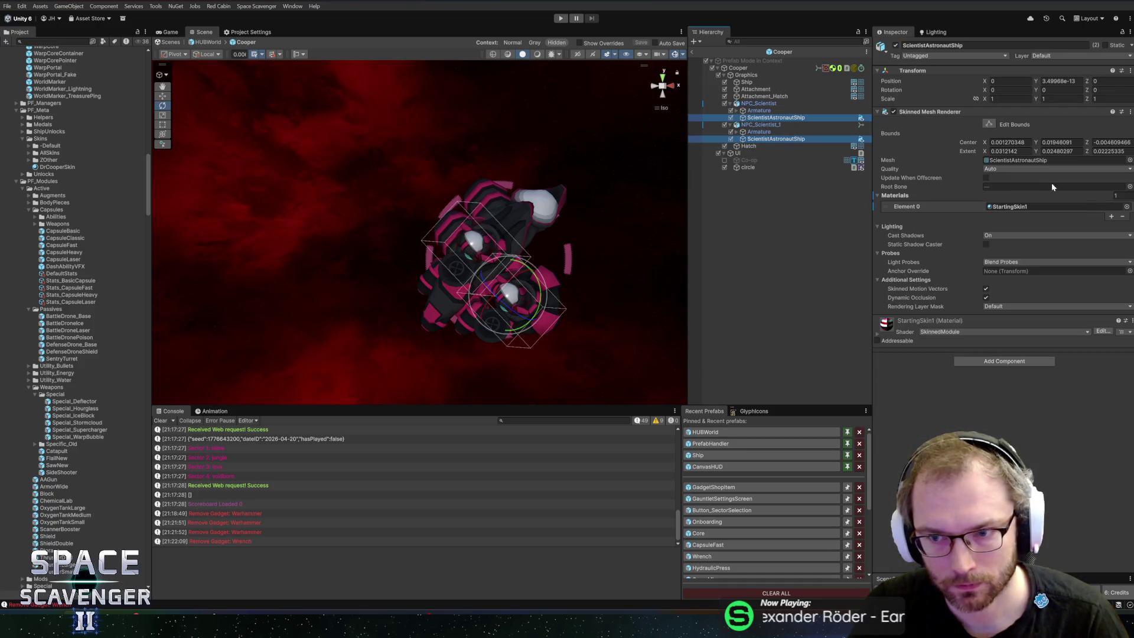
left_click(1127, 206)
type("coop")
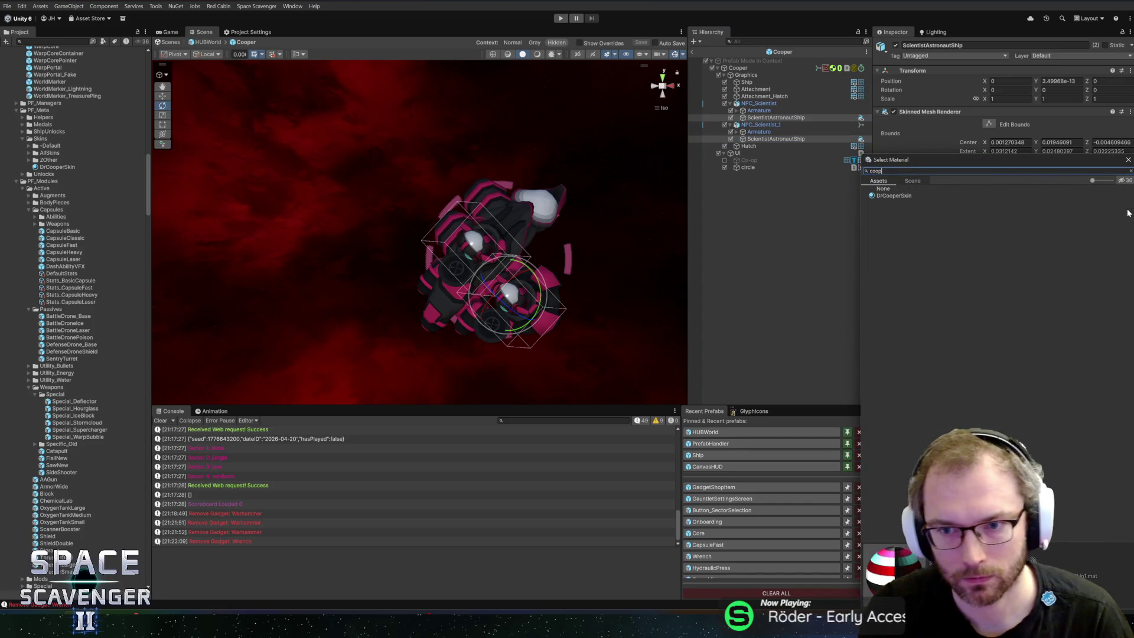
double_click(893, 195)
Apply DrCooperSkin to the Hatch, Attachment_Hatch, Attachment and Ship parts
left_click(748, 146)
left_click(768, 94, "ctrl")
left_click(748, 88, "ctrl")
left_click(747, 82, "ctrl")
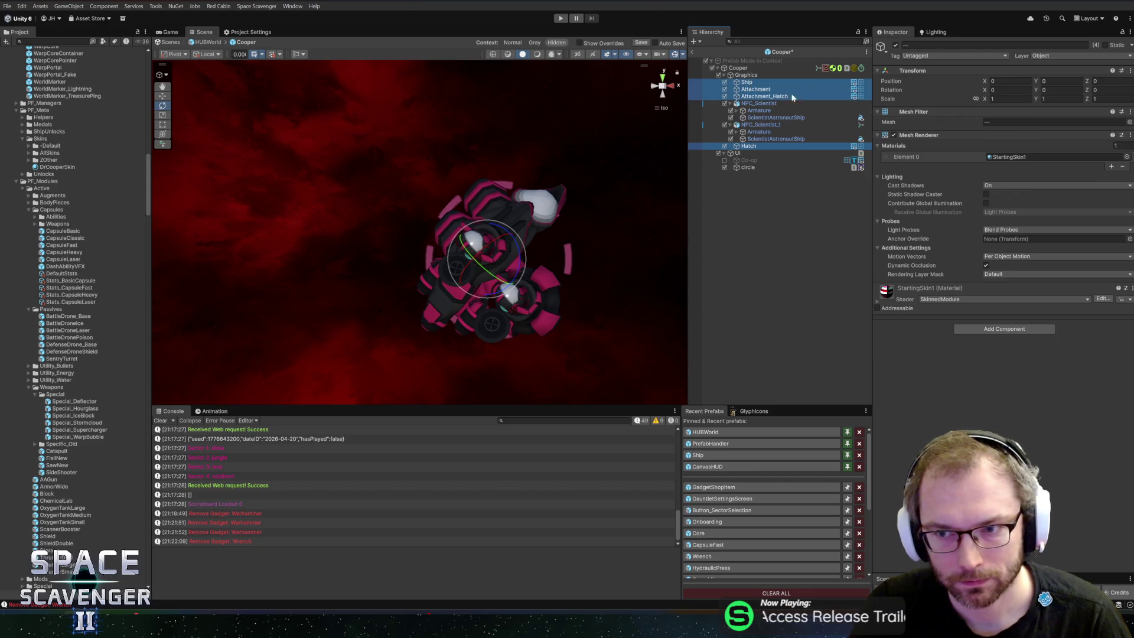
left_click(1126, 157)
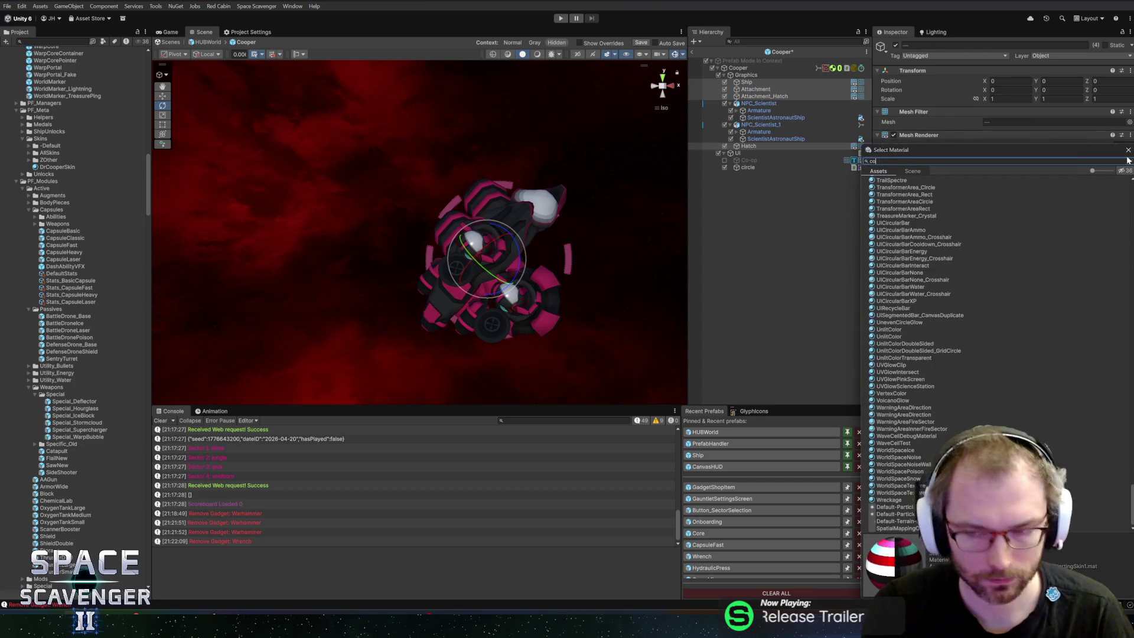
type("coop")
double_click(893, 186)
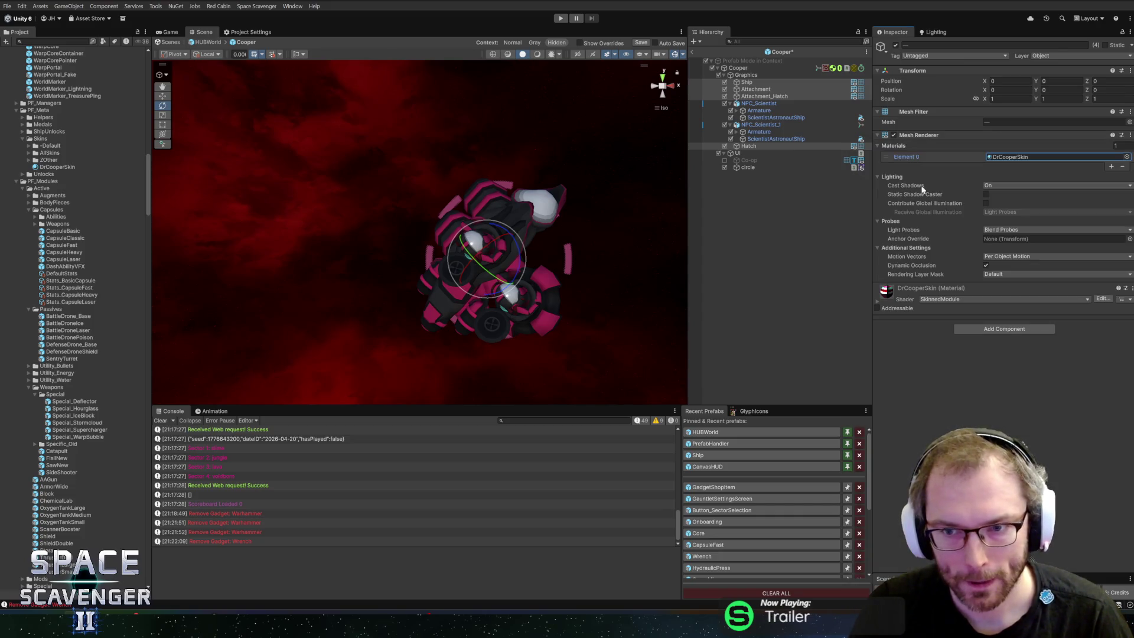
left_click(102, 167)
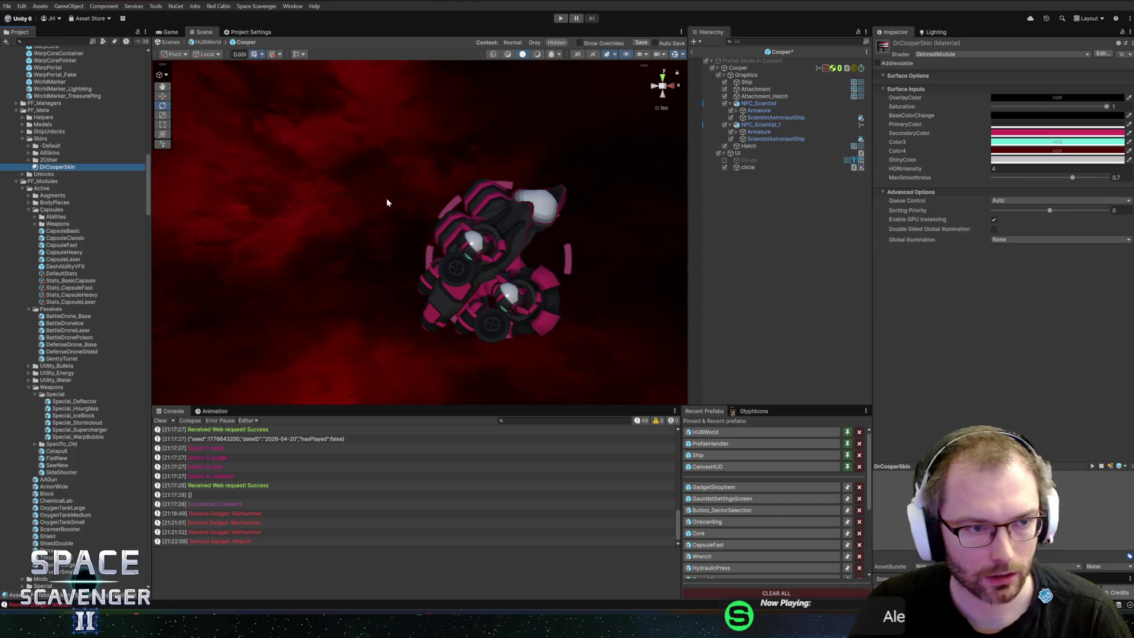
Lighten DrCooperSkin's dark grey and pink secondary colours, then leave the prefab and enter play mode
left_click(1022, 125)
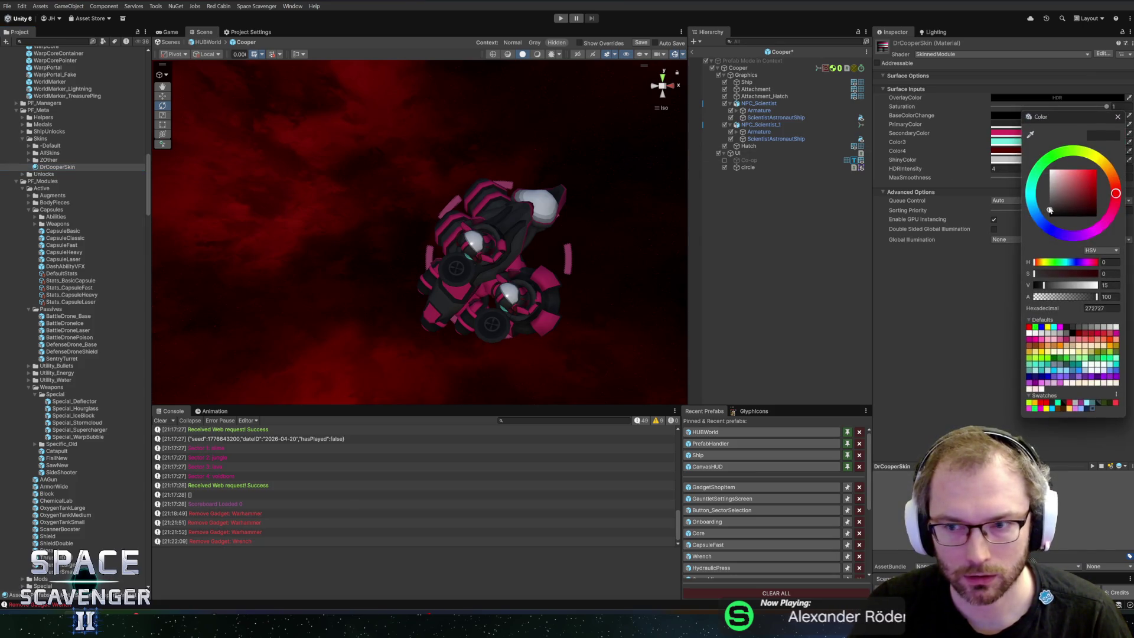
left_click_drag(1051, 210, 1038, 199)
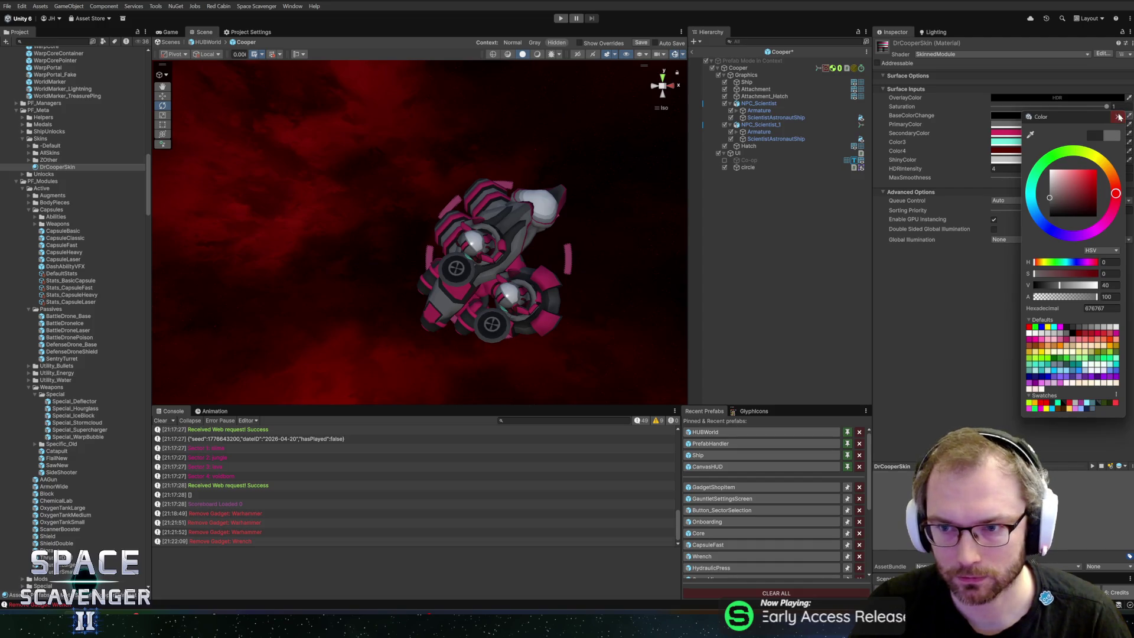
left_click(1117, 117)
left_click(1007, 133)
left_click_drag(1095, 187, 1100, 178)
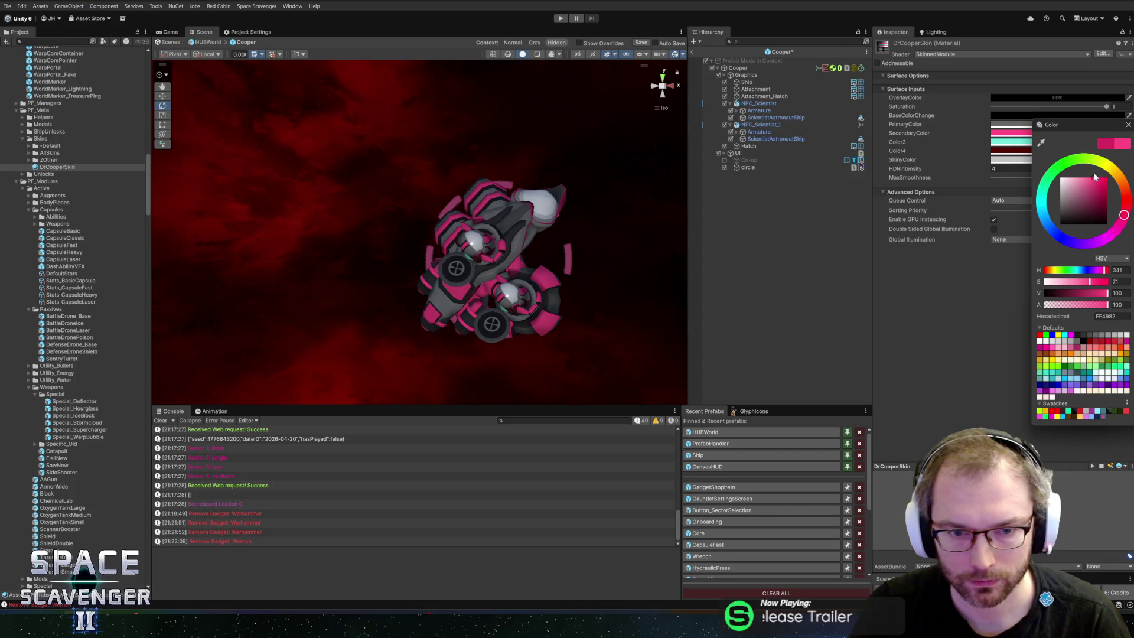
left_click(1127, 125)
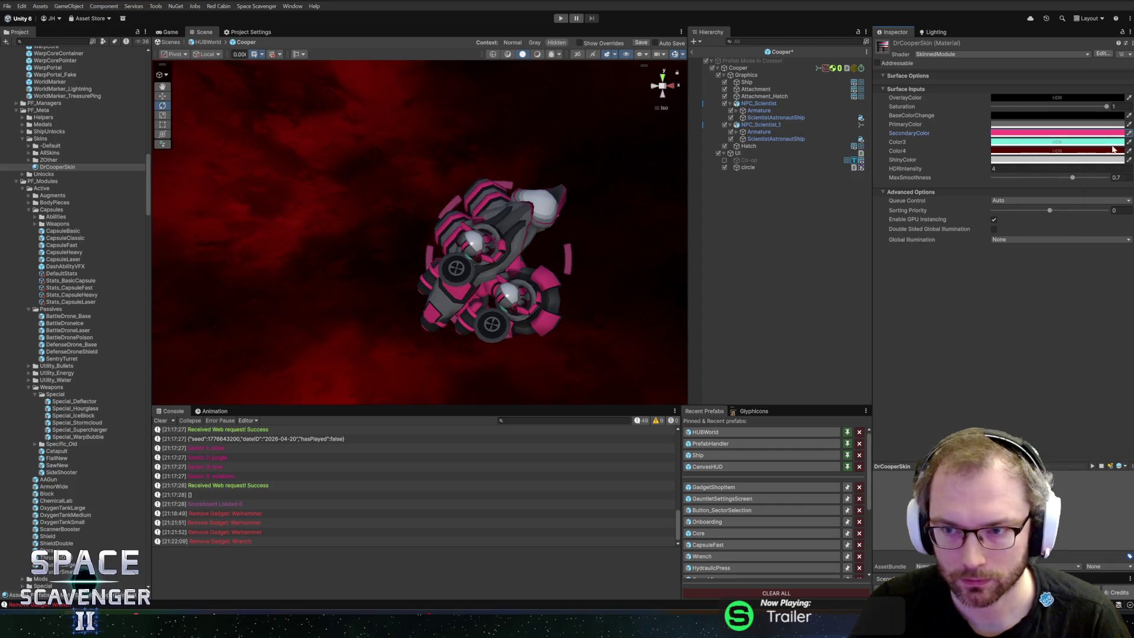
left_click(693, 52)
key("ctrl+p")
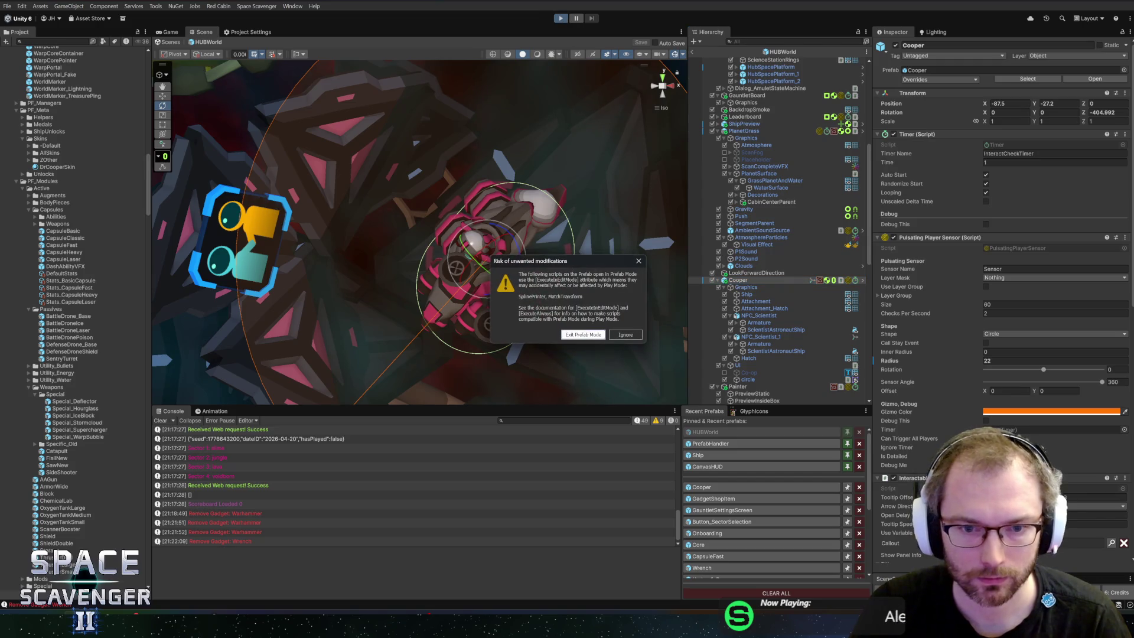
Ignore the prefab-mode warning and watch Dr. Cooper's pink ship in a maximised Game view
left_click(585, 334)
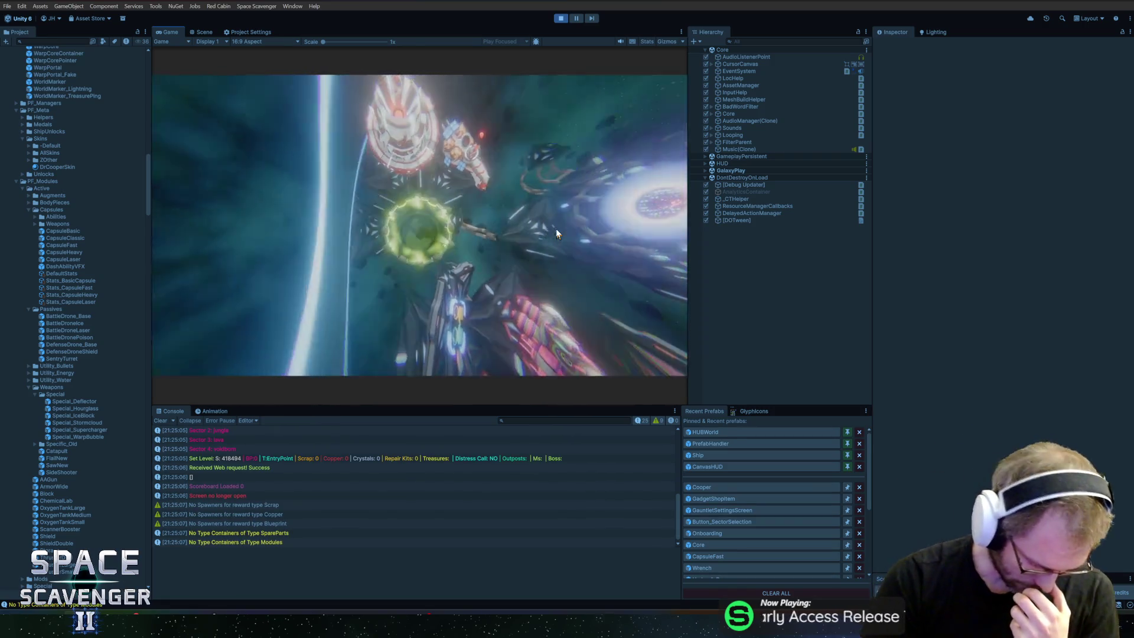
left_click(185, 32)
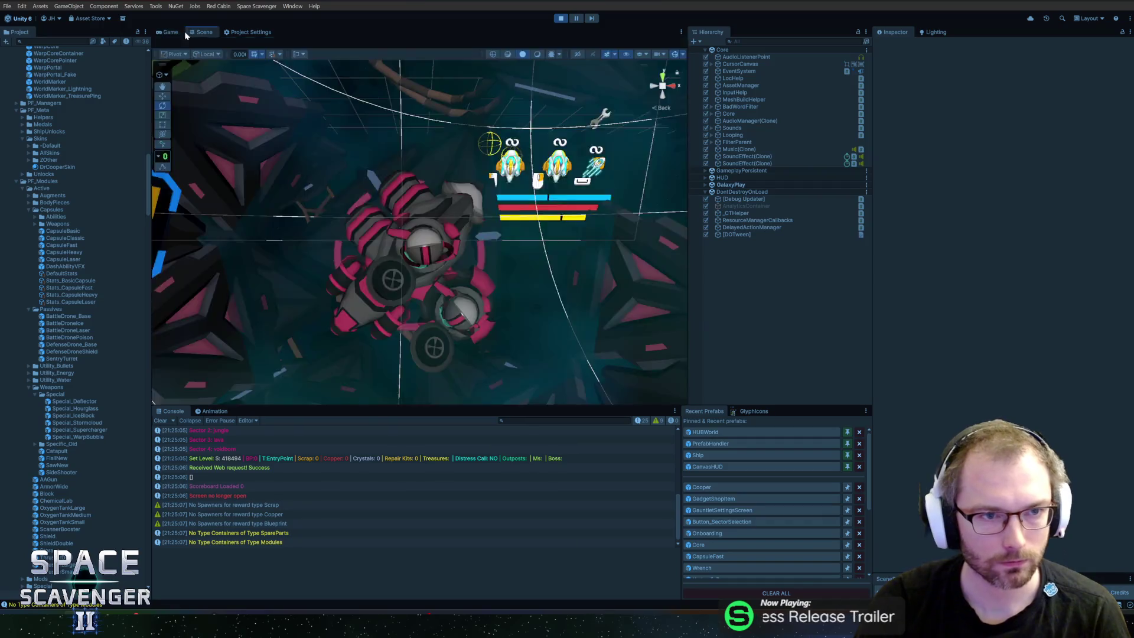
double_click(171, 32)
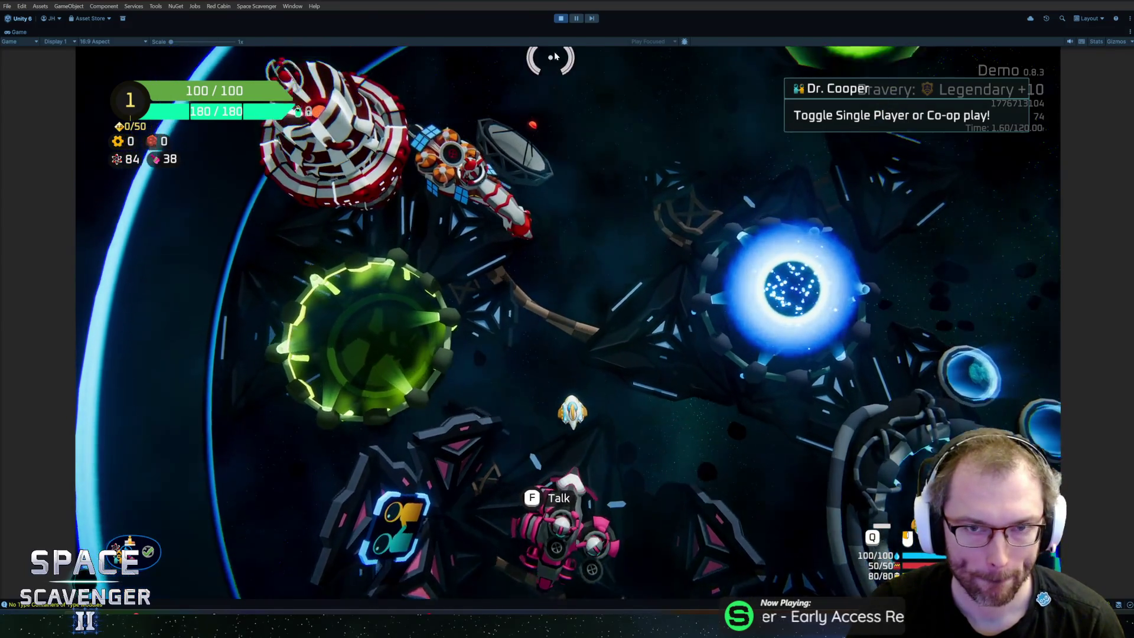
key("shift+space")
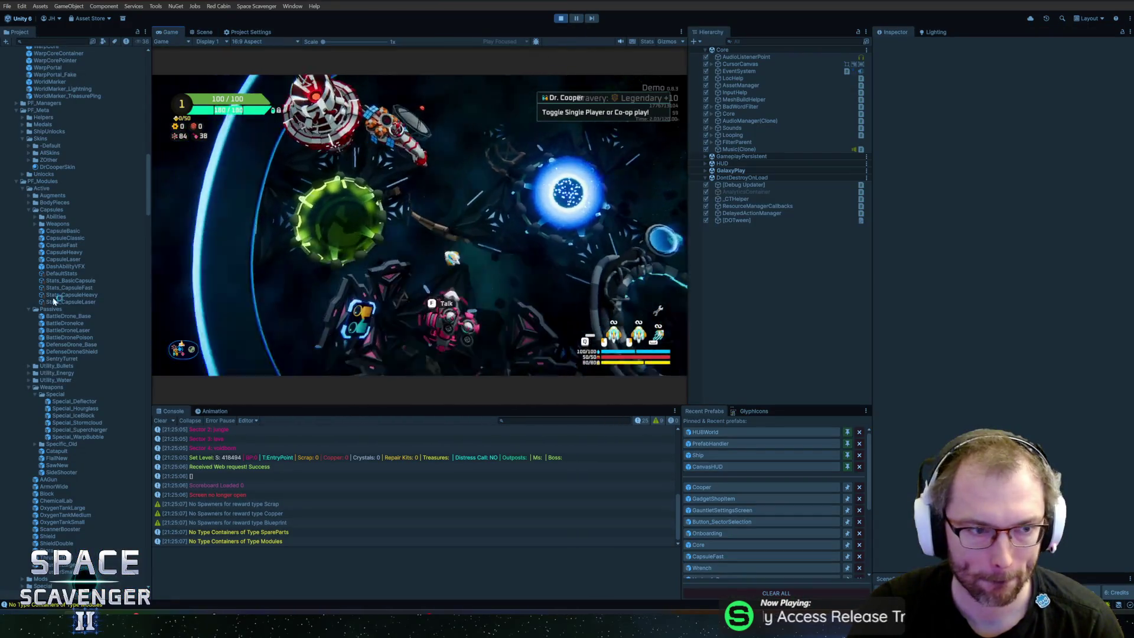
Retune DrCooperSkin's secondary pink, teal Color3 and a greyish colour to light pink FFBABA during play
left_click(57, 167)
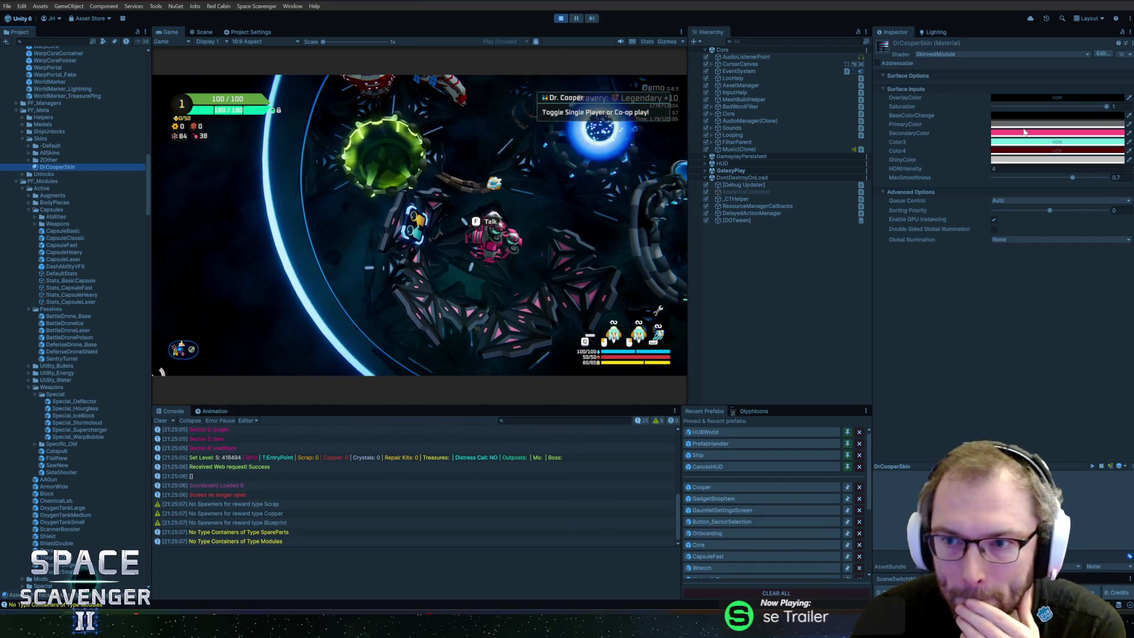
left_click(1025, 132)
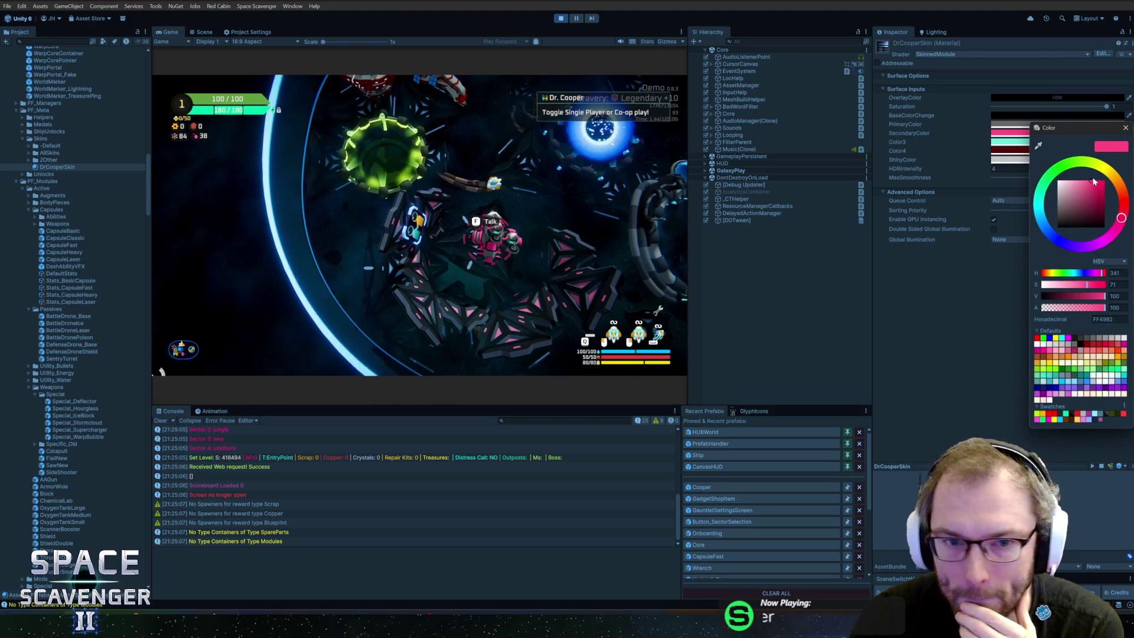
left_click_drag(1093, 182, 1107, 180)
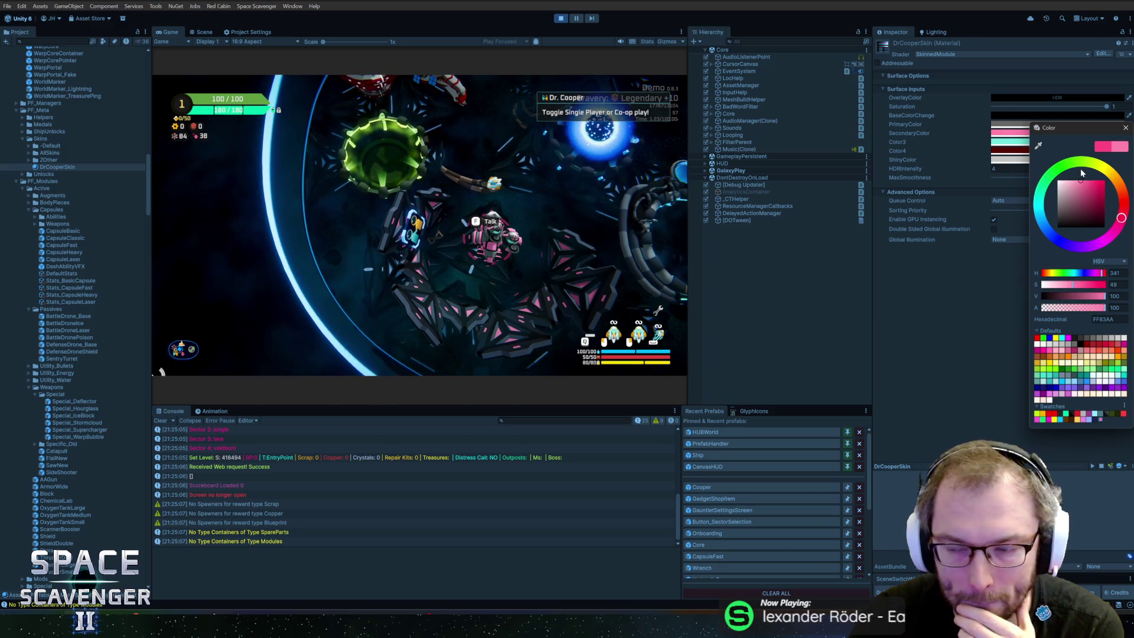
left_click(1125, 128)
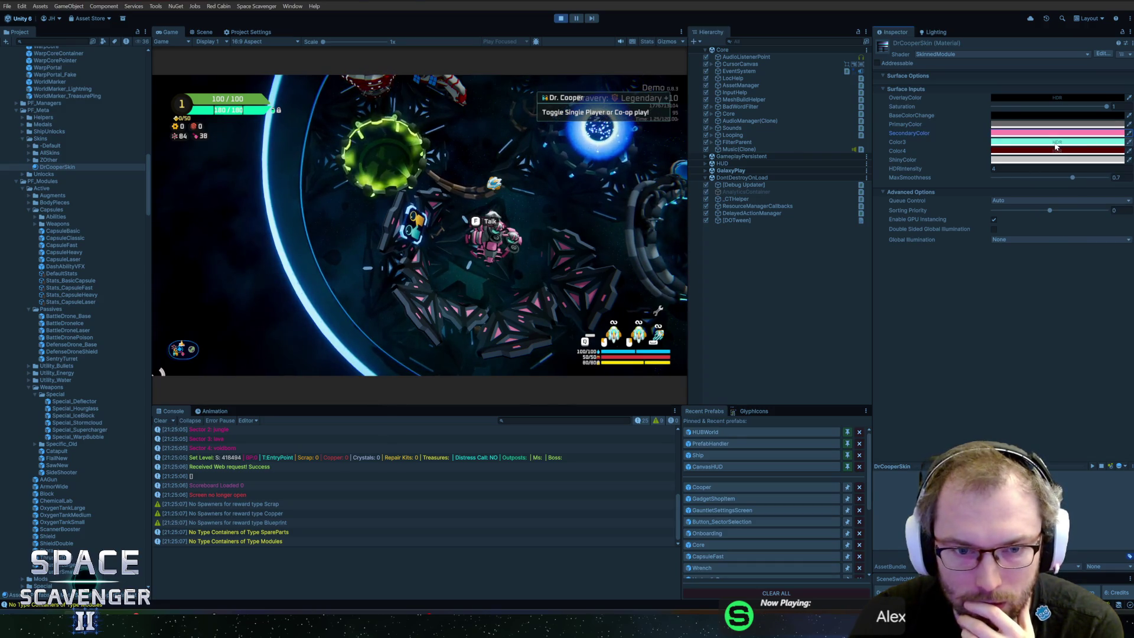
left_click(1056, 143)
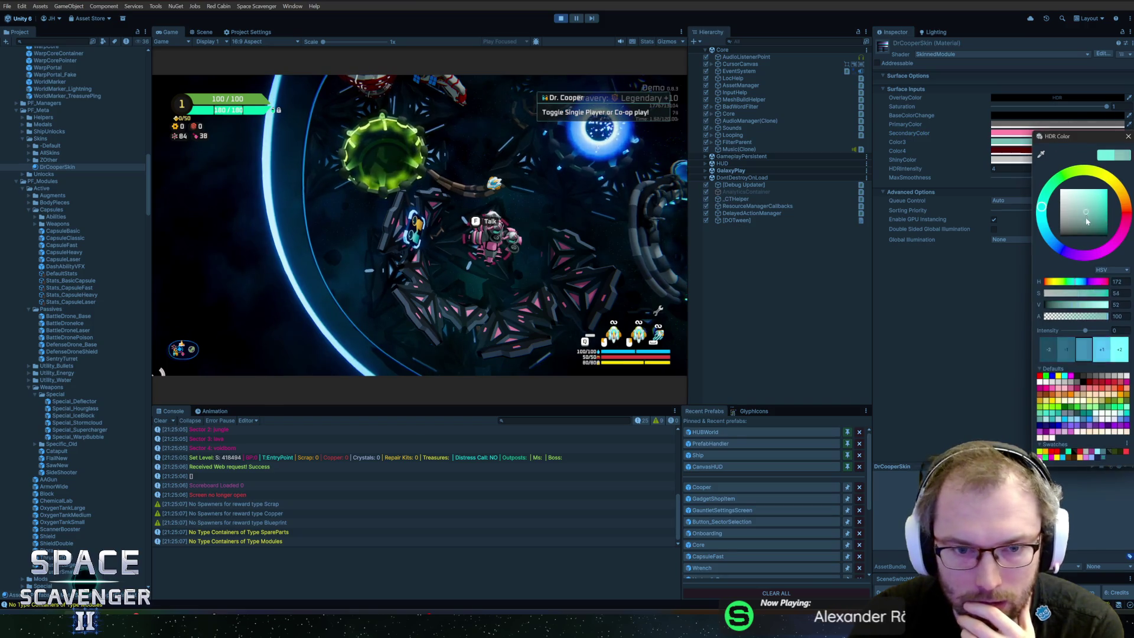
left_click_drag(1085, 202, 1063, 171)
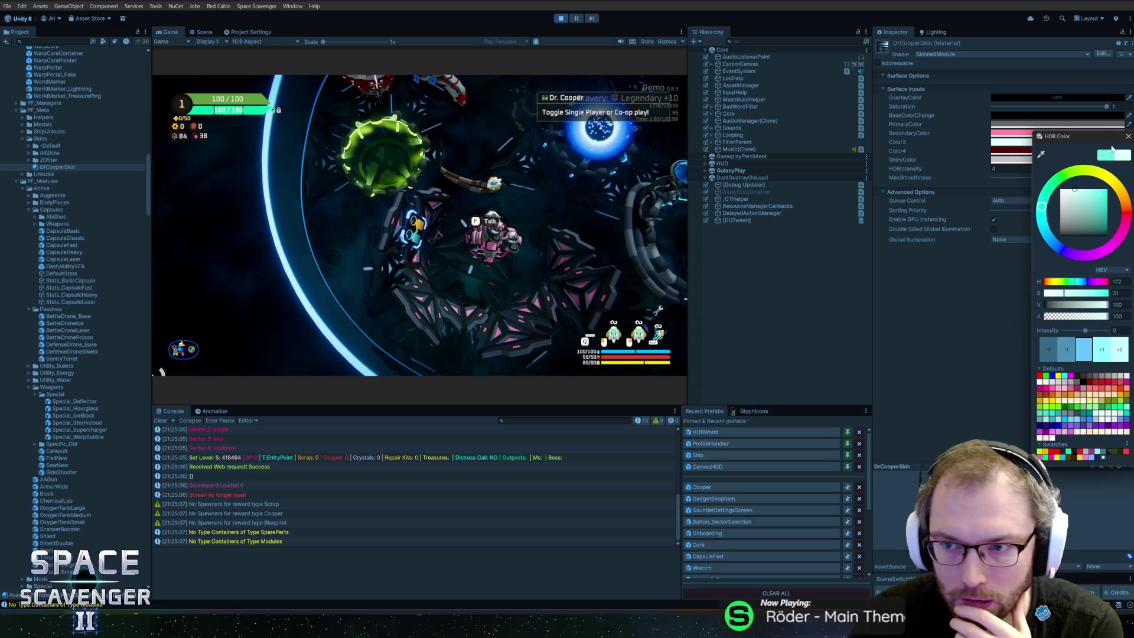
left_click(1127, 136)
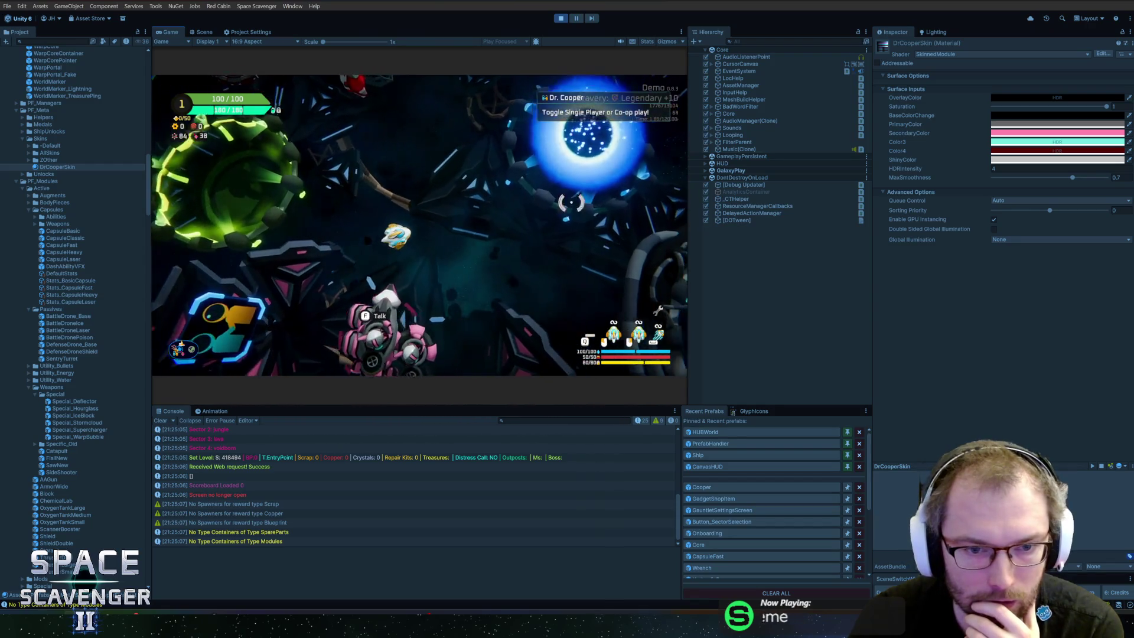
left_click(1057, 124)
left_click_drag(1043, 221, 1054, 188)
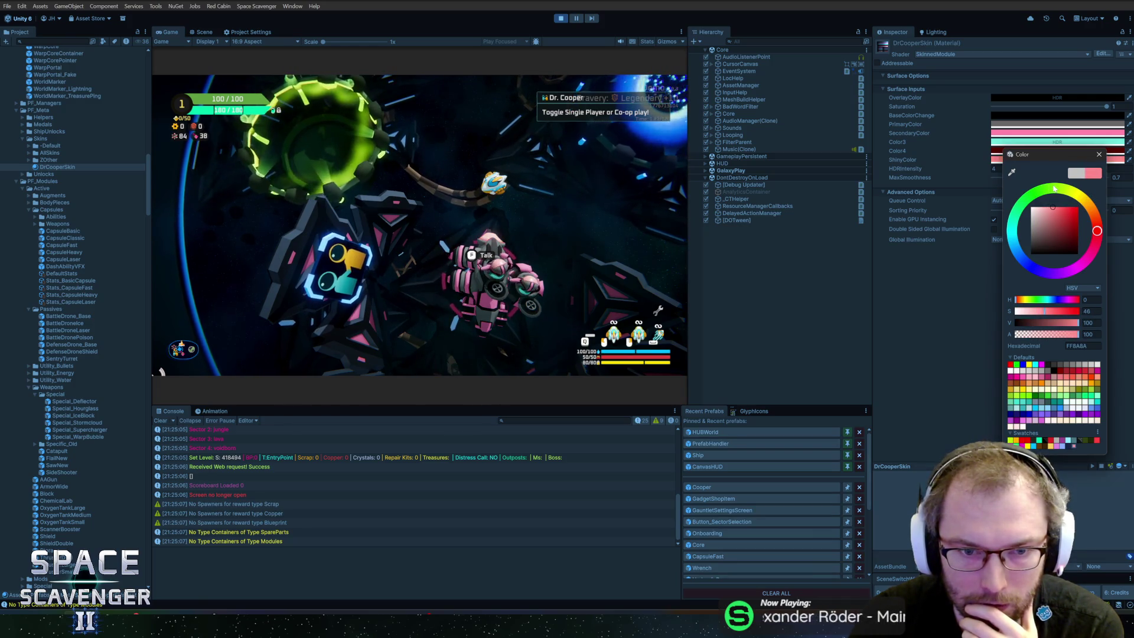
left_click(1099, 154)
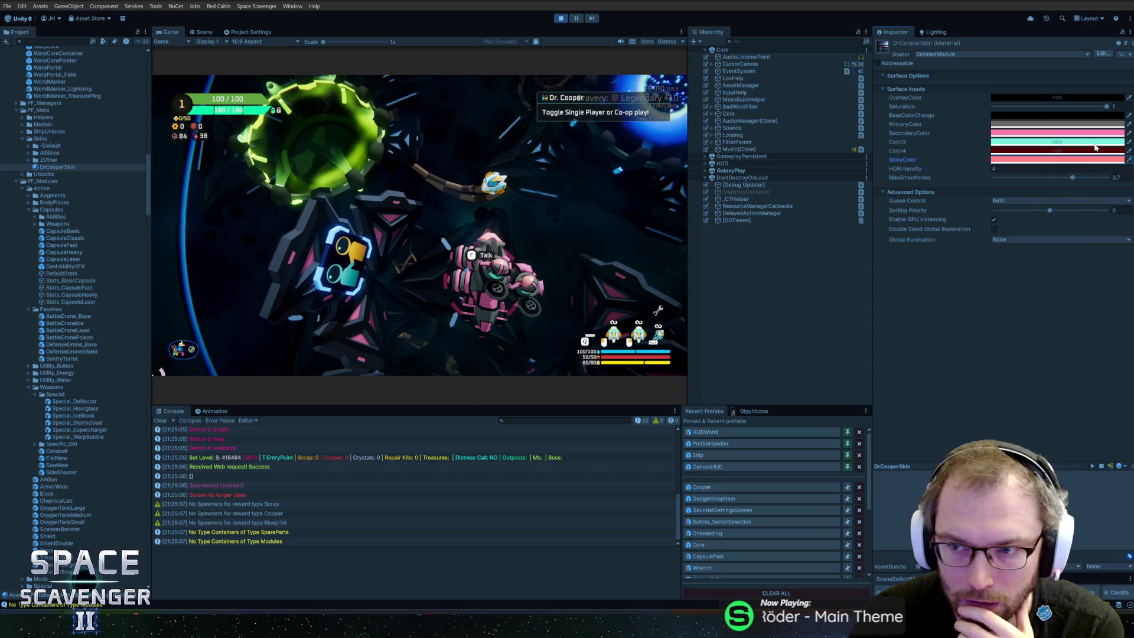
Paste the pink into ShinyColor and make it more saturated
right_click(1071, 132)
left_click(1087, 137)
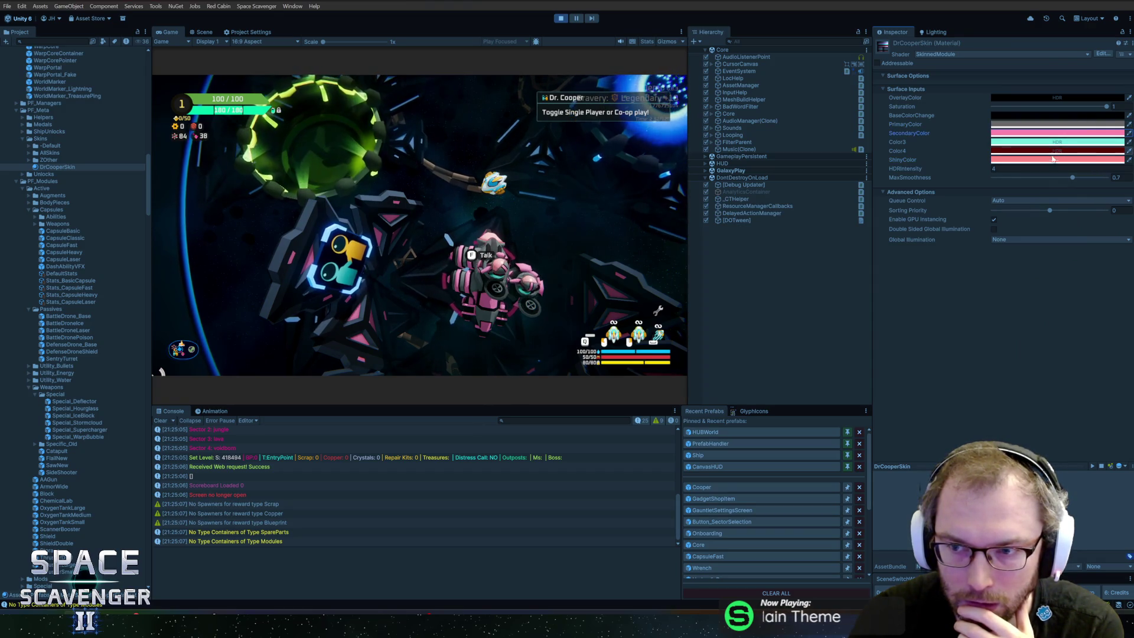
left_click(1070, 177)
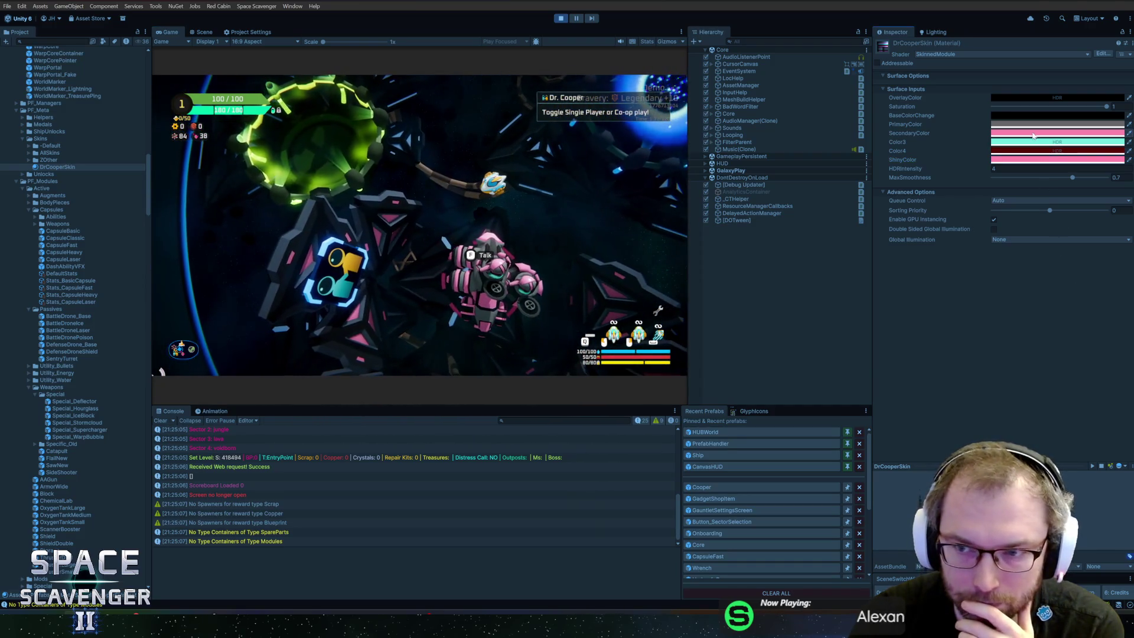
left_click(1063, 159)
left_click_drag(1083, 182, 1098, 179)
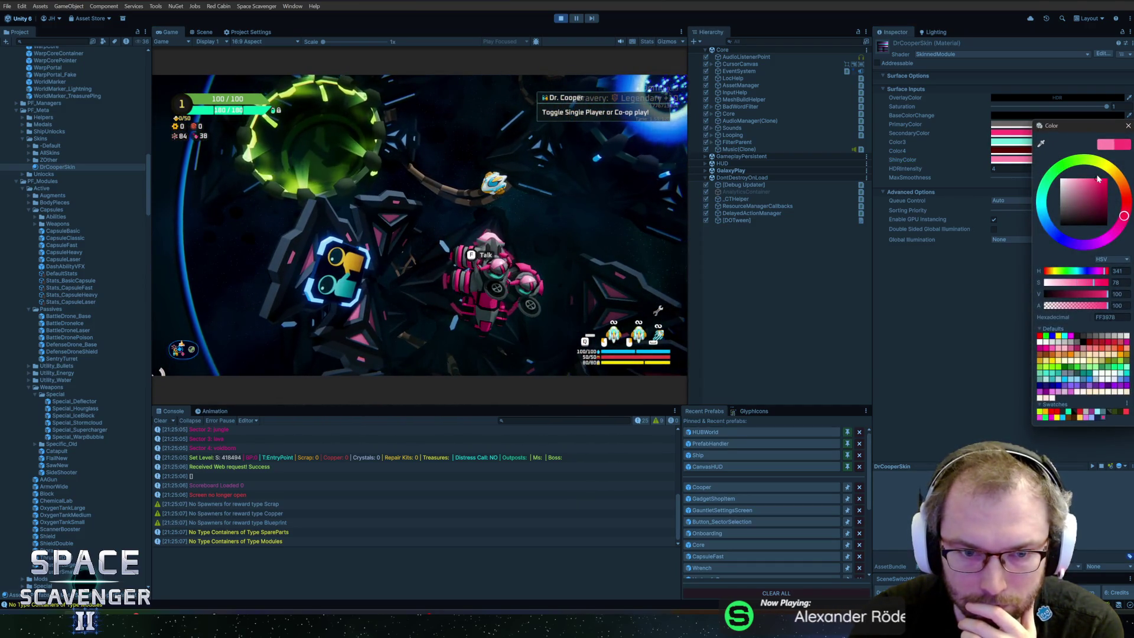
left_click(1127, 125)
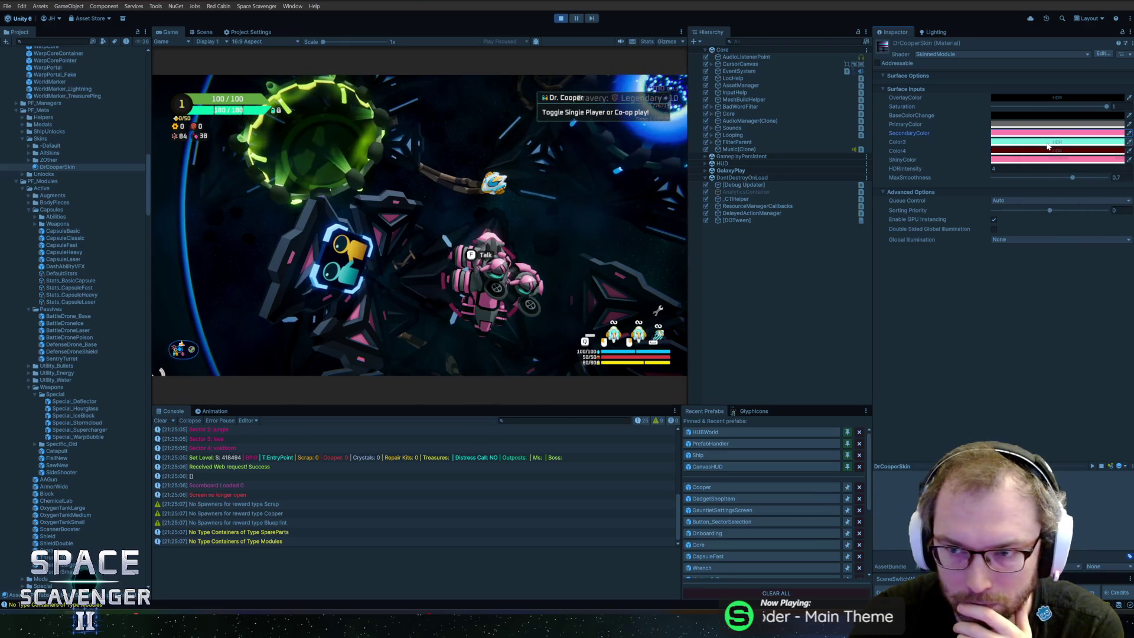
Set Color3 to white and give Color4 the pasted pink at HDR intensity 2
left_click(1048, 144)
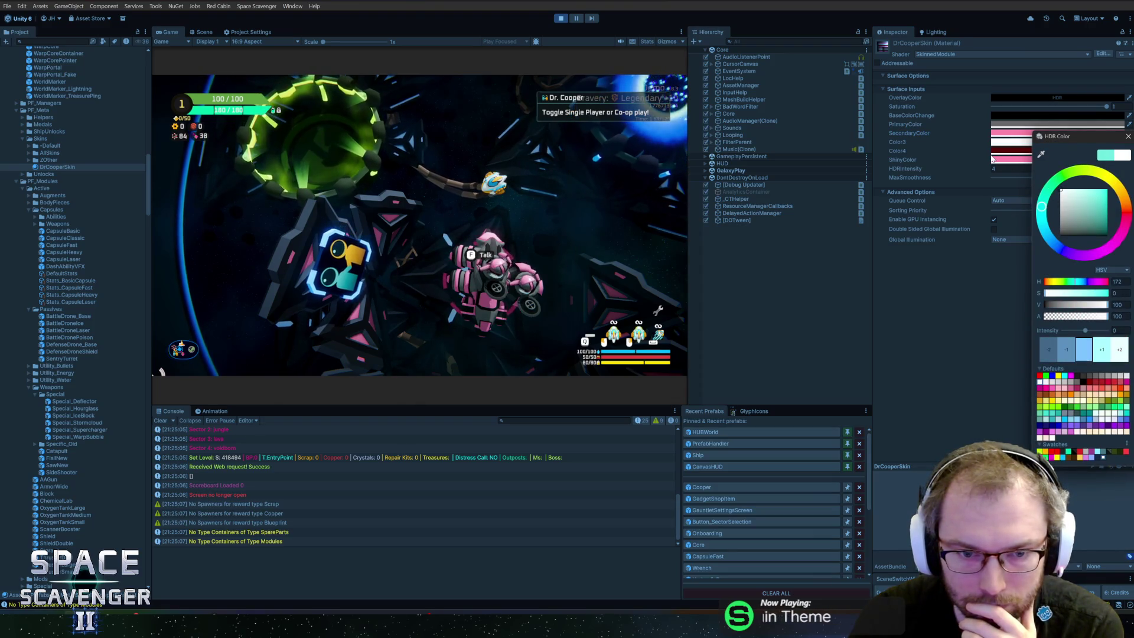
left_click(1125, 137)
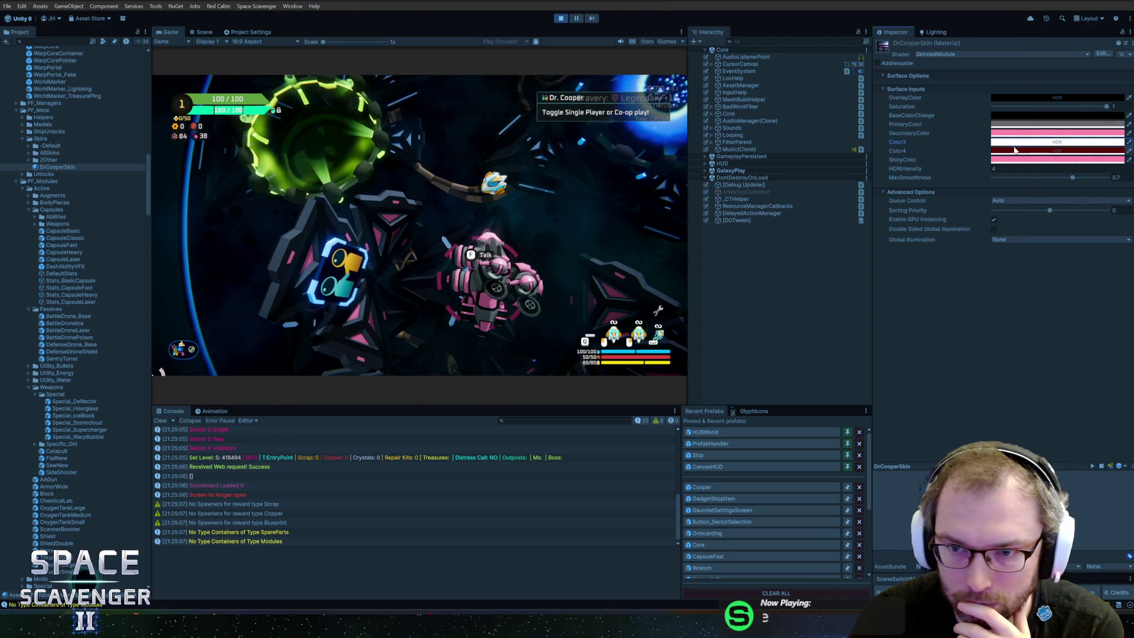
left_click(1010, 151)
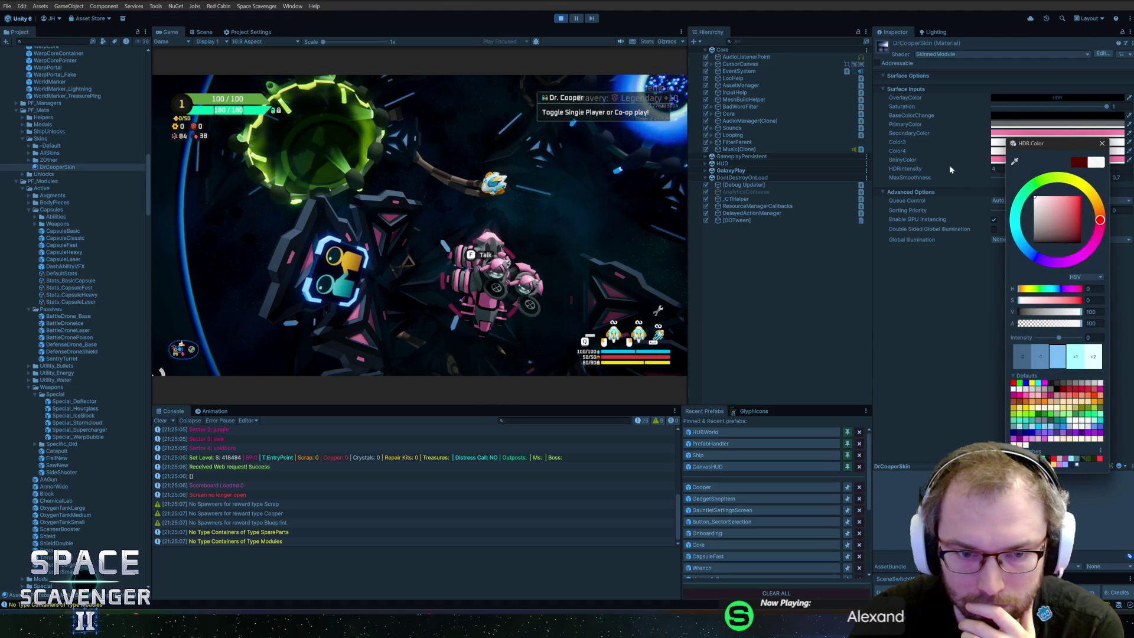
left_click(1103, 144)
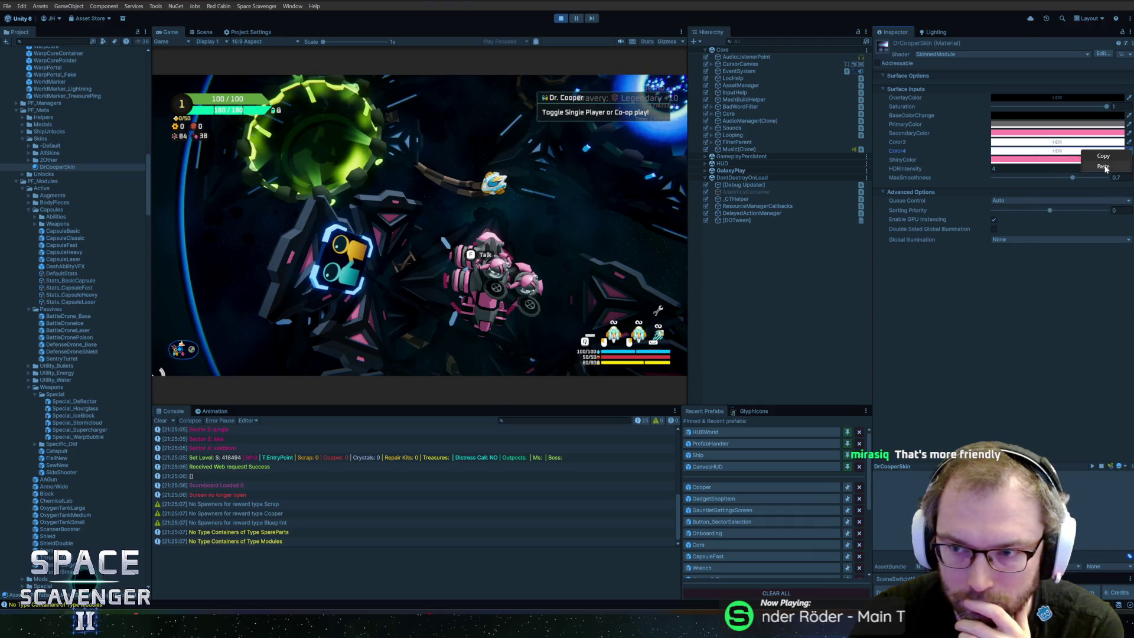
left_click(1104, 167)
left_click(1060, 153)
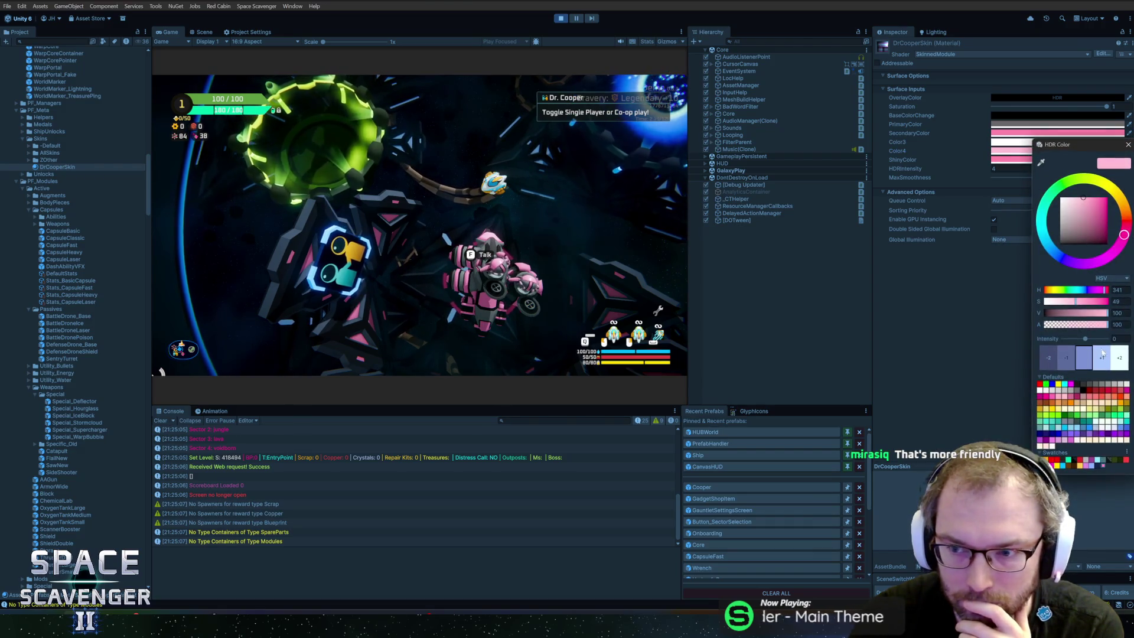
left_click(1104, 365)
left_click(1104, 364)
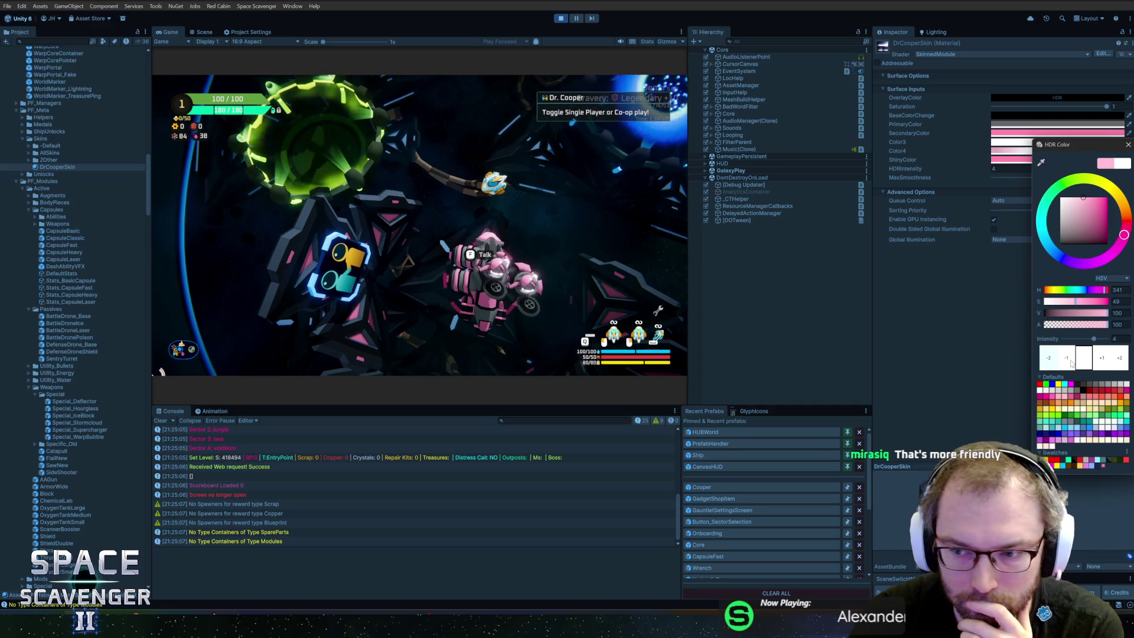
left_click(1048, 357)
left_click(1066, 357)
left_click(1126, 145)
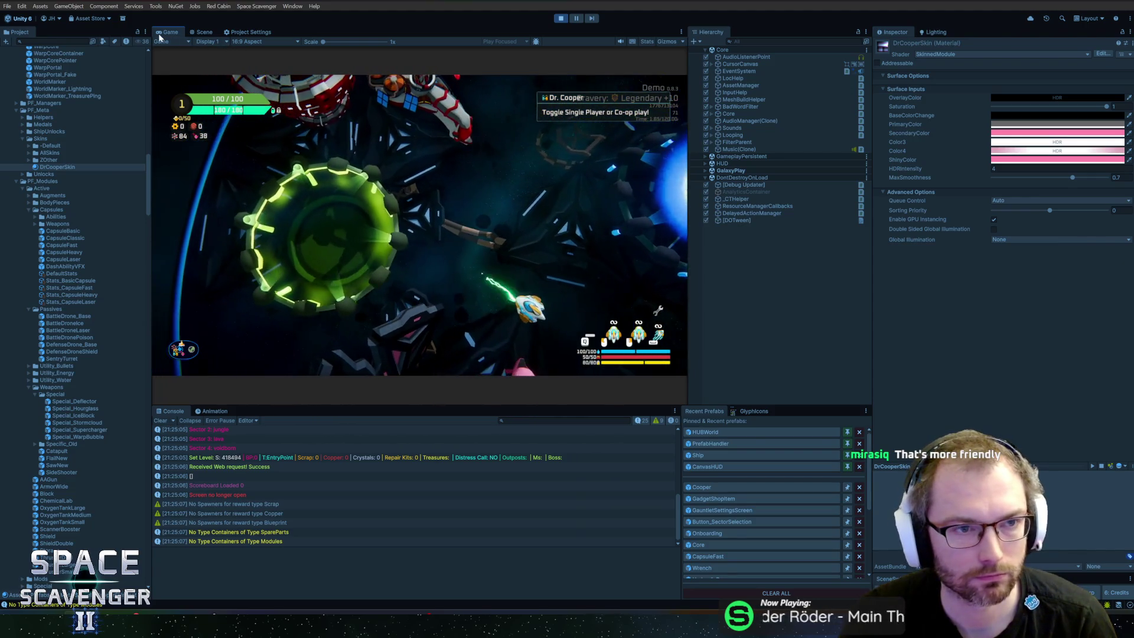
key("shift+space")
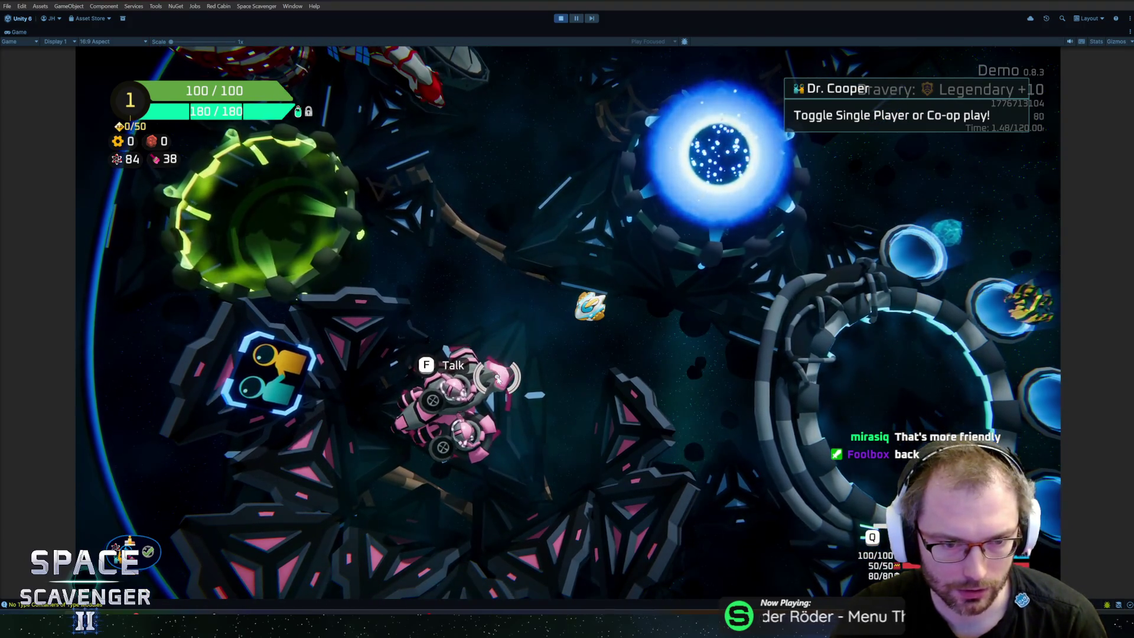
key("alt+Tab")
key("alt+Tab")
key("alt+Tab")
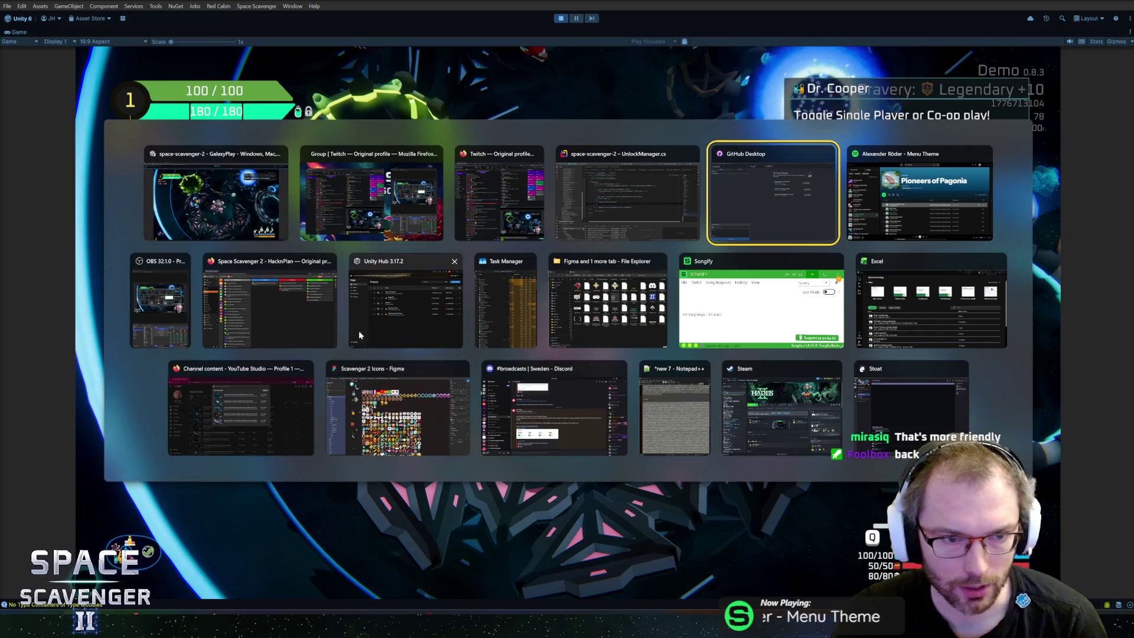
key("Escape")
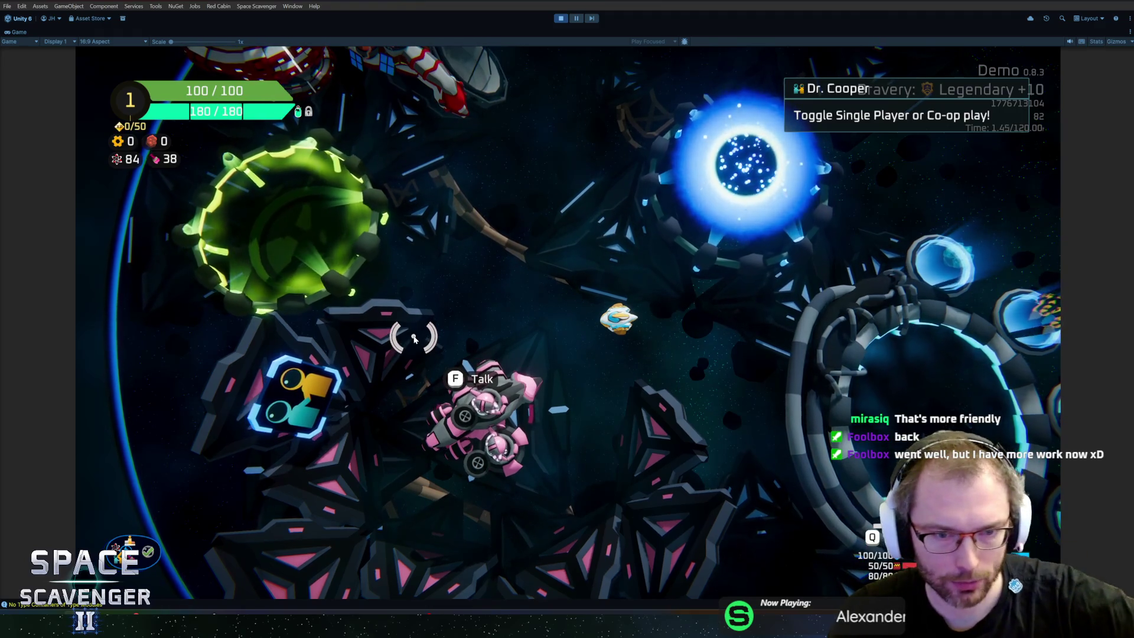
scroll(414, 341, "down", 3)
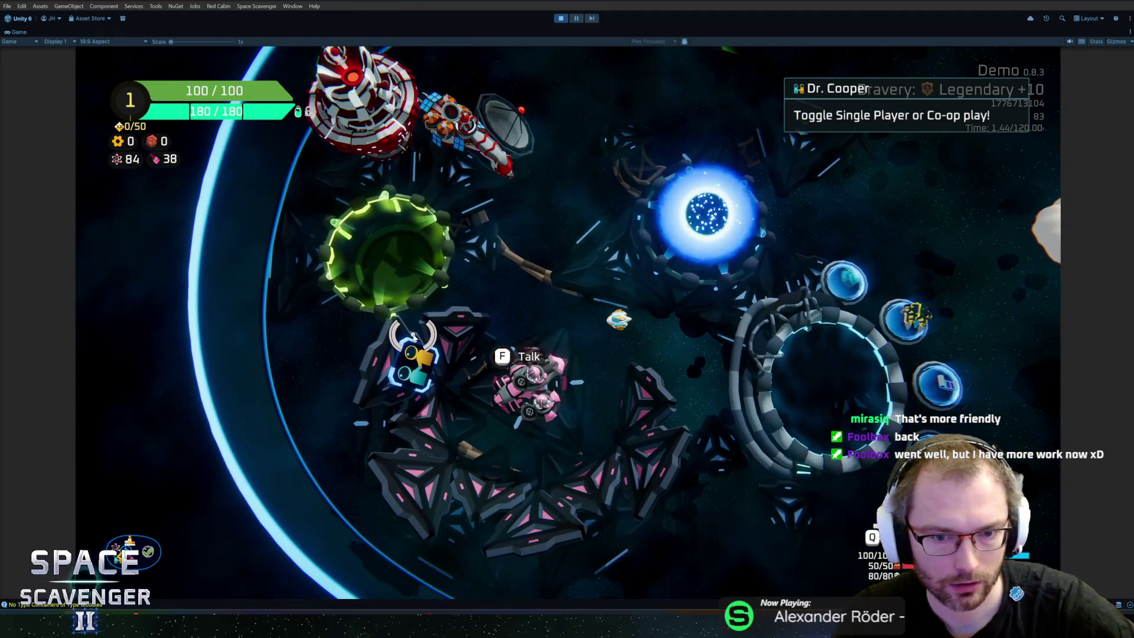
scroll(415, 336, "up", 3)
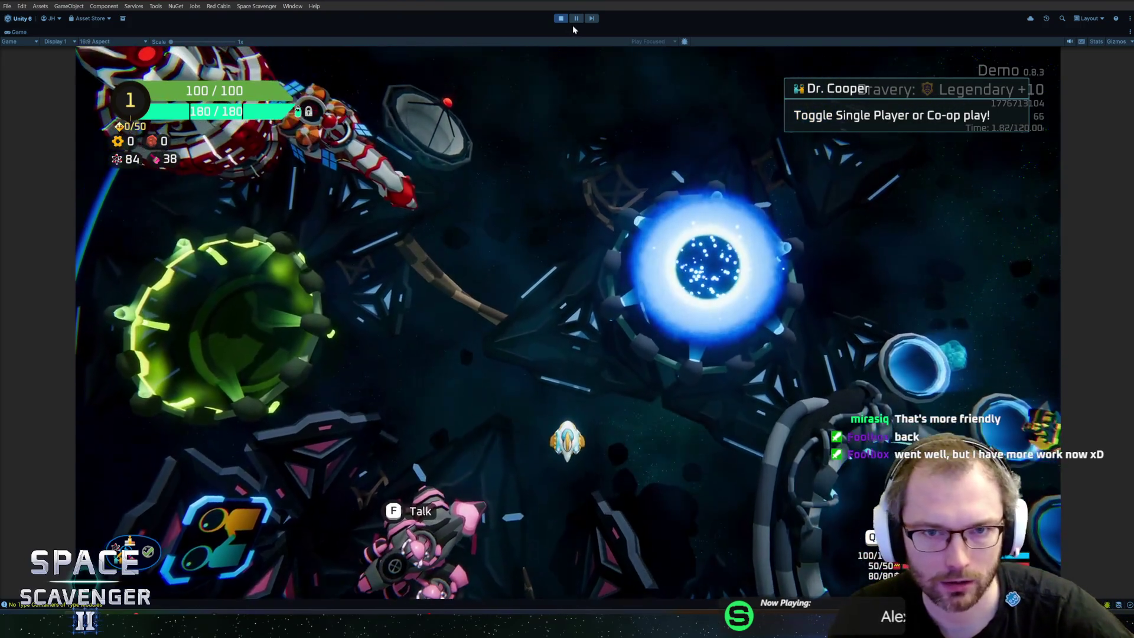
left_click(576, 20)
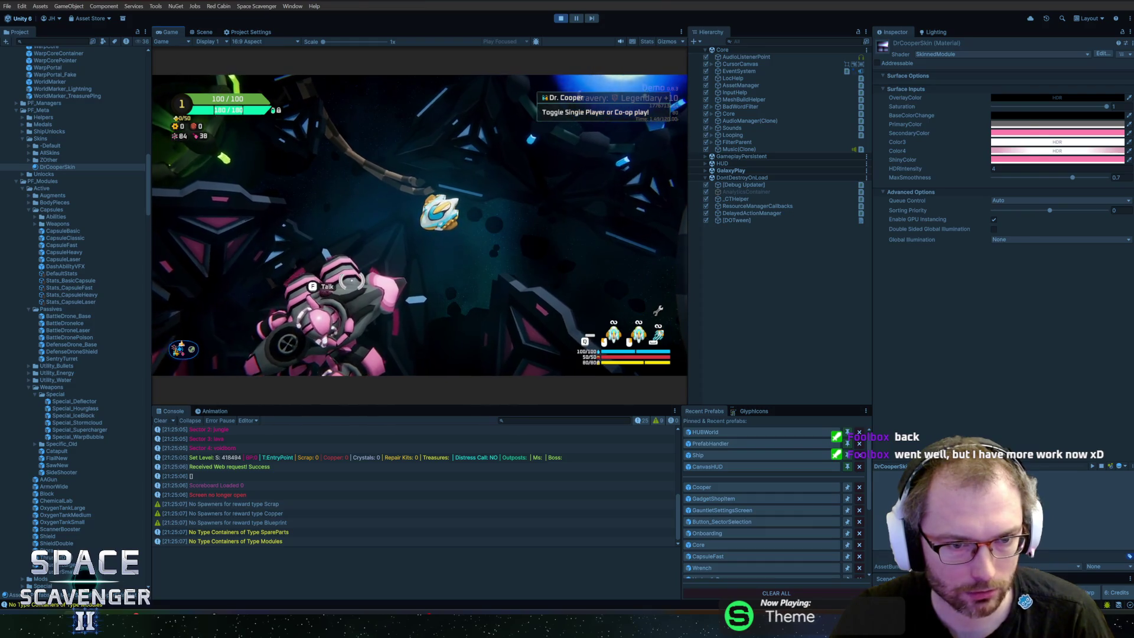
Lighten the DrCooperSkin PrimaryColor blue-grey slightly in its colour picker
key("alt+Tab")
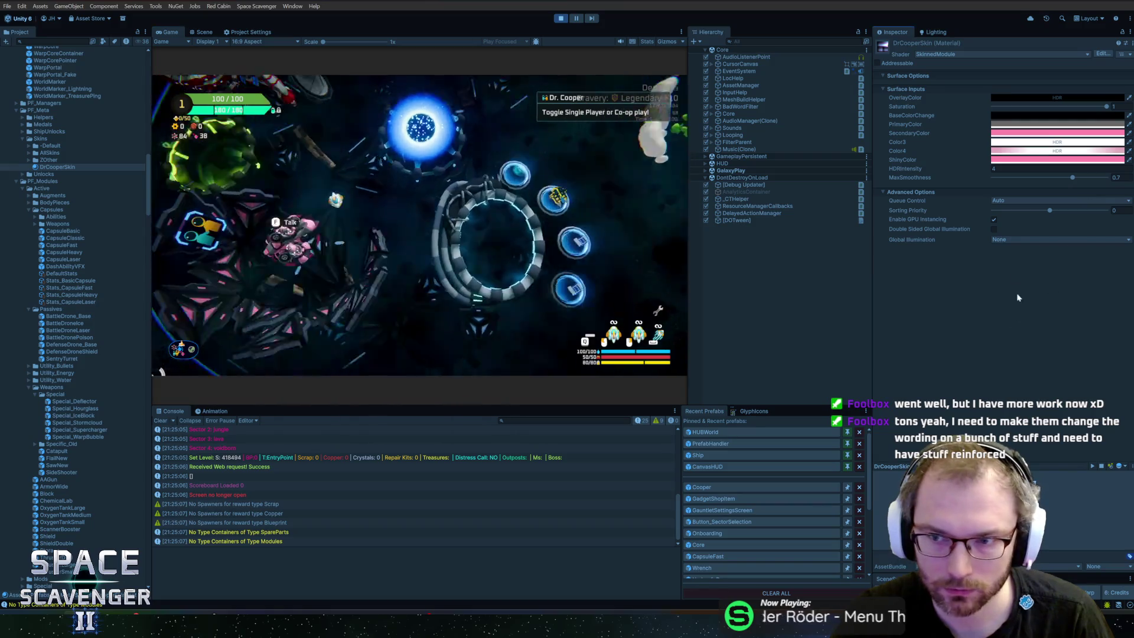
left_click(999, 127)
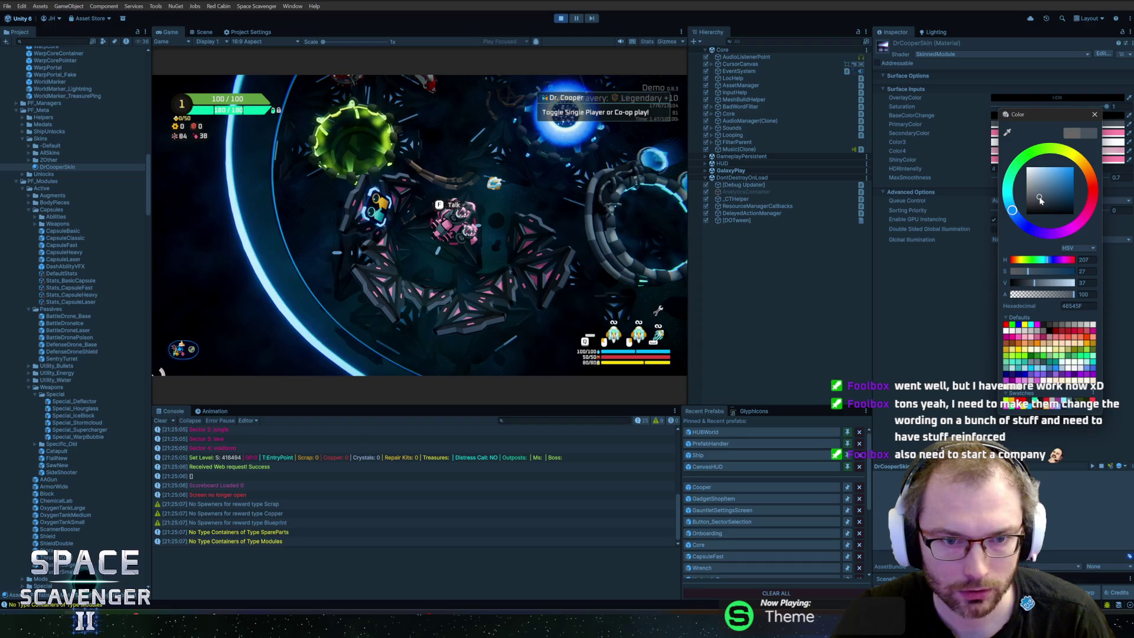
left_click(897, 214)
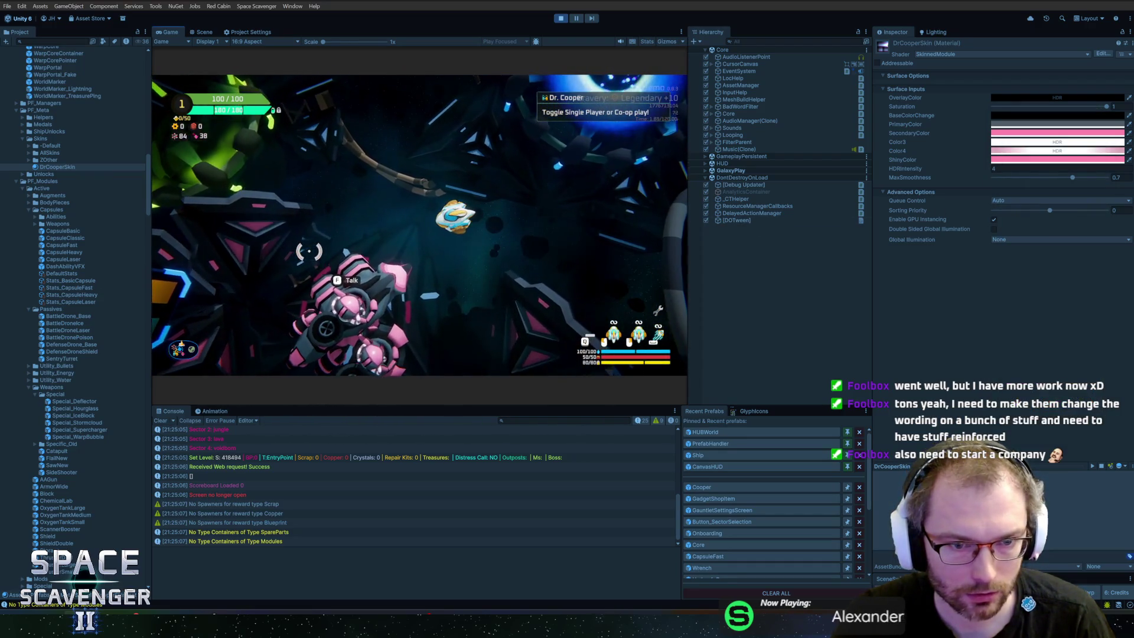
left_click(1023, 125)
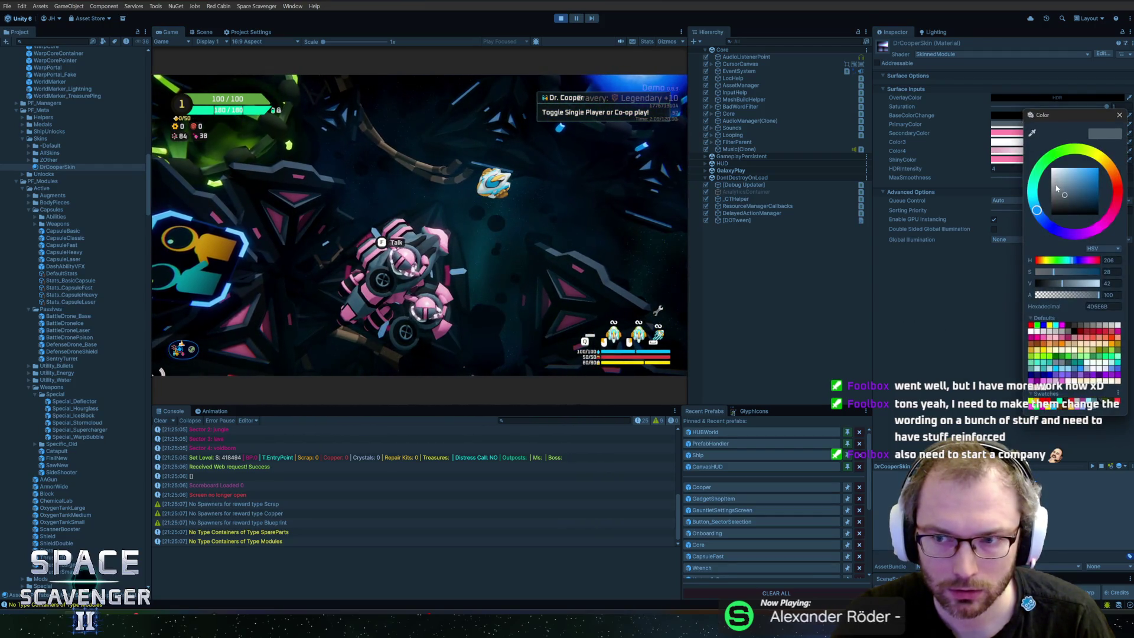
left_click_drag(1066, 195, 1071, 198)
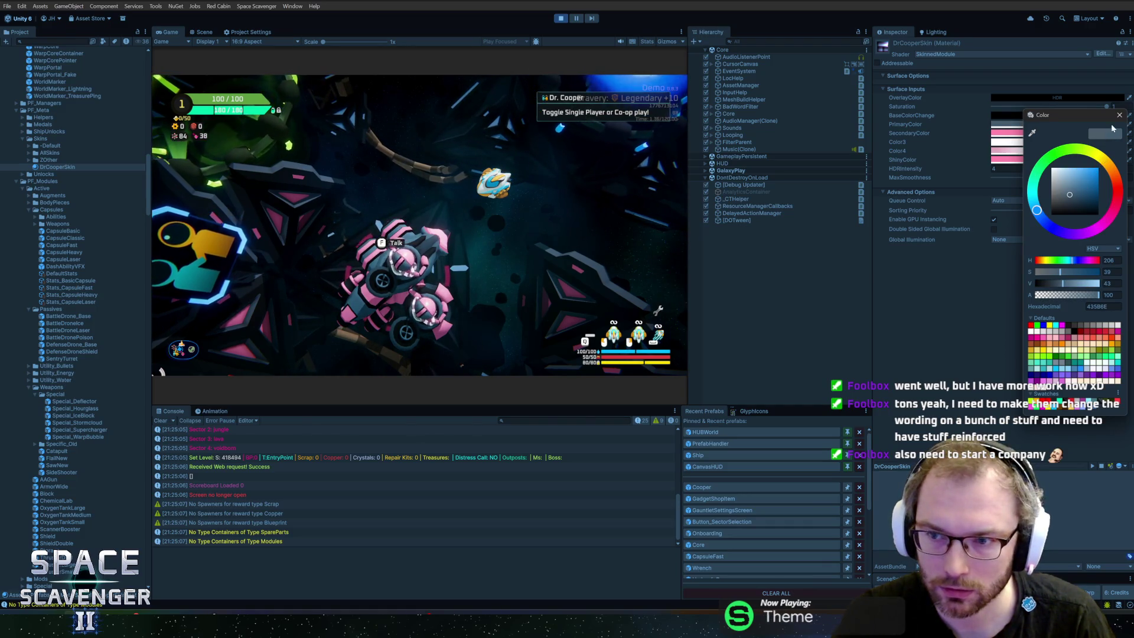
left_click(1069, 190)
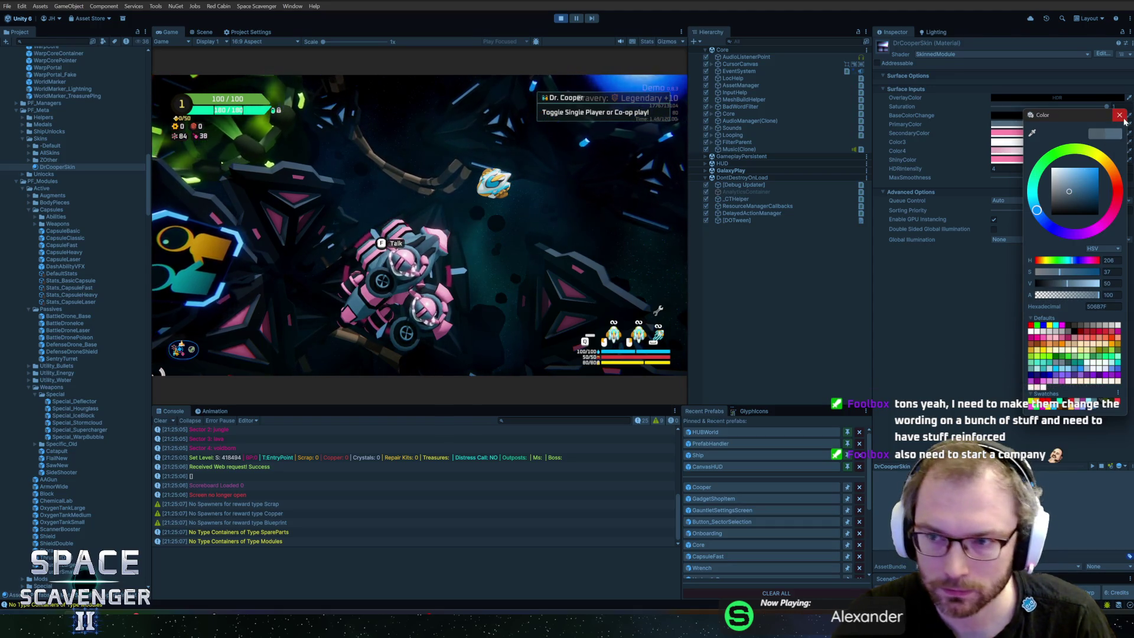
Tone SecondaryColor down to muted rose B45A76 (V 70, S 50), then attempt saving
left_click(1119, 115)
left_click(1007, 133)
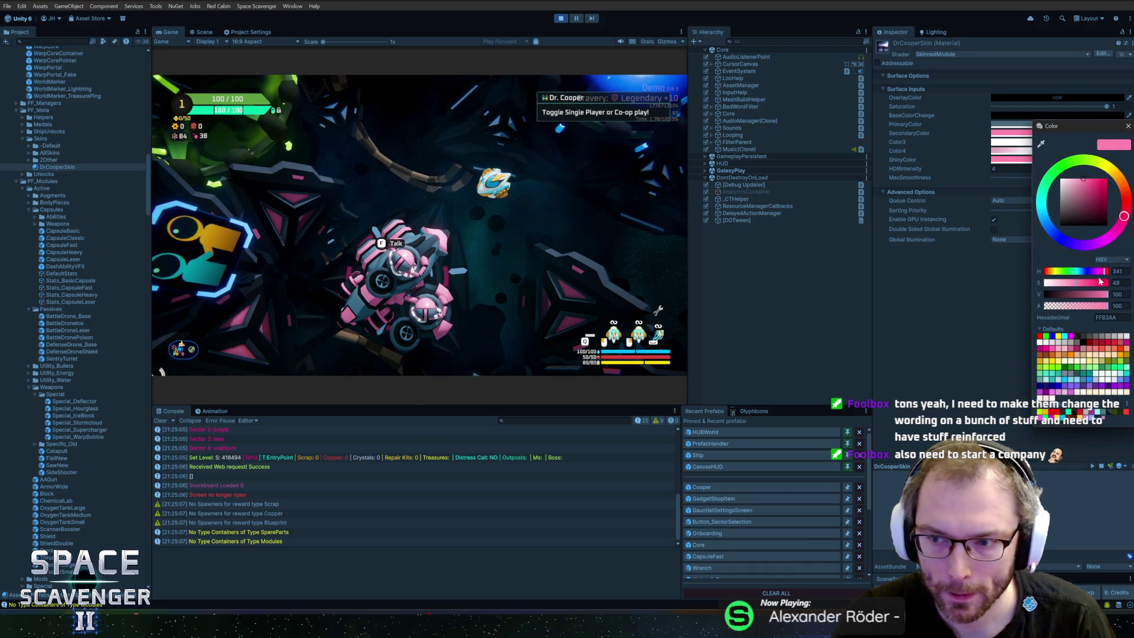
mouse_move(1101, 298)
left_mouse_down()
mouse_move(1078, 298)
mouse_move(1104, 298)
mouse_move(1090, 298)
left_mouse_up()
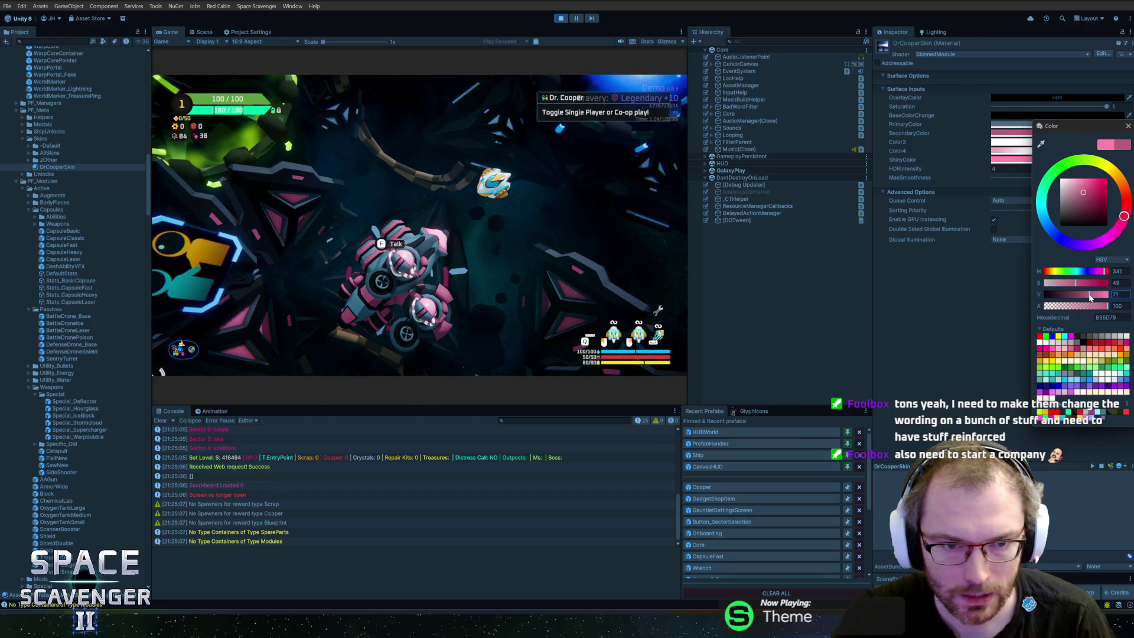
left_click_drag(1090, 298, 1090, 298)
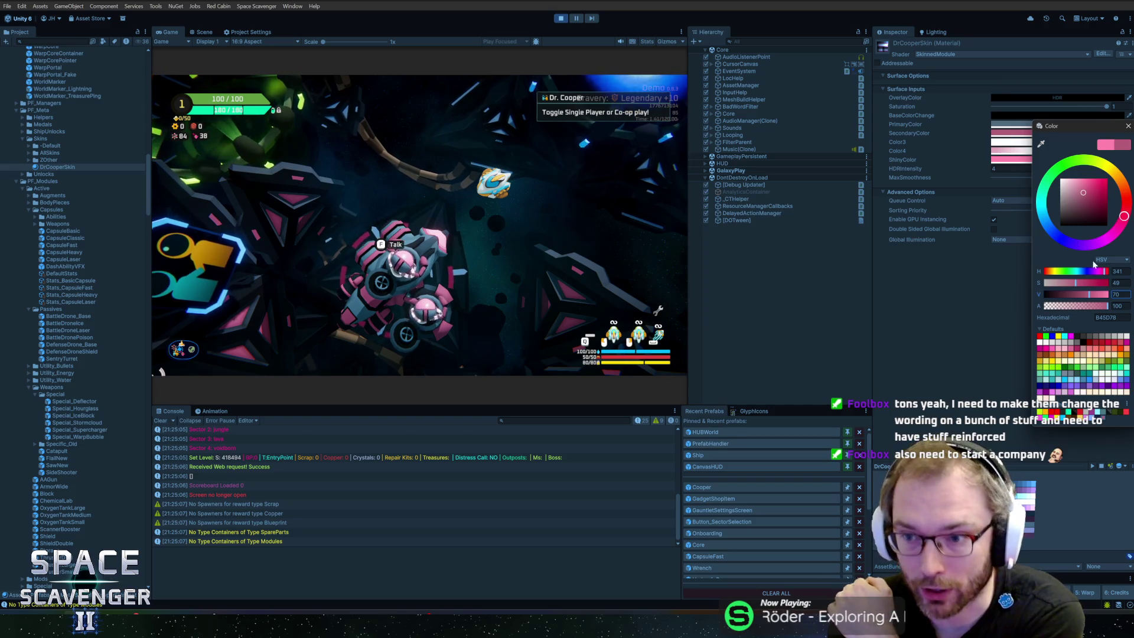
left_click(1125, 283)
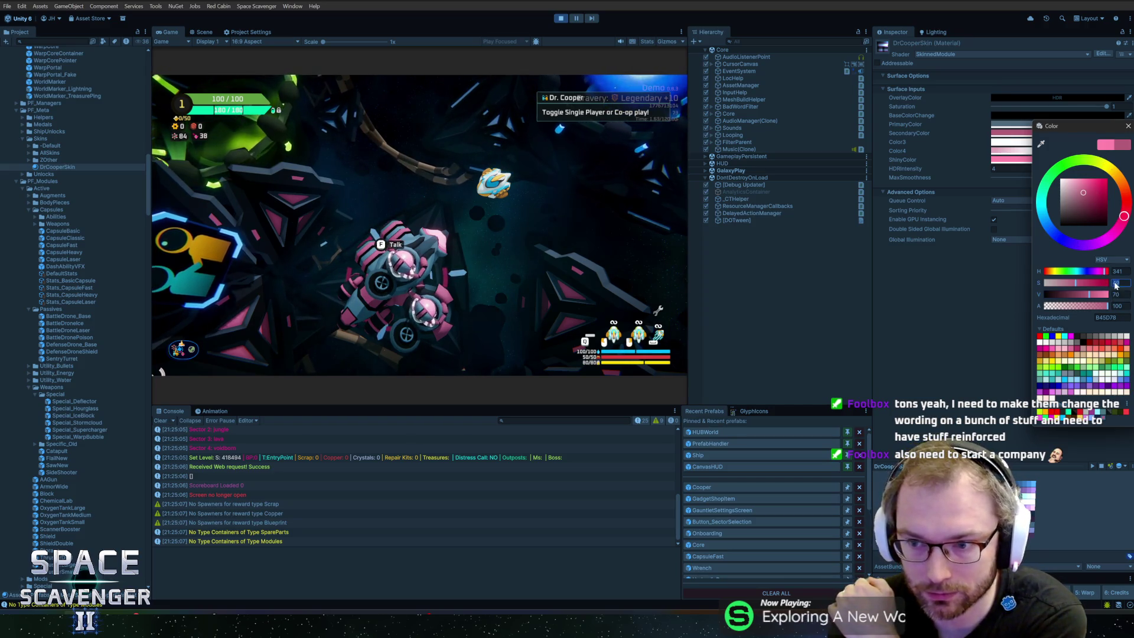
type("50")
key("Return")
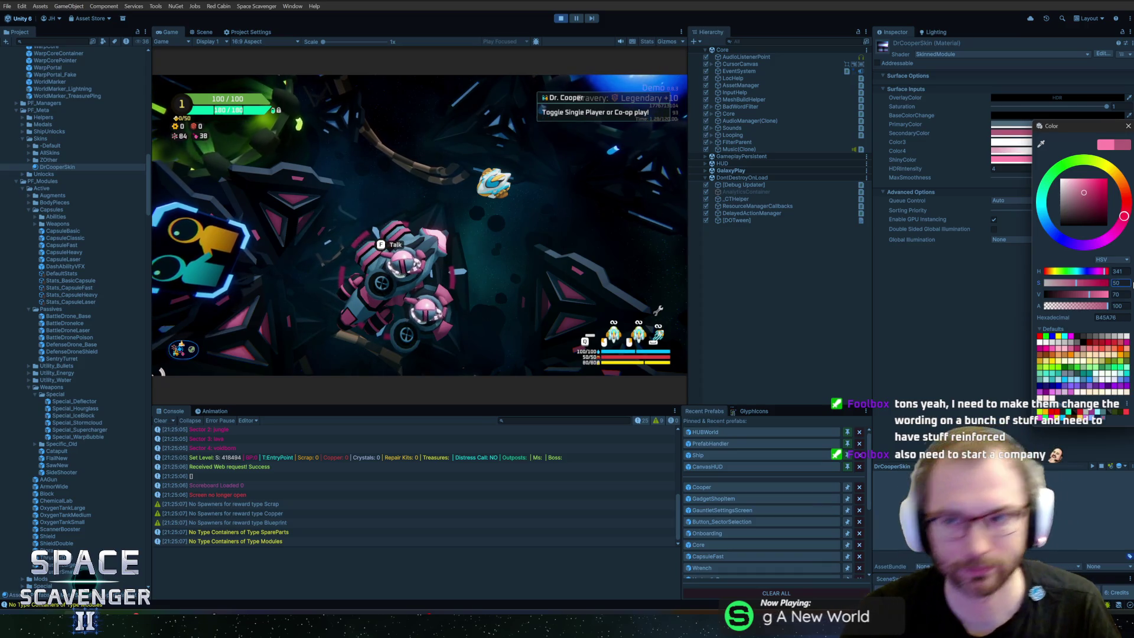
key("ctrl+s")
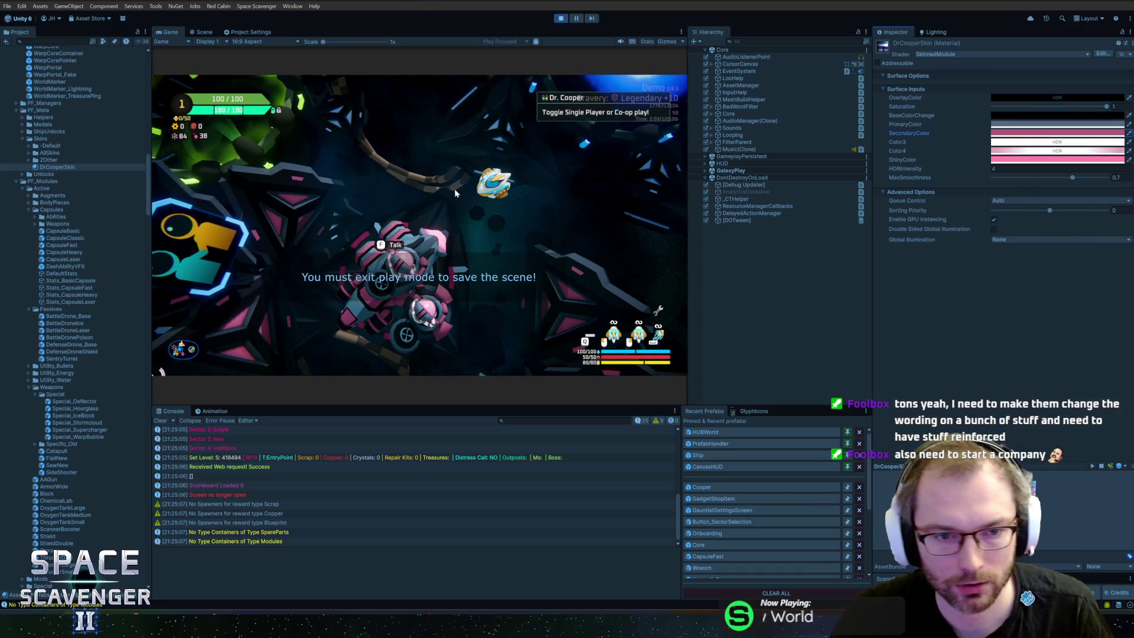
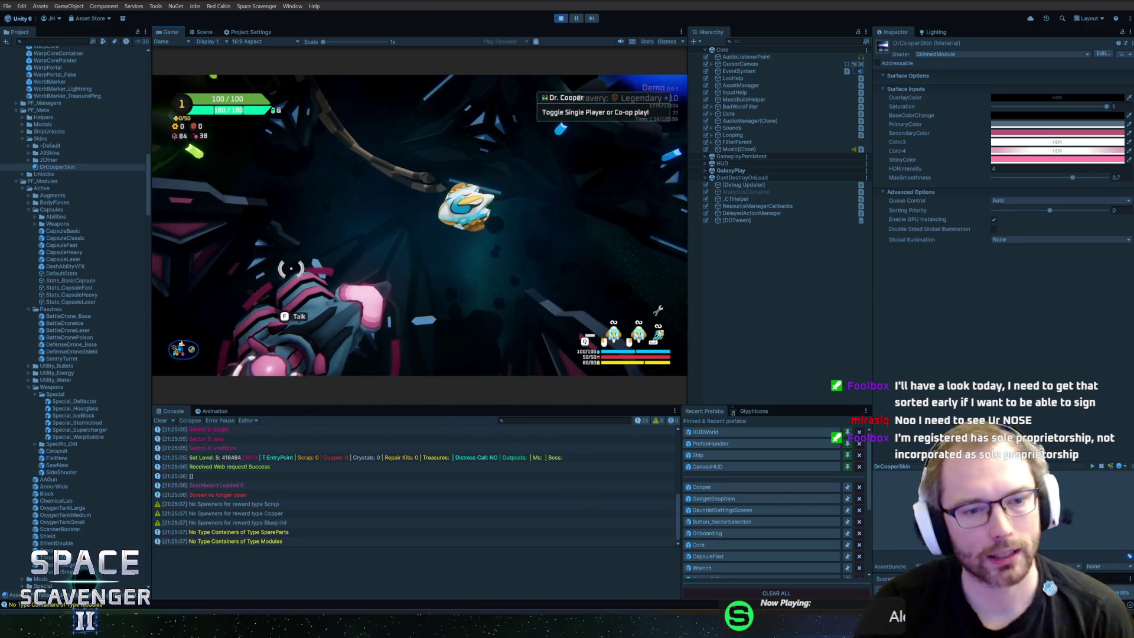
Maximize the Game view, fly the ship past Dr. Cooper toward the blue portal, then stop play mode
double_click(171, 32)
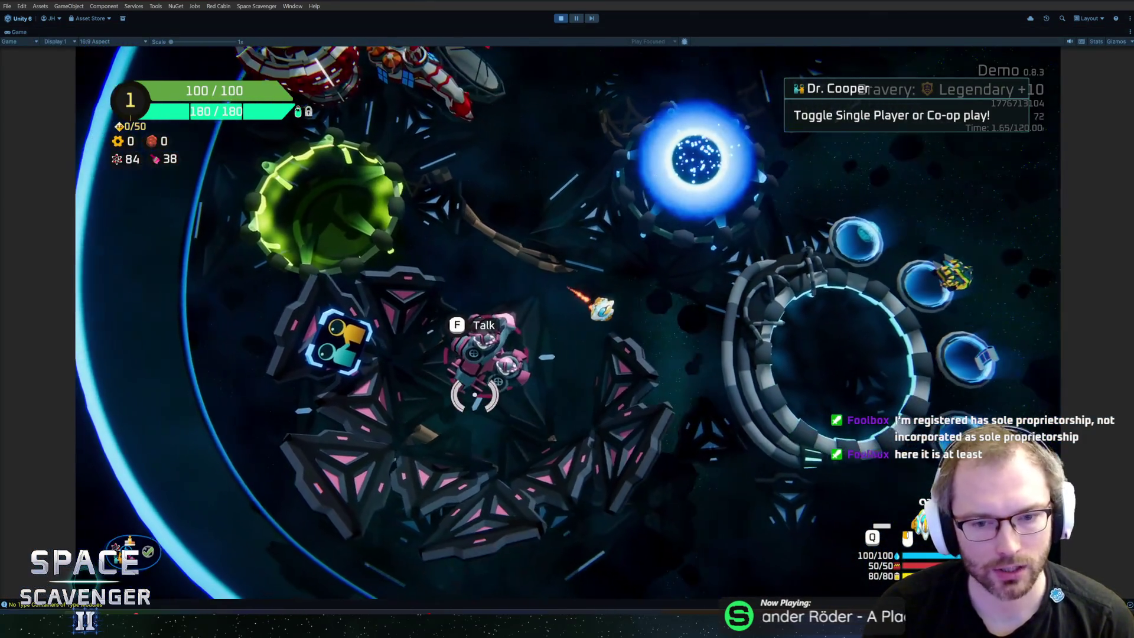
key("d")
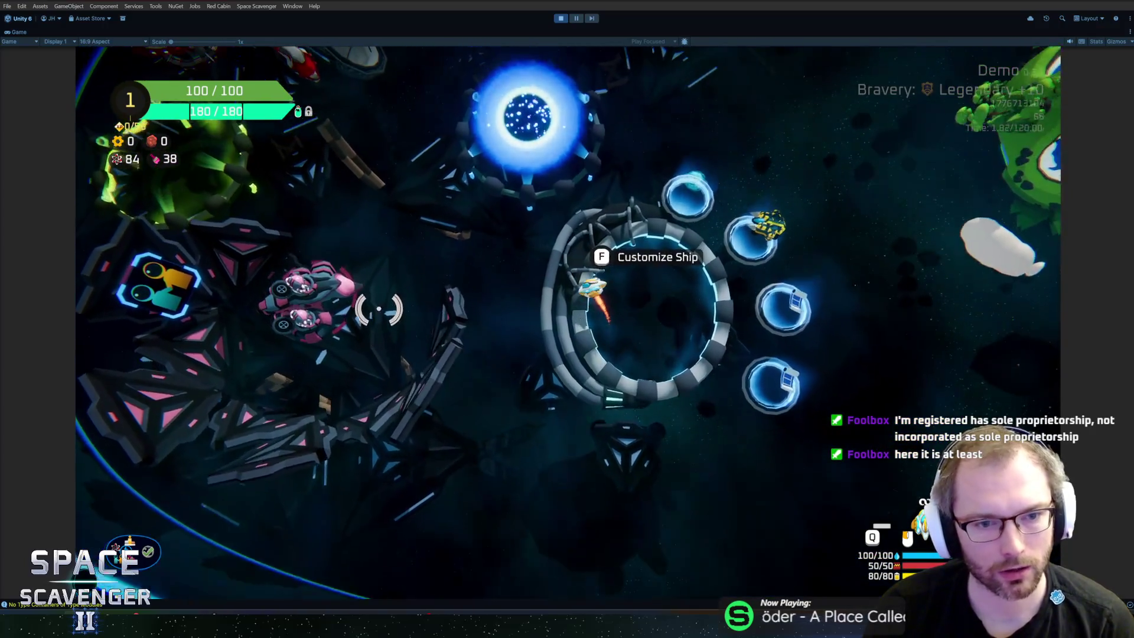
key("a")
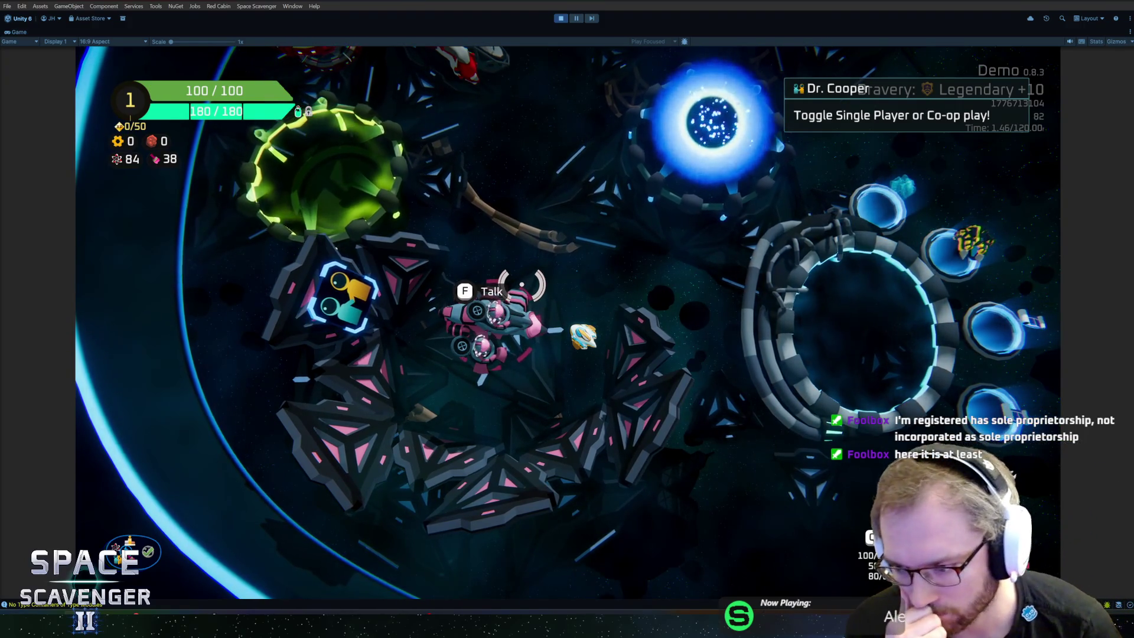
key("w+d")
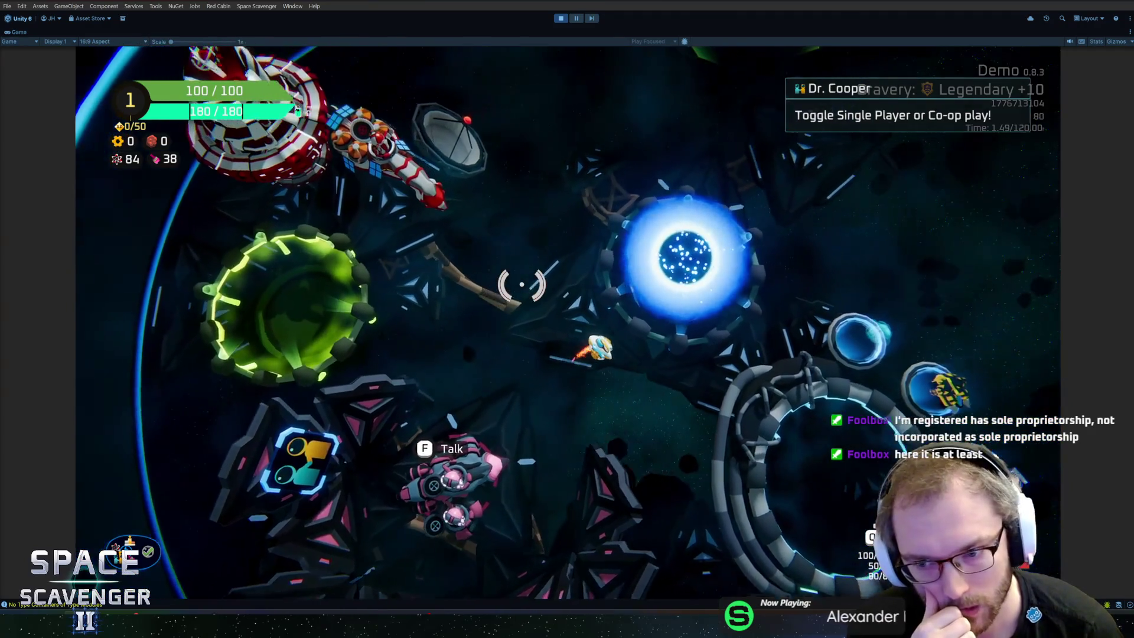
key("a+s")
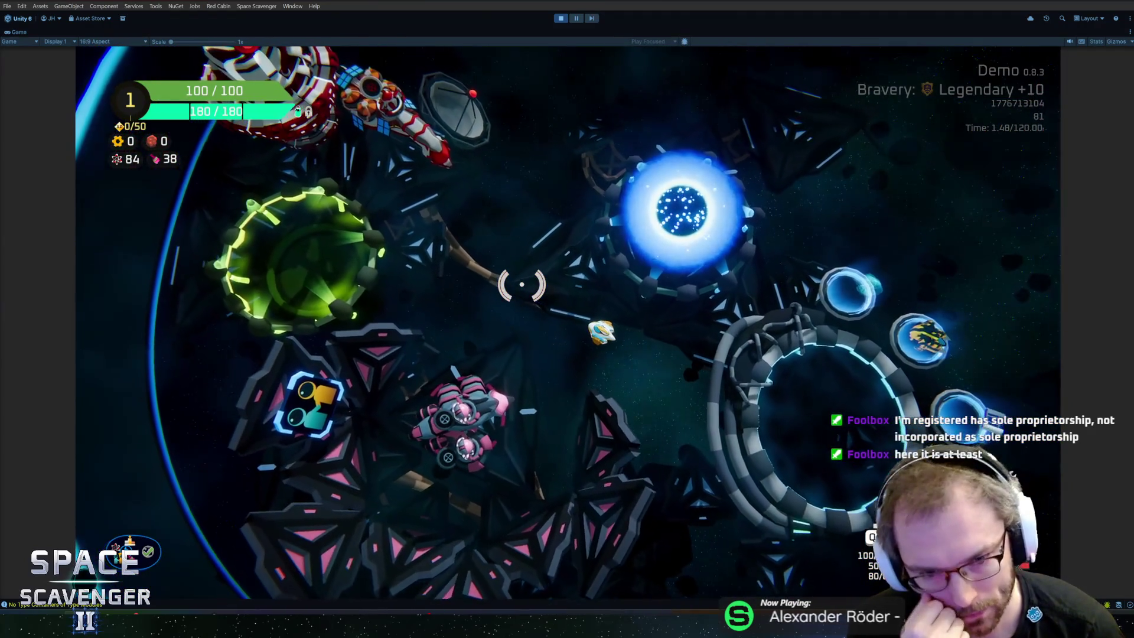
key("ctrl+p")
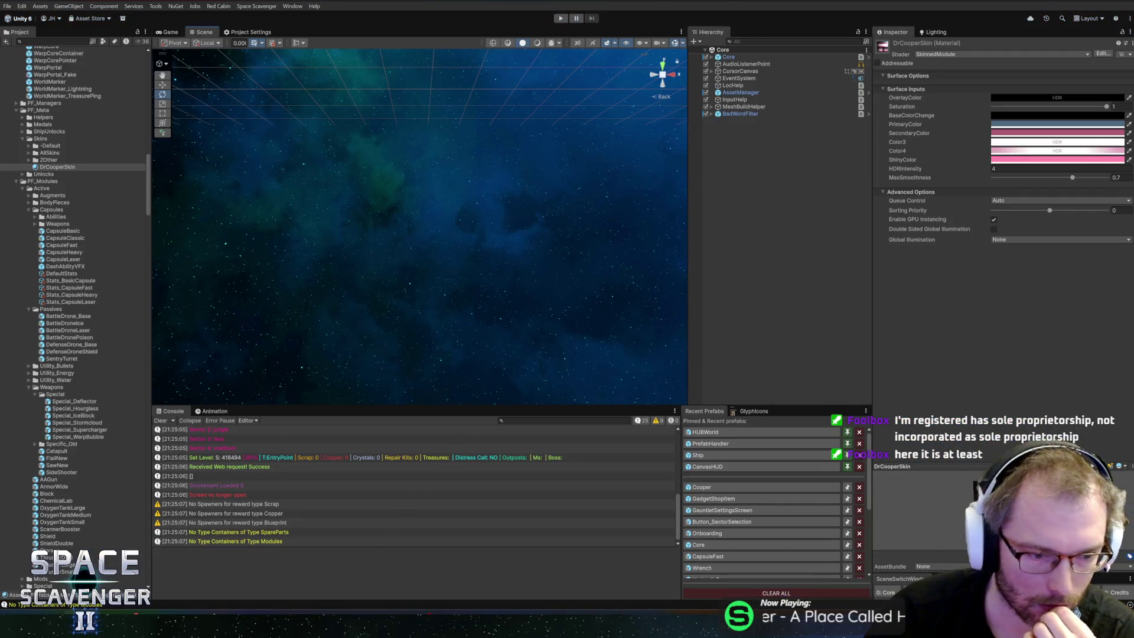
Open the HUBWorld prefab and select the PodiumCard object under the gadget card
left_click(727, 432)
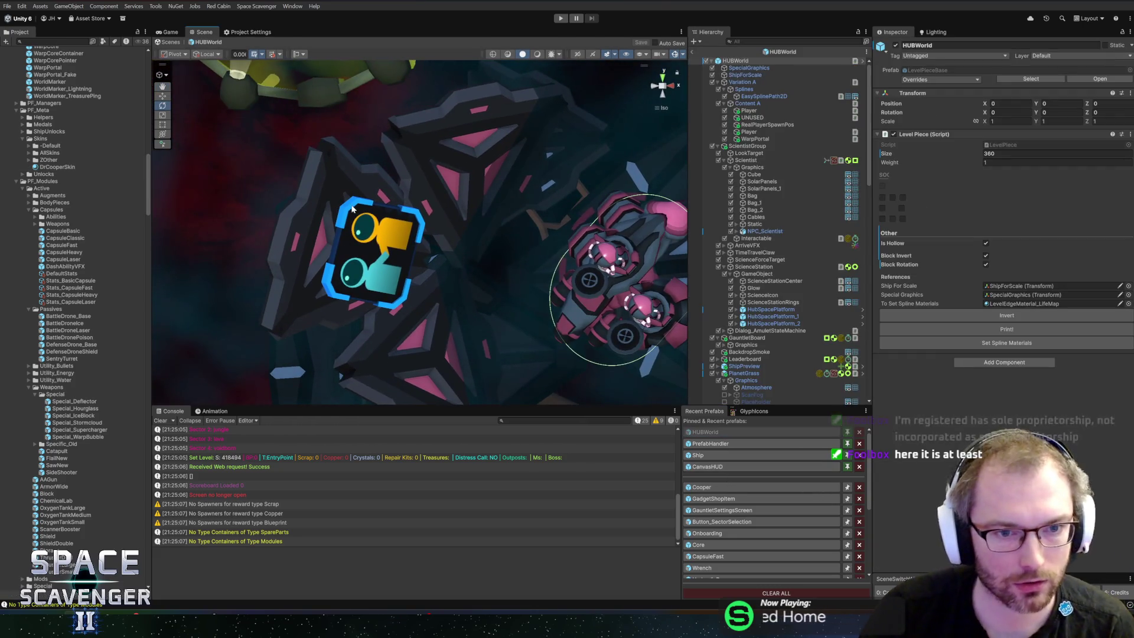
right_click(350, 208)
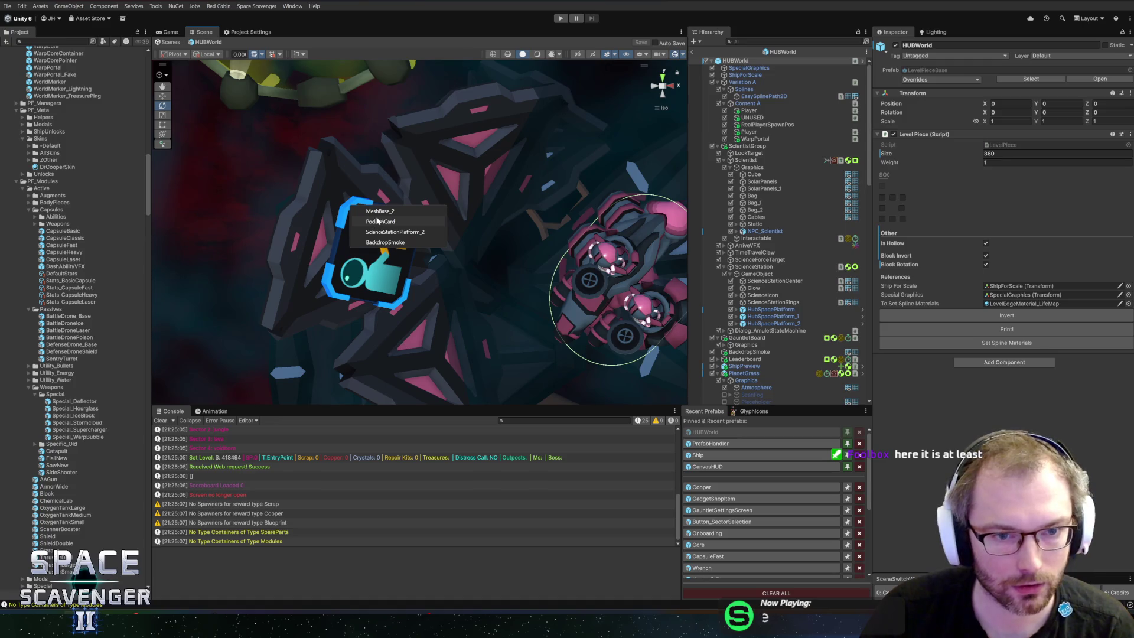
left_click(378, 222)
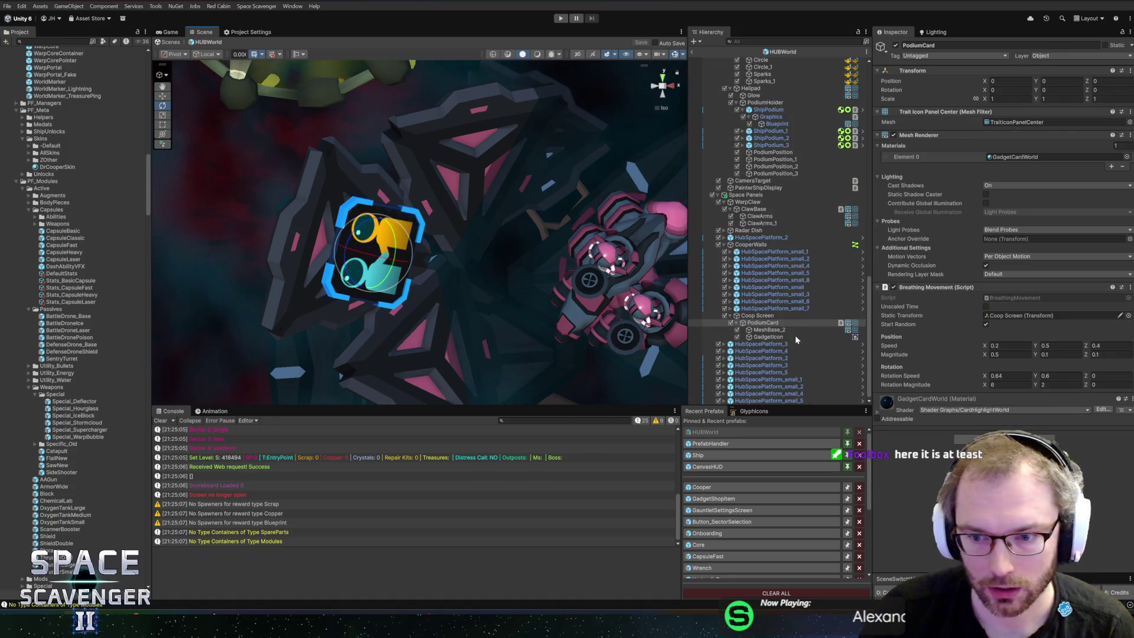
Inspect MeshBase_2, toggle it off and back on, and locate its TraitIconPanelOutline mesh asset
left_click(760, 331)
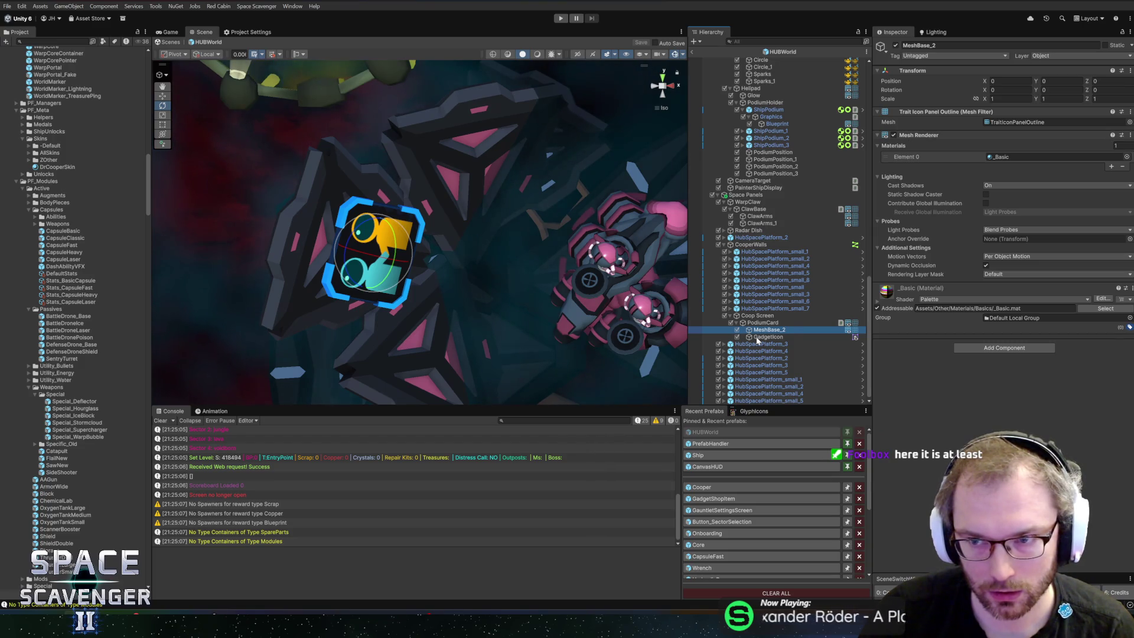
left_click(758, 338)
left_click(763, 332)
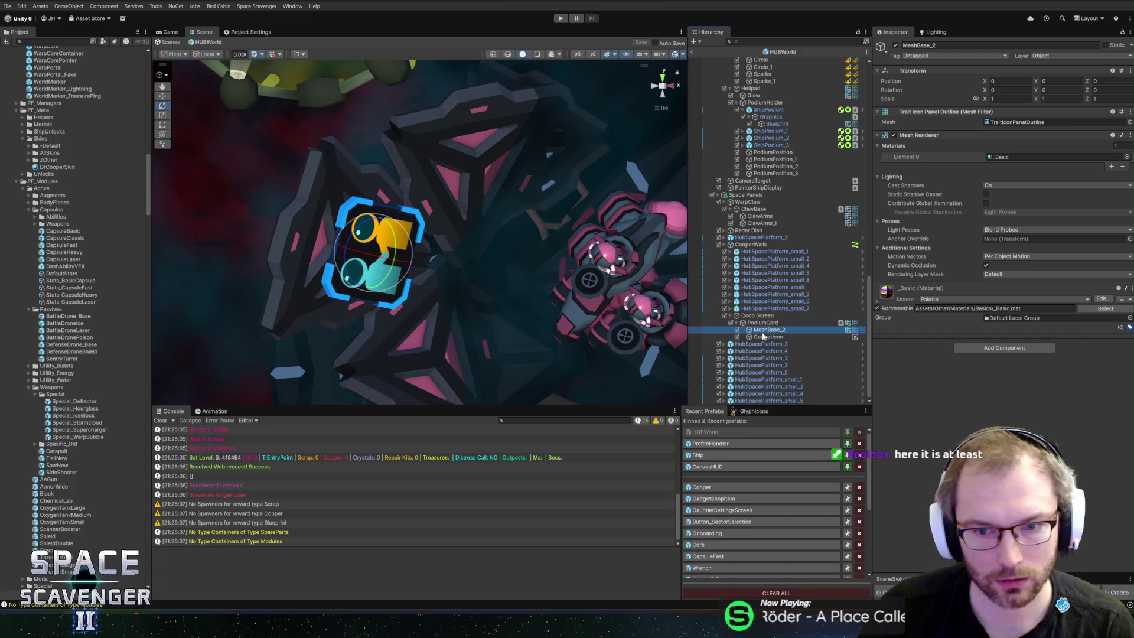
left_click(736, 330)
key("ctrl+z")
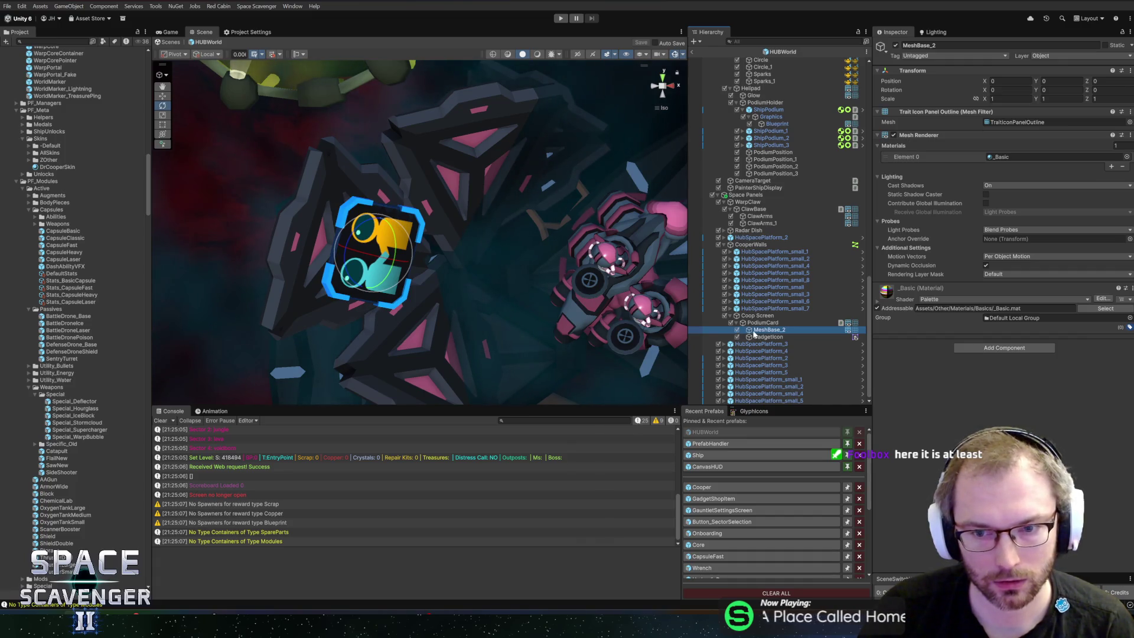
left_click(1030, 123)
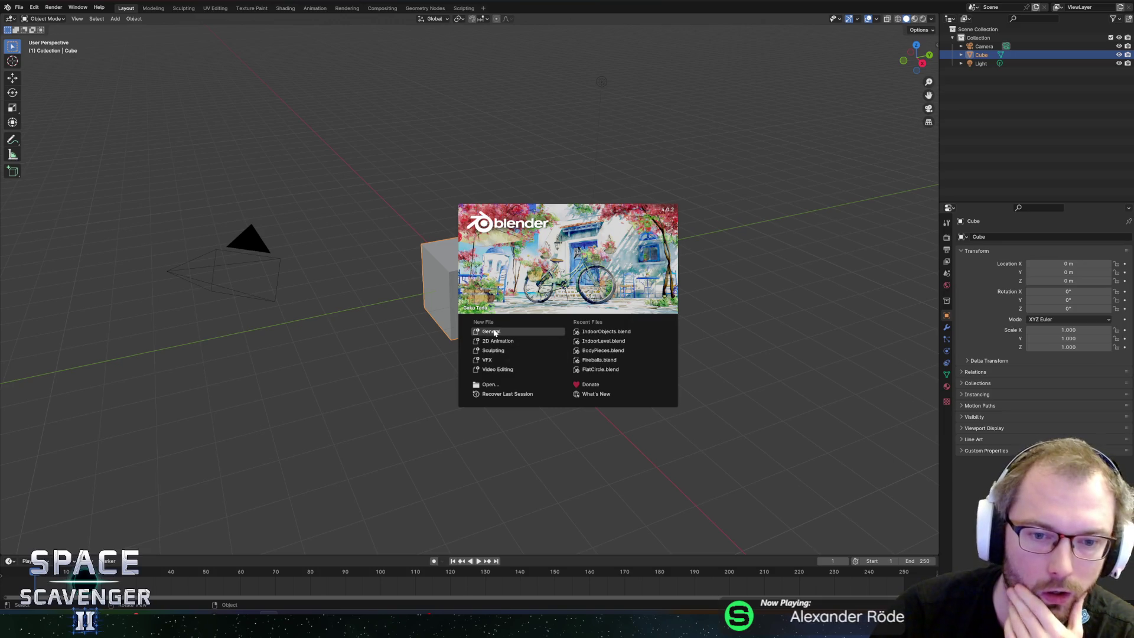
Open TraitItem.blend in Blender and select the panel outline object
left_click(490, 385)
scroll(363, 403, "down", 8)
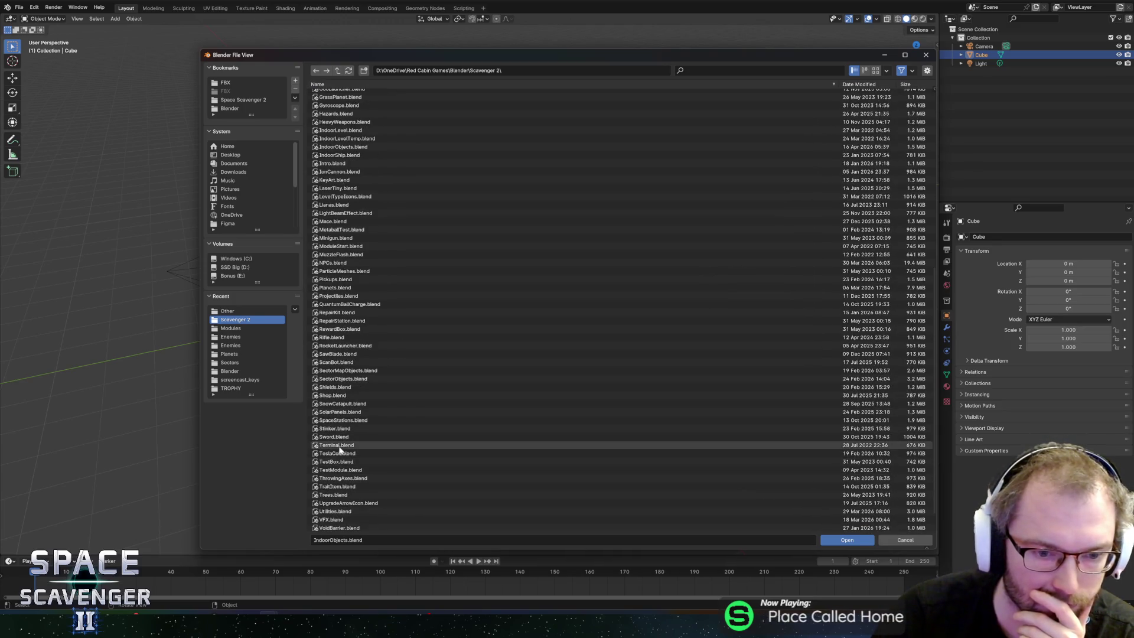
double_click(342, 487)
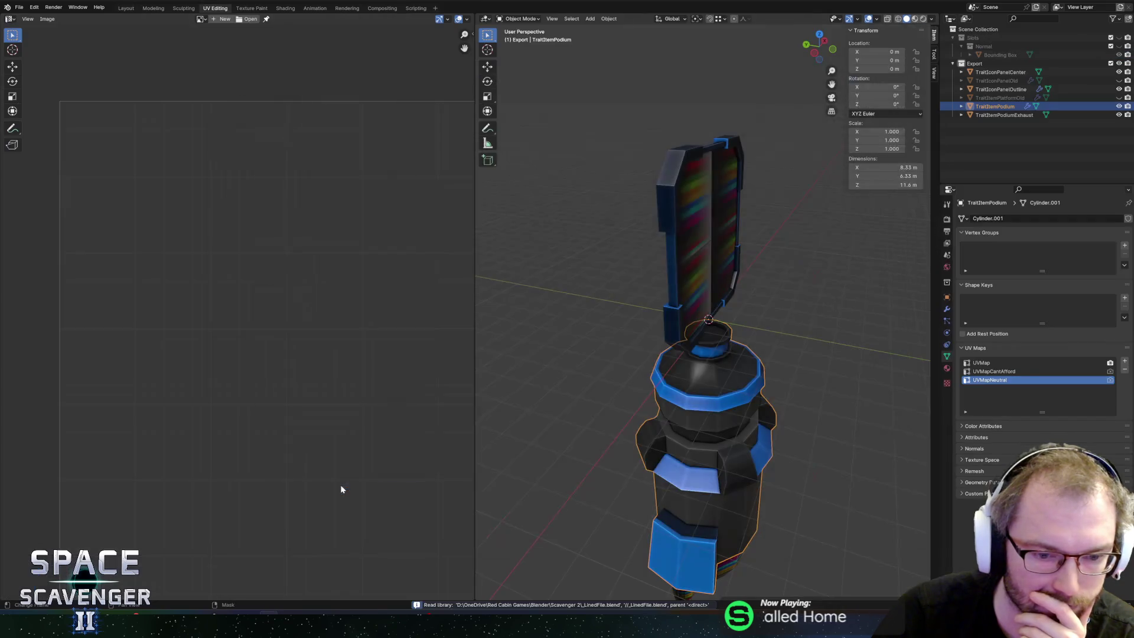
left_click_drag(742, 284, 731, 322)
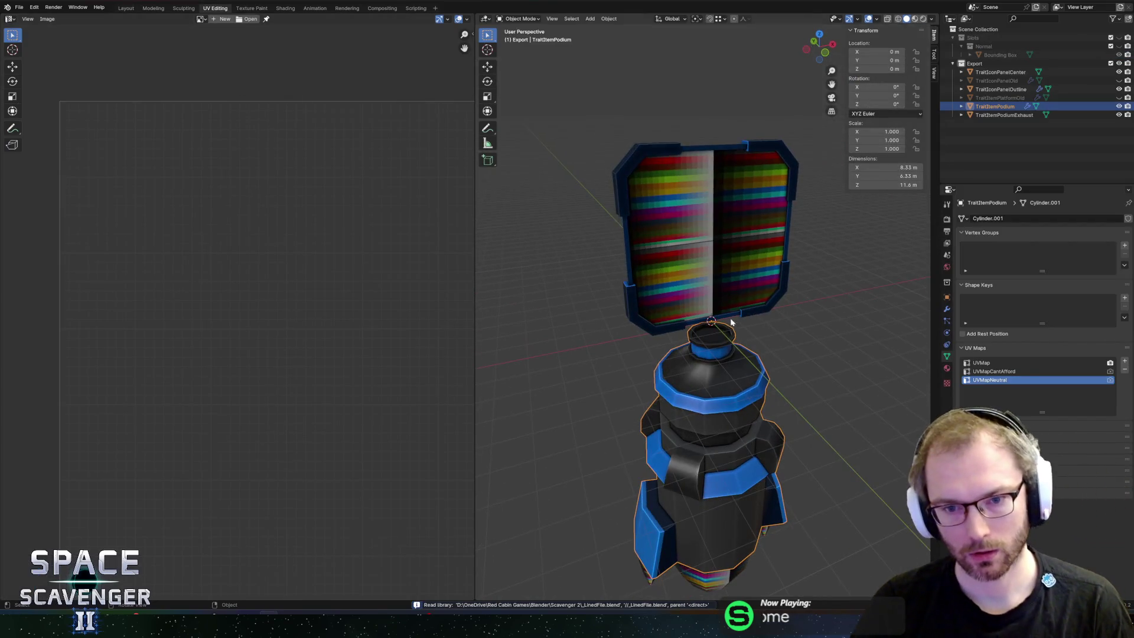
left_click(653, 151)
mouse_move(723, 262)
left_mouse_down()
mouse_move(671, 252)
mouse_move(726, 255)
left_mouse_up()
Duplicate the panel outline in place, rename the copy IconPanelOutlineSkin, and enter Edit Mode
key("shift+d")
key("Escape")
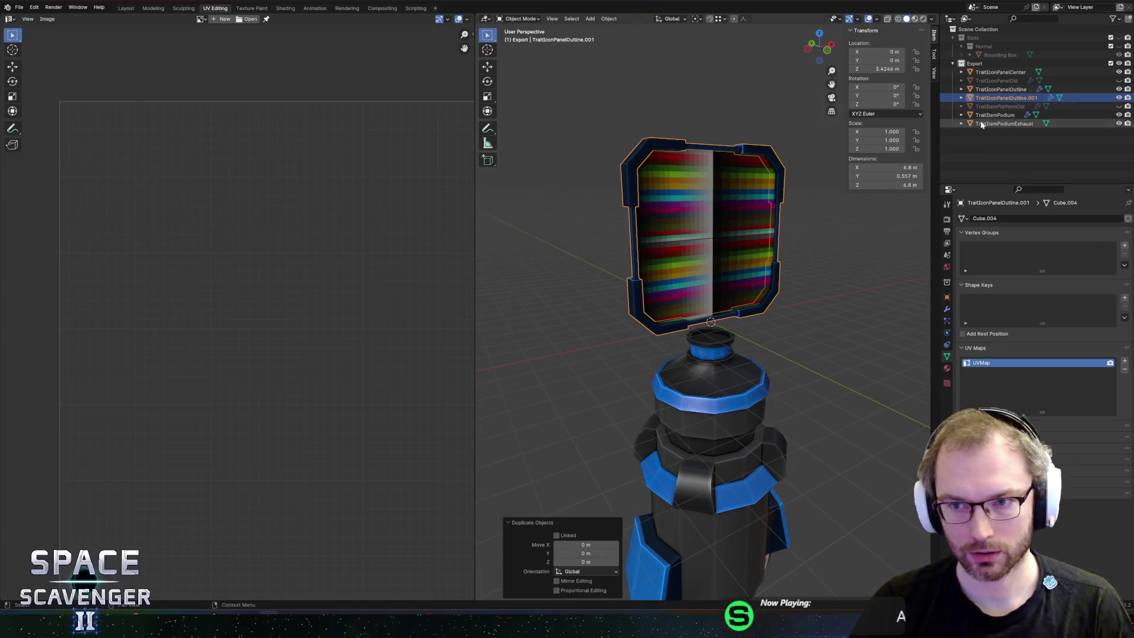
double_click(1004, 97)
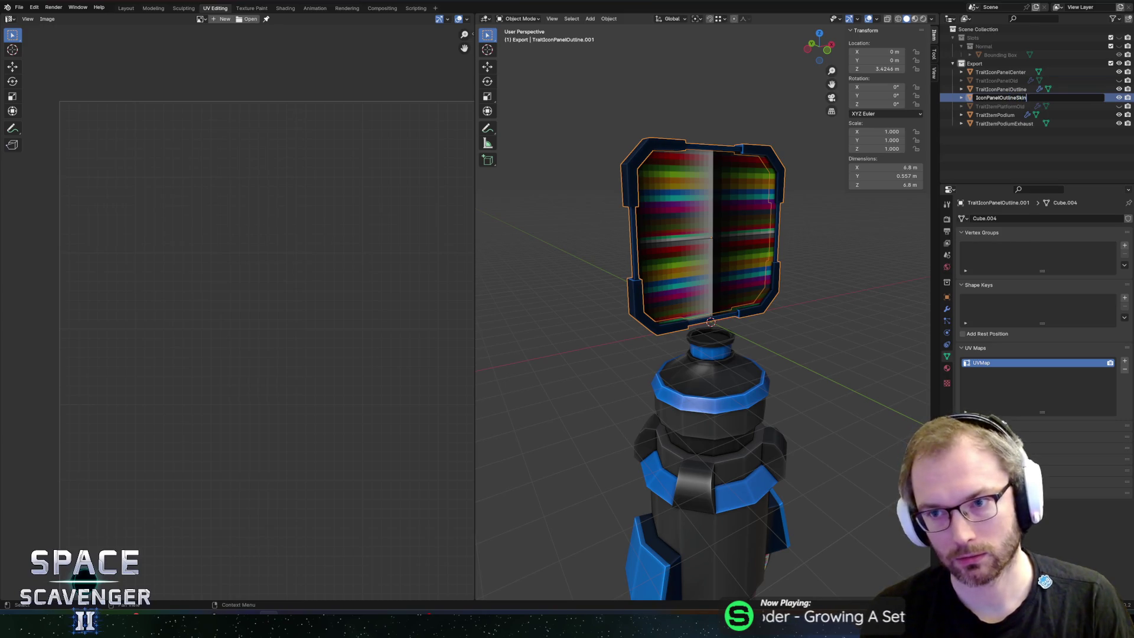
key("Return")
key("Tab")
mouse_move(777, 126)
left_mouse_down()
mouse_move(704, 116)
mouse_move(928, 370)
left_mouse_up()
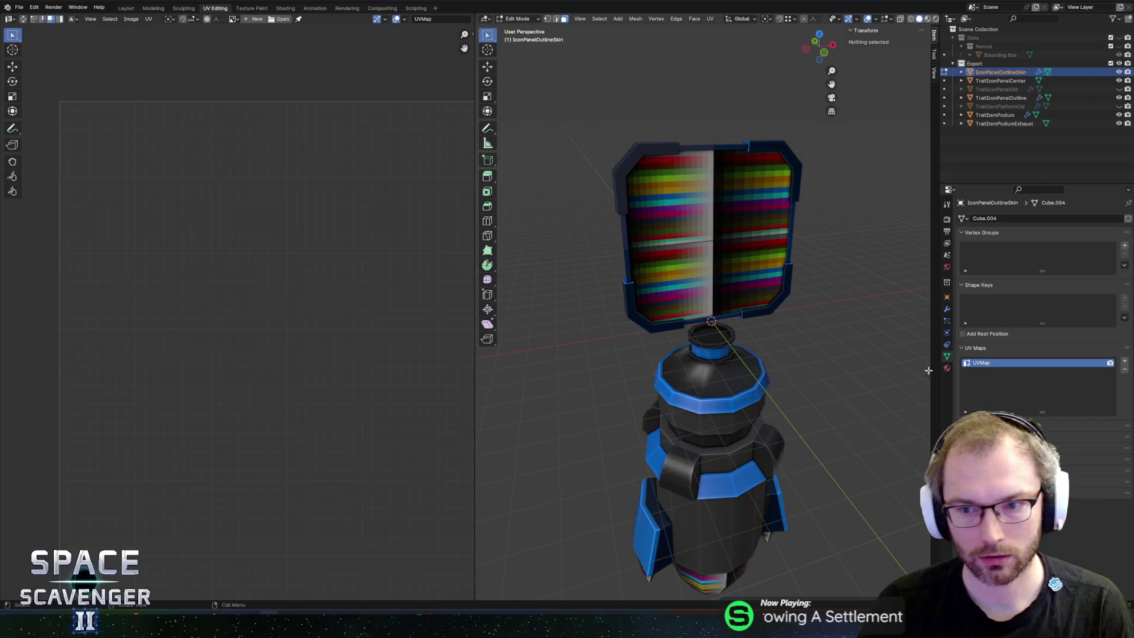
Check the copy's material slots, save TraitItem.blend, and return to Object Mode
left_click(946, 368)
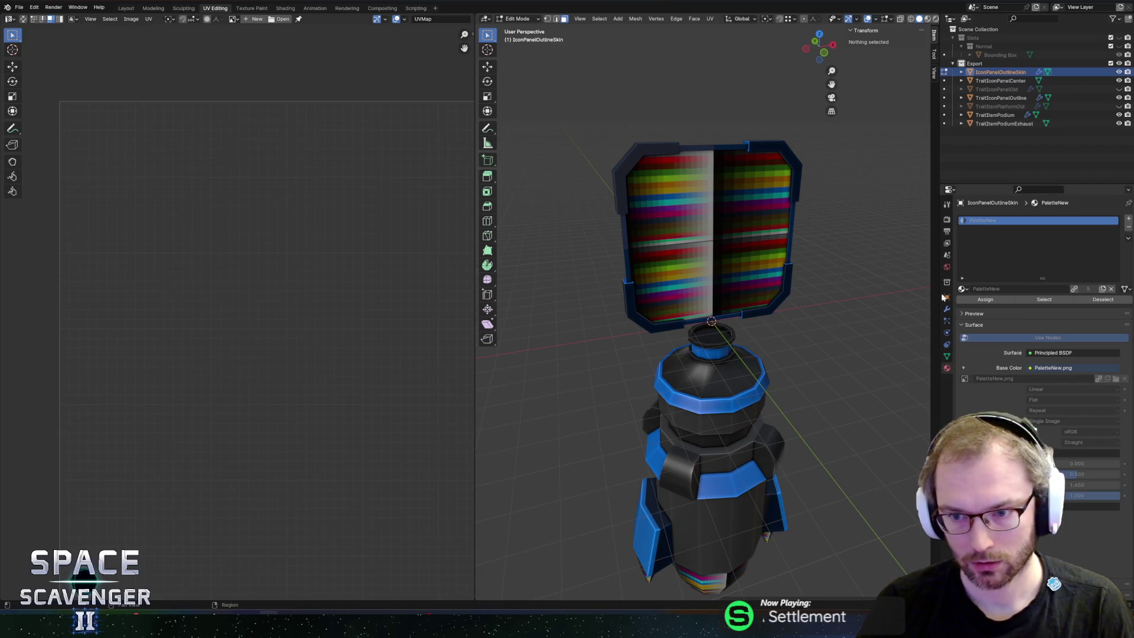
left_click(961, 289)
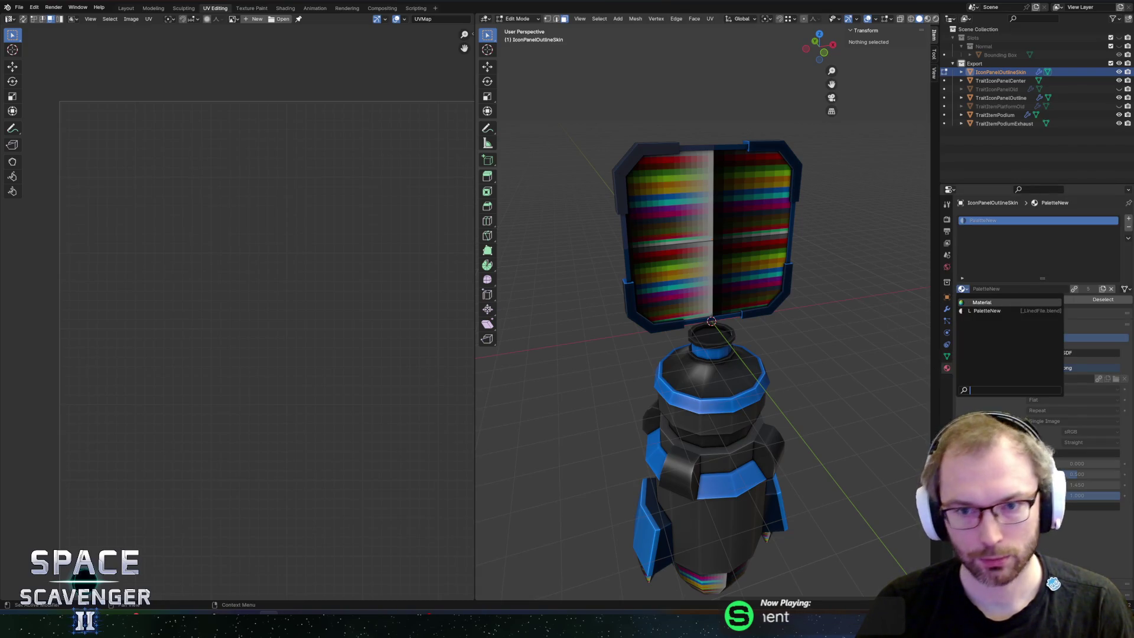
key("ctrl+s")
left_click(19, 7)
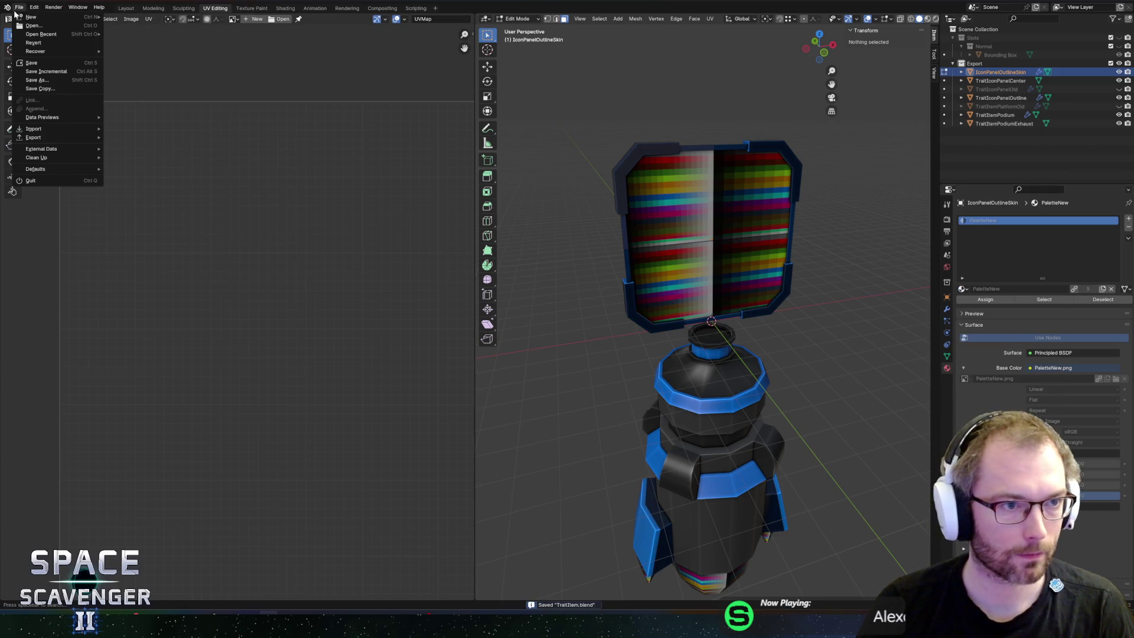
left_click(18, 7)
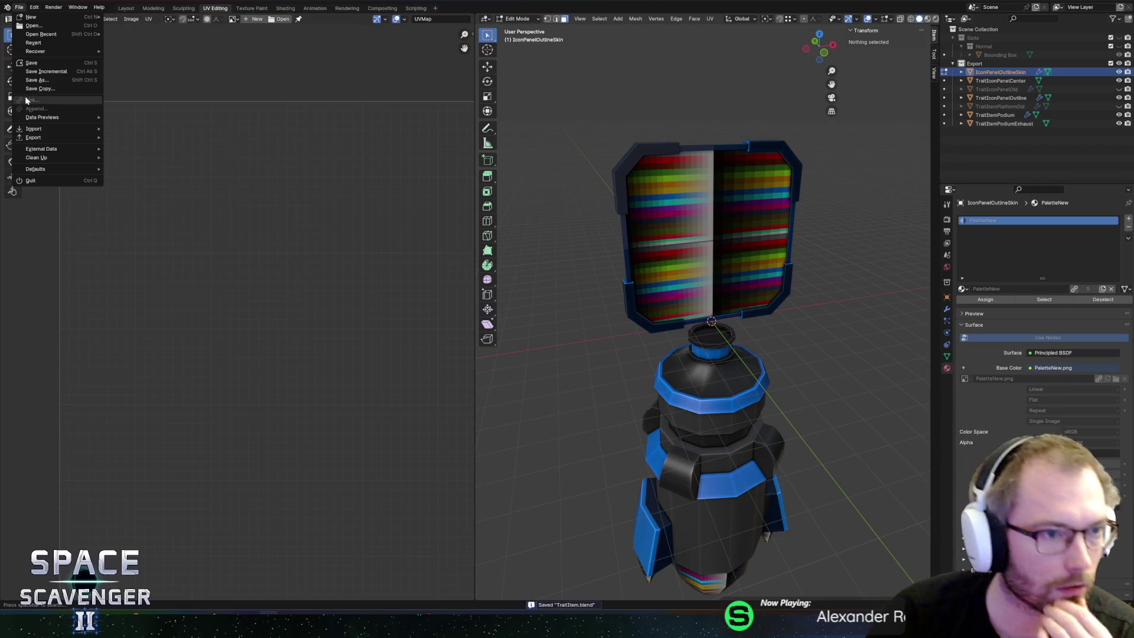
key("Tab")
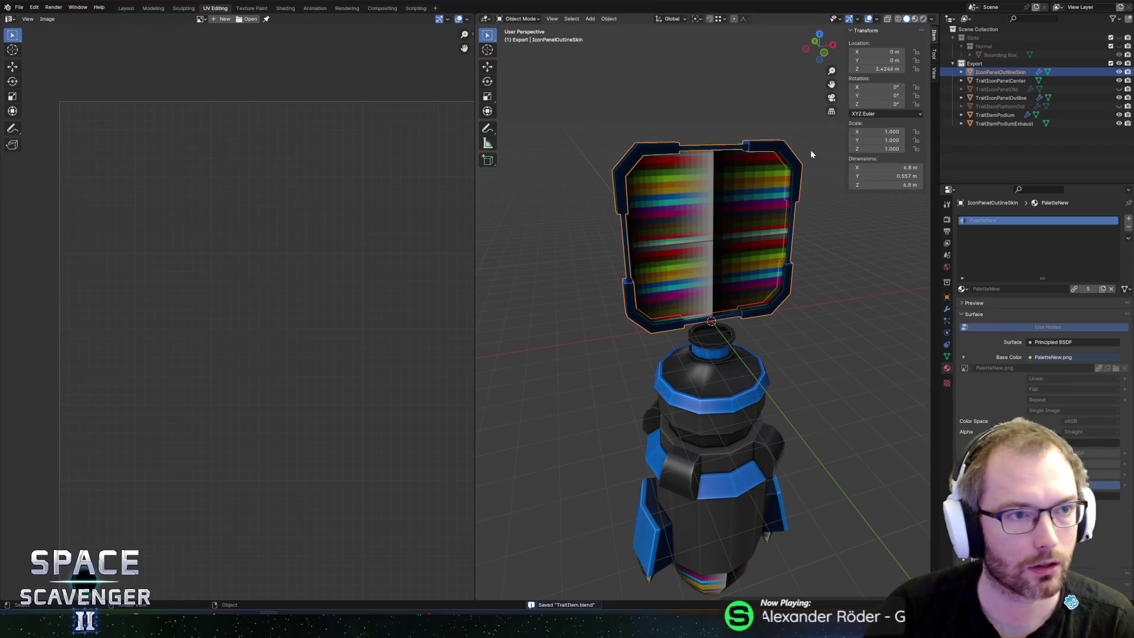
Link the SkinExample material from _LinedFile.blend's Material folder
left_click(19, 7)
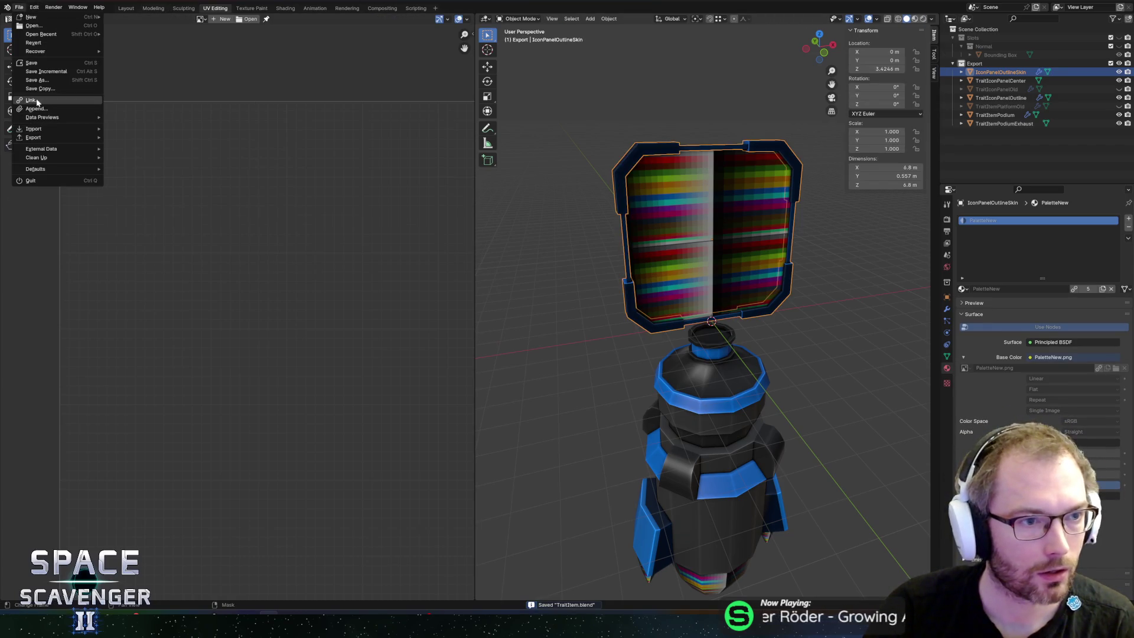
left_click(32, 101)
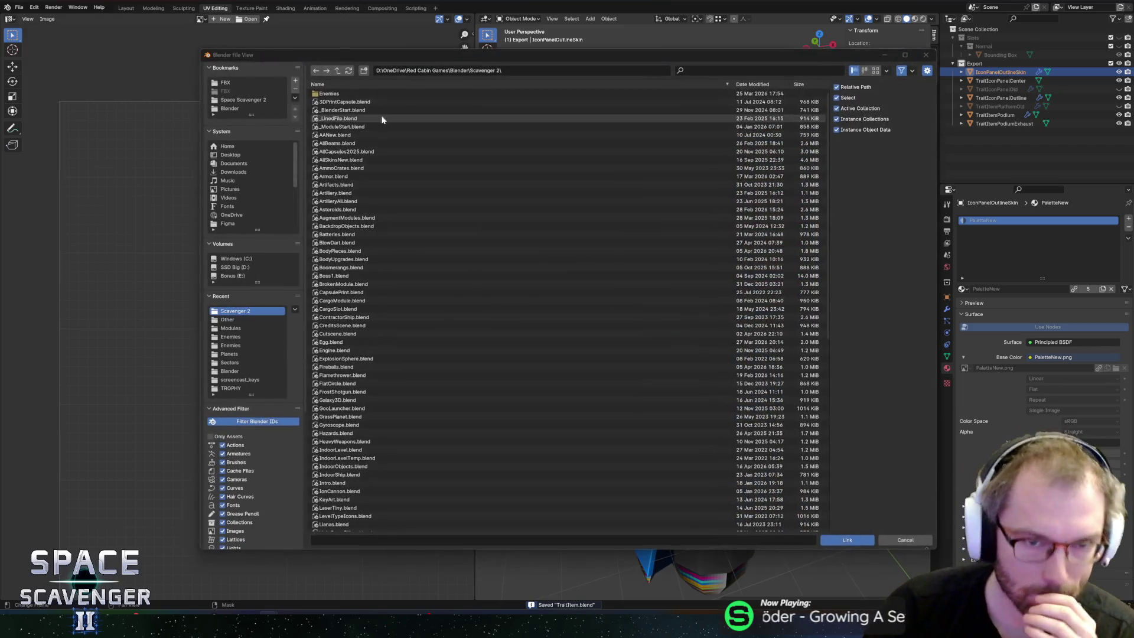
double_click(335, 118)
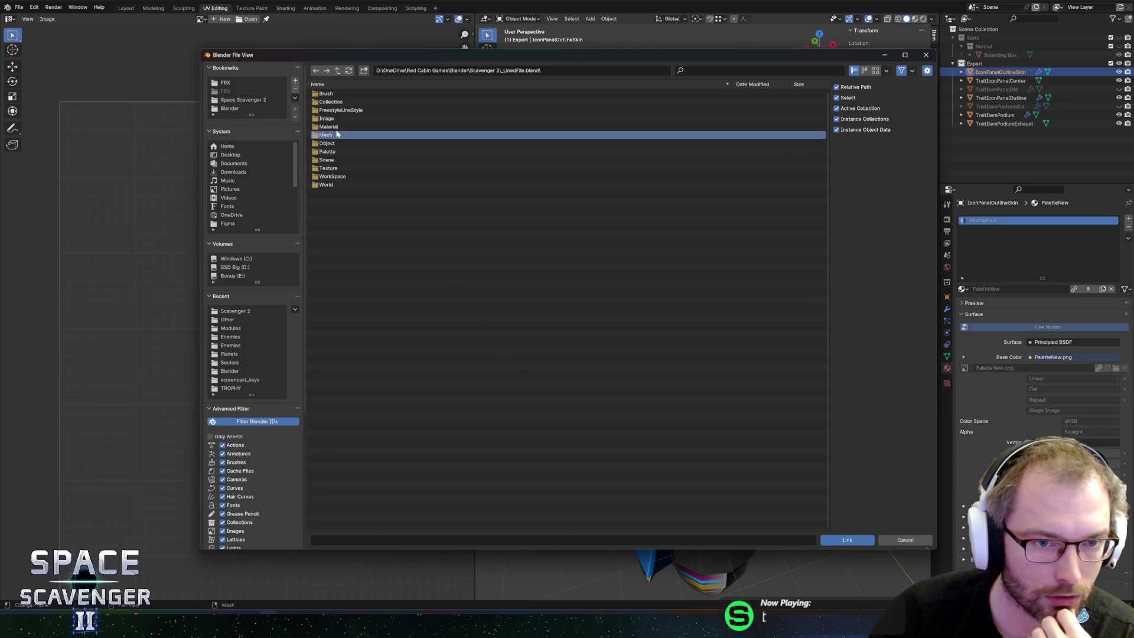
left_click(337, 127)
double_click(335, 127)
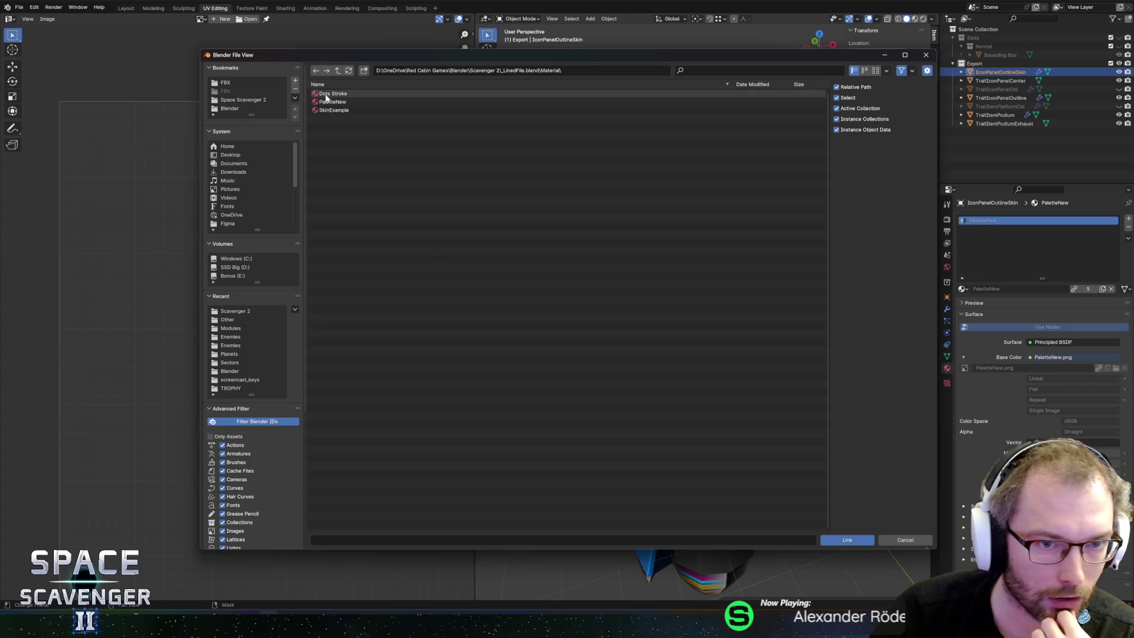
double_click(324, 111)
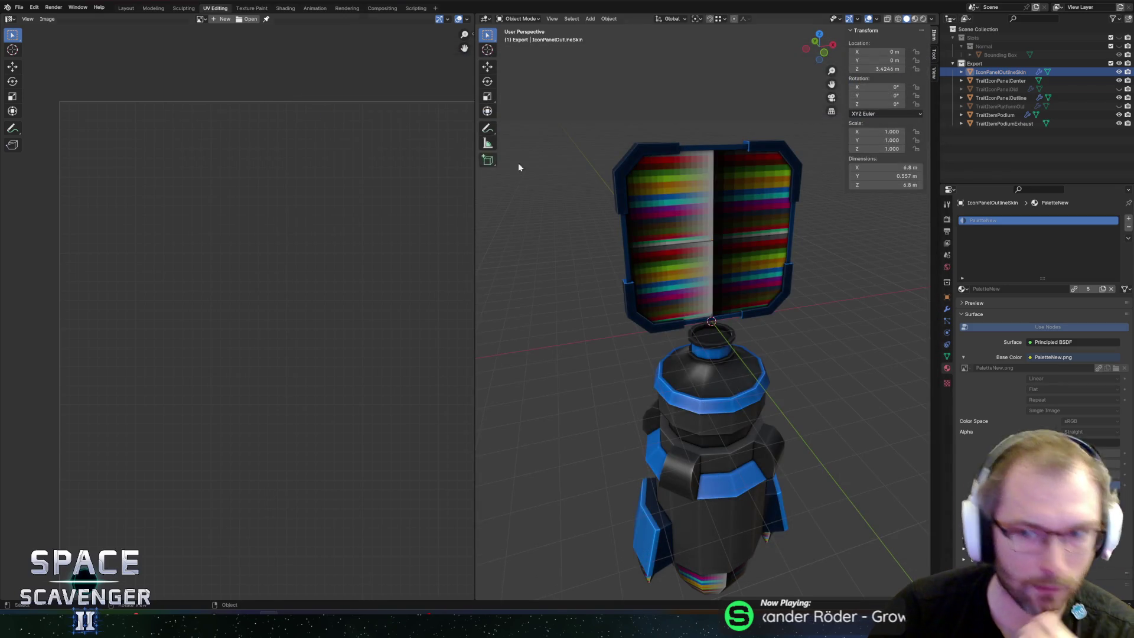
left_click(964, 291)
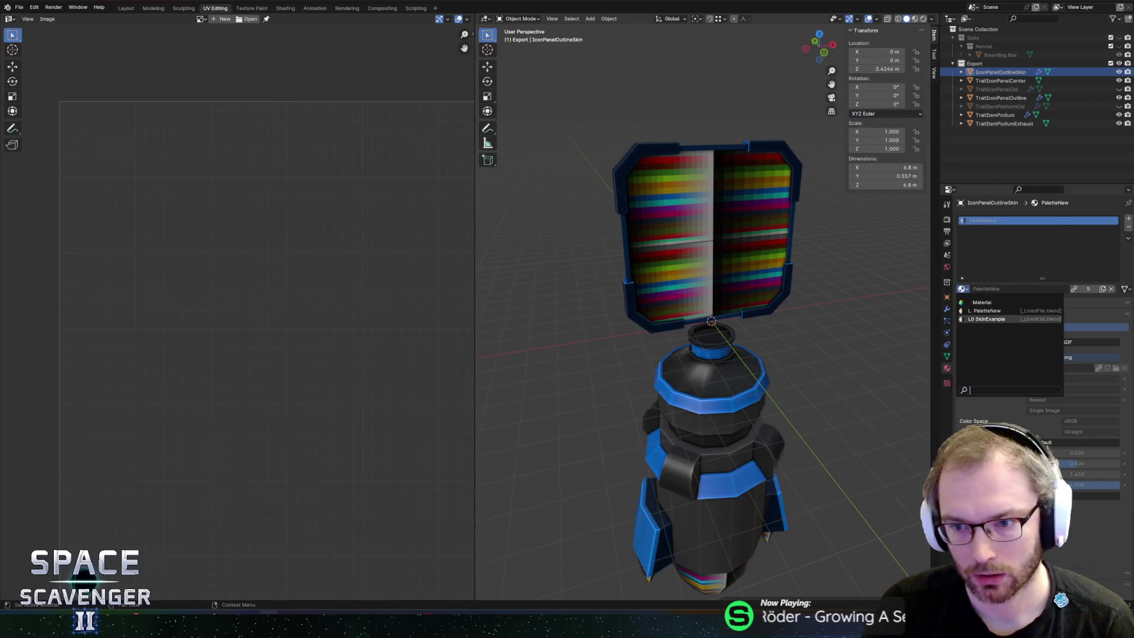
Assign SkinExample to the copy and show SkinTextureExample.png in the UV Editor
left_click(984, 317)
left_click(643, 155)
key("Tab")
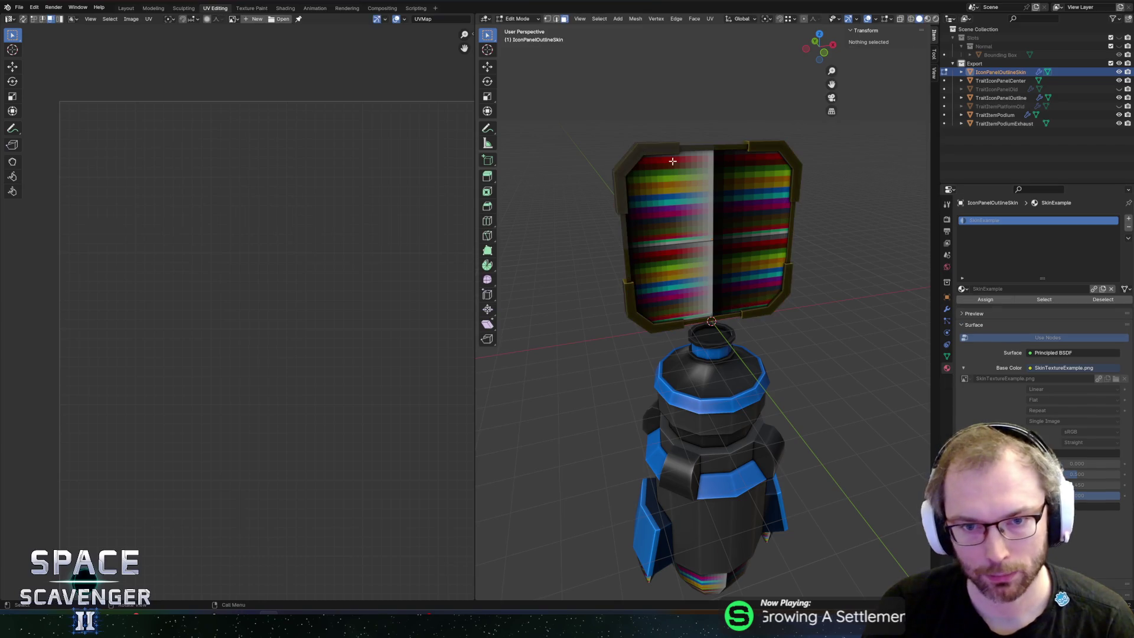
key("l")
left_click(225, 19)
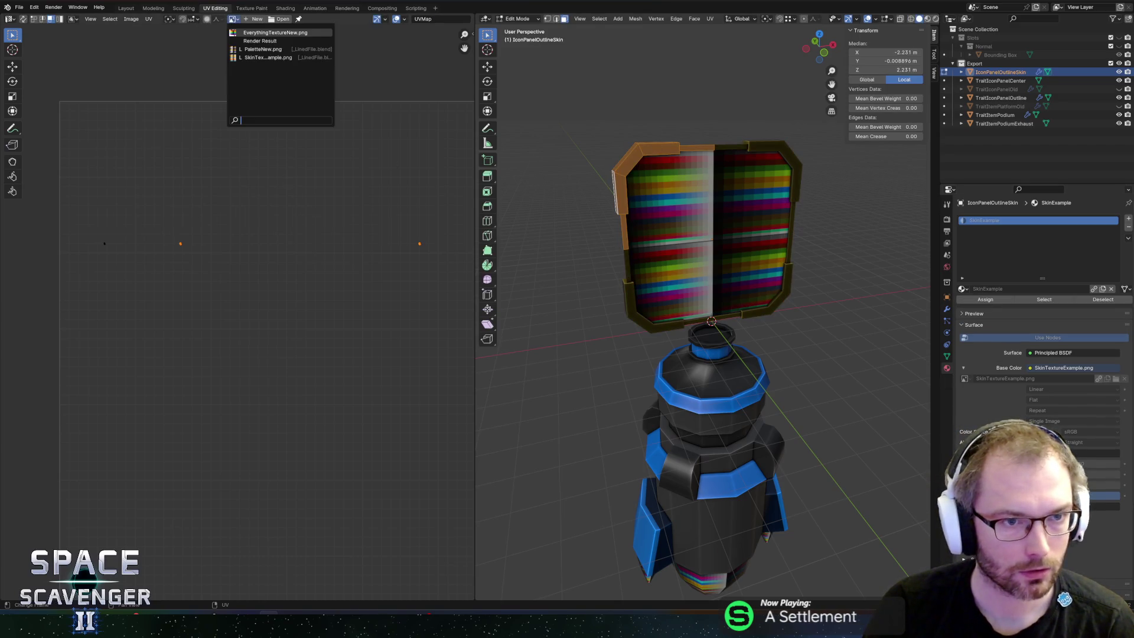
left_click(260, 57)
Move the outline's right-hand UV point onto the orange row and two yellow-row points onto grey
left_click_drag(346, 212, 454, 311)
key("g")
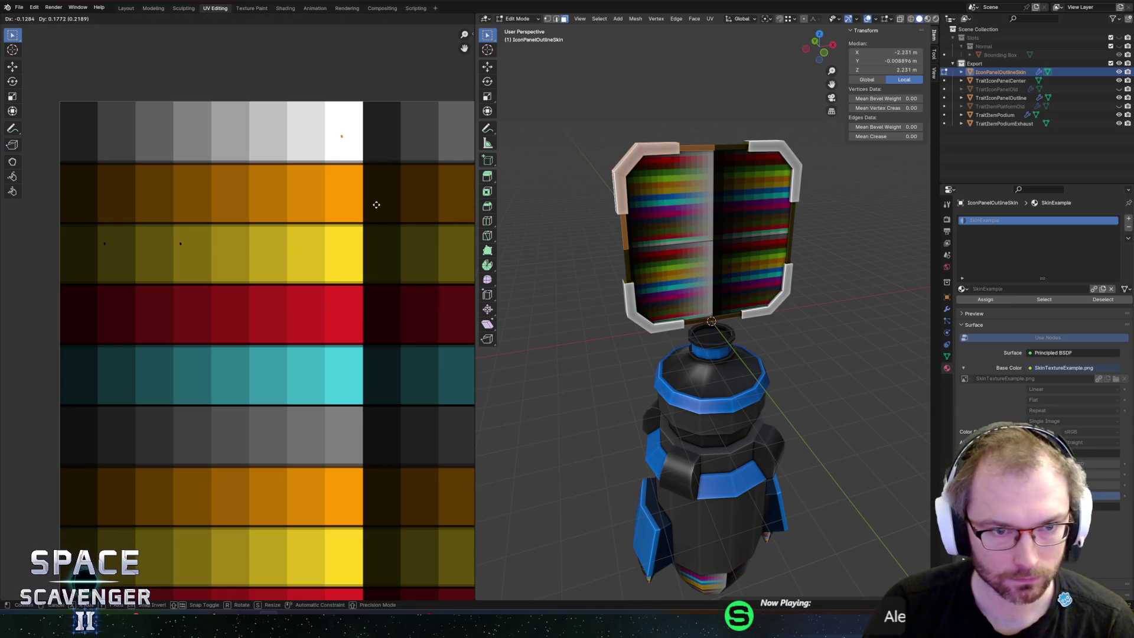
left_click_drag(376, 204, 378, 279)
left_click(375, 258)
left_click_drag(85, 214, 215, 296)
key("g")
left_click(387, 168)
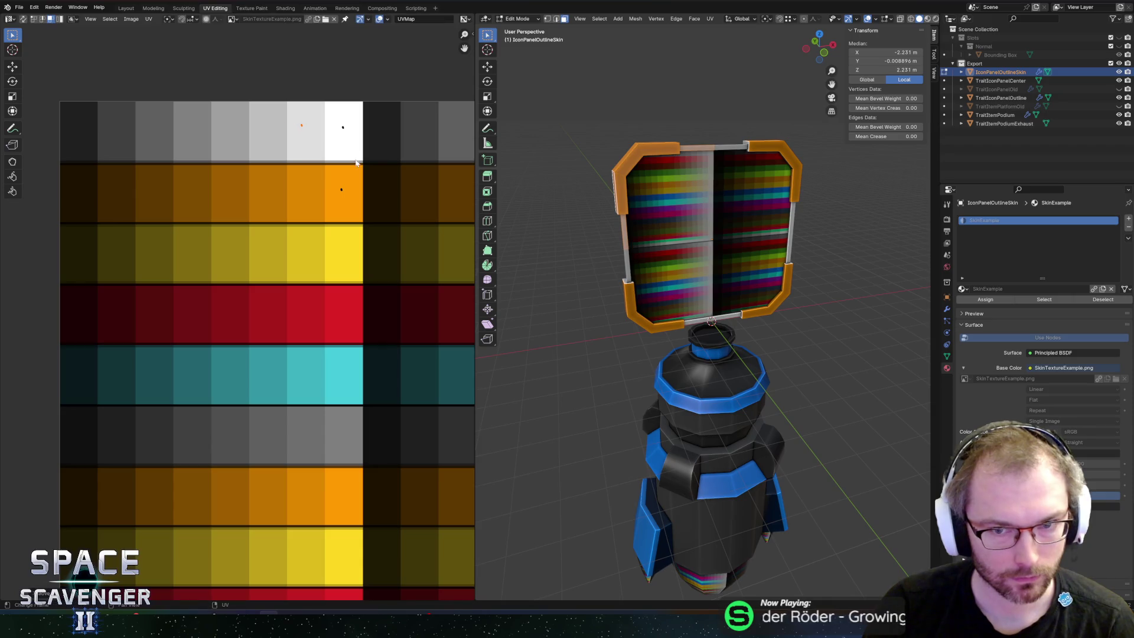
left_click(673, 136)
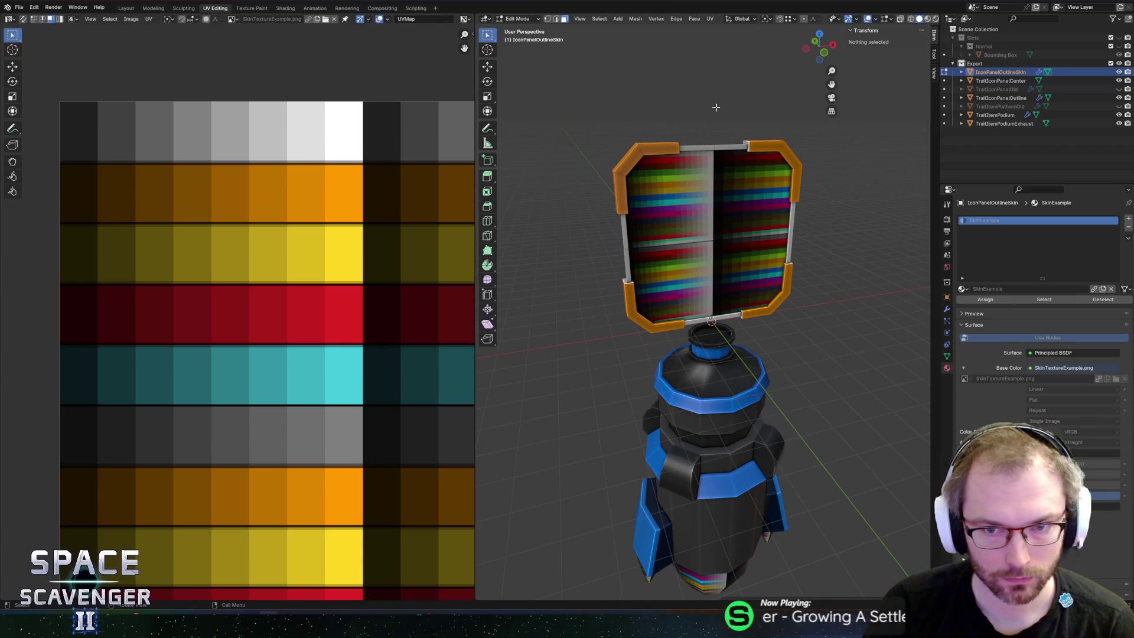
Move the top-left frame's UV points onto the white cell, then return to Object Mode
left_click(649, 154)
left_click_drag(314, 147, 315, 143)
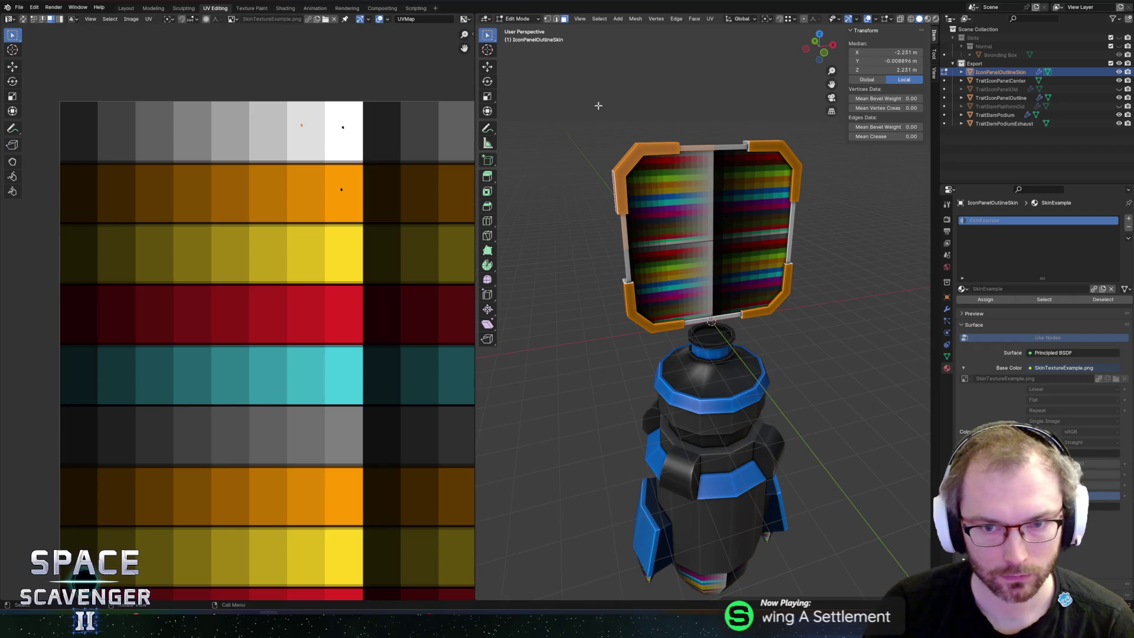
key("g")
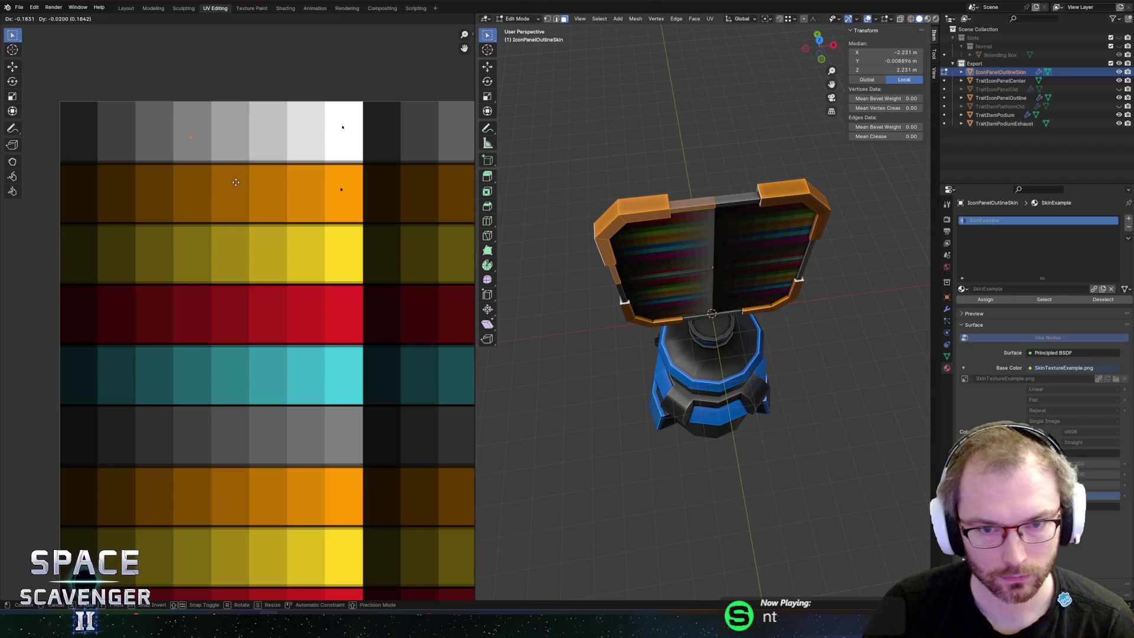
left_click(388, 160)
left_click_drag(335, 131, 354, 162)
key("g")
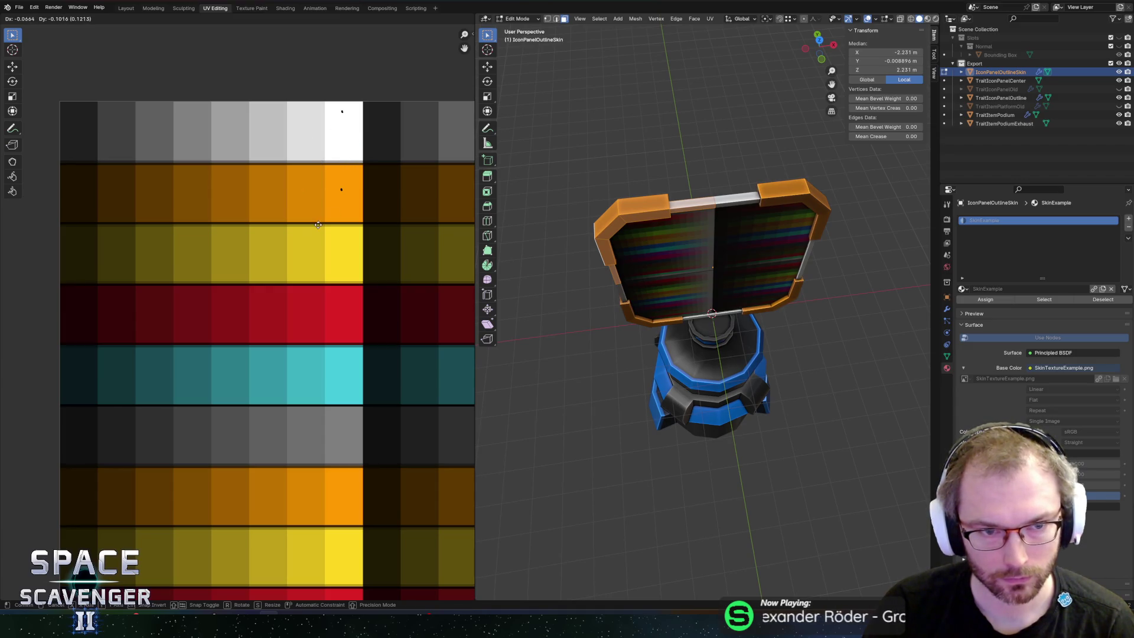
left_click(275, 224)
mouse_move(679, 295)
left_mouse_down()
mouse_move(649, 291)
mouse_move(656, 259)
mouse_move(645, 324)
mouse_move(618, 304)
mouse_move(625, 290)
mouse_move(627, 324)
mouse_move(643, 314)
mouse_move(703, 377)
mouse_move(745, 400)
mouse_move(883, 329)
mouse_move(498, 331)
mouse_move(513, 317)
mouse_move(721, 339)
mouse_move(791, 253)
mouse_move(717, 227)
mouse_move(740, 228)
left_mouse_up()
key("2")
key("Tab")
Save, then export TraitItem.fbx into the FBX Other folder using the saved export preset
key("ctrl+s")
key("ctrl+e")
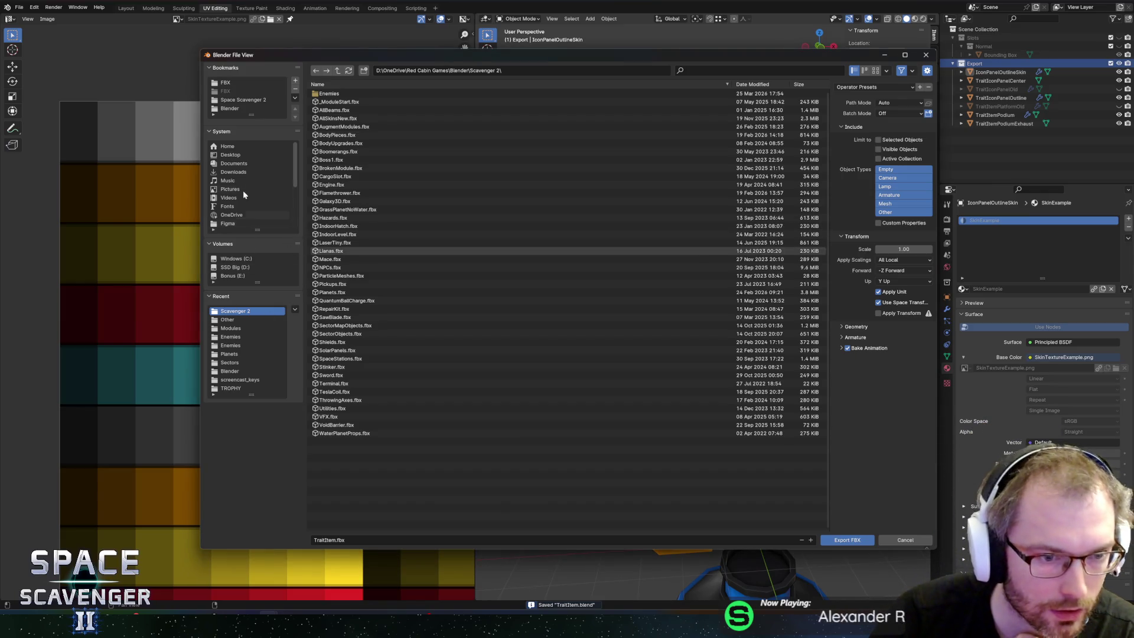
left_click(225, 82)
left_click(331, 110)
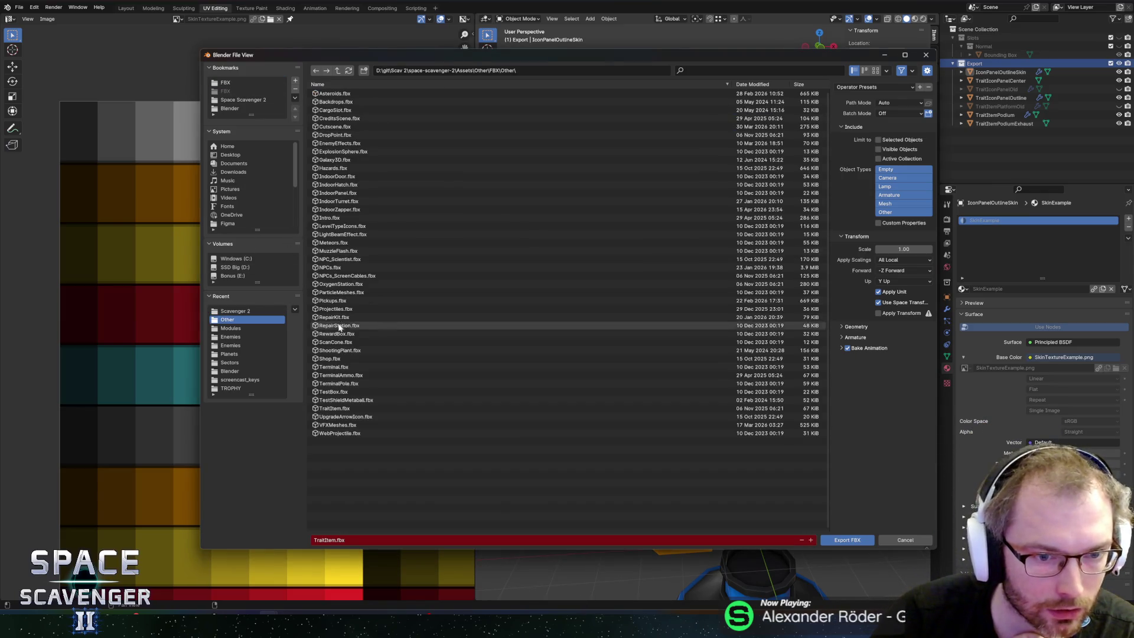
left_click(338, 410)
left_click(874, 87)
left_click(862, 107)
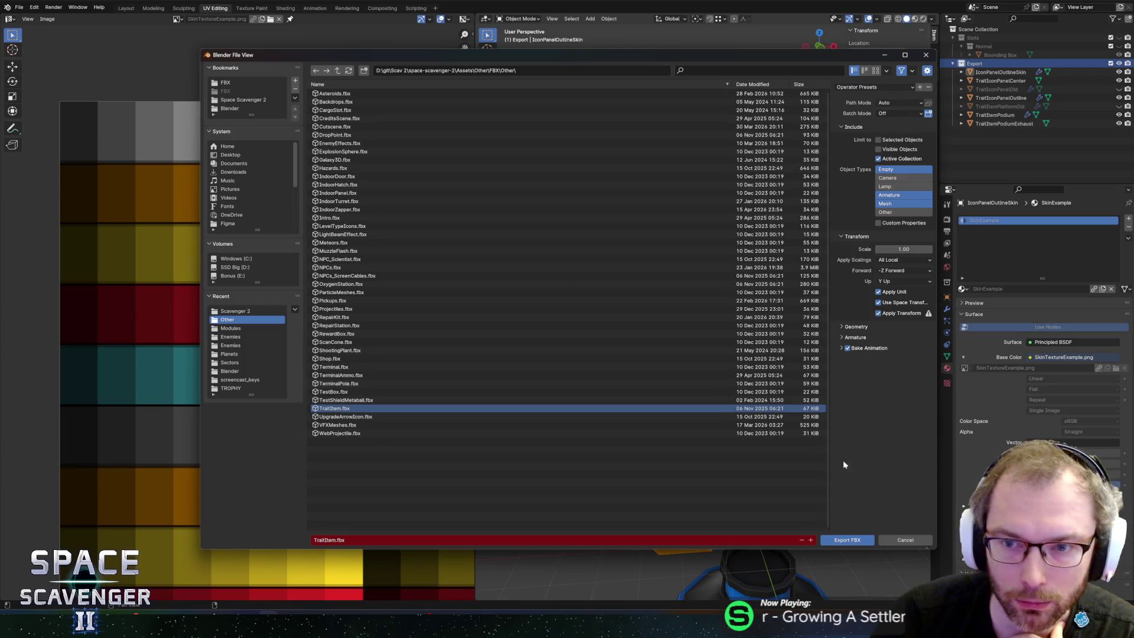
left_click(847, 540)
key("alt+Tab")
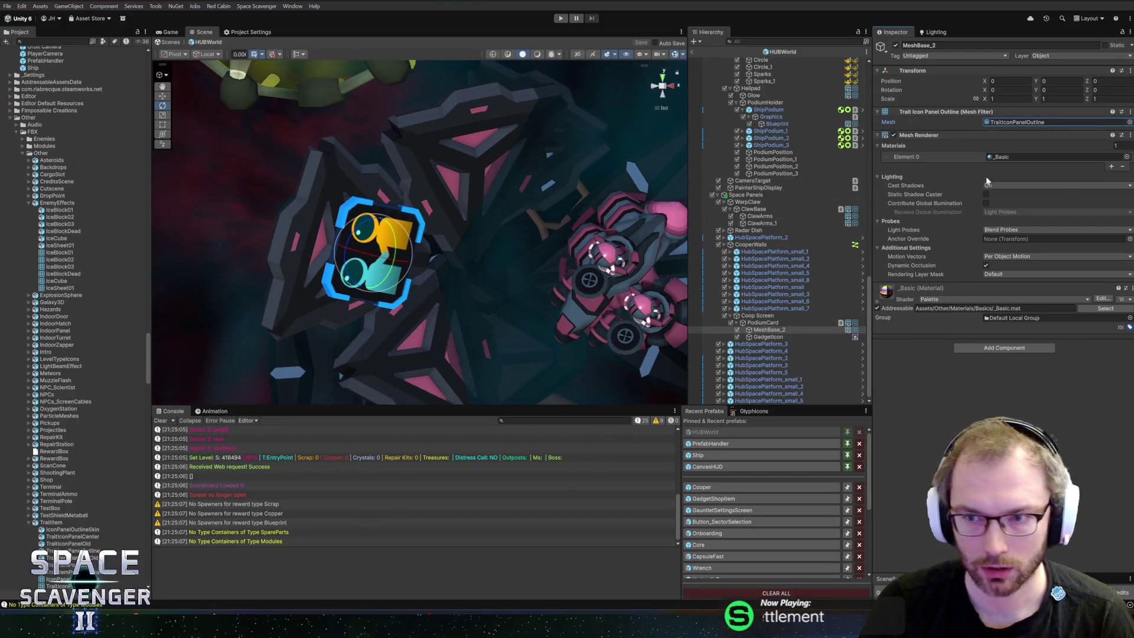
Open MeshBase_2's mesh picker and search it for 'iconpa'
left_click(1127, 123)
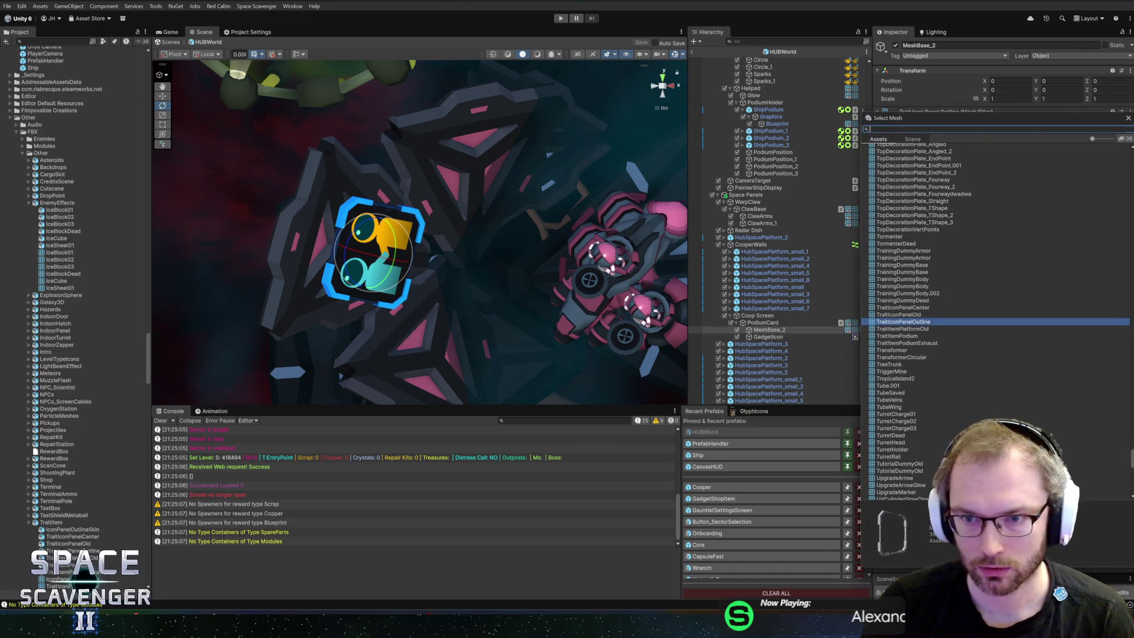
type("itempan")
key("BackSpace")
key("BackSpace")
key("BackSpace")
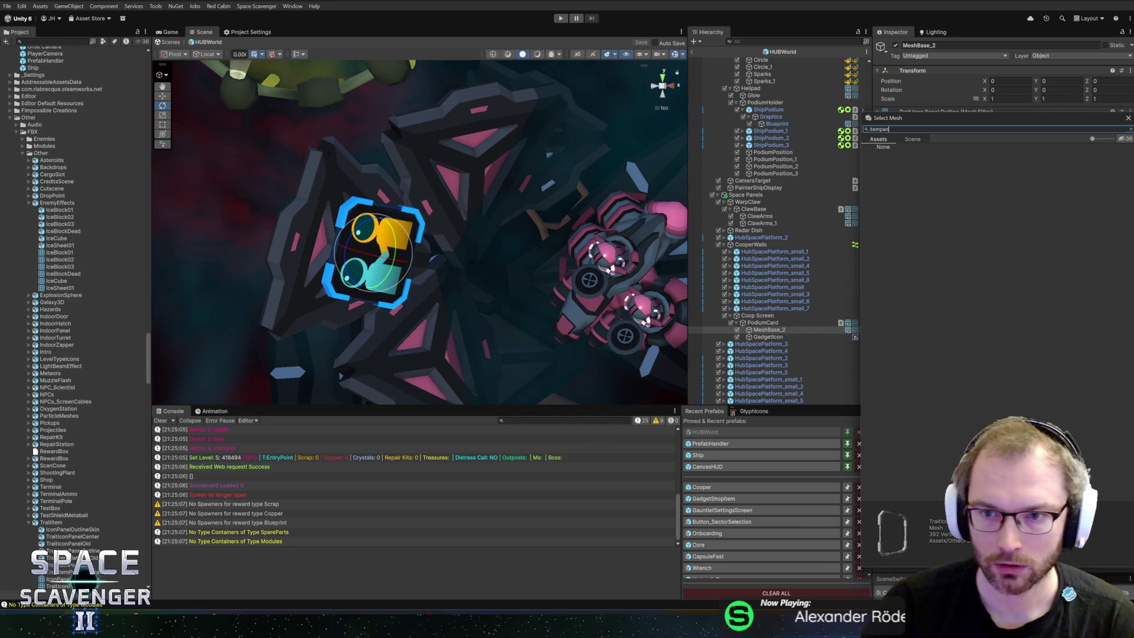
type("iconpa")
Give MeshBase_2 the IconPanelOutlineSkin mesh and DrCooperSkin material, then inspect the pink card outline
double_click(916, 156)
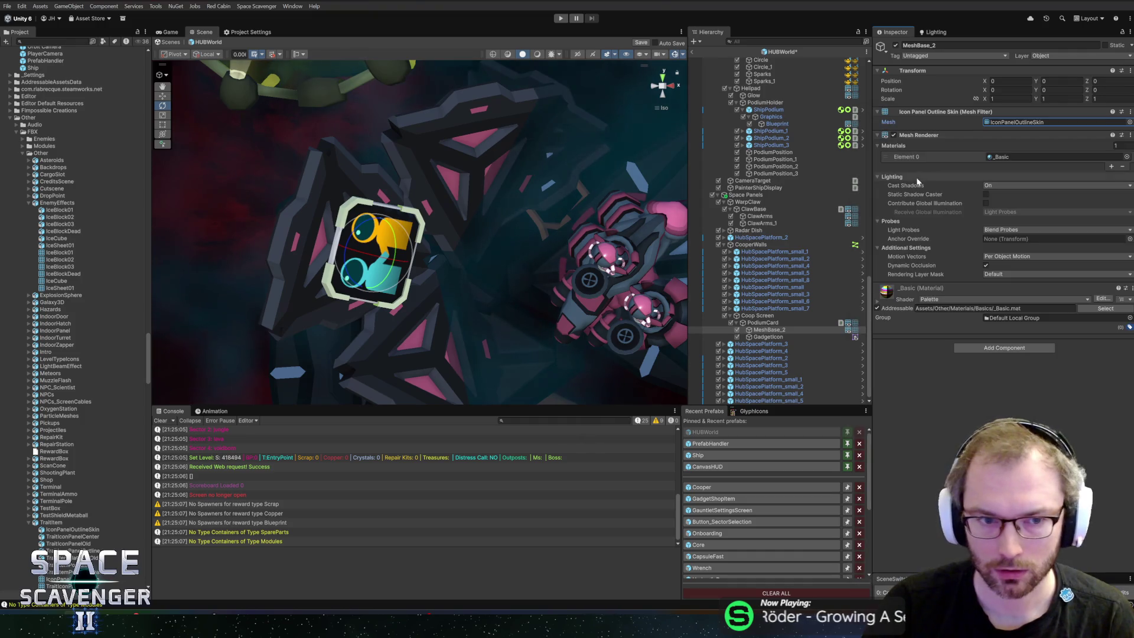
left_click(1126, 157)
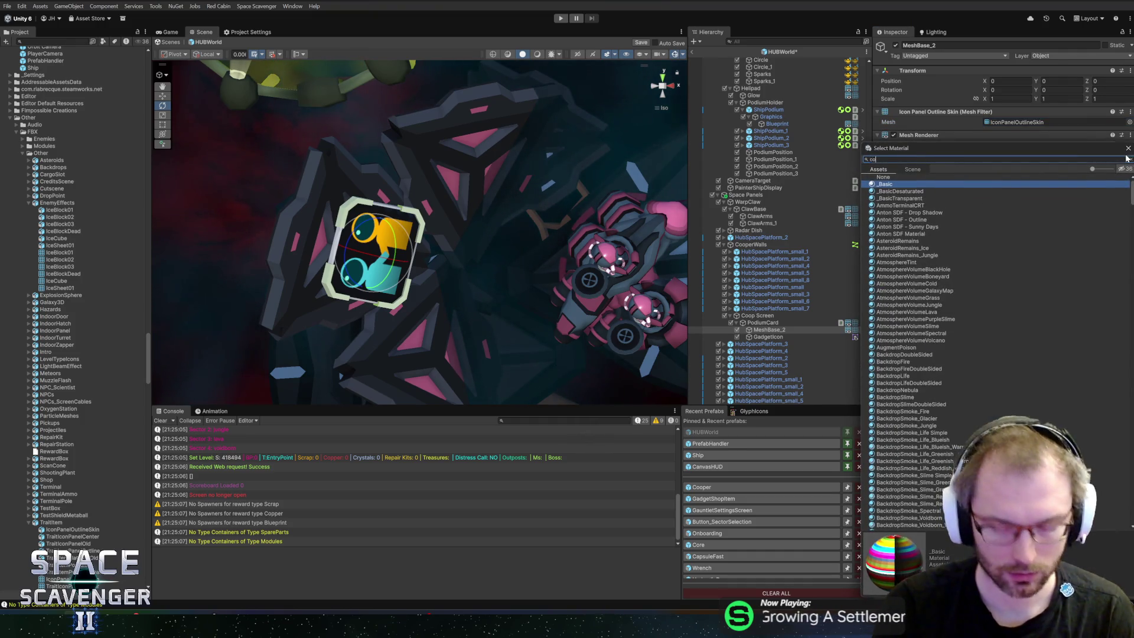
type("coop")
double_click(891, 184)
left_click_drag(505, 245, 457, 285)
mouse_move(418, 266)
left_mouse_down()
mouse_move(448, 254)
mouse_move(385, 217)
left_mouse_up()
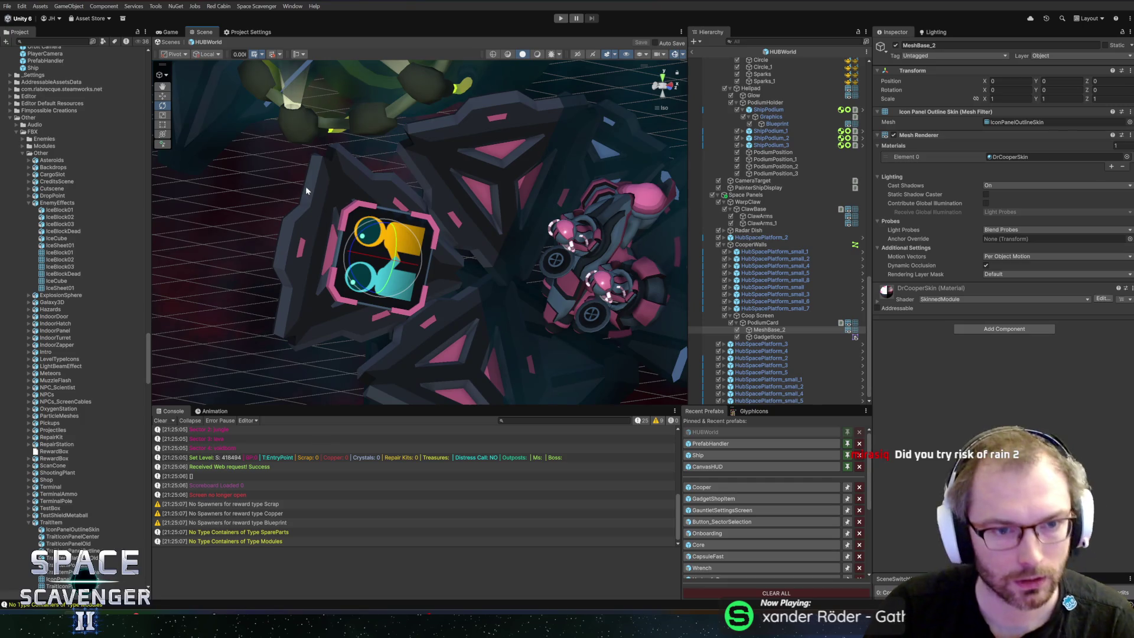
left_click(324, 194)
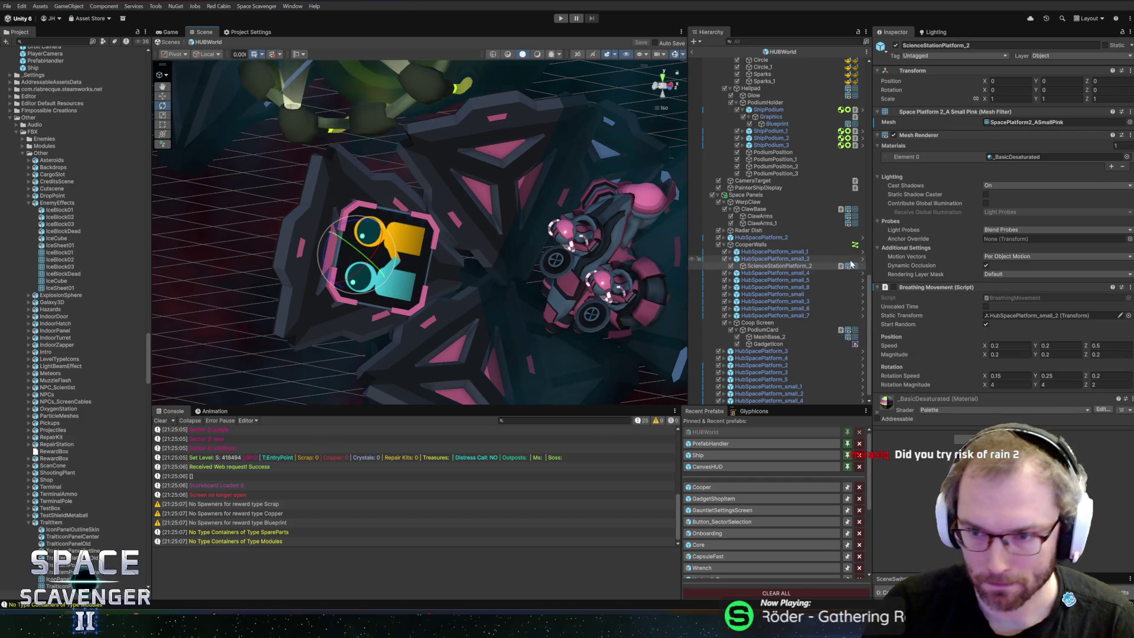
mouse_move(500, 253)
left_mouse_down()
mouse_move(456, 207)
mouse_move(586, 338)
mouse_move(678, 218)
left_mouse_up()
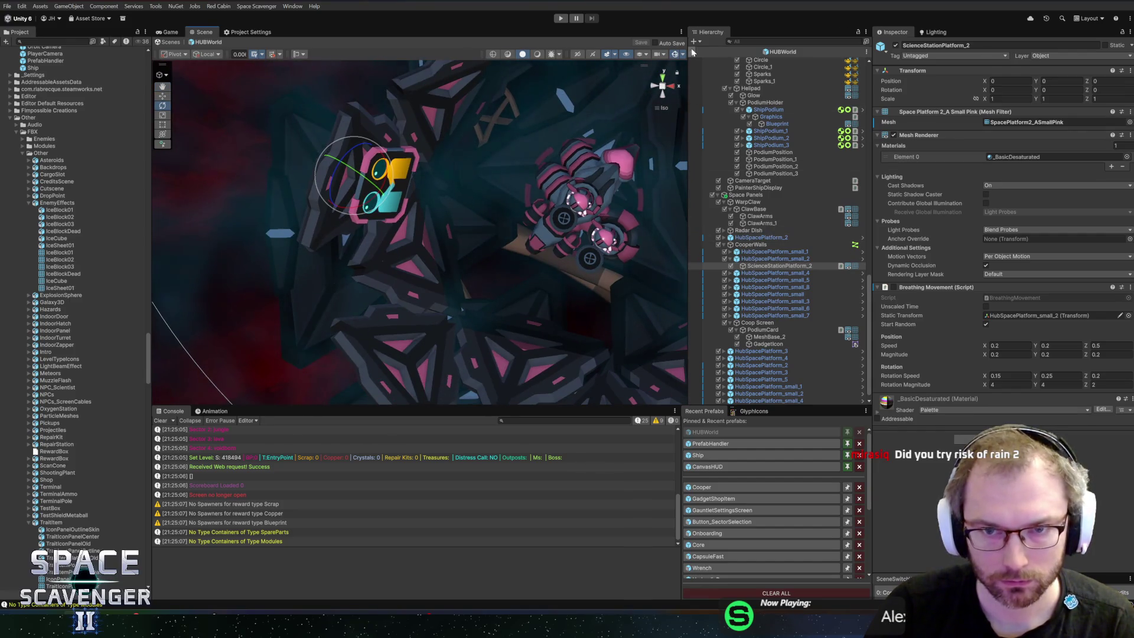
Start play mode, maximize the Game view, and fly the ship to the Customize Ship station
left_click(561, 18)
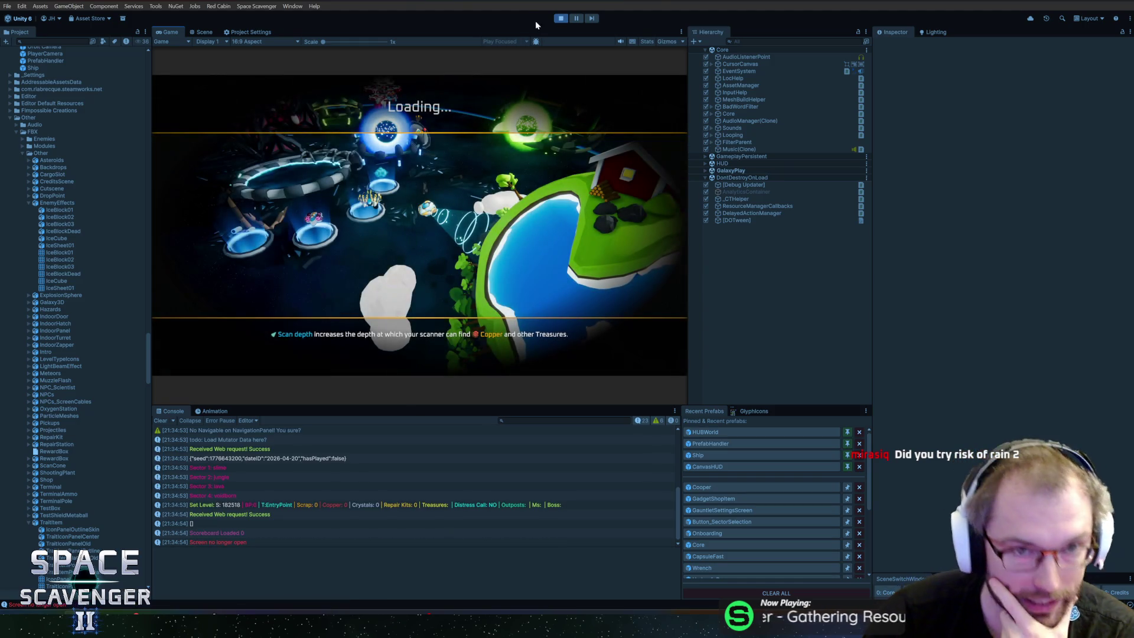
double_click(171, 33)
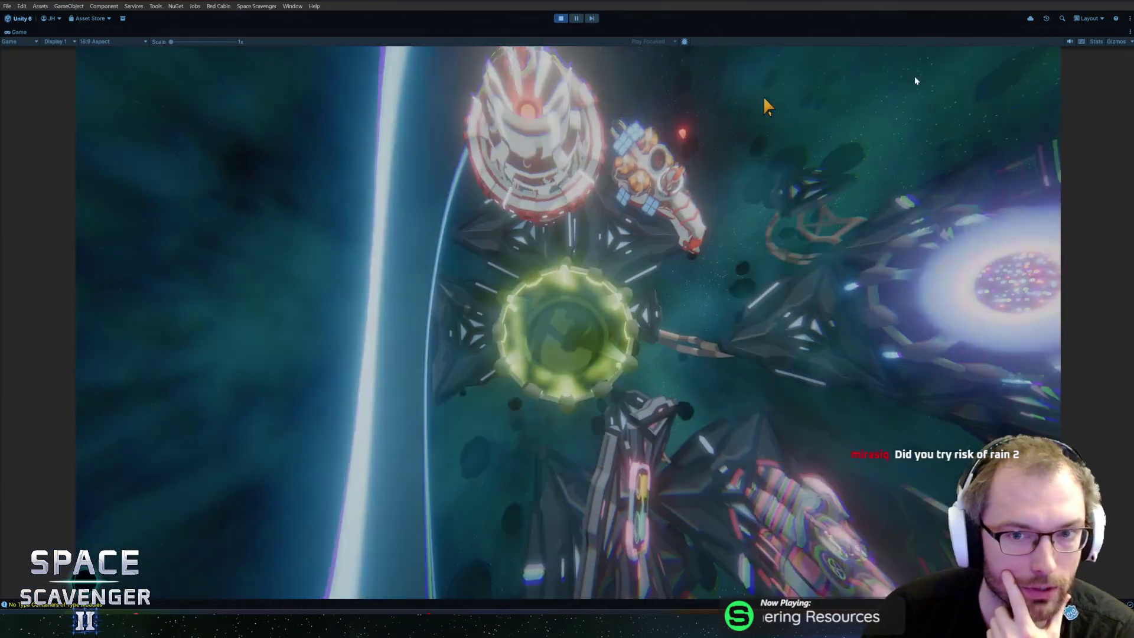
key("d")
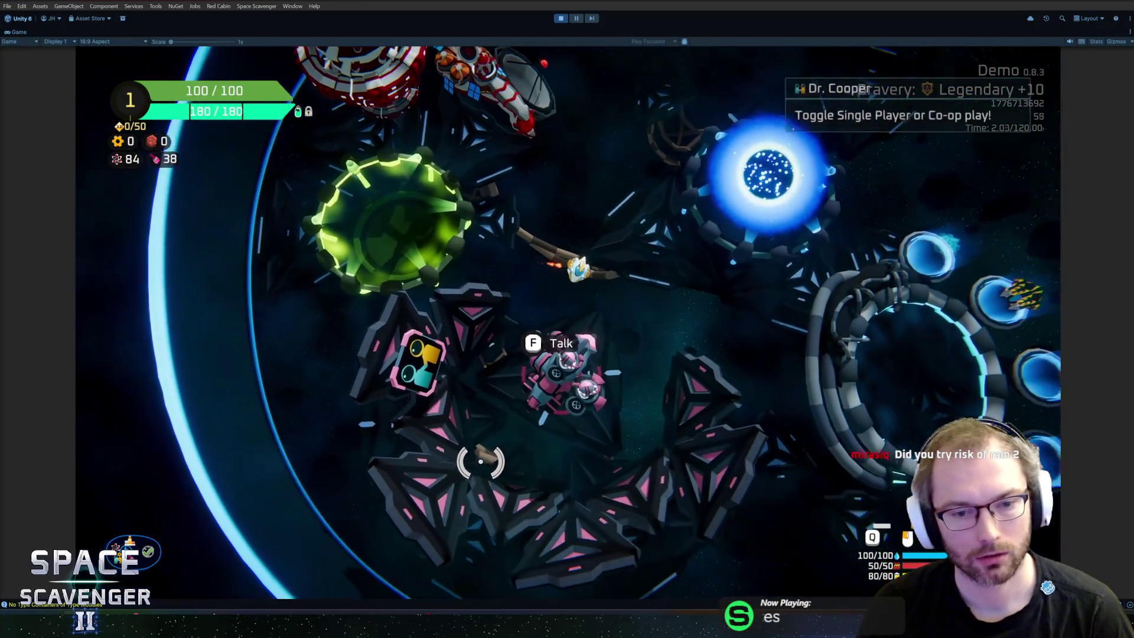
key("s")
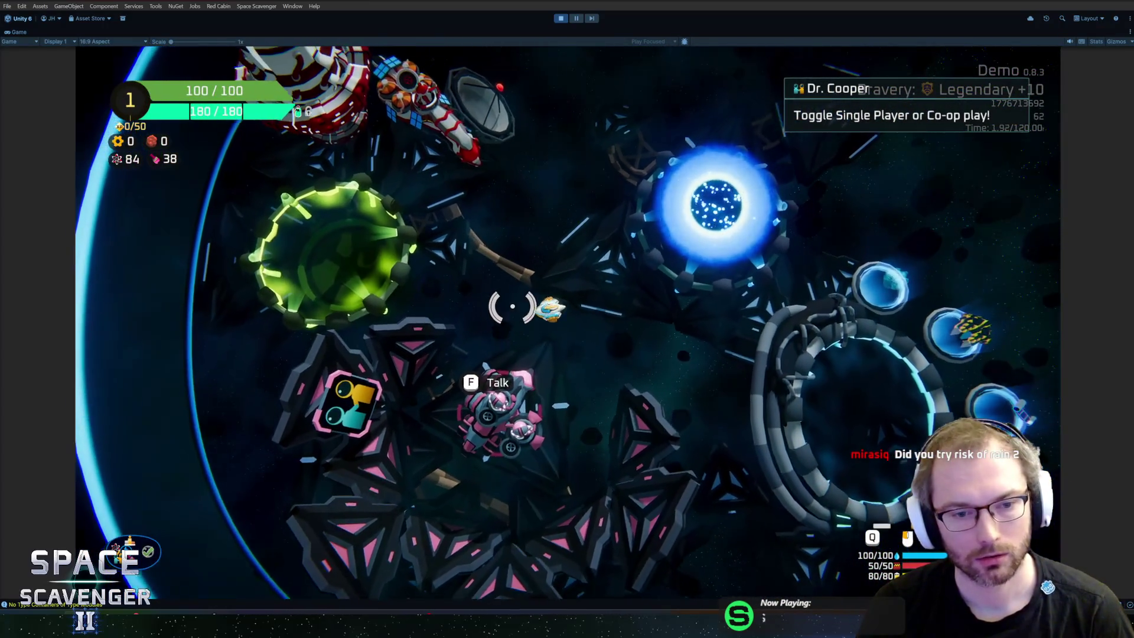
key("d")
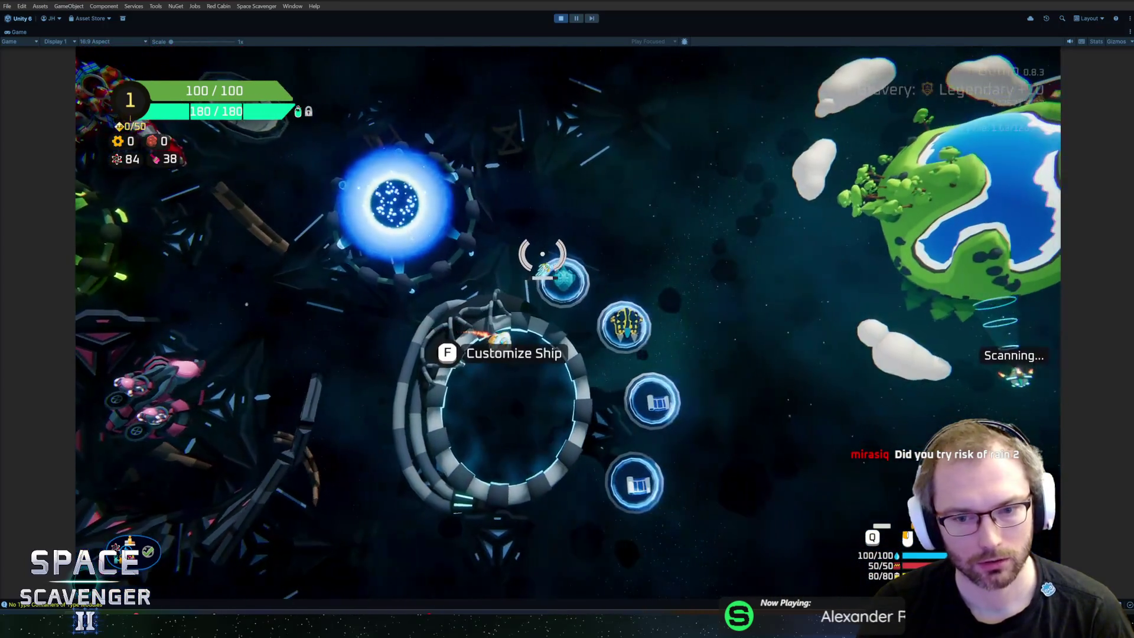
Fly in and out of the Customize Ship ring and around Dr. Cooper
key("s")
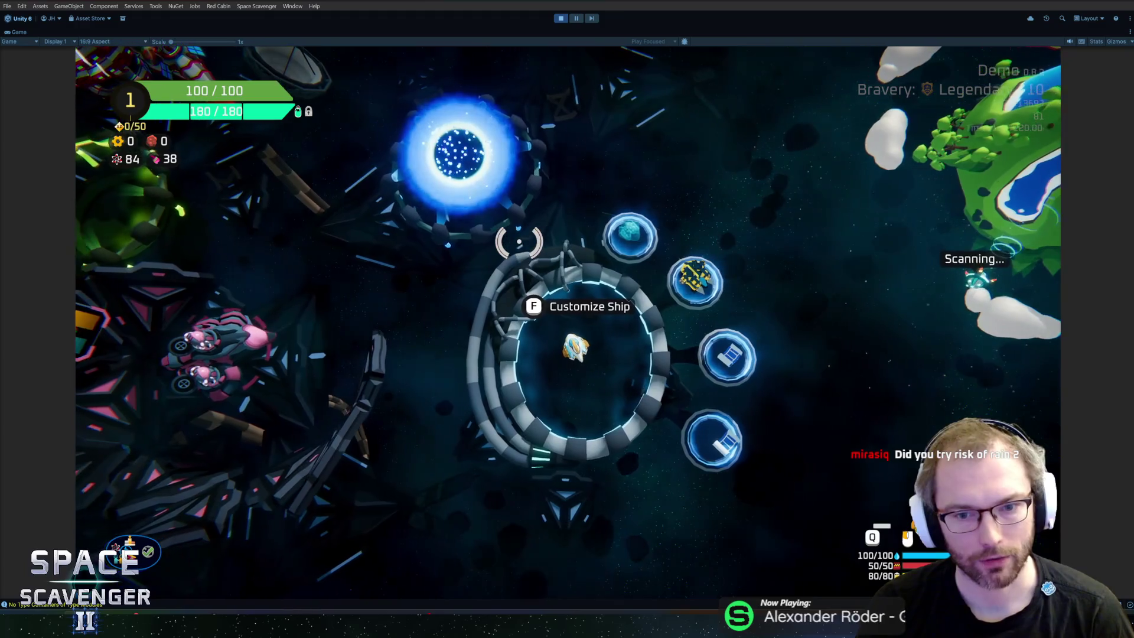
key("s")
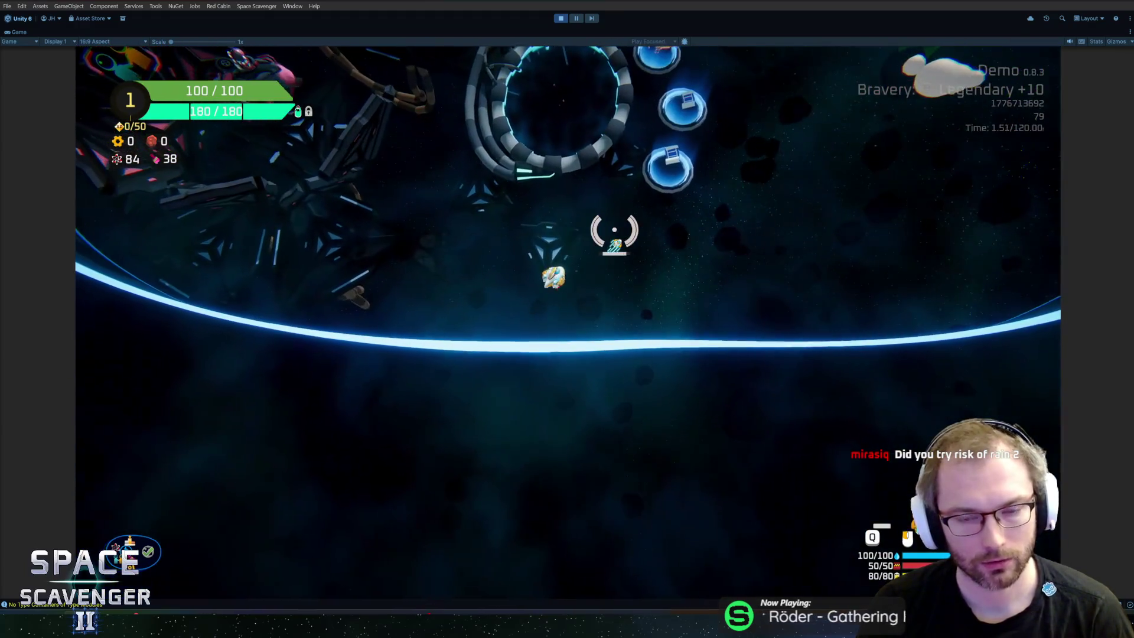
key("w")
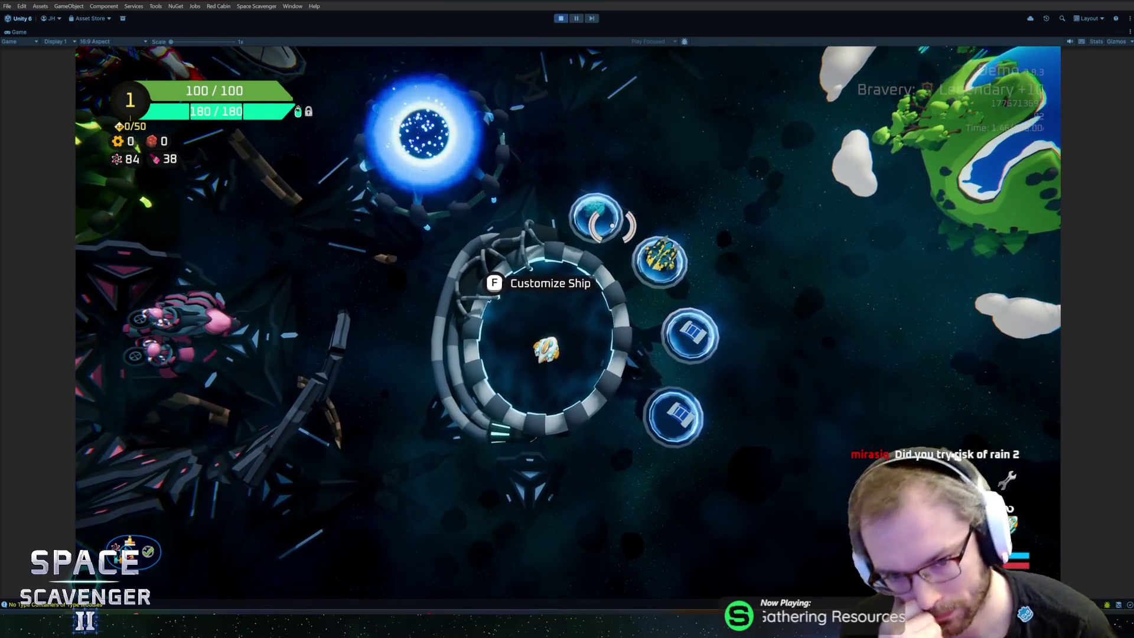
key("a")
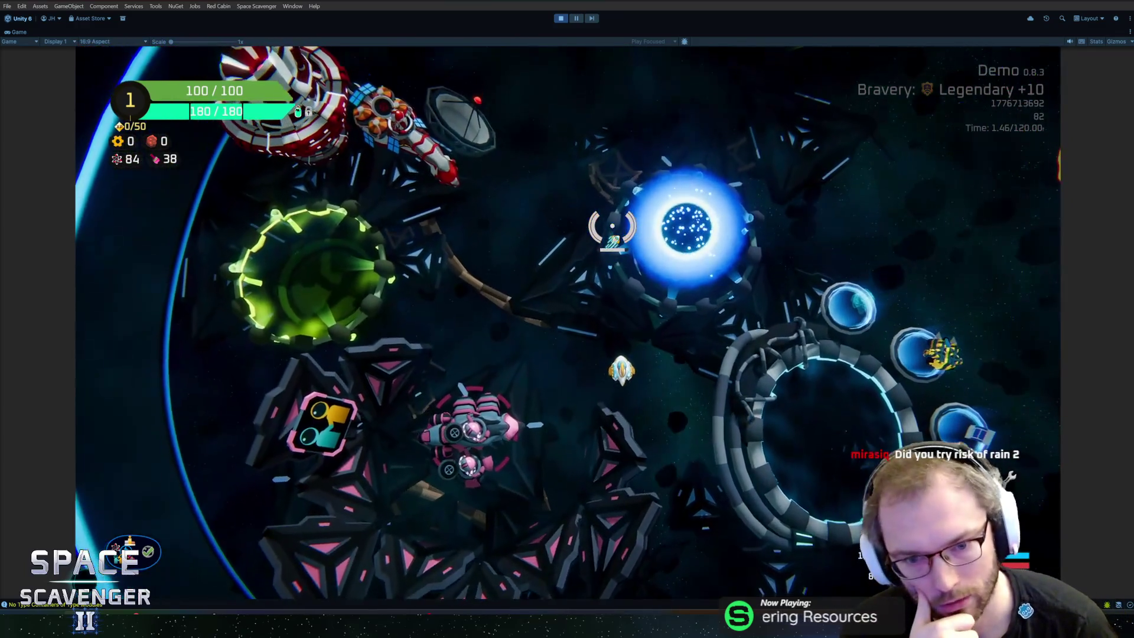
key("a")
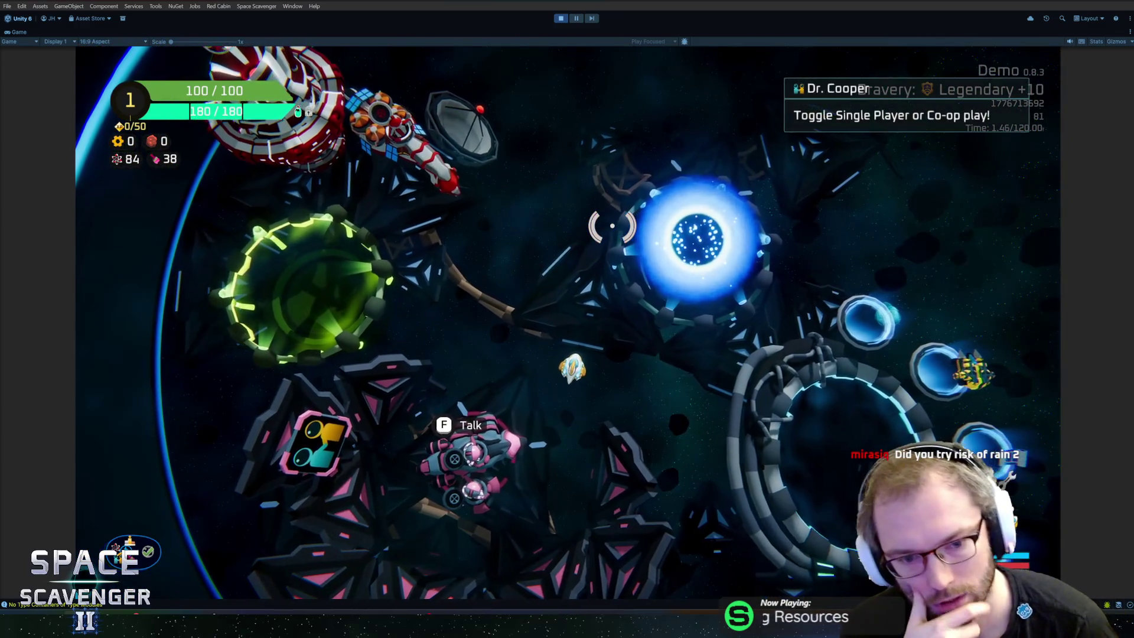
key("w")
key("d")
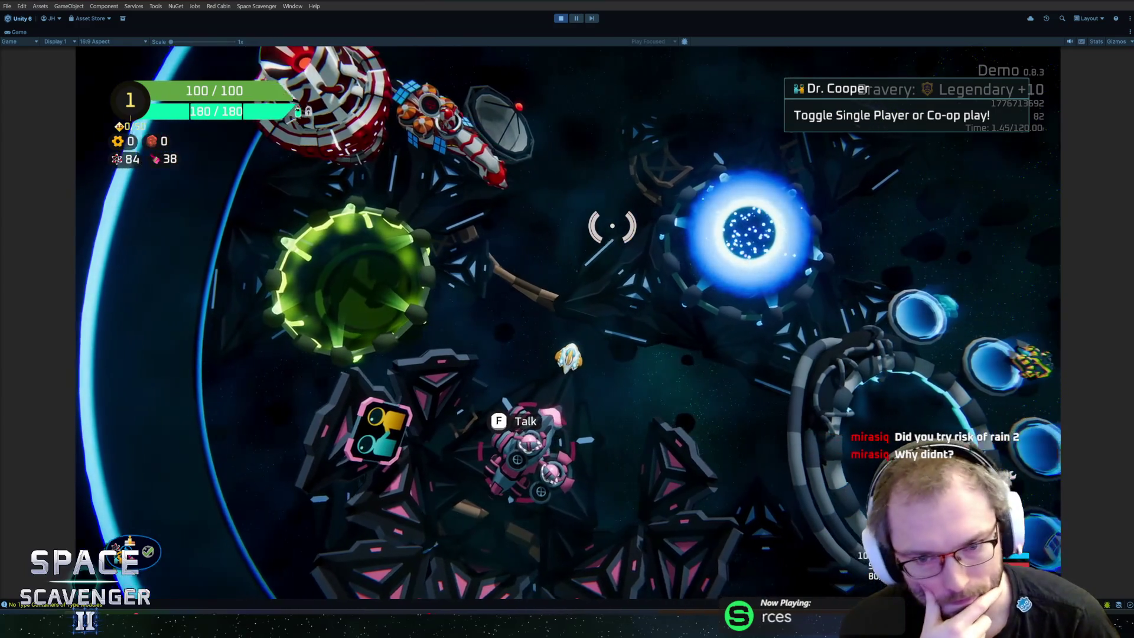
key("s")
key("a")
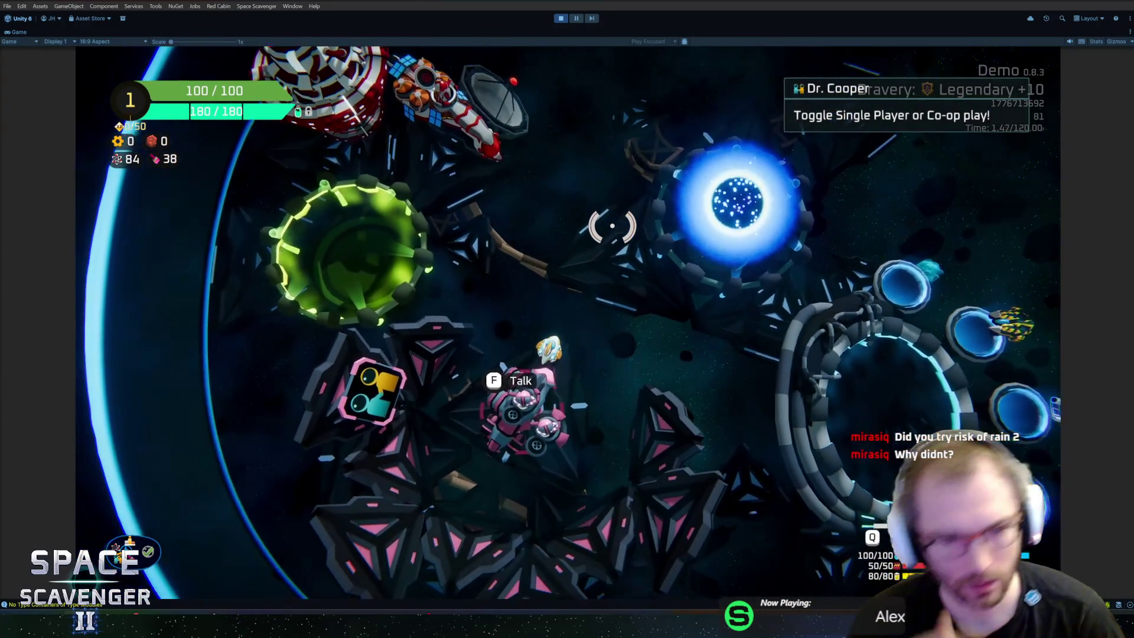
Fly up to the Daily Challenge station, open its menu, then leave it
key("w")
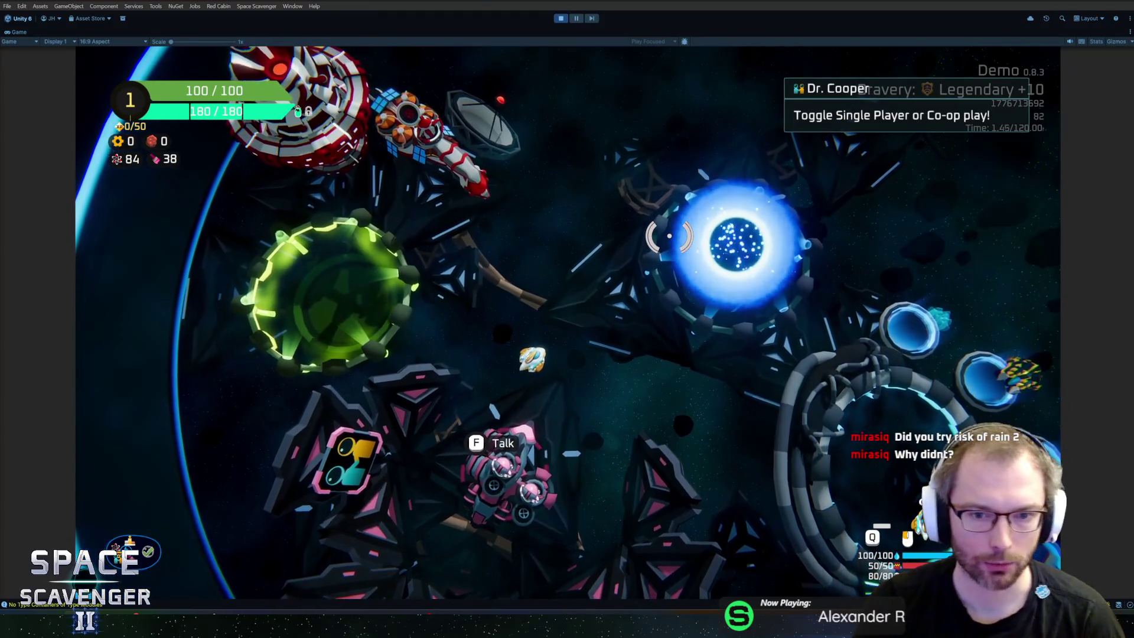
key("w")
key("d")
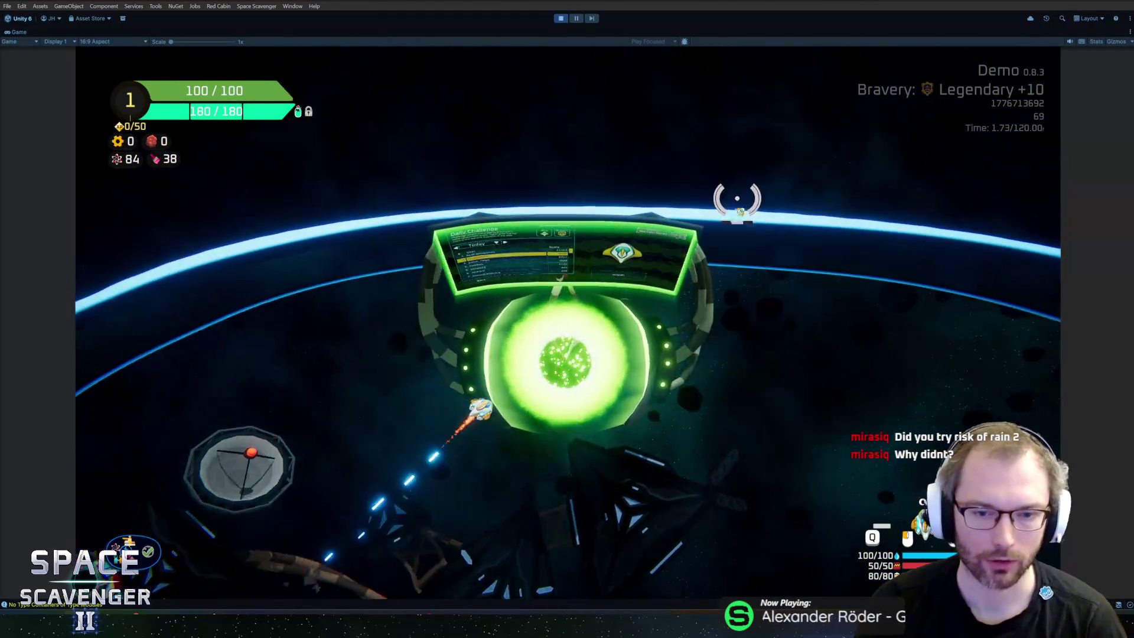
key("f")
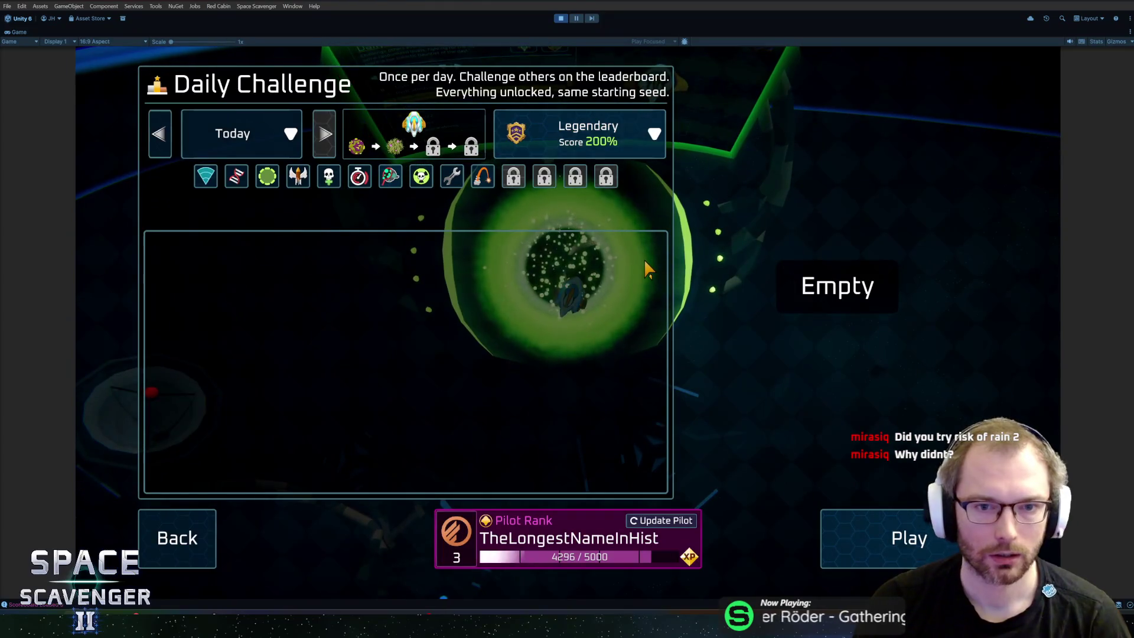
key("Escape")
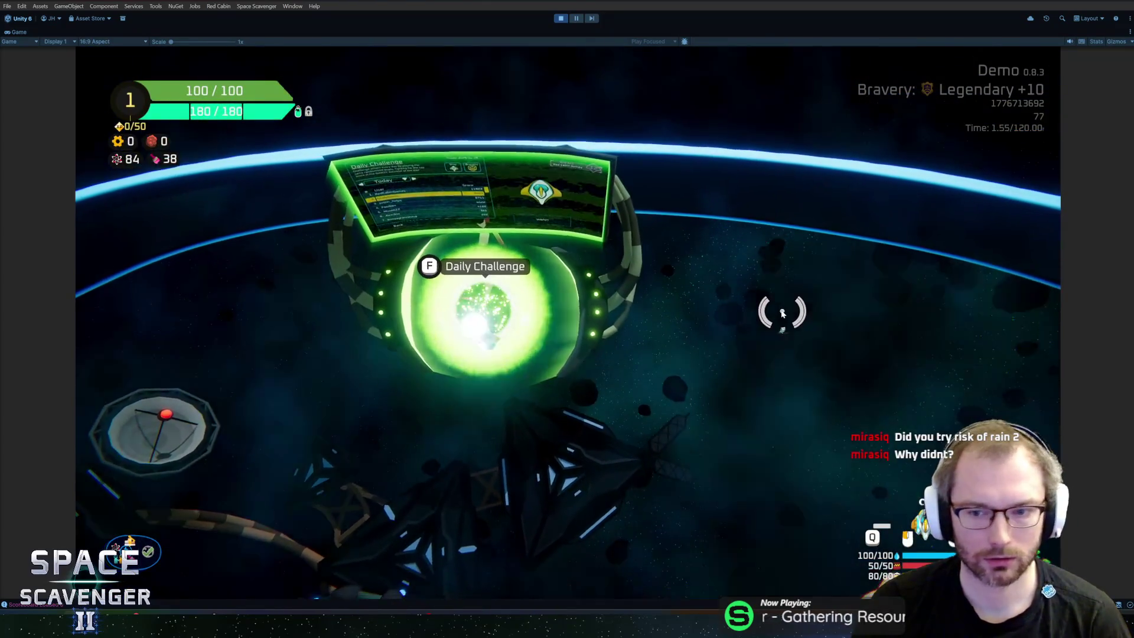
Fly over to Dr. Cooper, confirm single player in Co-op Setup, and head to the Start Trial portal
key("s")
key("a")
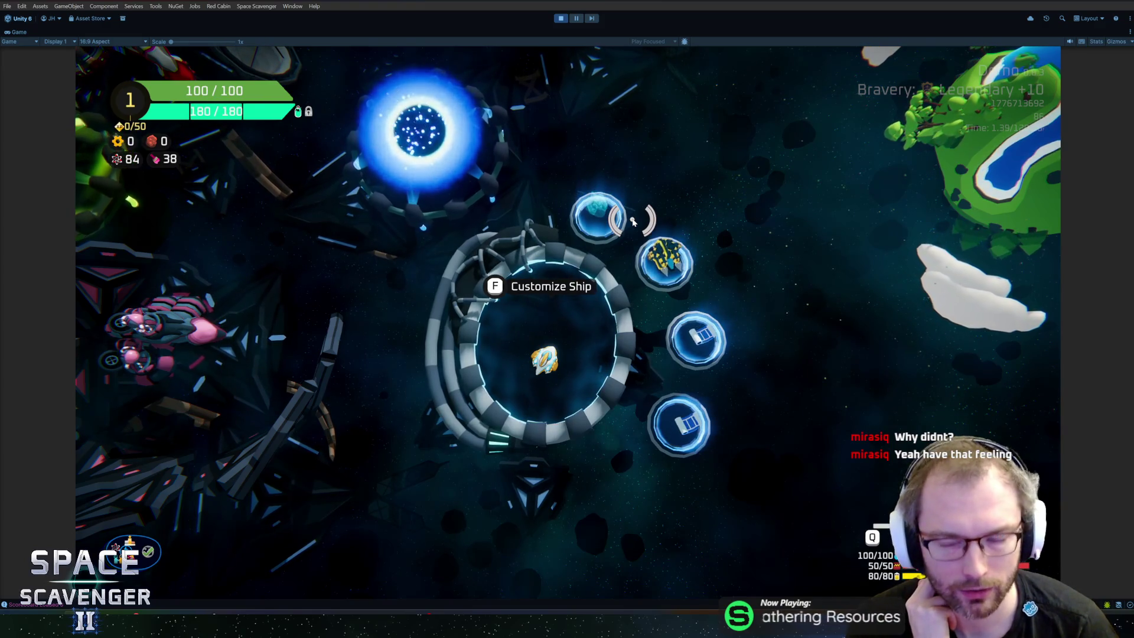
key("a")
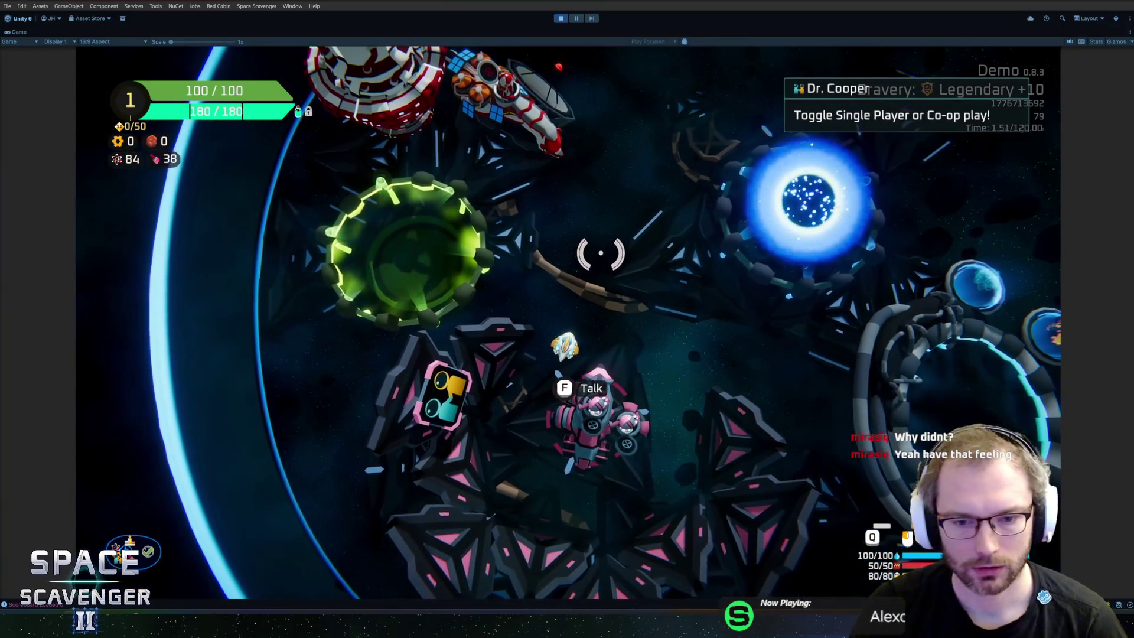
key("f")
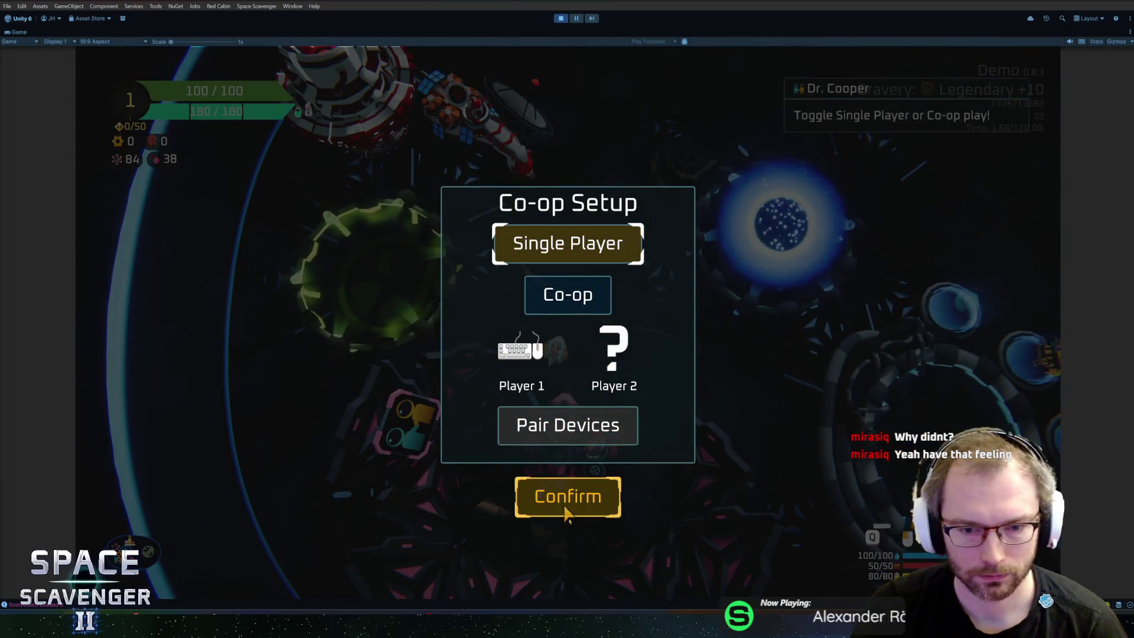
left_click(565, 503)
key("s")
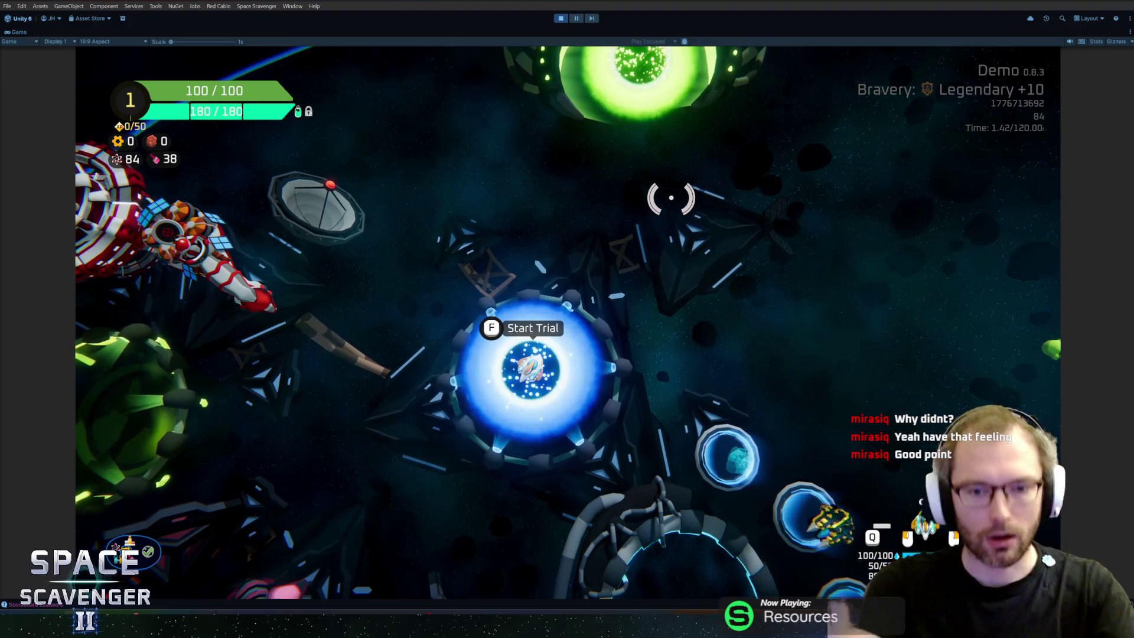
Fly back to Dr. Cooper, reopen the Co-op Setup dialog, then close it
key("s")
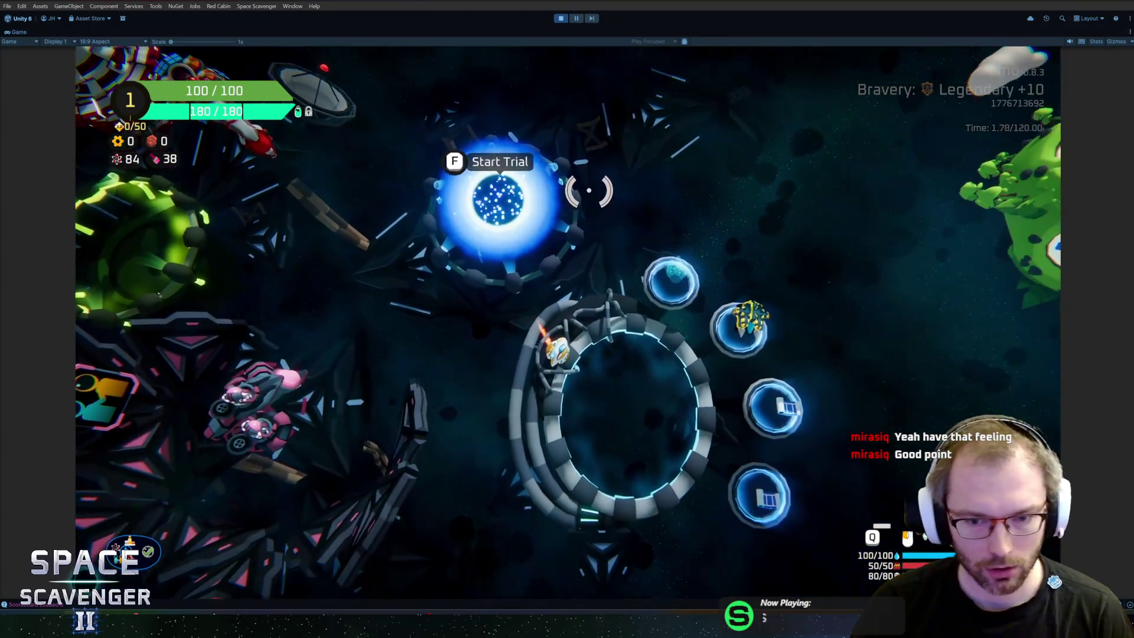
key("s")
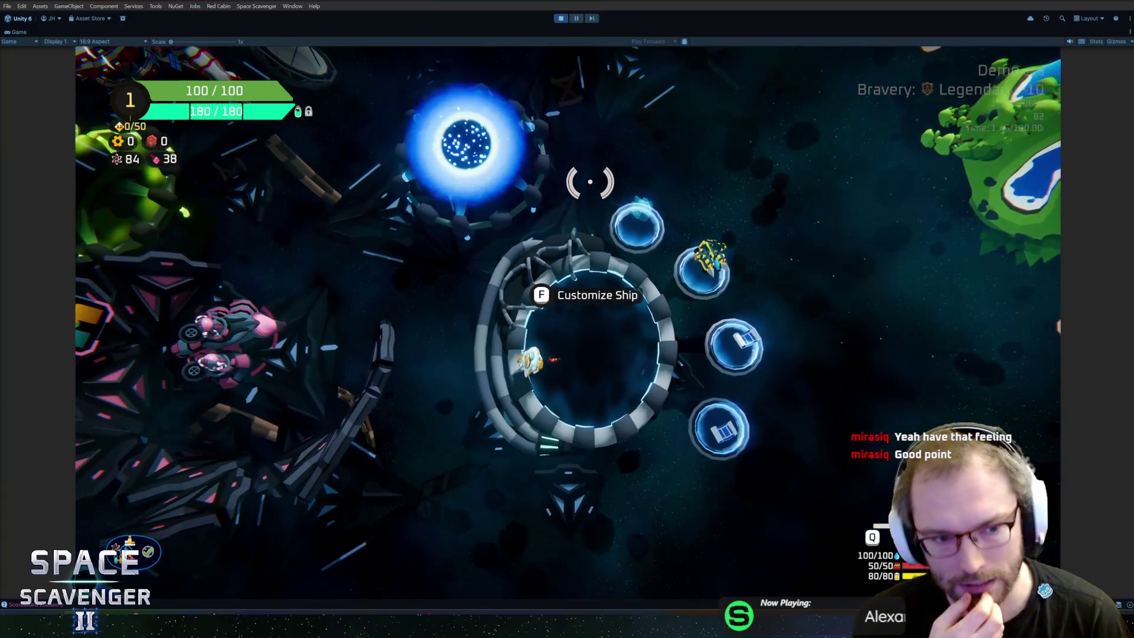
key("a")
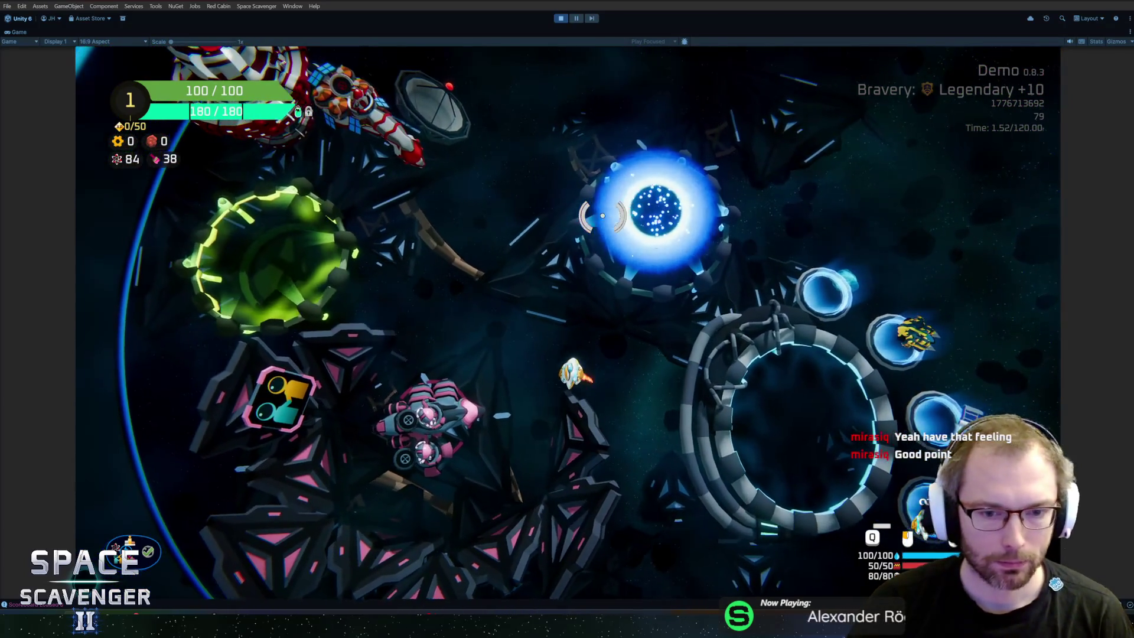
key("f")
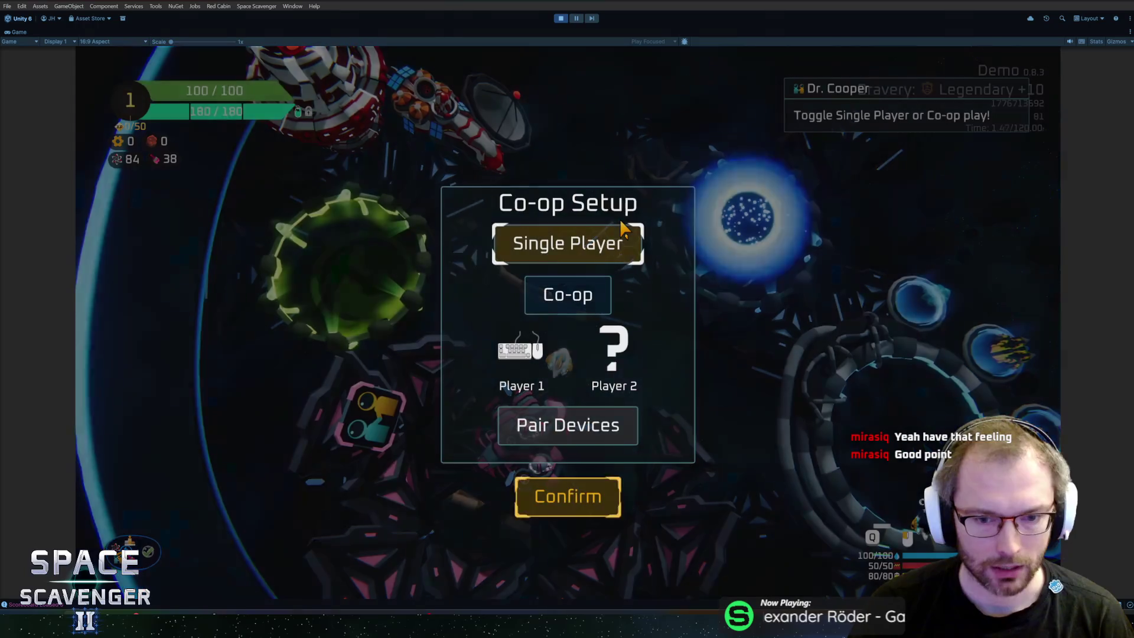
key("Escape")
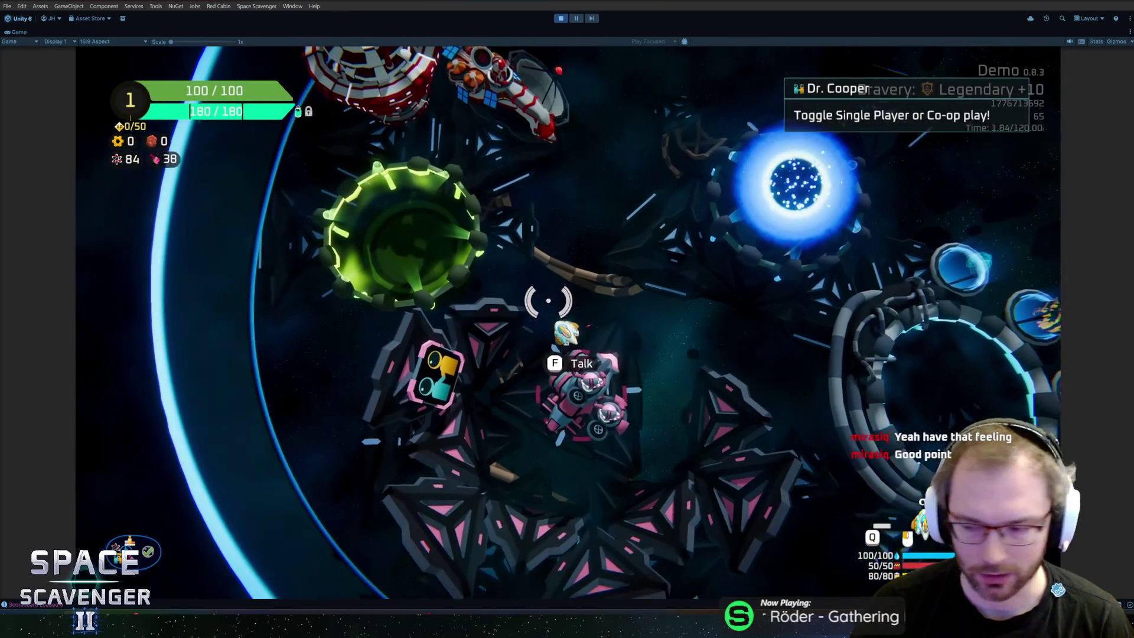
Browse the Science Research list at the Ghoran science station, then close it
key("w")
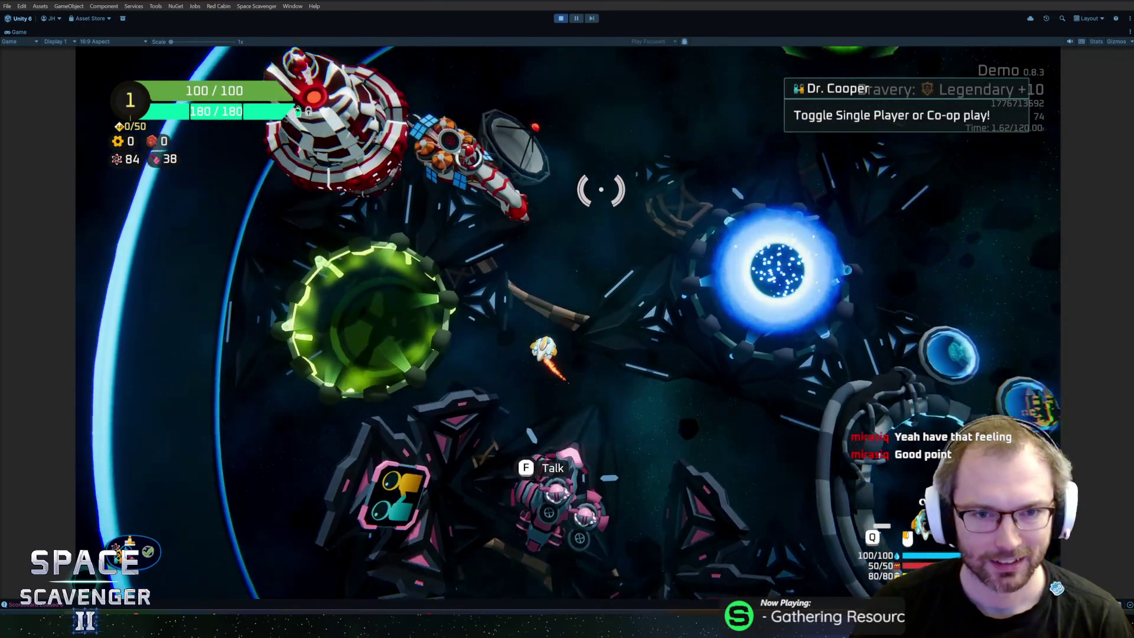
key("f")
scroll(397, 271, "down", 4)
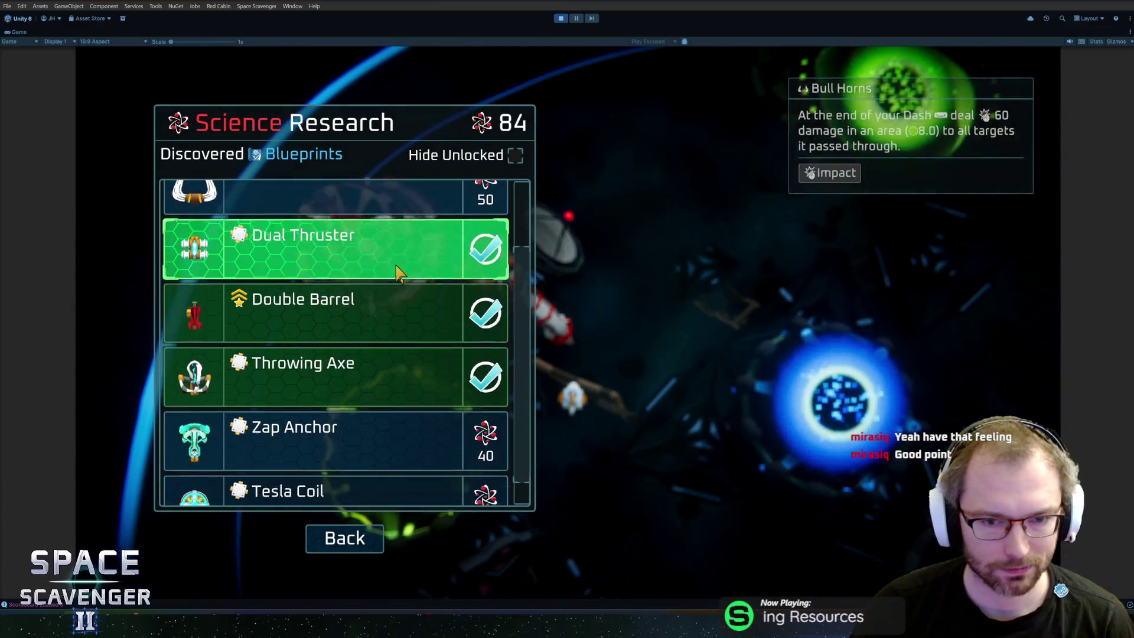
key("Escape")
Fly onto the Customize Ship ring and open ship customization
key("w")
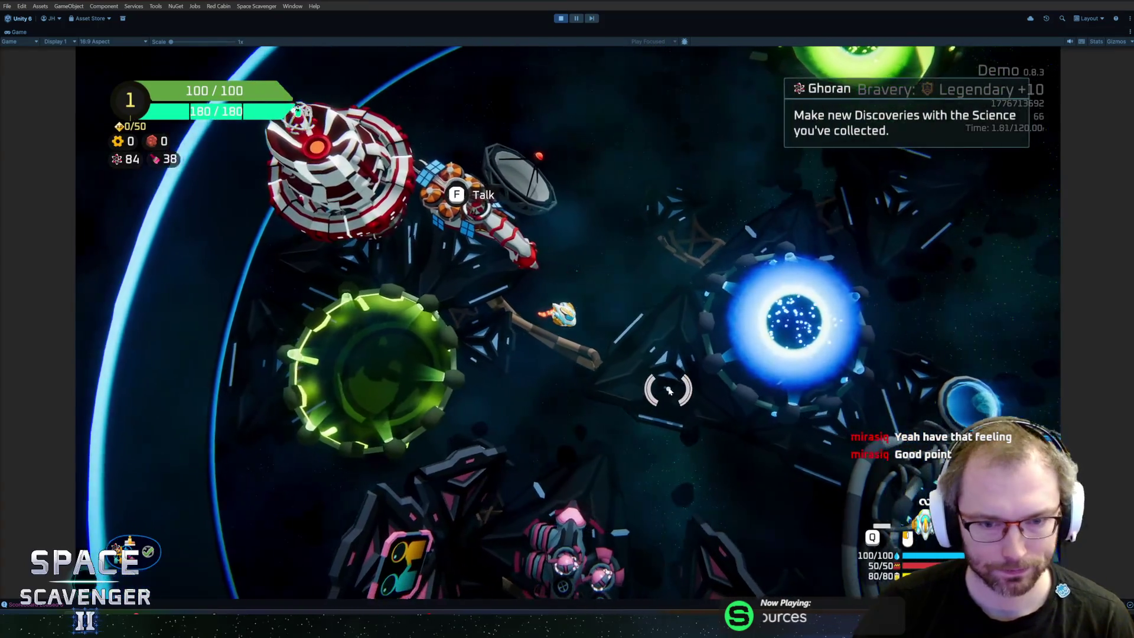
key("w")
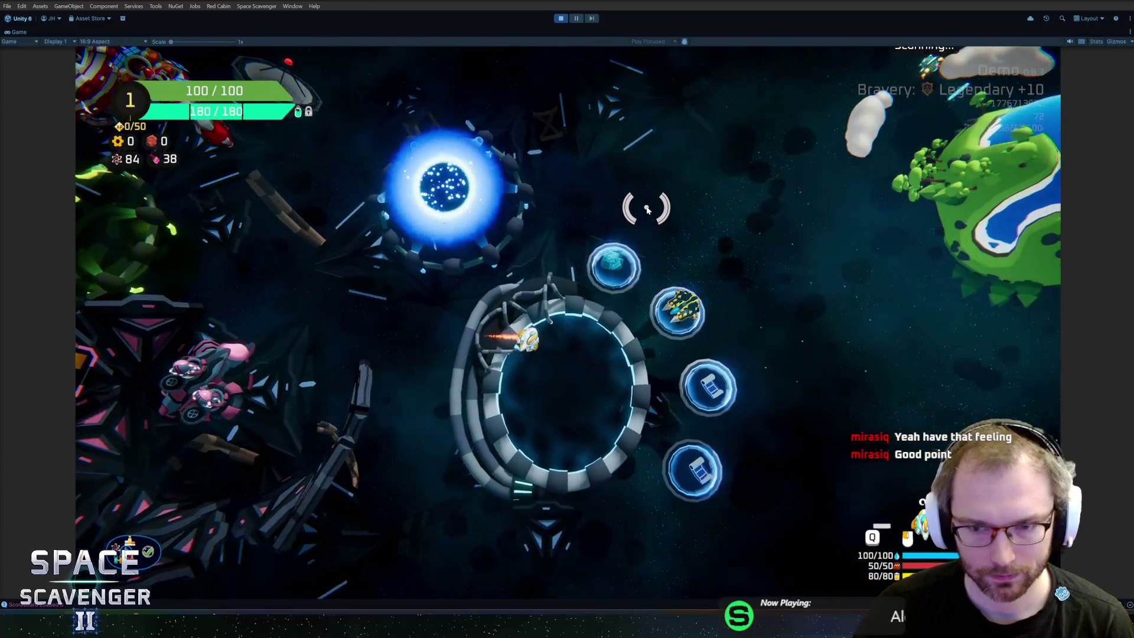
key("e")
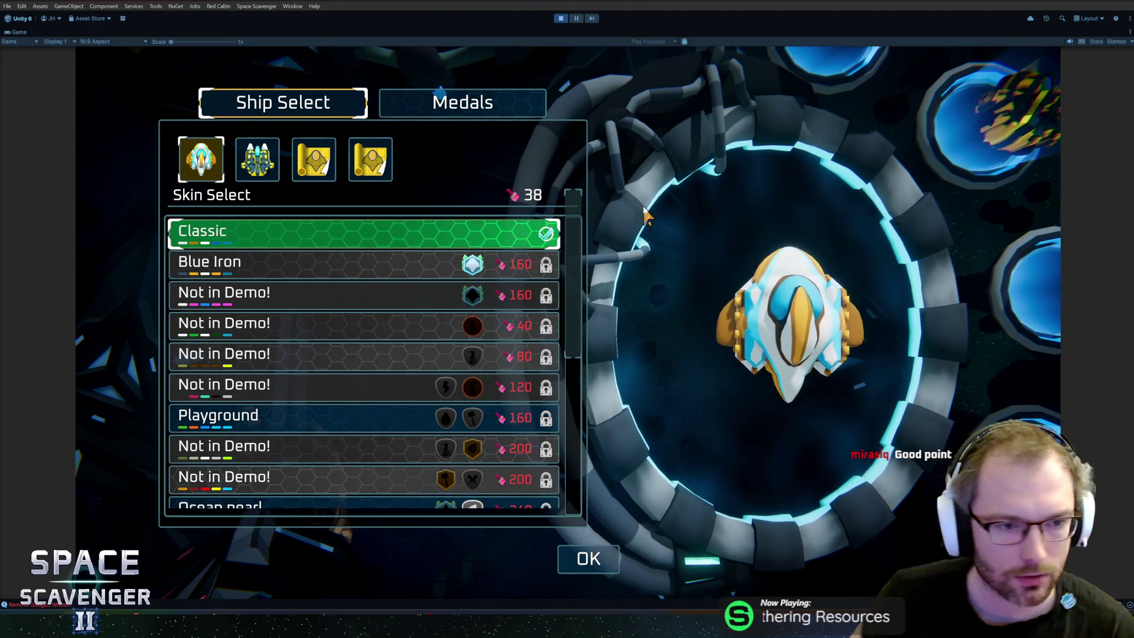
Scroll through the ship skins, briefly bringing up Steam before returning to the game
scroll(440, 310, "down", 4)
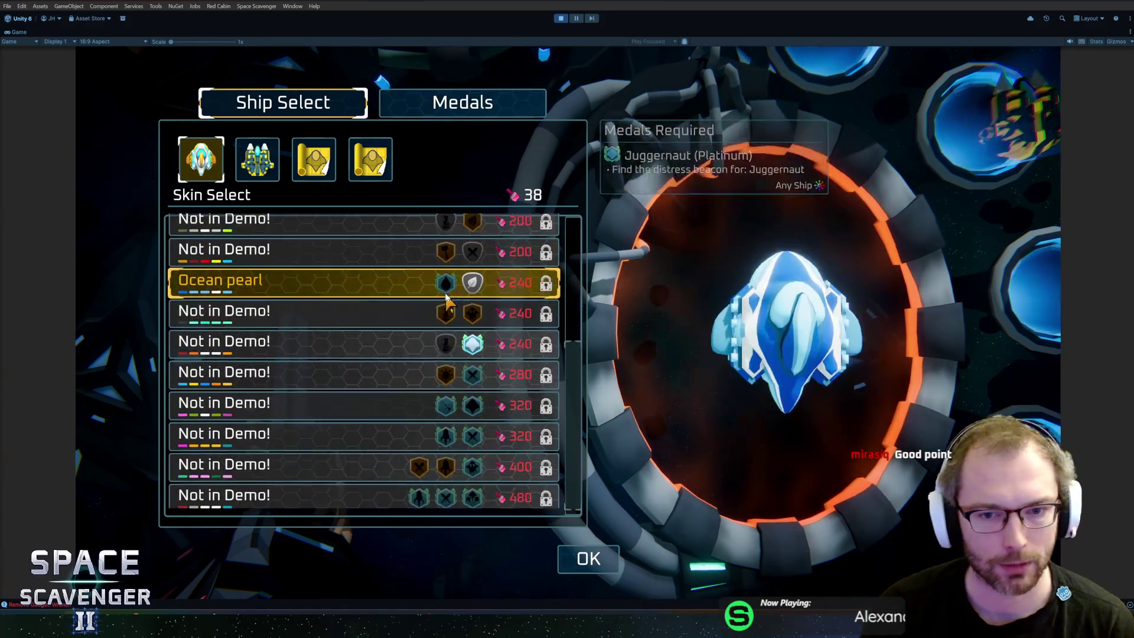
scroll(439, 323, "up", 4)
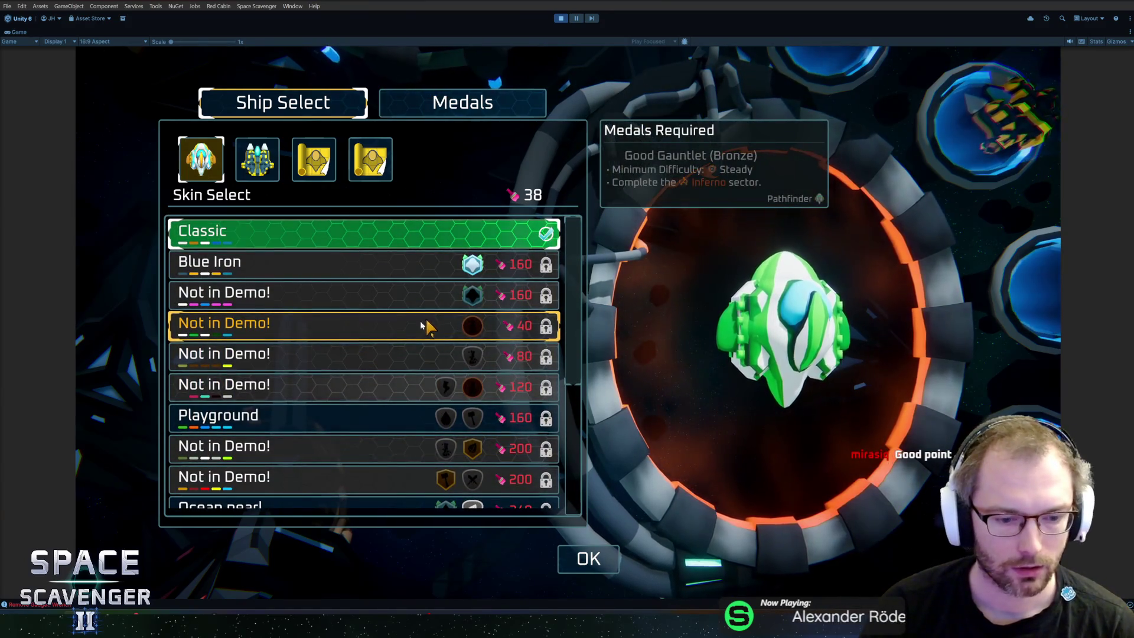
mouse_move(327, 626)
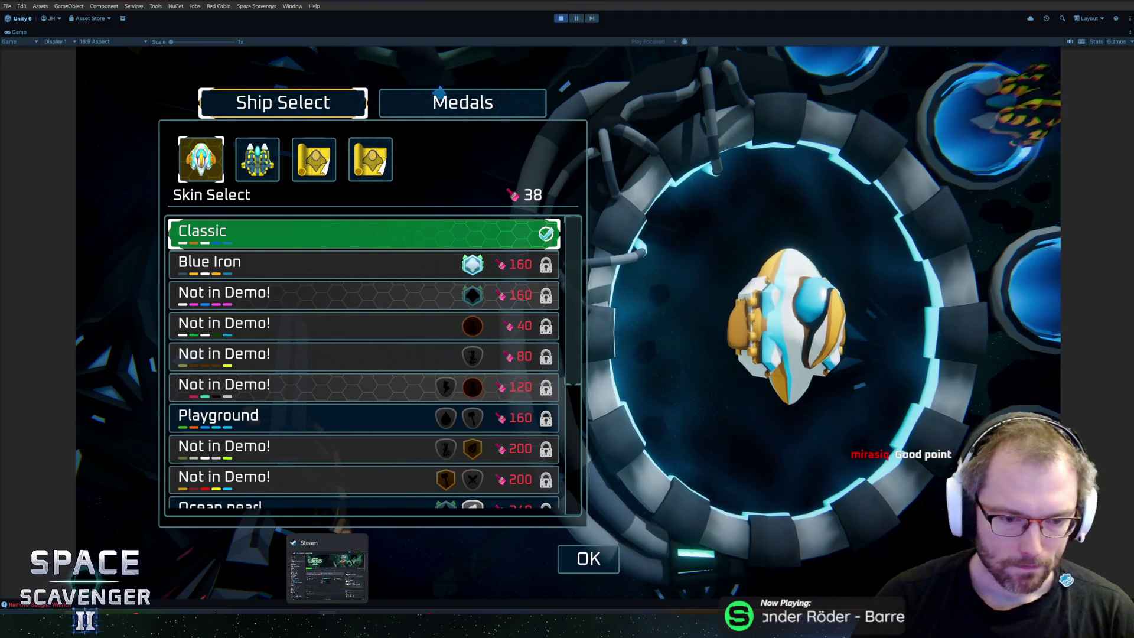
left_click(336, 560)
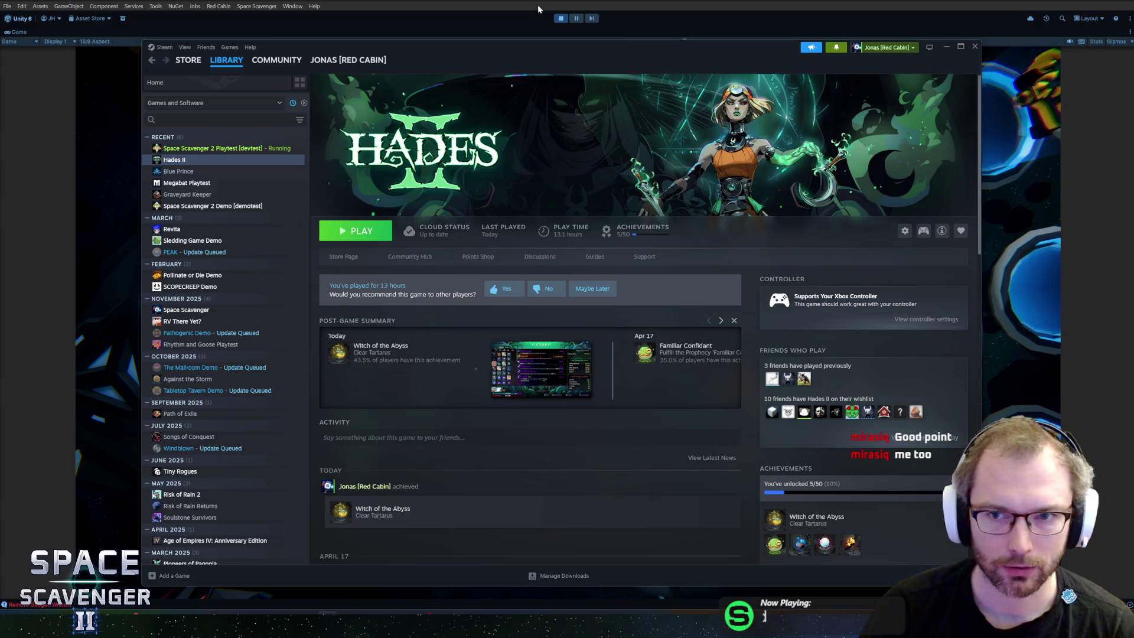
key("alt+Tab")
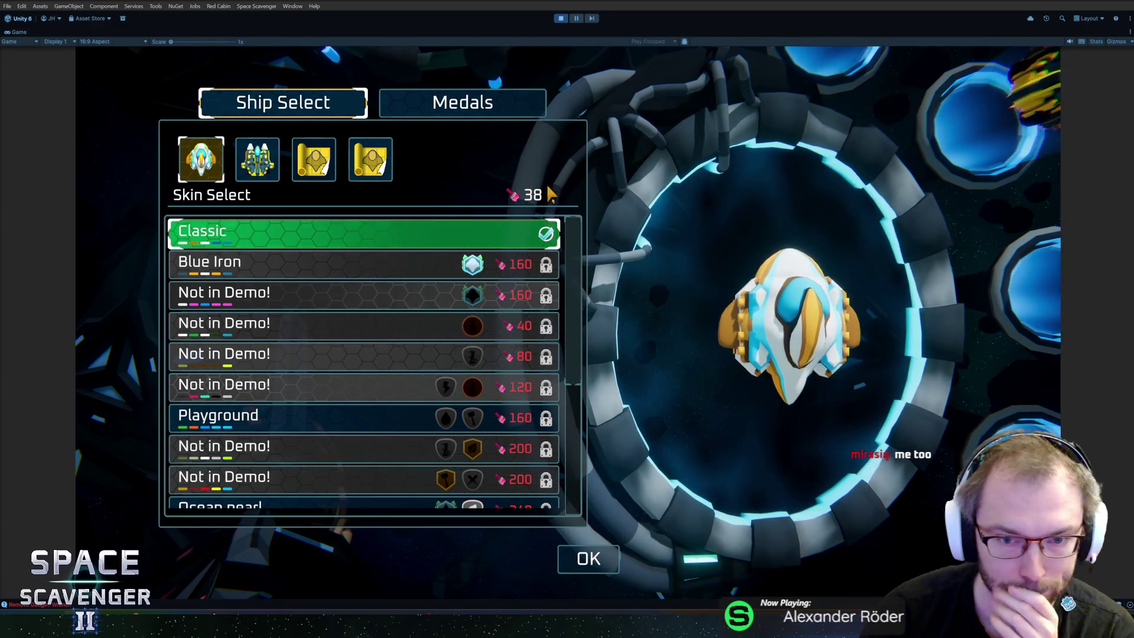
Scroll the skins again, pick the second ship in the lineup, and stop play mode
scroll(520, 327, "down", 3)
scroll(387, 339, "down", 4)
scroll(355, 367, "up", 8)
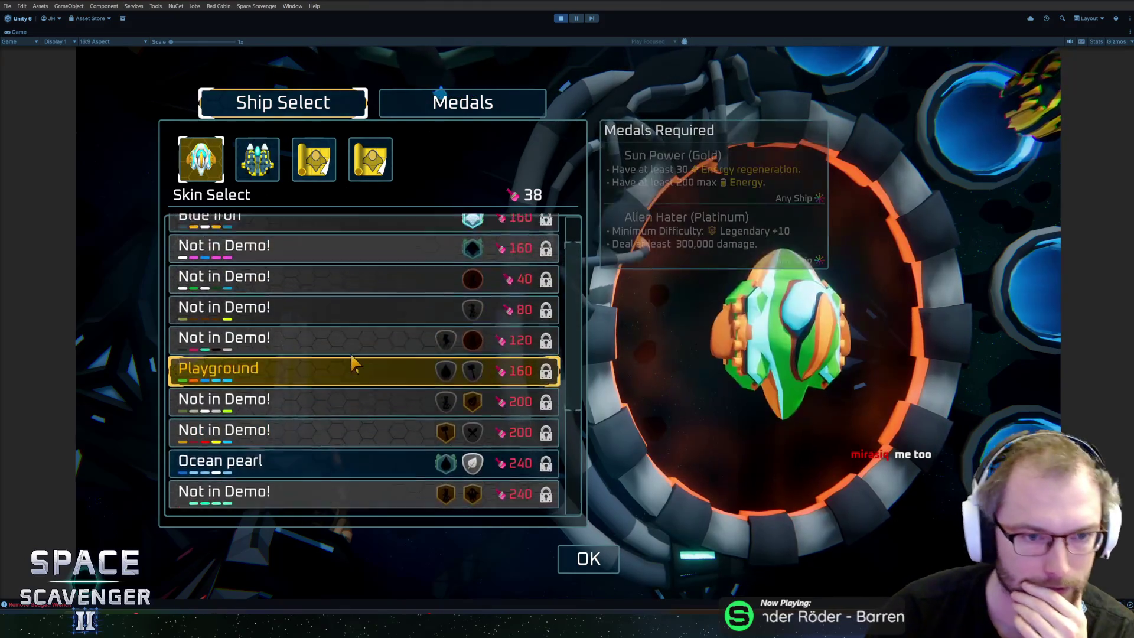
left_click(242, 166)
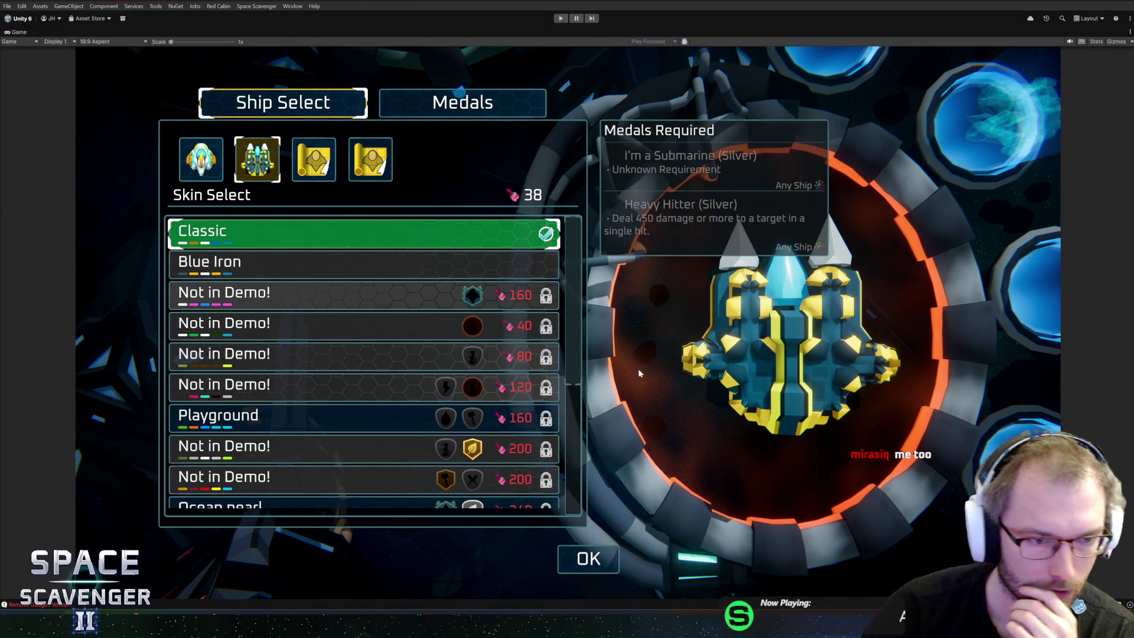
key("ctrl+p")
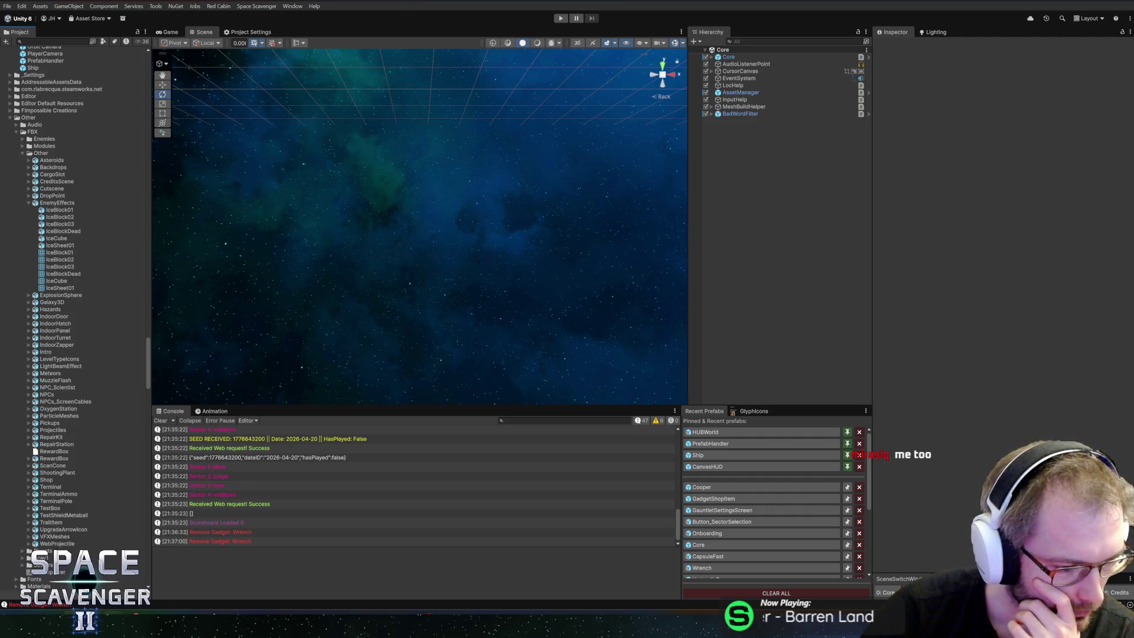
Glance at the UnlockManager code in Rider, then deactivate the circle object in the Cooper prefab
key("alt+Tab")
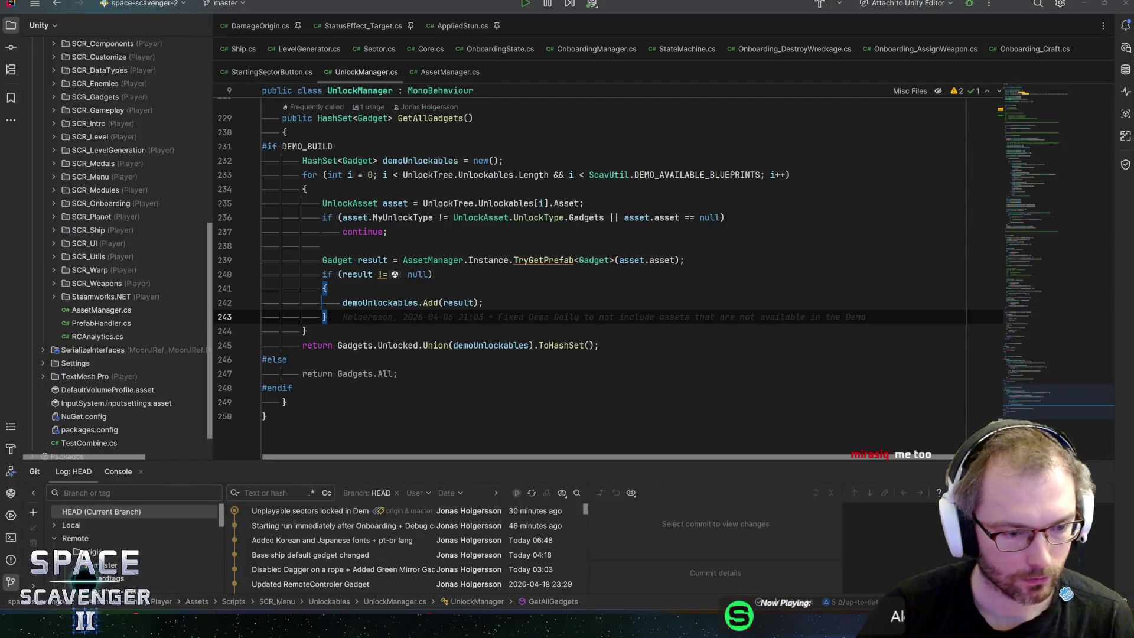
key("alt+Tab")
left_click(726, 486)
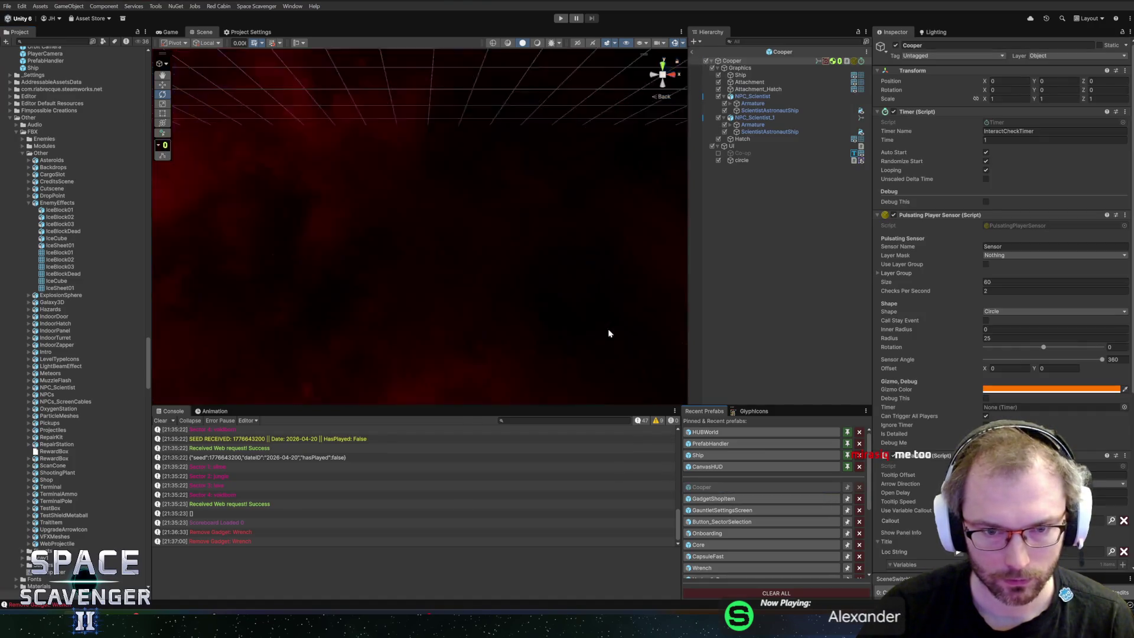
left_click(743, 161)
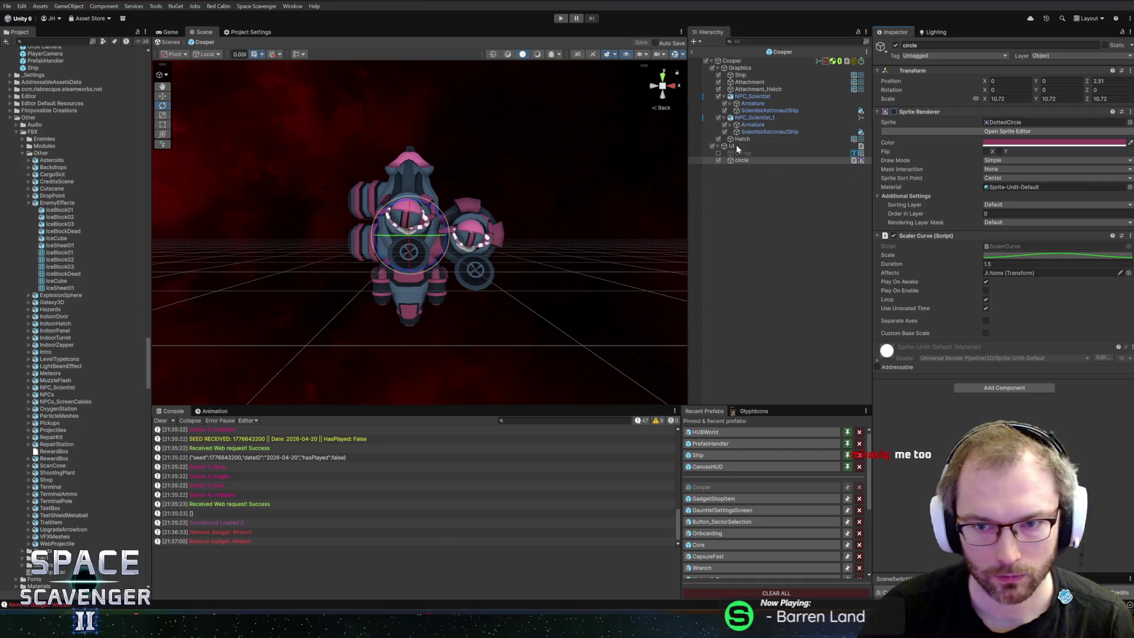
left_click(896, 46)
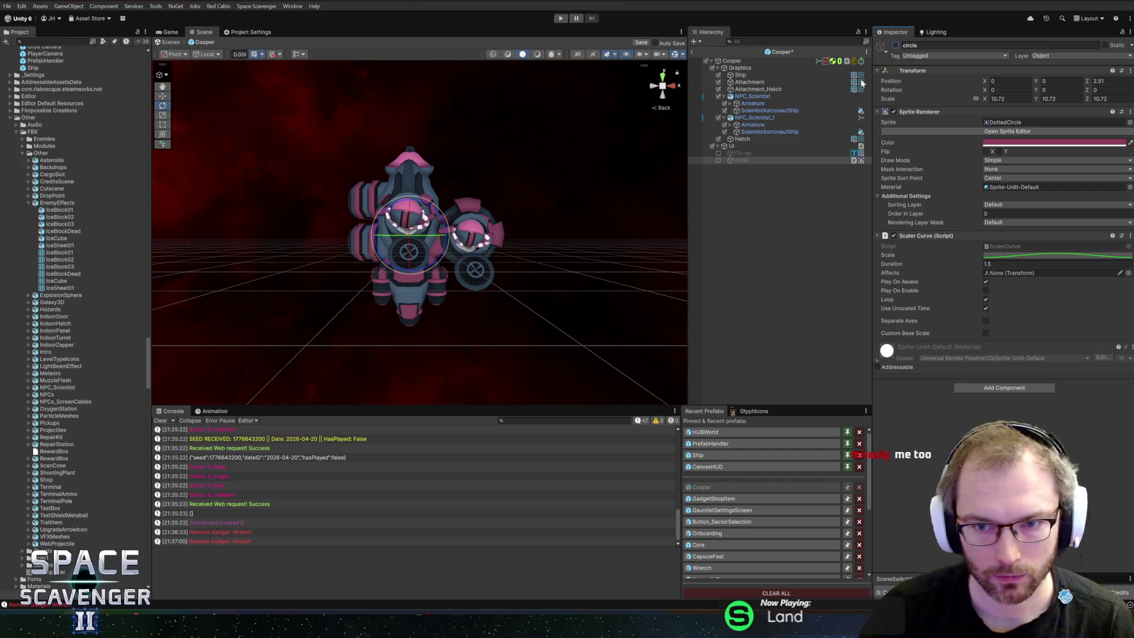
Try the CircleShadow sprite and a brighter colour on circle, undoing the colour change
left_click(736, 147)
left_click(737, 161)
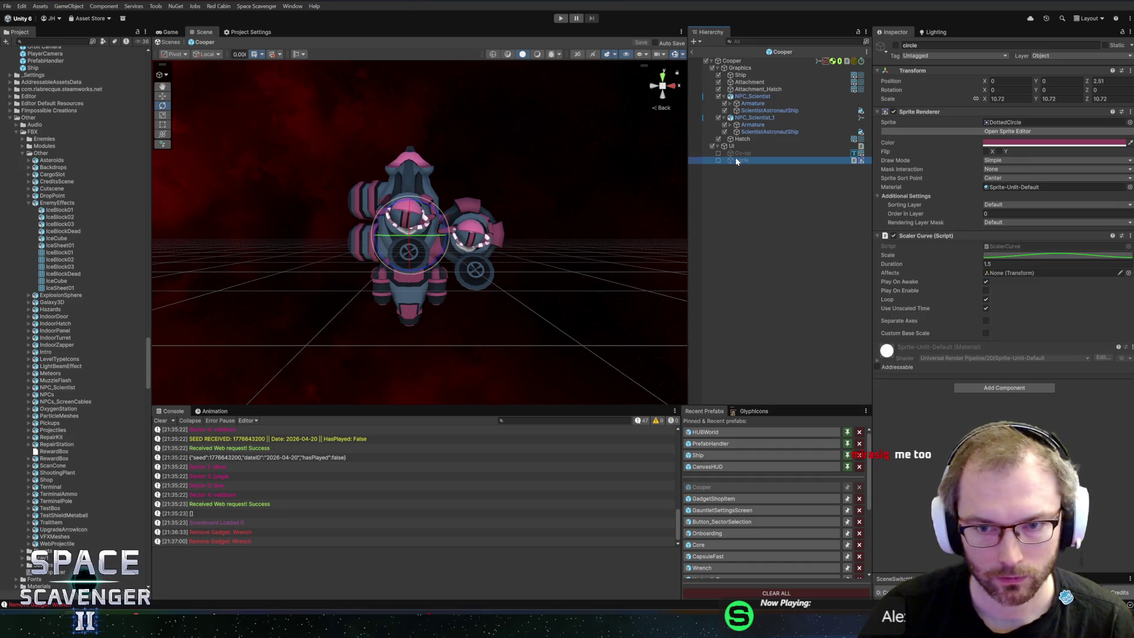
left_click(1130, 122)
type("ado")
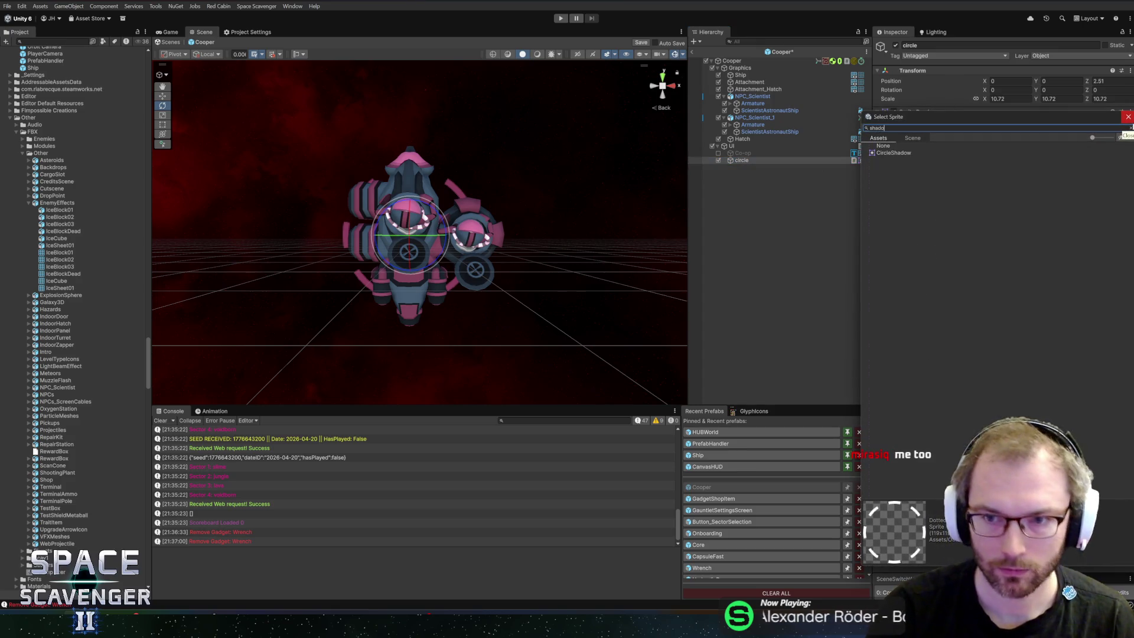
left_click(883, 154)
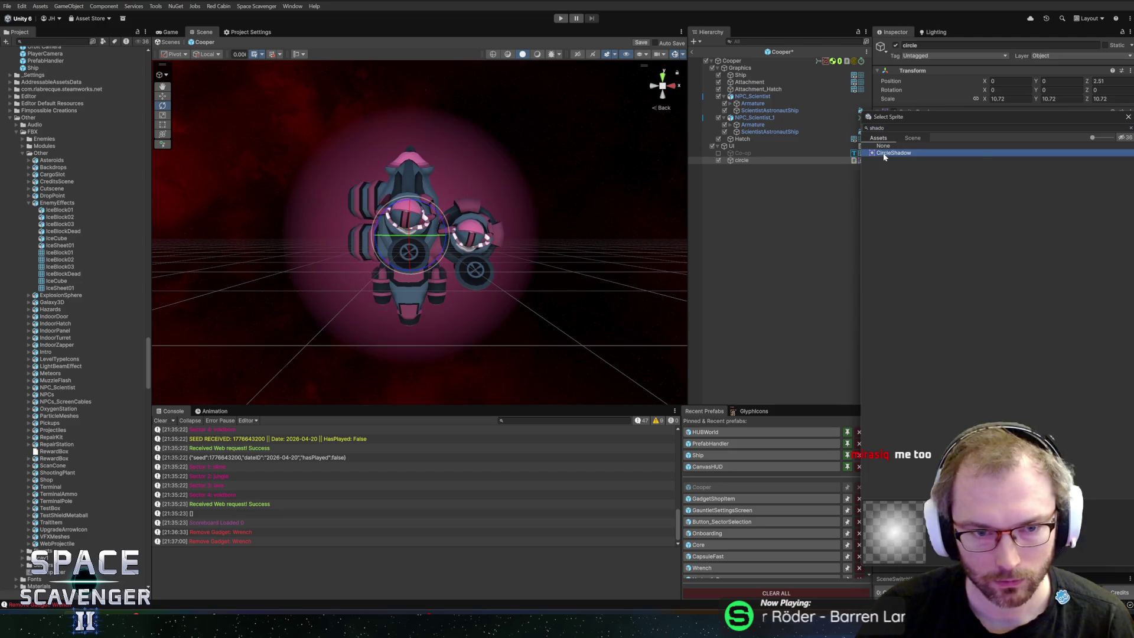
left_click(884, 155)
left_click(1007, 143)
left_click_drag(1060, 230, 1060, 219)
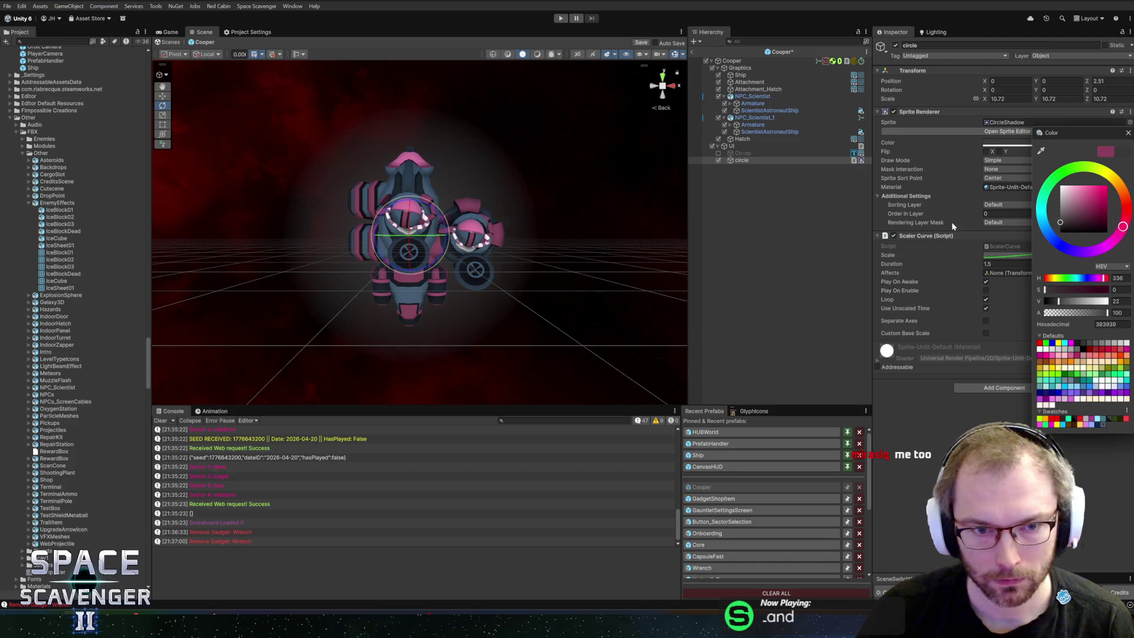
key("ctrl+z")
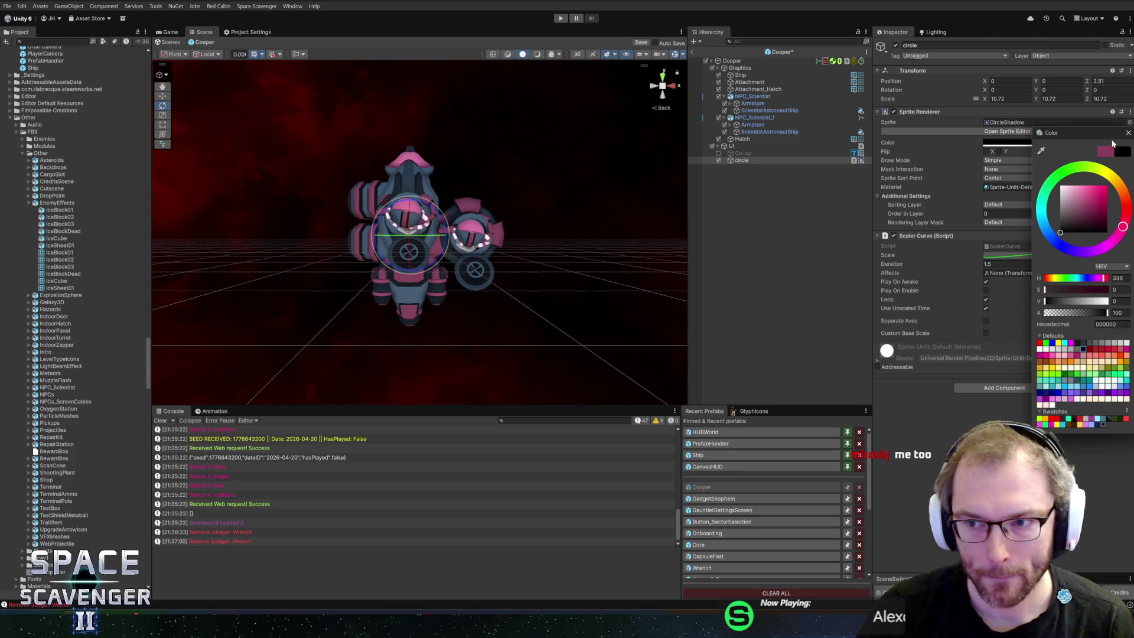
left_click(1128, 133)
Disable circle's Sprite Renderer, exit the Cooper prefab, and start Play mode
left_click(894, 112)
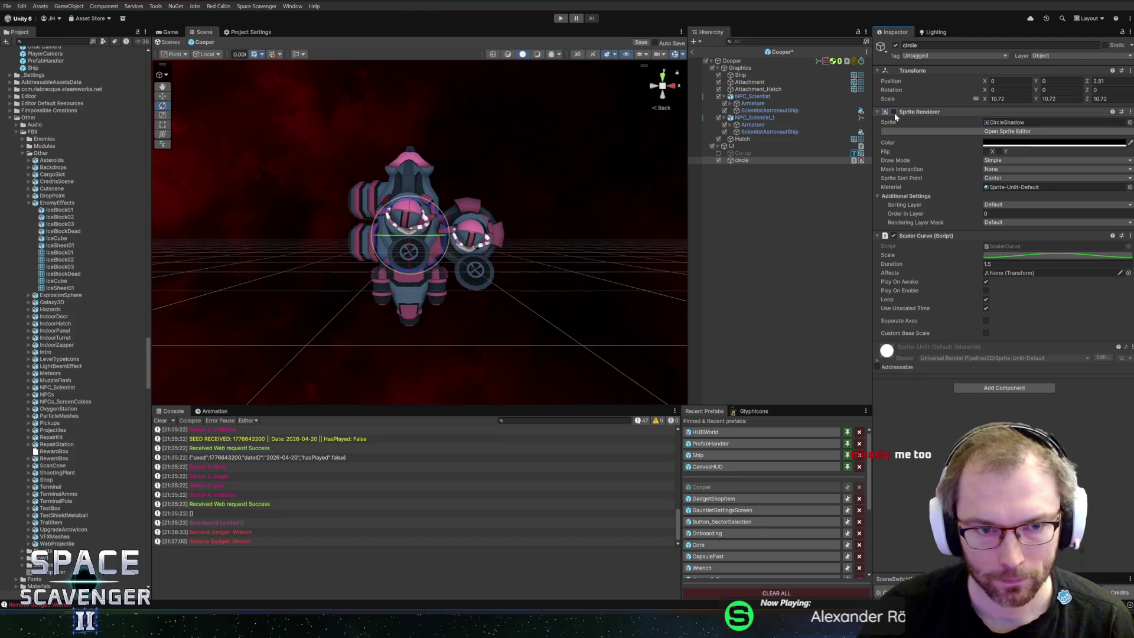
left_click(1011, 100)
type("9")
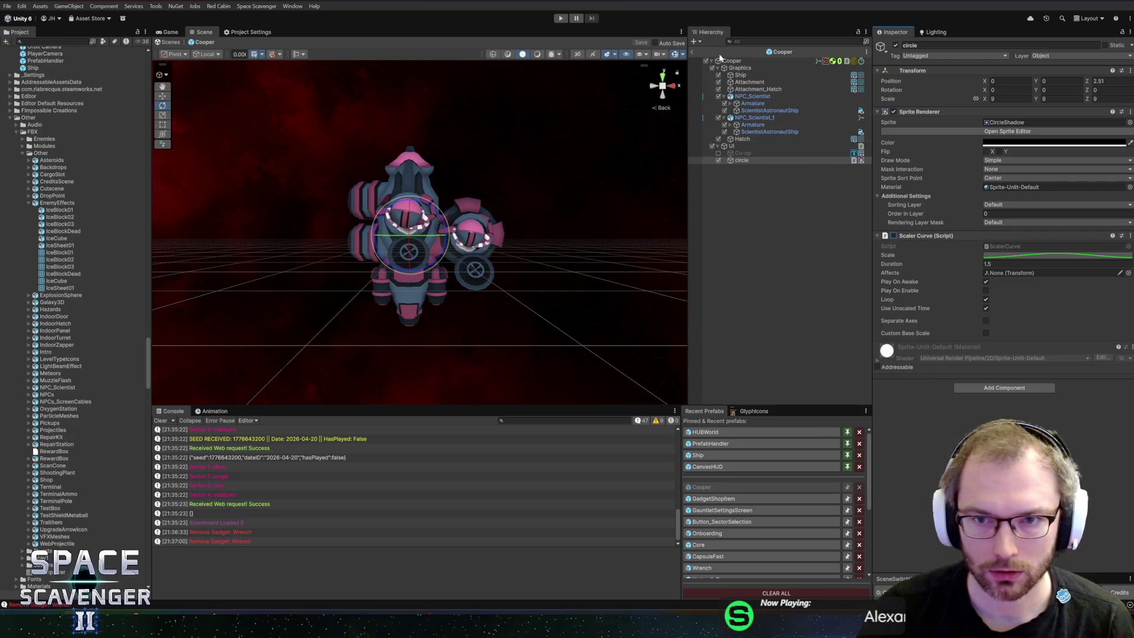
left_click(693, 51)
left_click(564, 20)
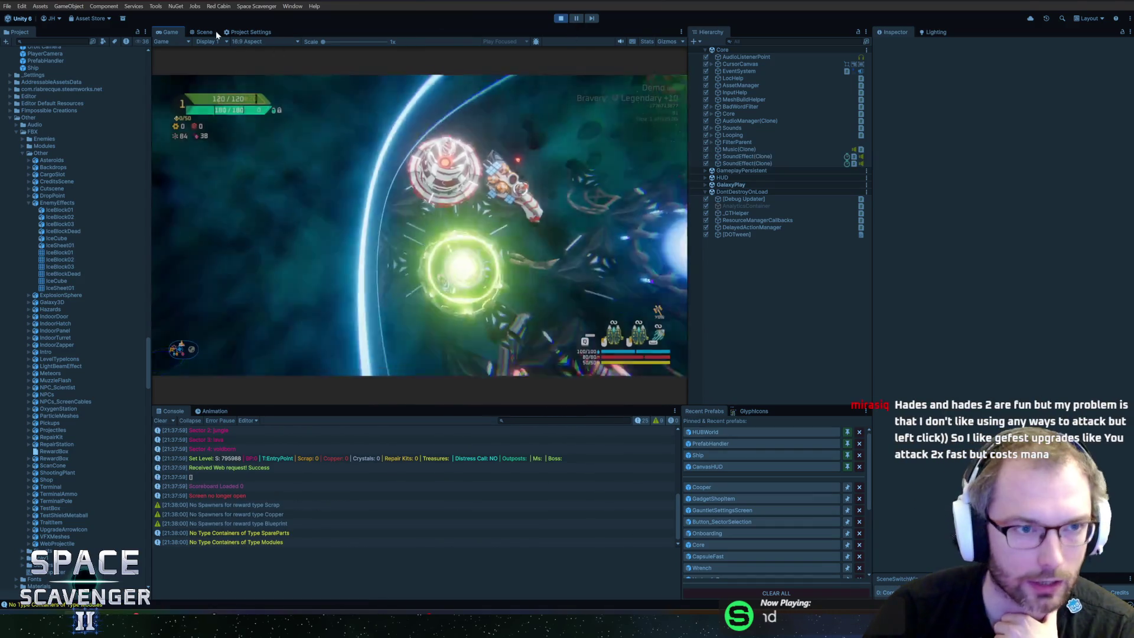
Maximize the Game view, fly to Dr. Cooper, and confirm single player in Co-op Setup
double_click(170, 32)
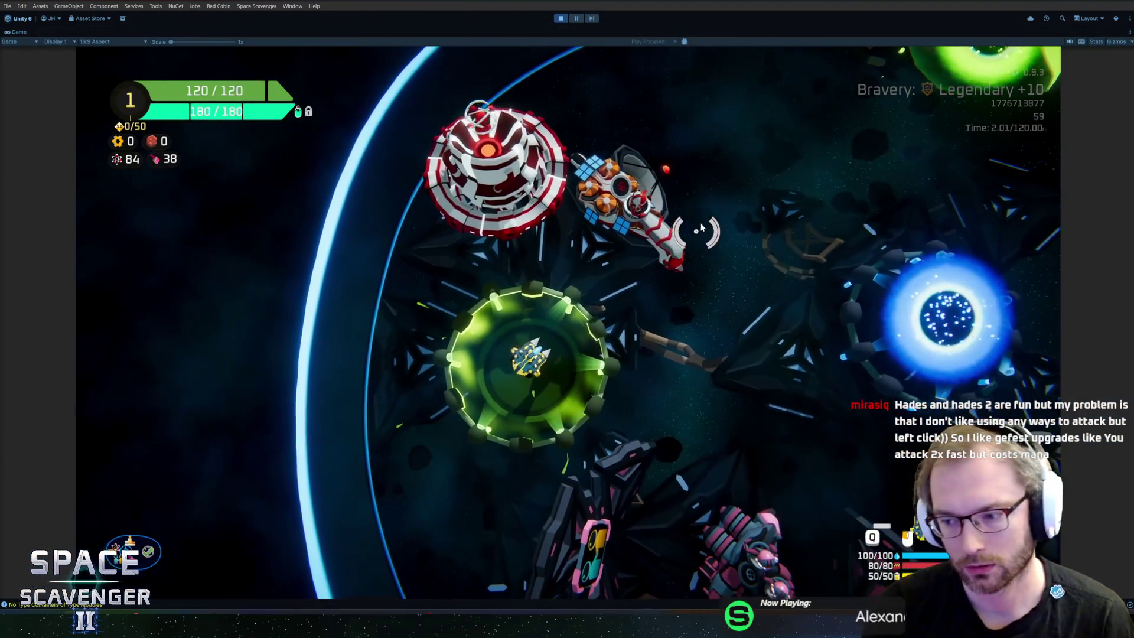
key("d")
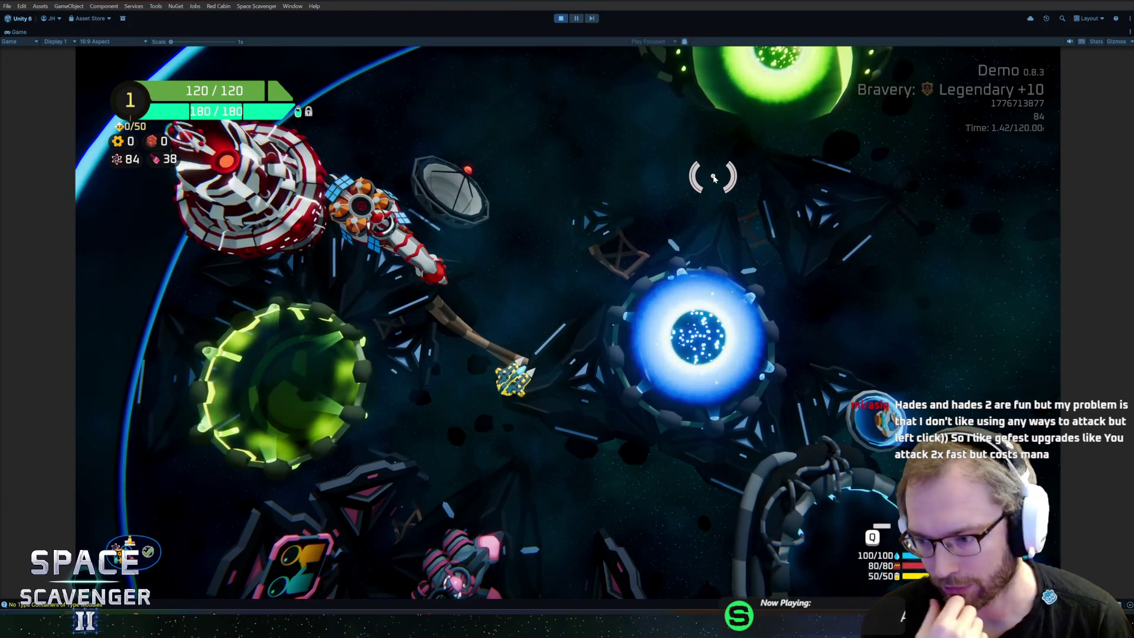
key("s")
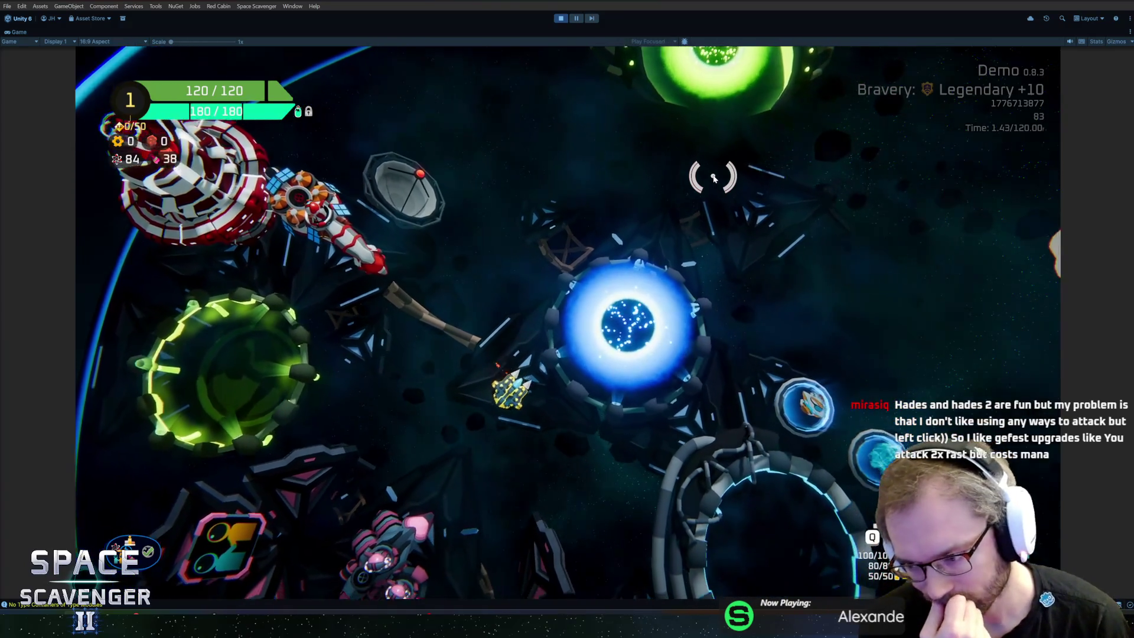
key("a")
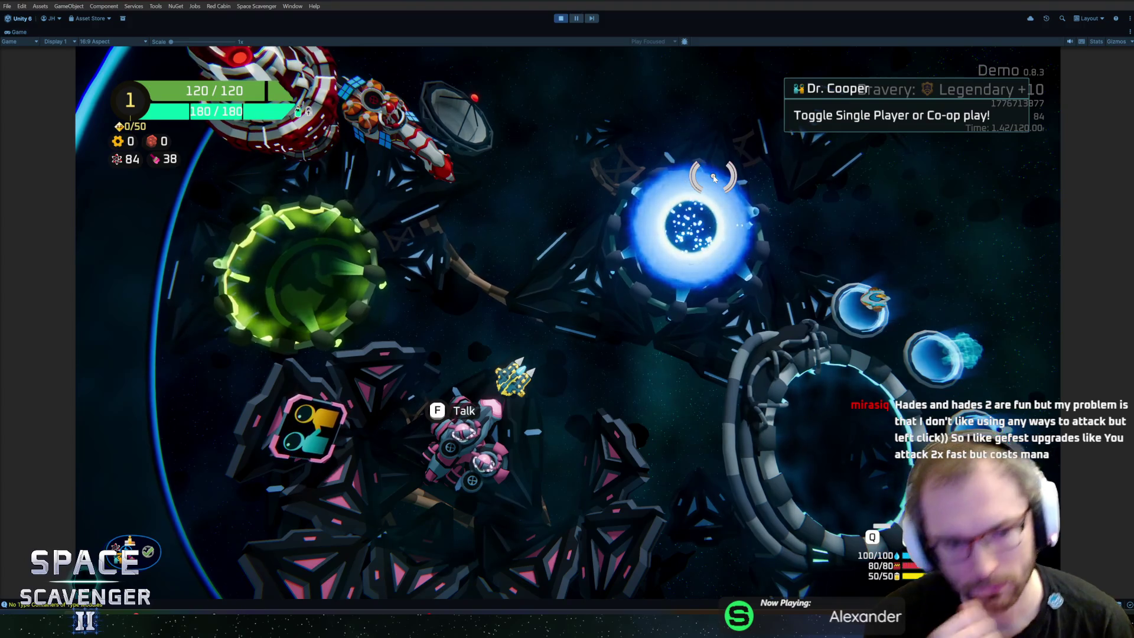
key("f")
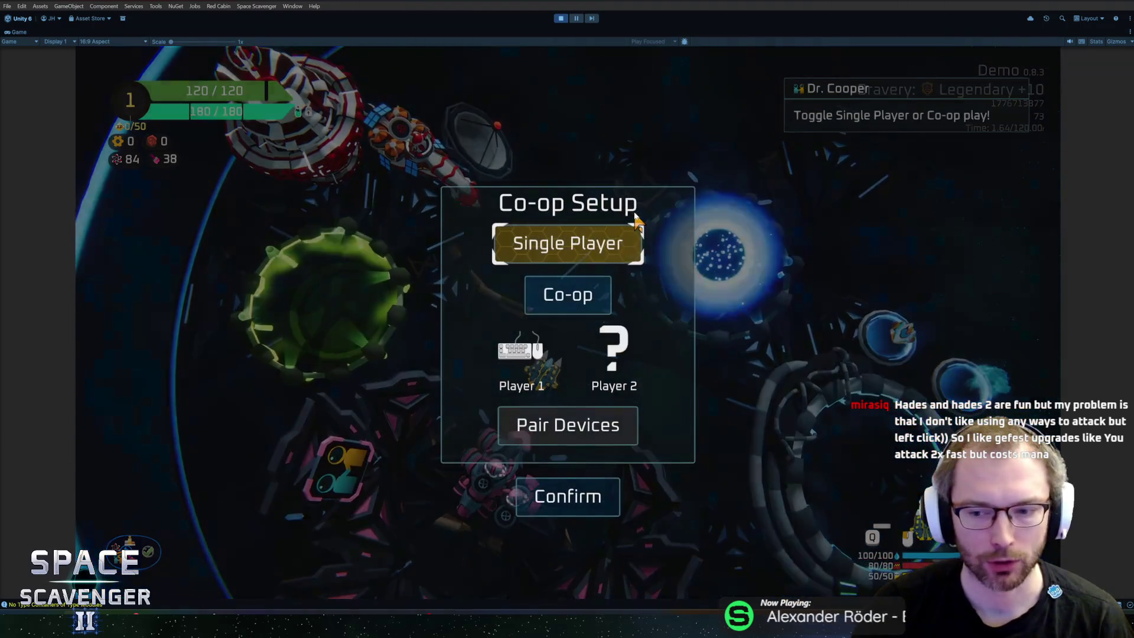
left_click(596, 498)
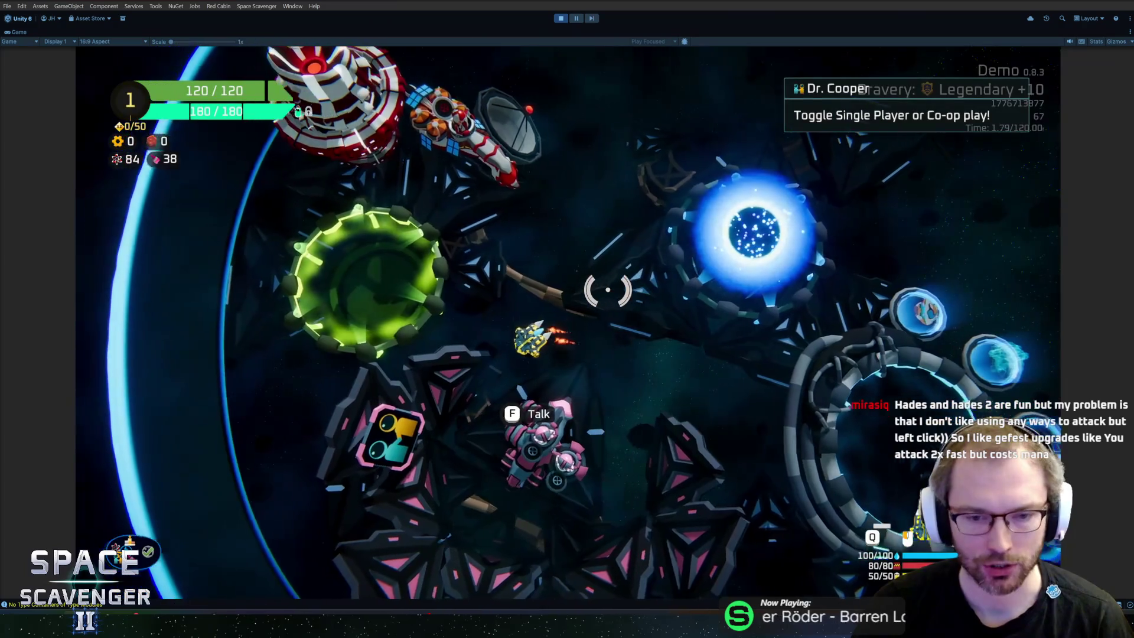
Fly to the customization ring and switch to the white Capsule ship
key("d")
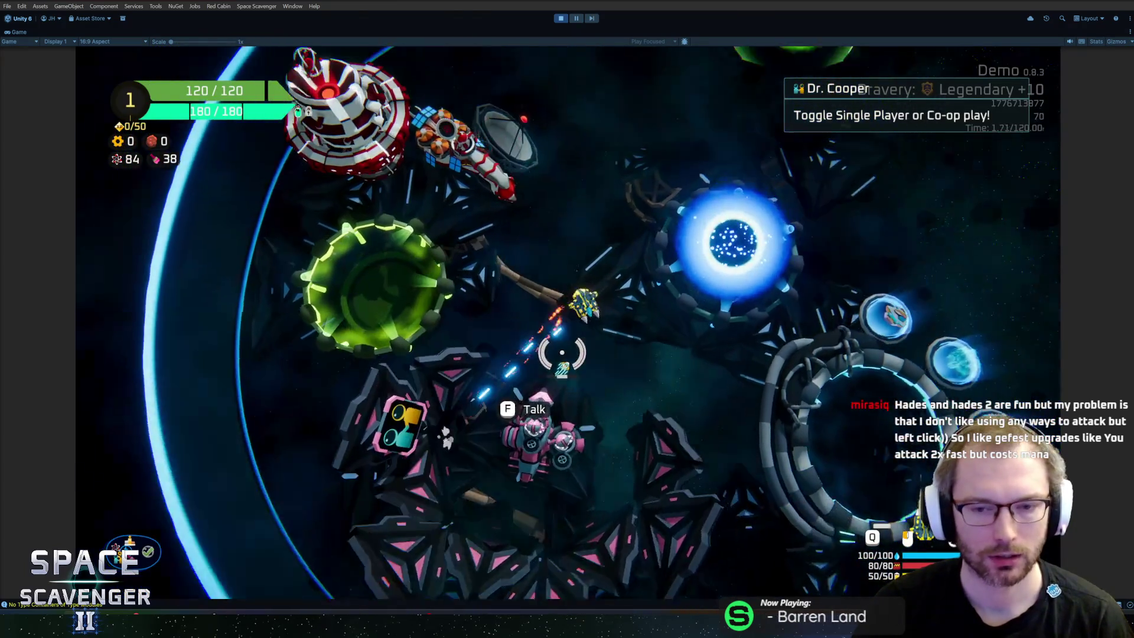
key("d")
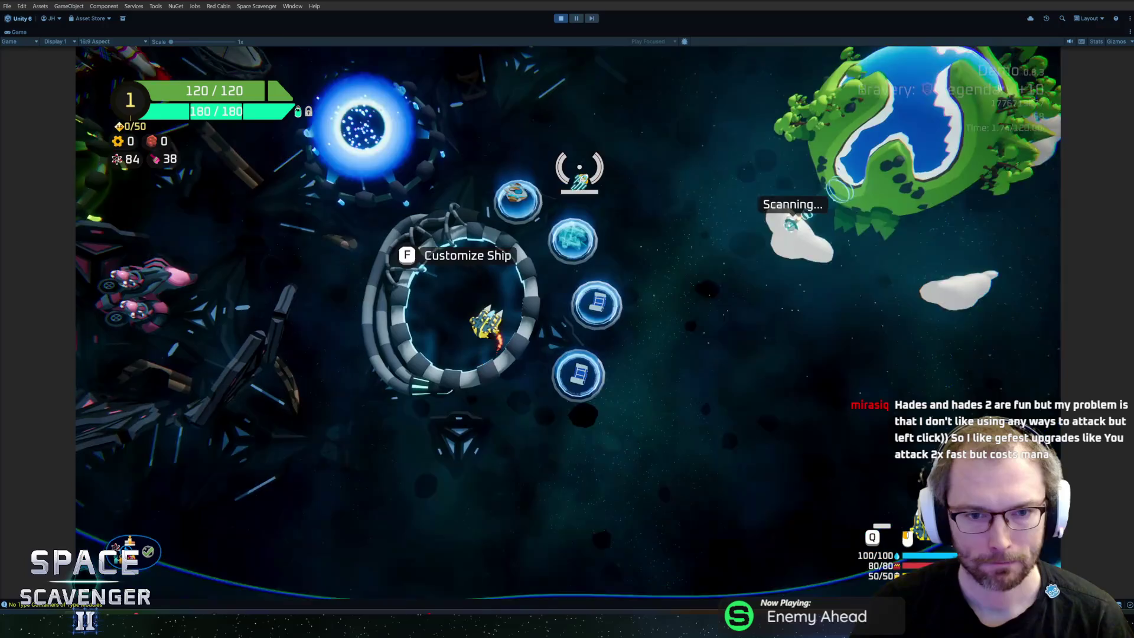
key("f")
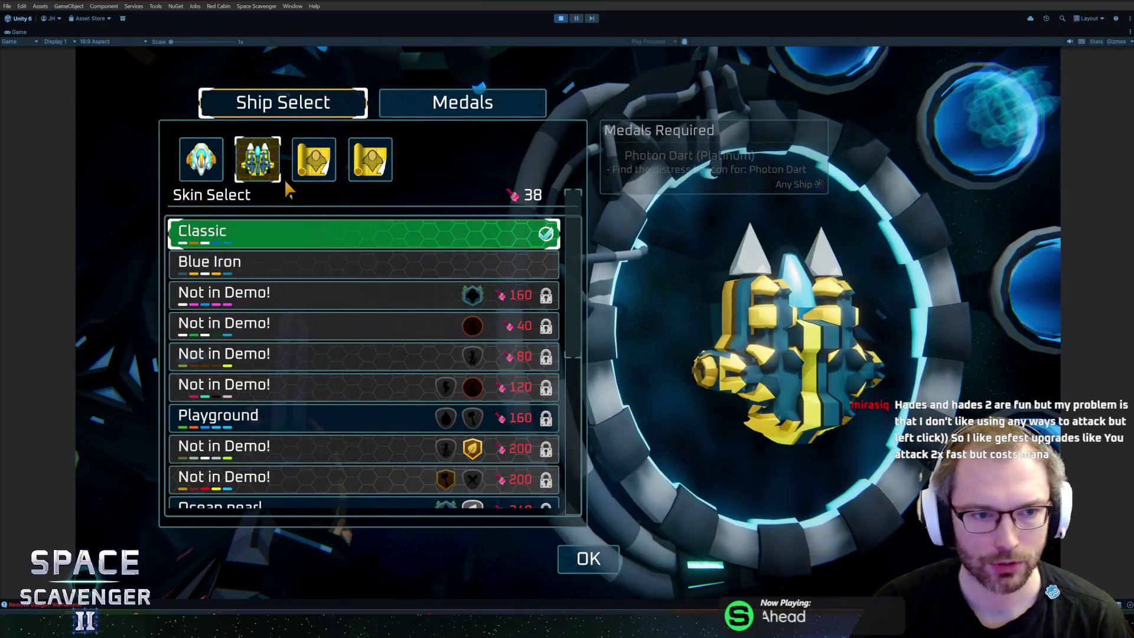
left_click(201, 160)
key("Escape")
Fly up past the green portal and Daily Challenge station toward the pink NPC
key("w")
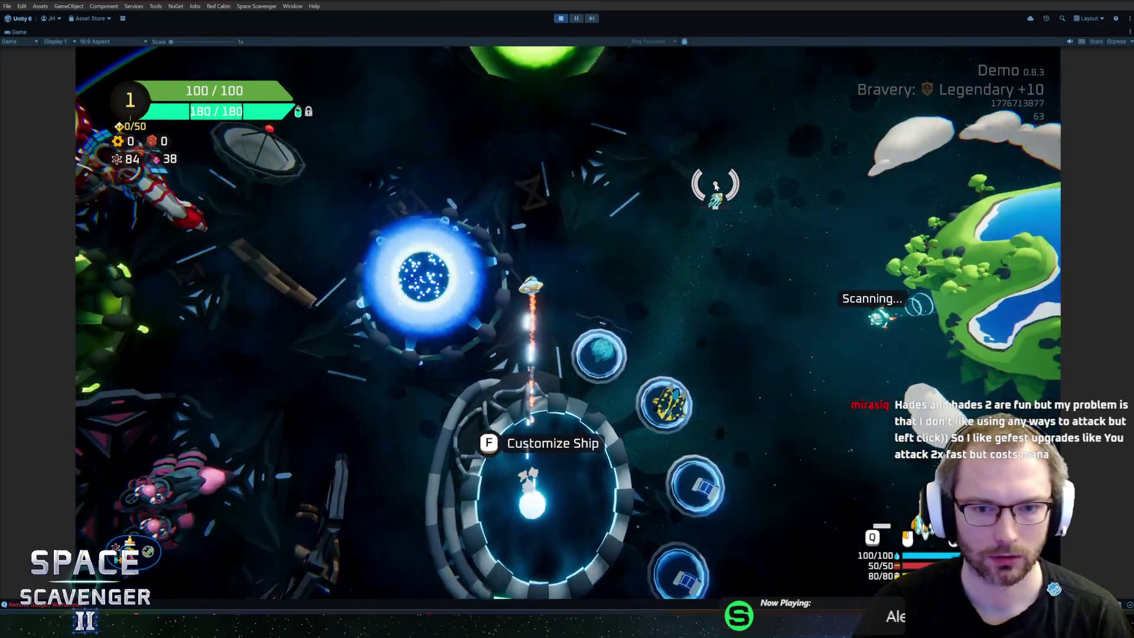
key("s")
key("s")
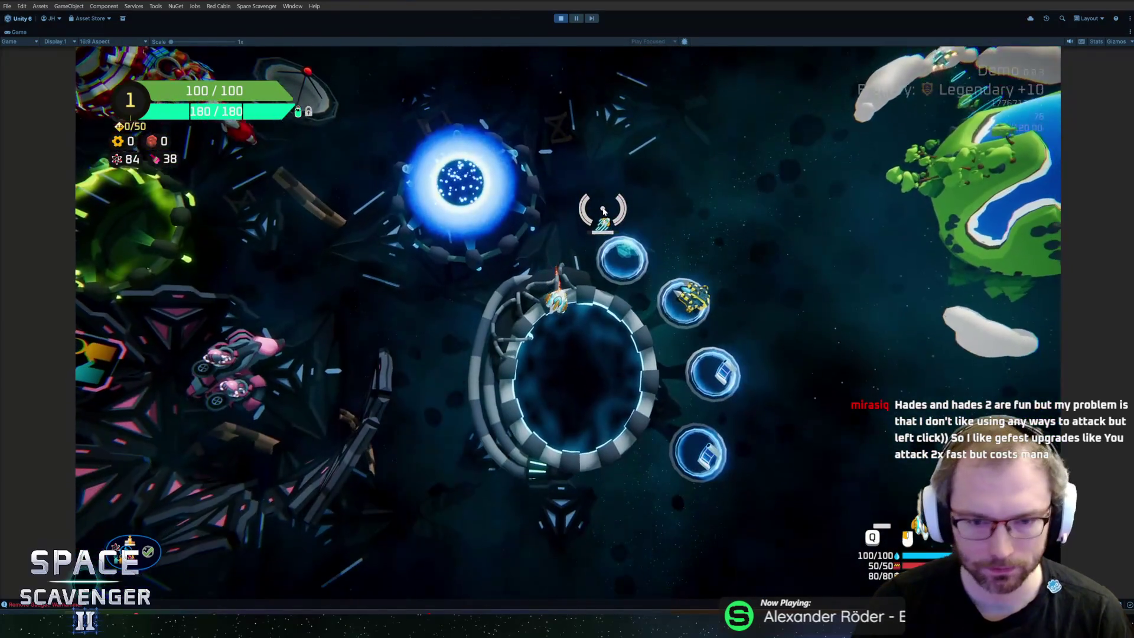
key("a")
key("w")
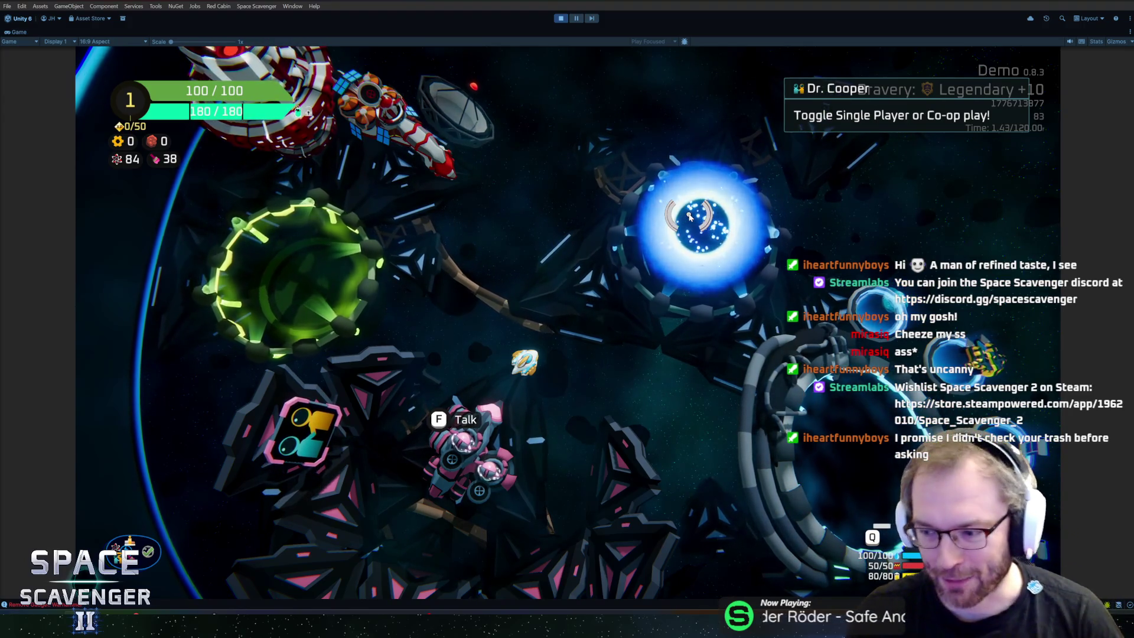
key("d")
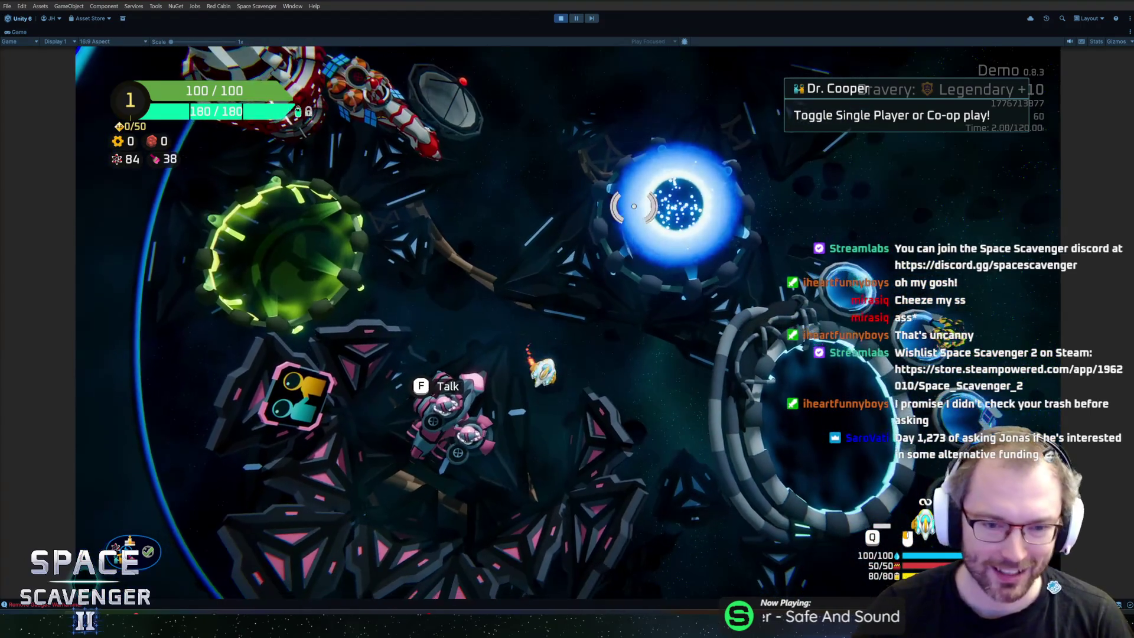
Confirm Co-op Setup, then open and close Ship Select and the Daily Challenge menu
key("f")
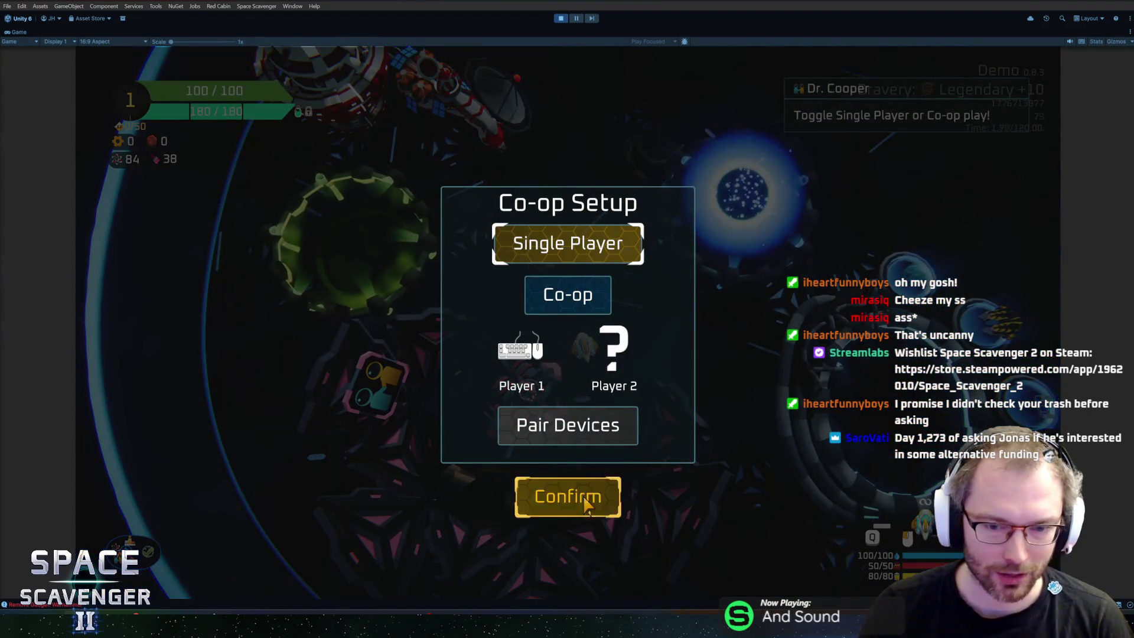
key("Return")
key("d")
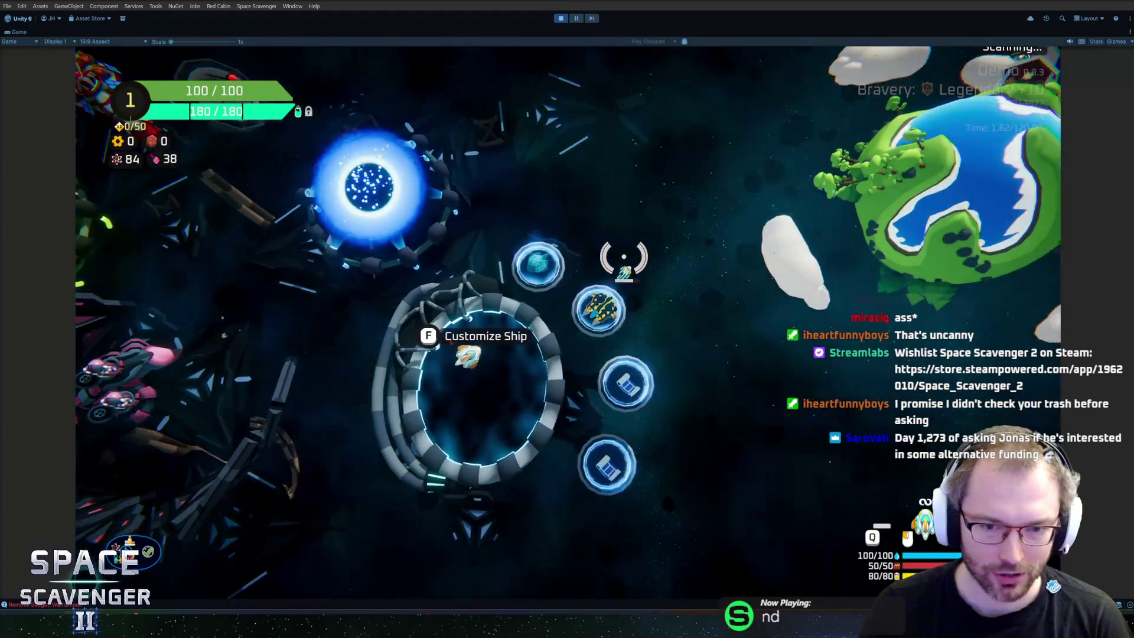
key("f")
key("Escape")
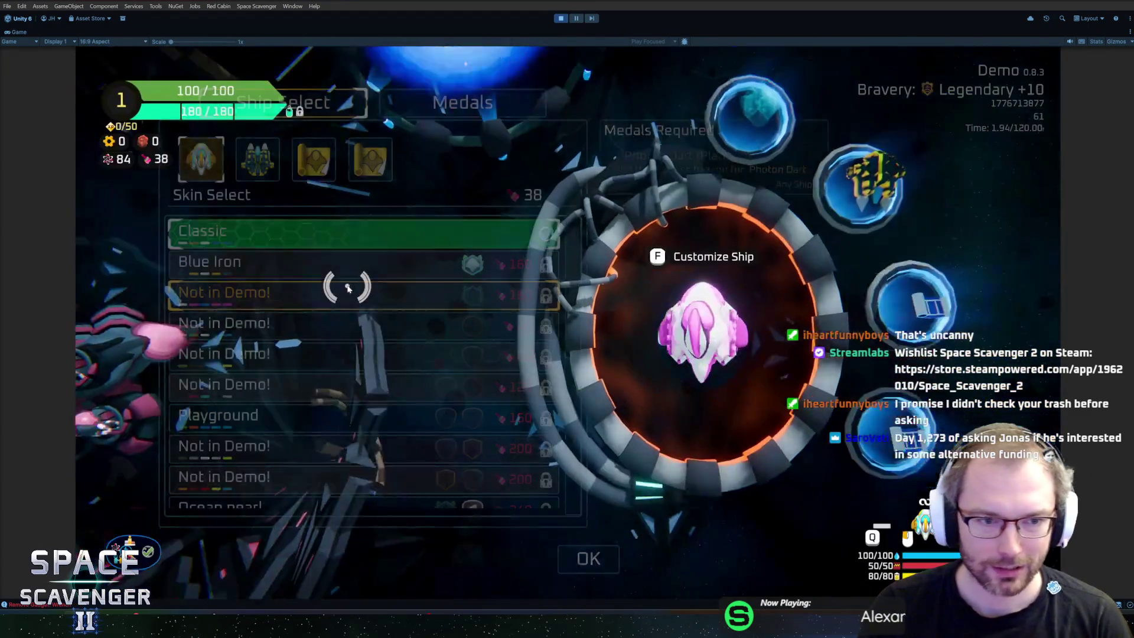
key("w")
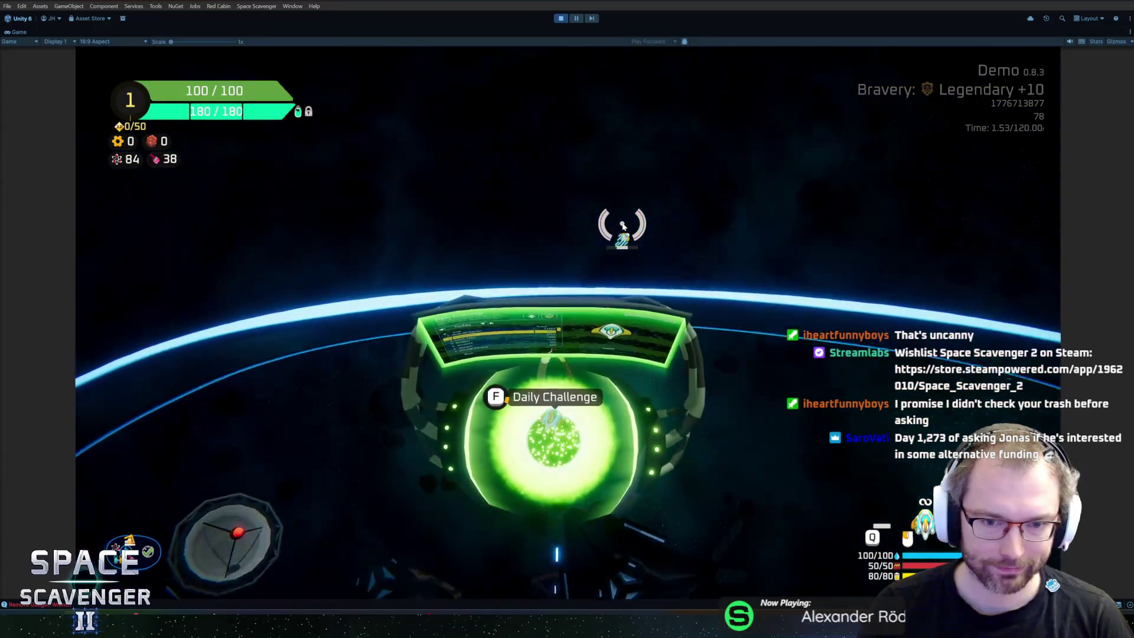
key("f")
key("Escape")
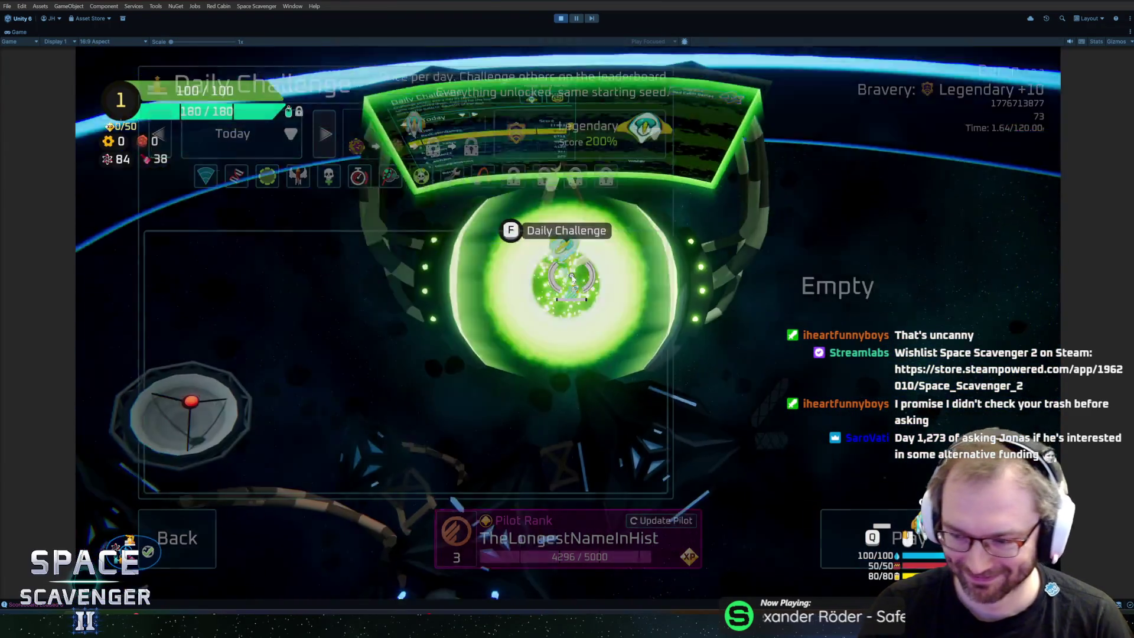
Fly around to the science NPC and browse the Science Research panel
key("s")
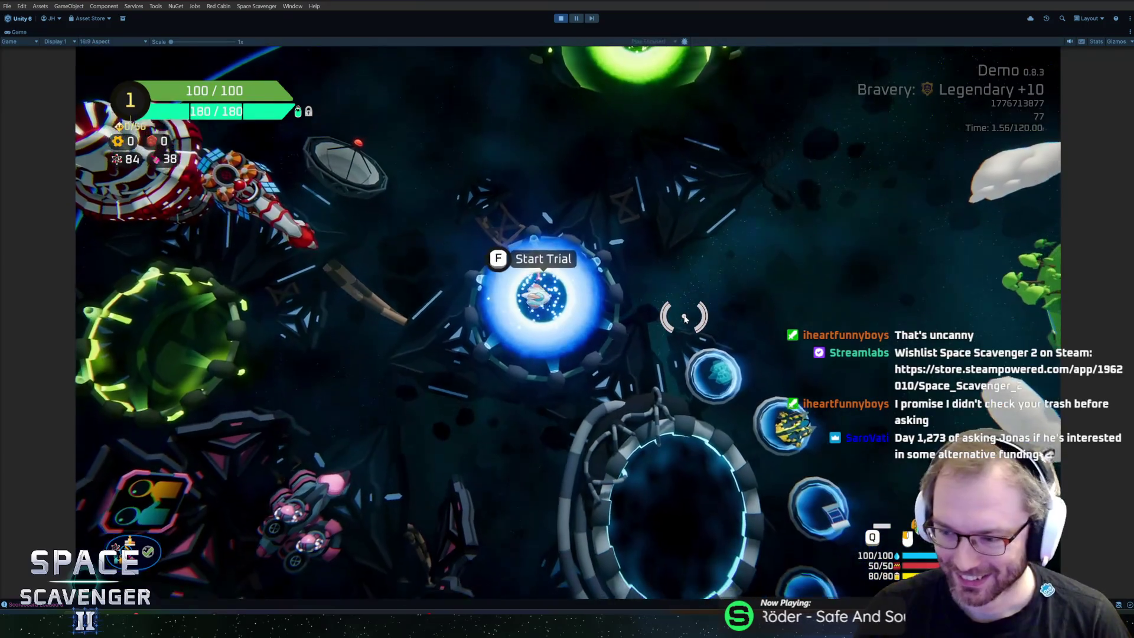
key("s")
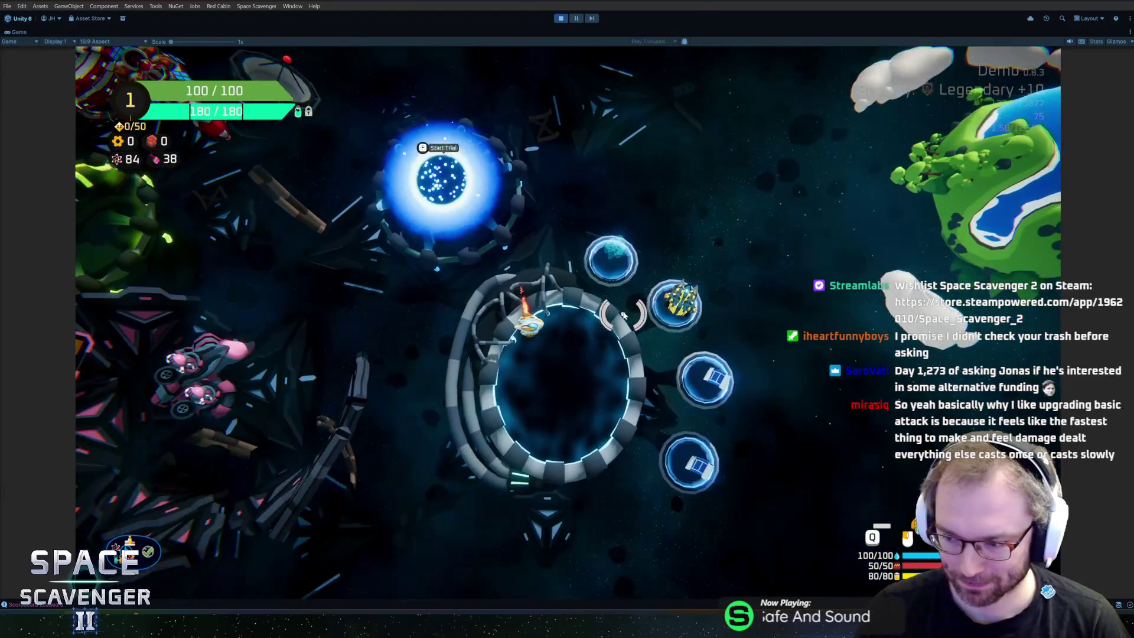
key("w")
key("a")
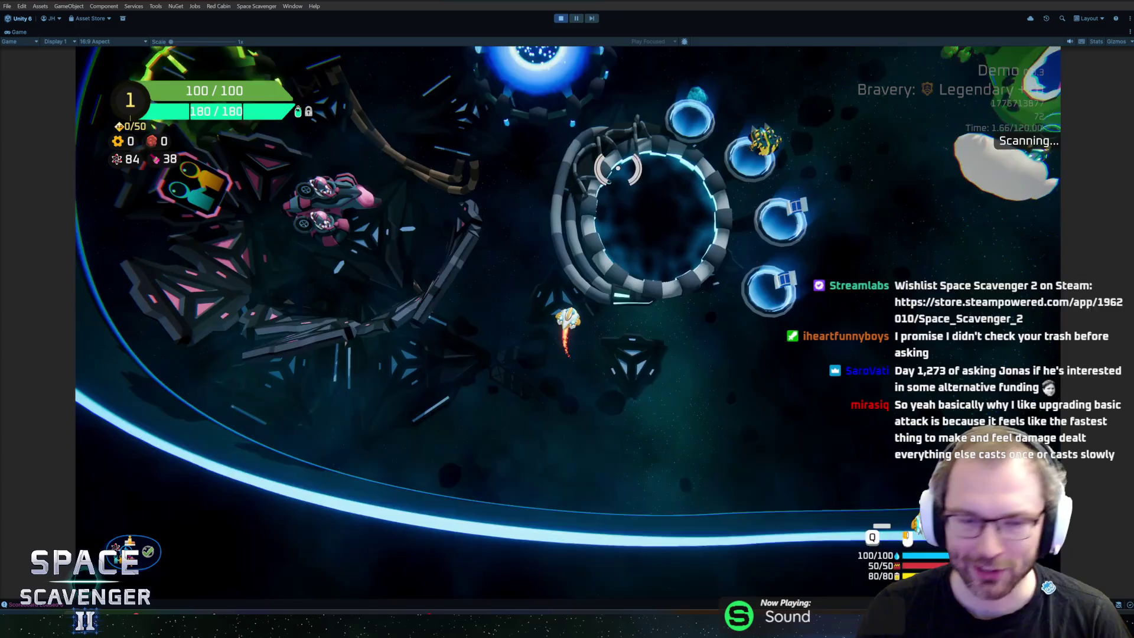
key("a")
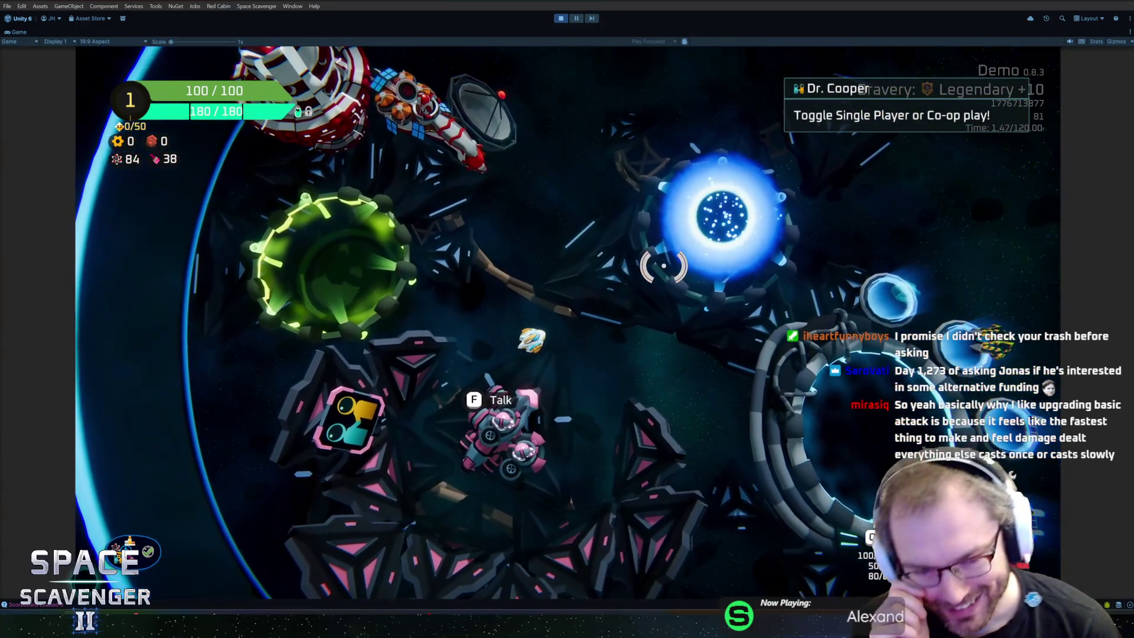
key("d")
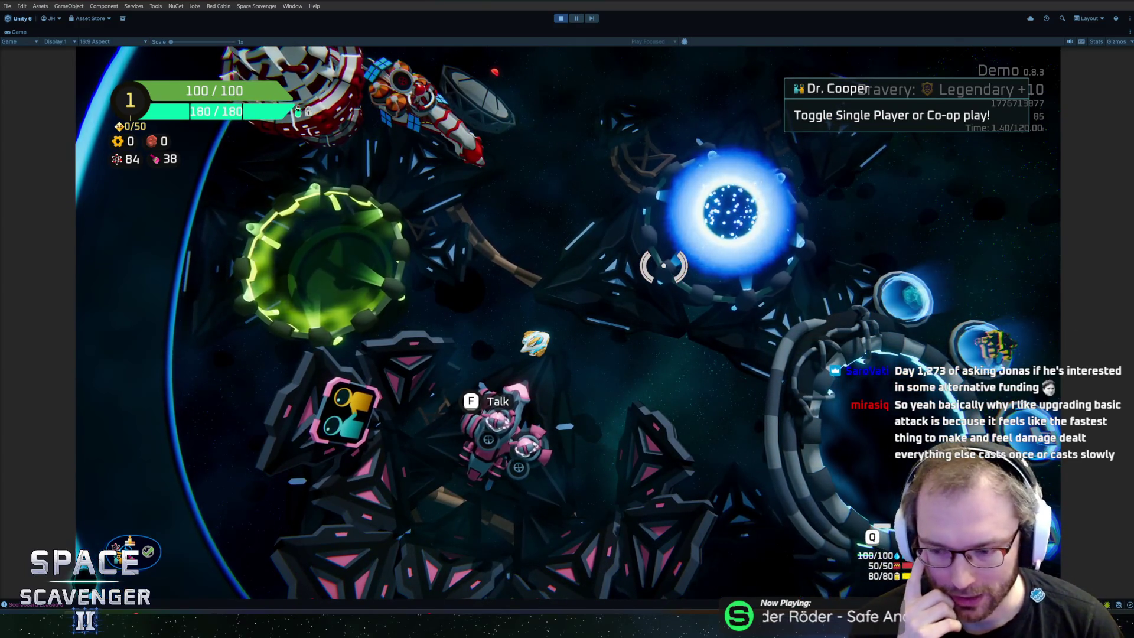
key("w")
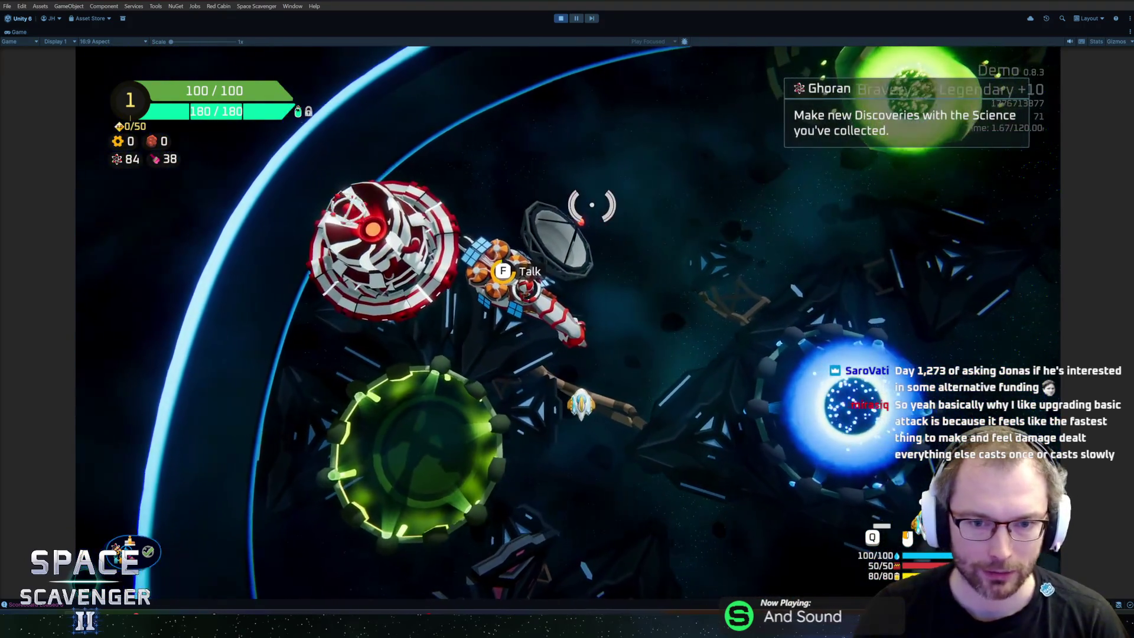
key("f")
scroll(421, 331, "down", 2)
key("Escape")
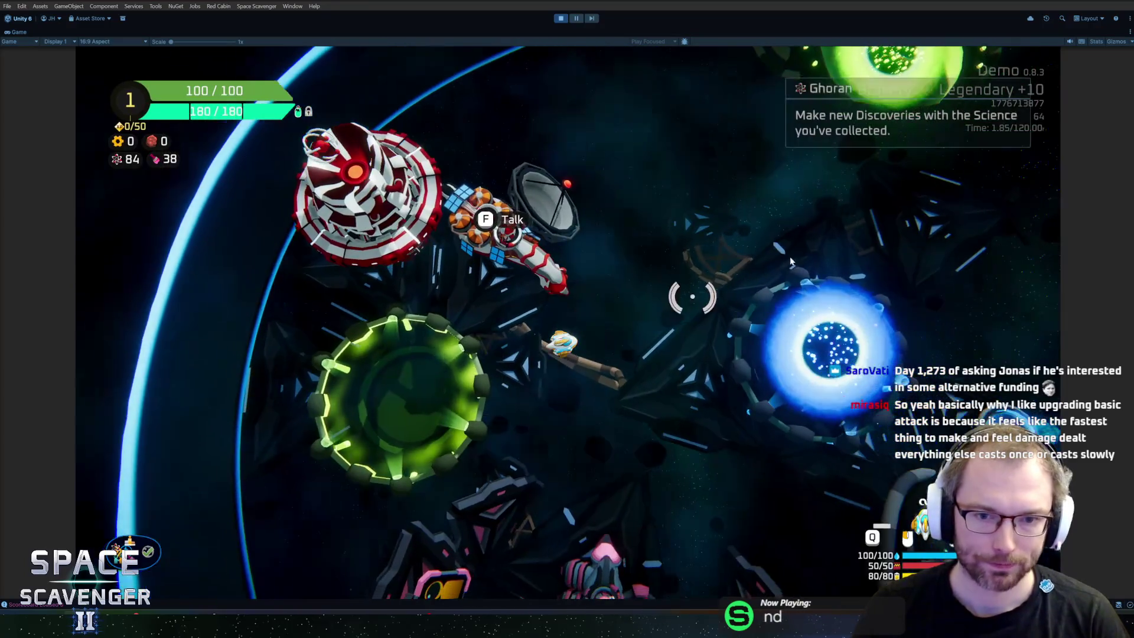
Check the Start Trial bravery settings, keeping Legendary +10, then fly back to Dr. Cooper
key("s")
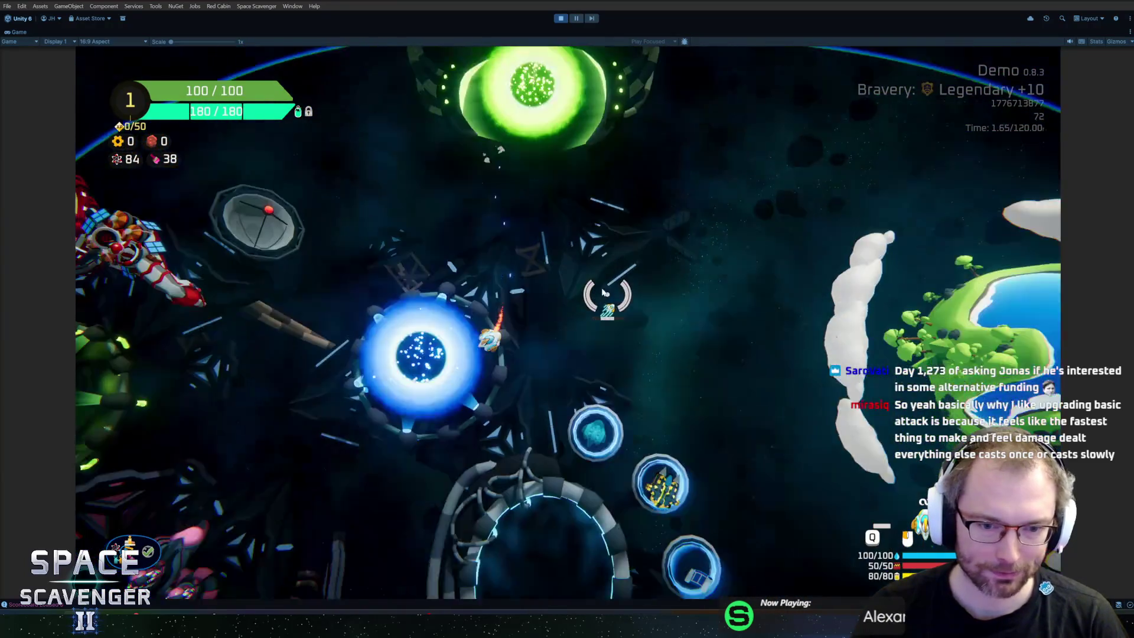
key("f")
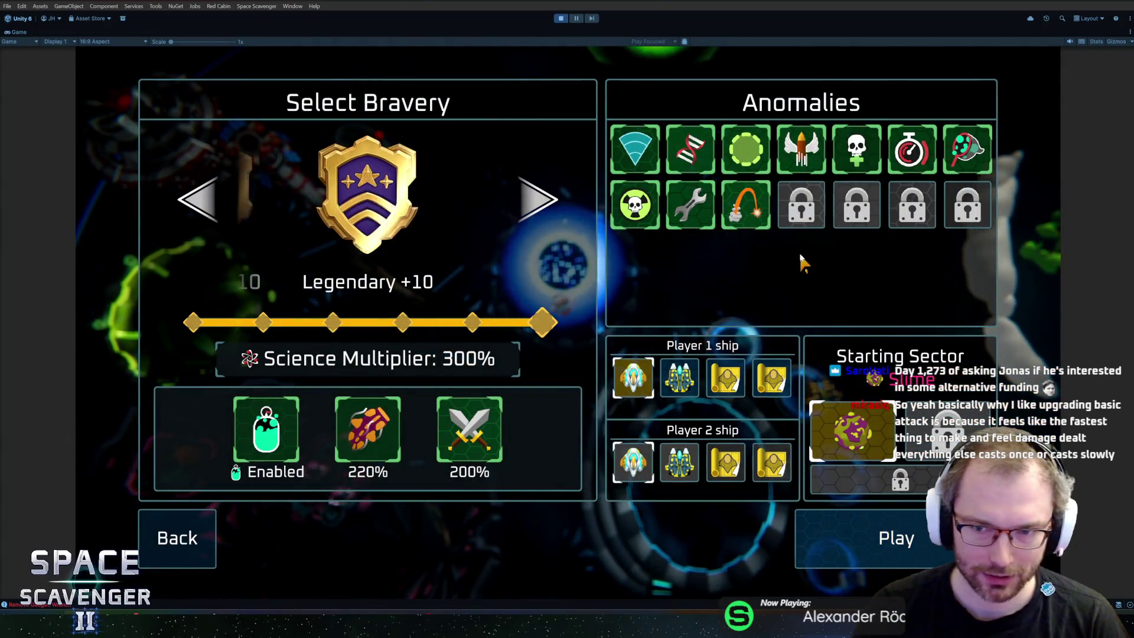
key("Return")
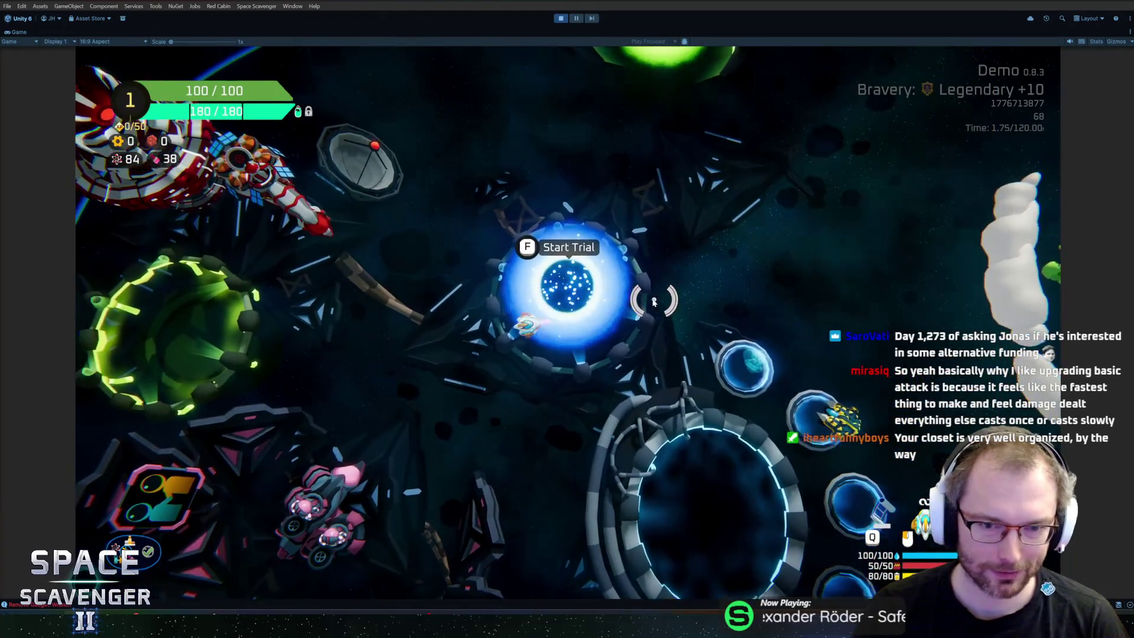
key("a")
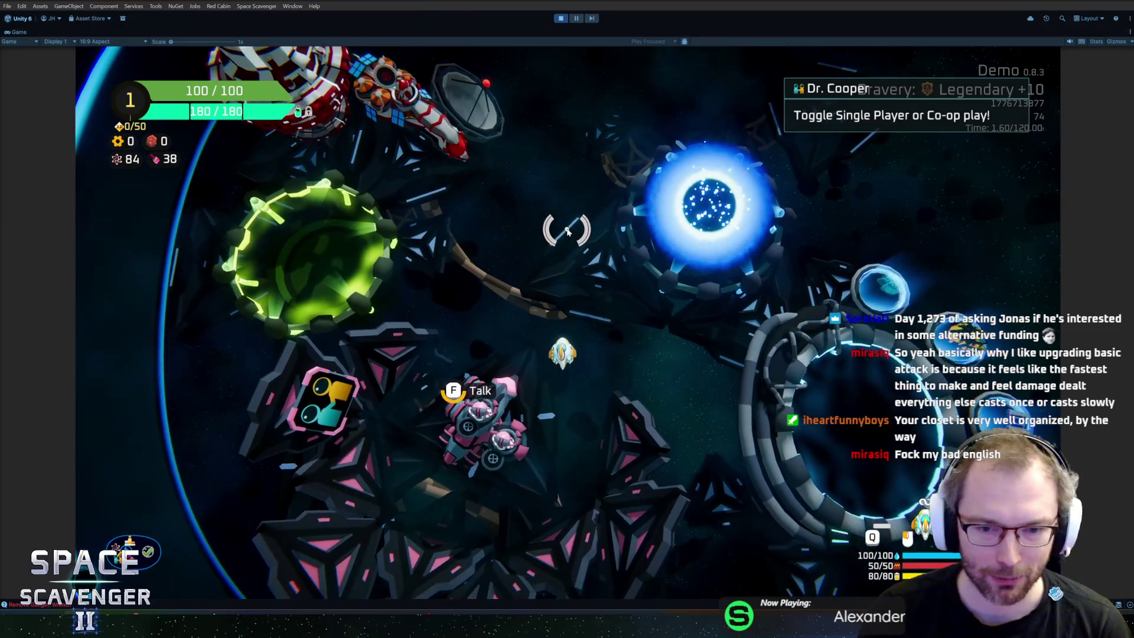
Confirm single player with Dr. Cooper, fly onto the blue portal, and start the Legendary +10 trial
key("f")
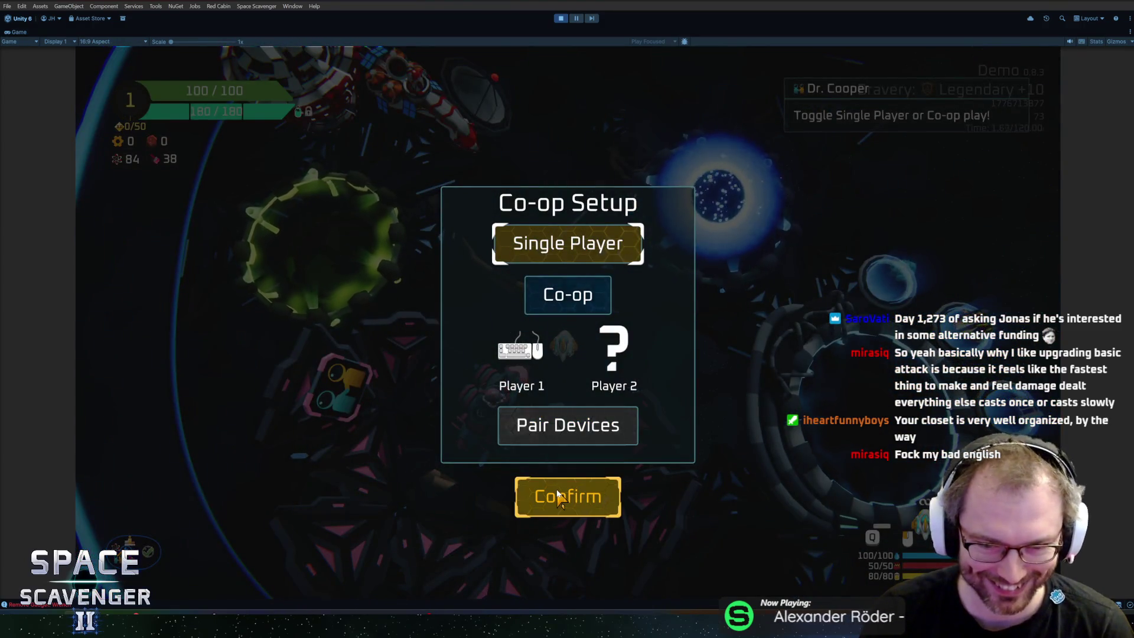
left_click(558, 496)
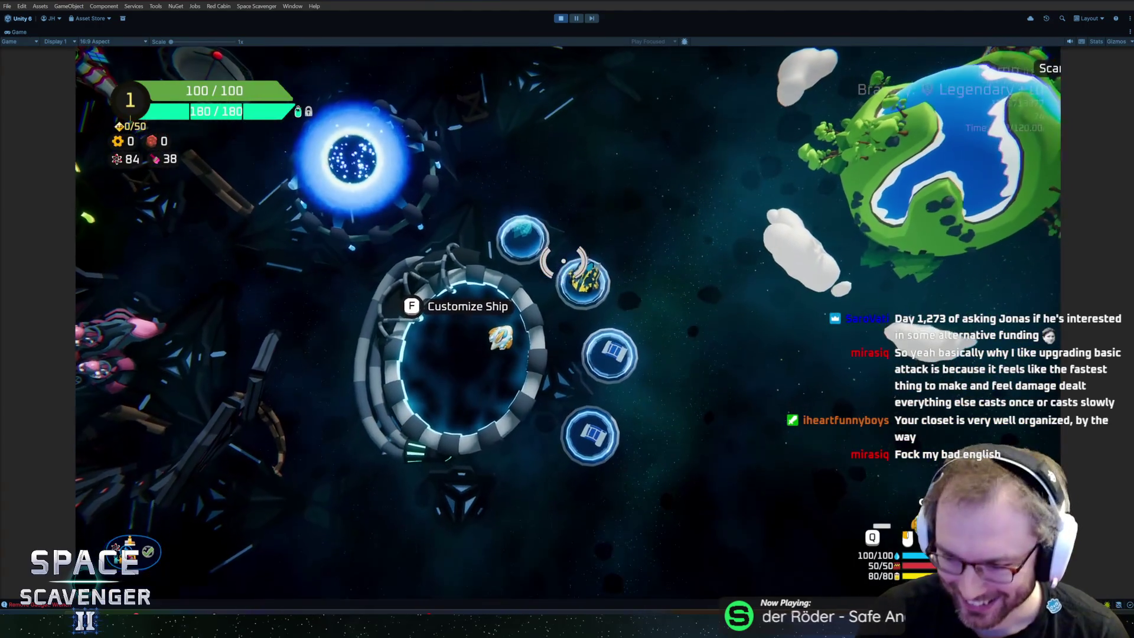
key("w")
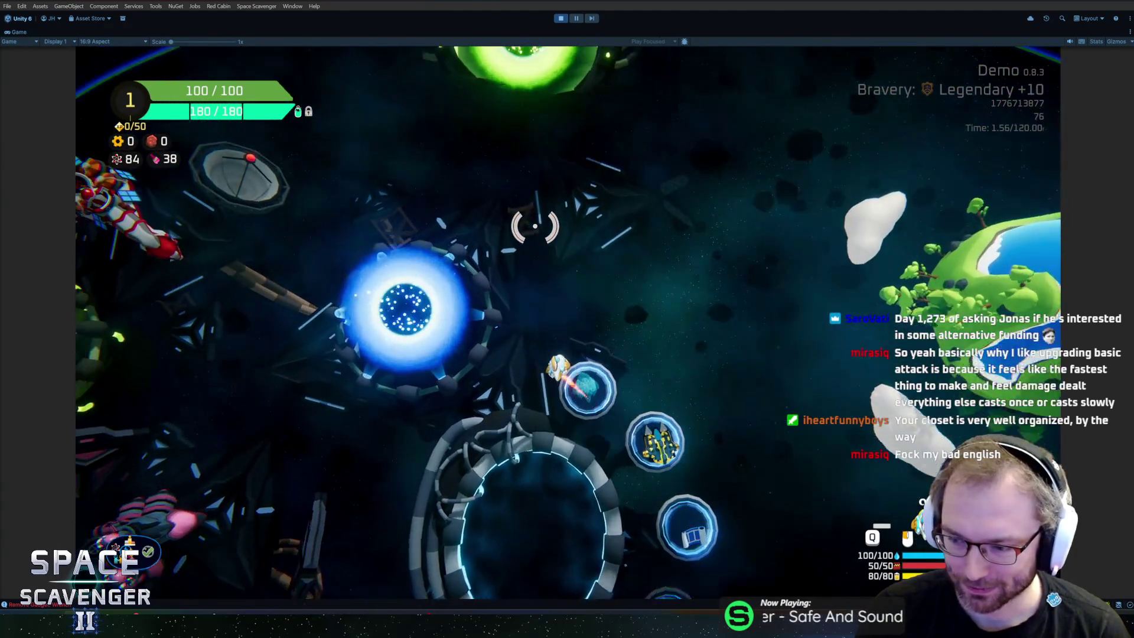
key("a")
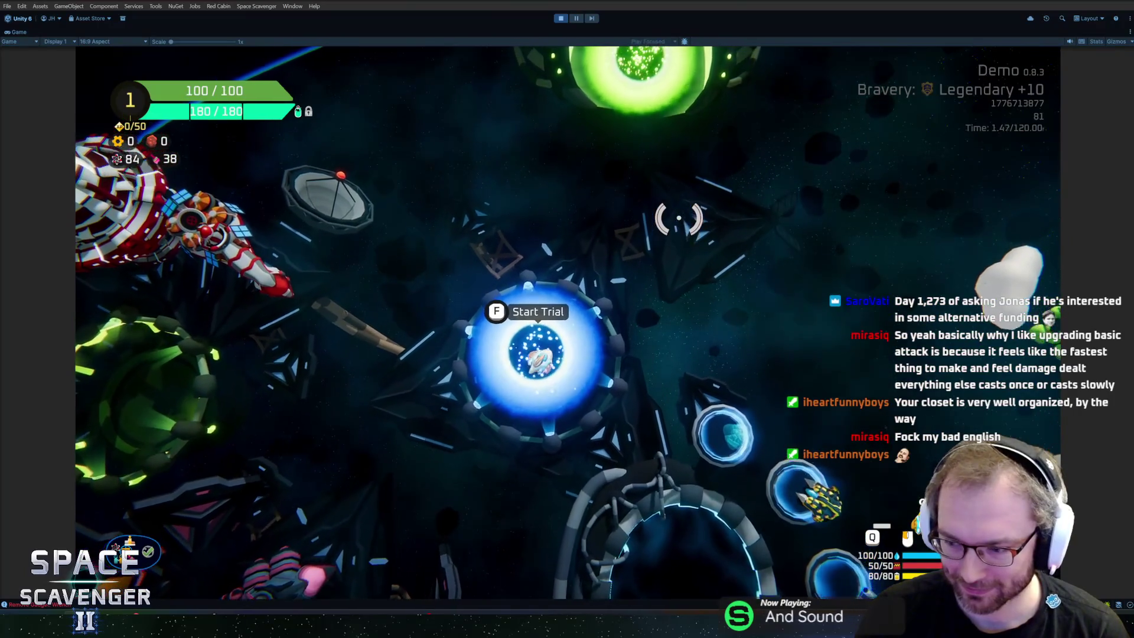
key("f")
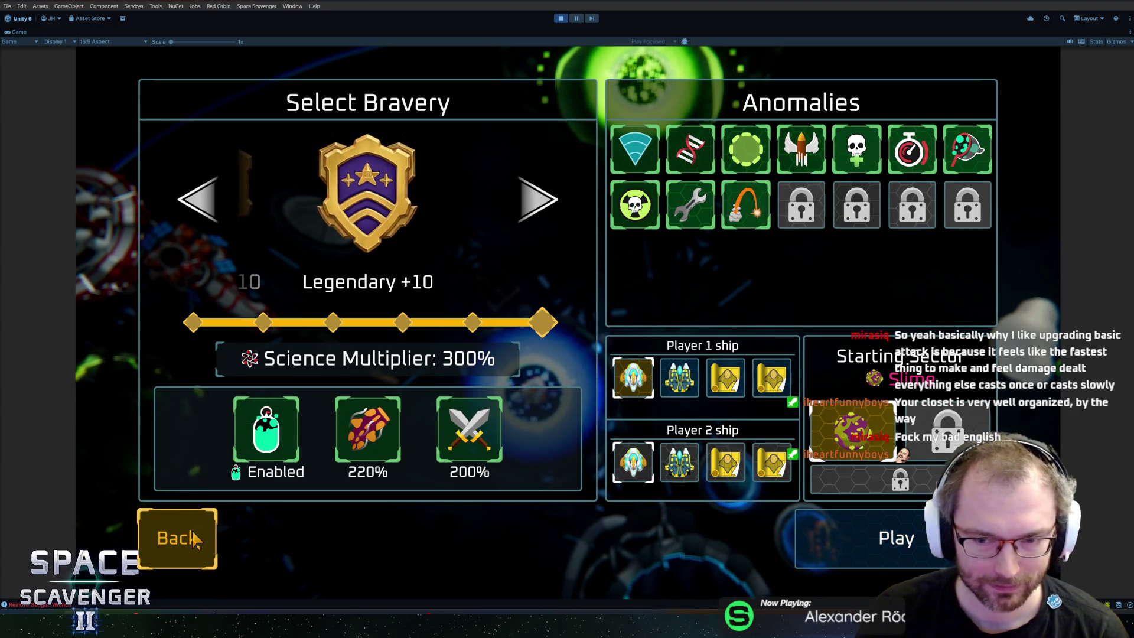
left_click(845, 540)
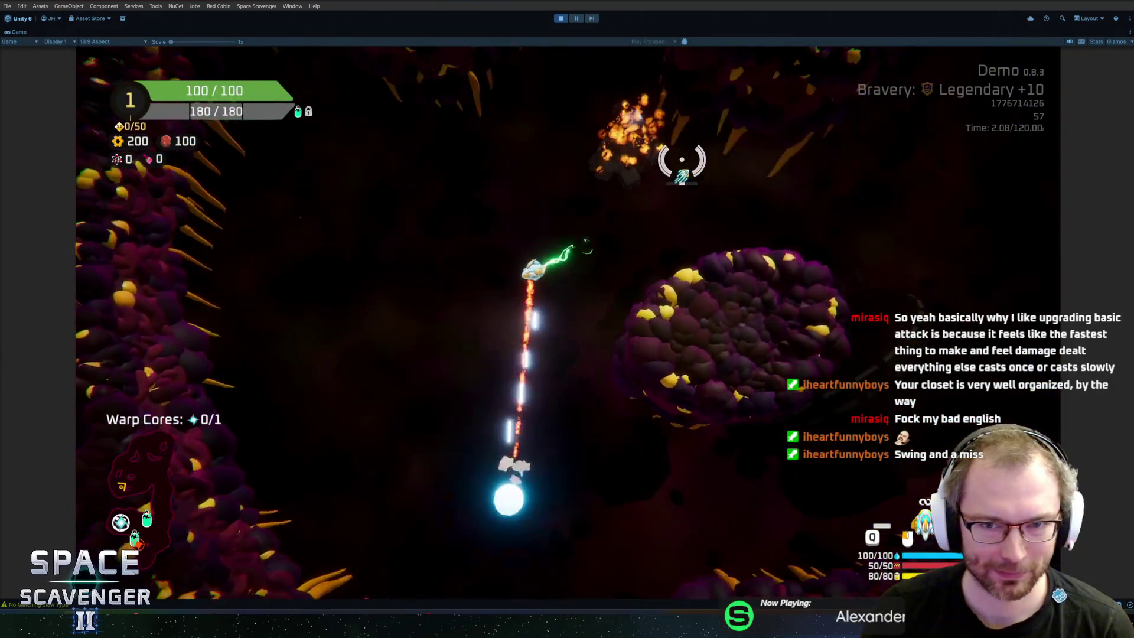
Collect the dropped spare parts and shoot the enemy ahead, raising parts to 281
key("w")
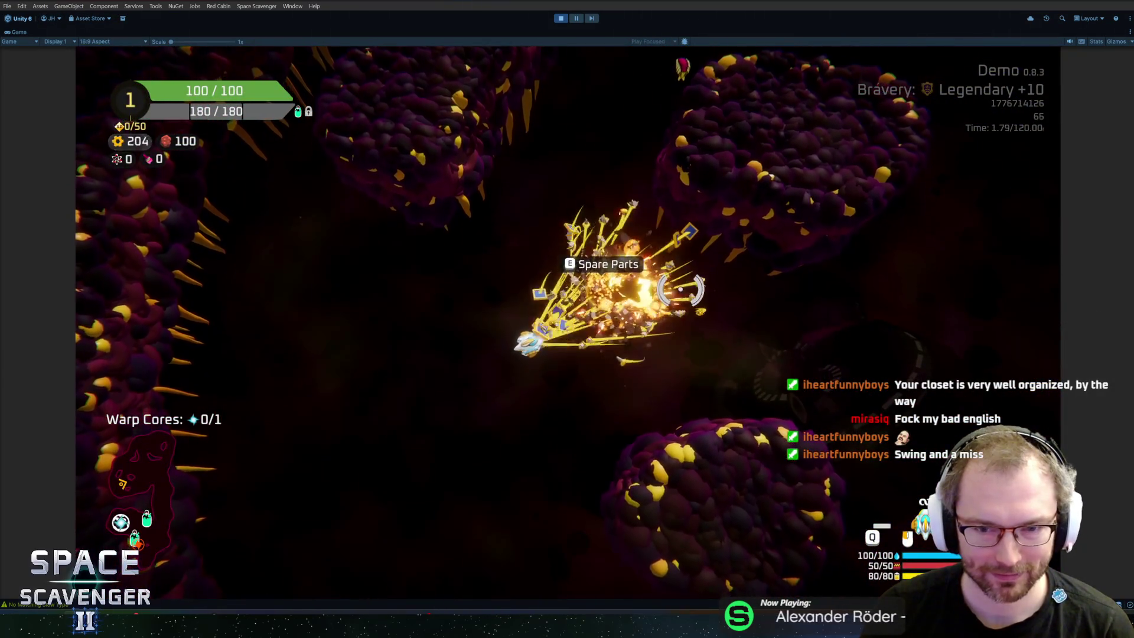
left_click(660, 273)
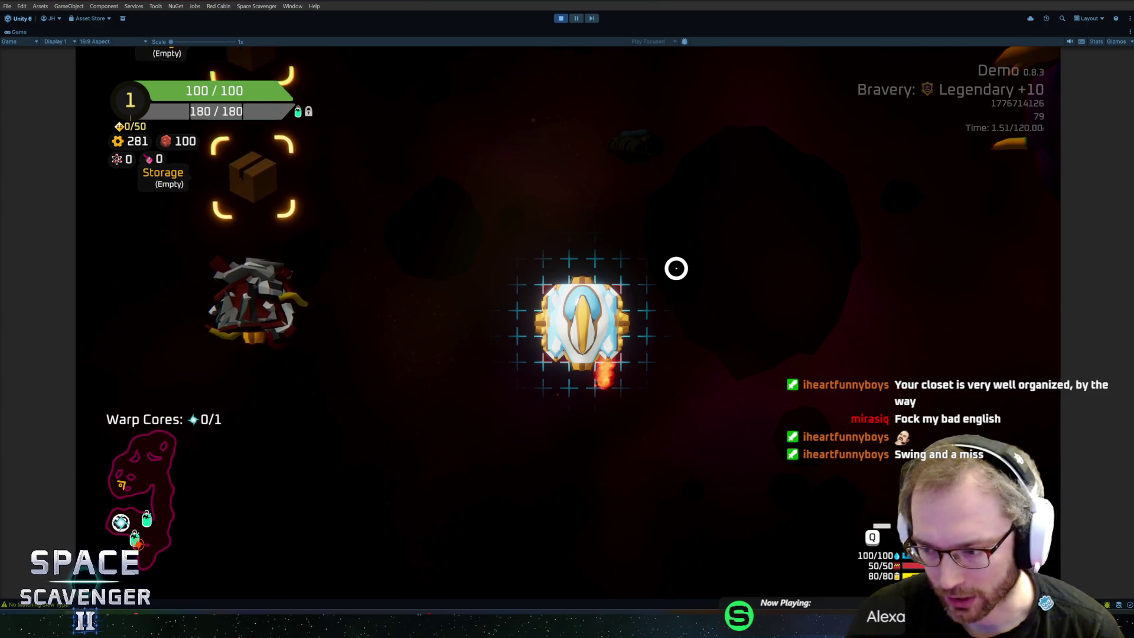
Craft a Rocket Launcher, attach it to the ship grid, and fire on the enemy
mouse_move(264, 293)
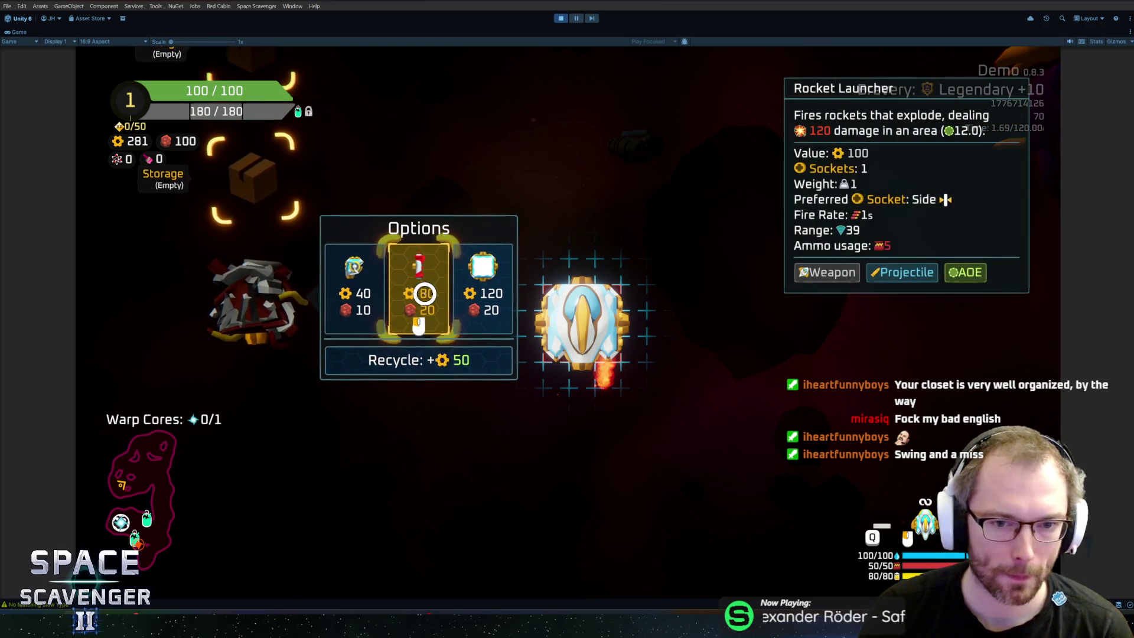
left_click(424, 293)
mouse_move(280, 365)
left_mouse_down()
mouse_move(727, 332)
mouse_move(653, 260)
left_mouse_up()
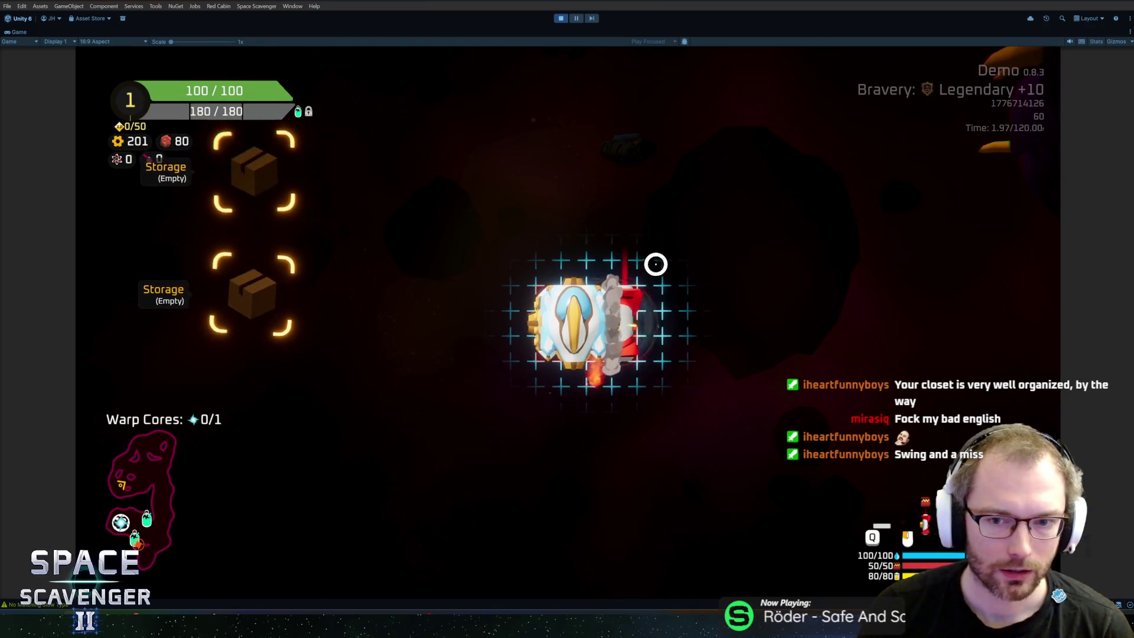
key("Tab")
mouse_move(658, 197)
left_mouse_down()
mouse_move(671, 195)
mouse_move(608, 223)
mouse_move(670, 196)
left_mouse_up()
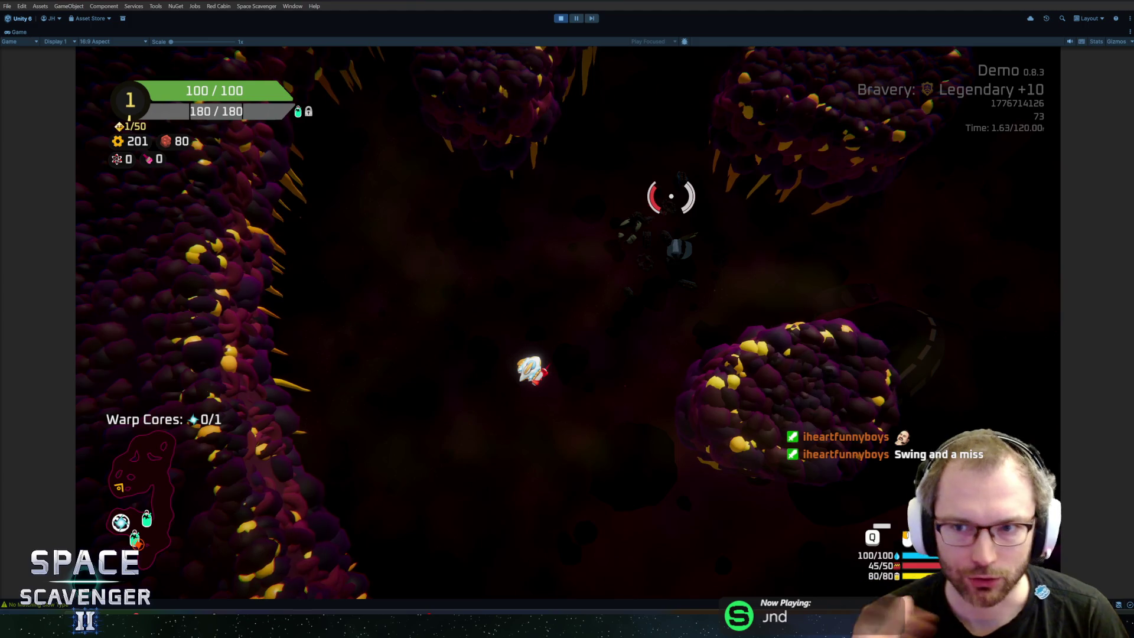
Thrust through the cave, shooting and destroying enemies for spare parts
key("w")
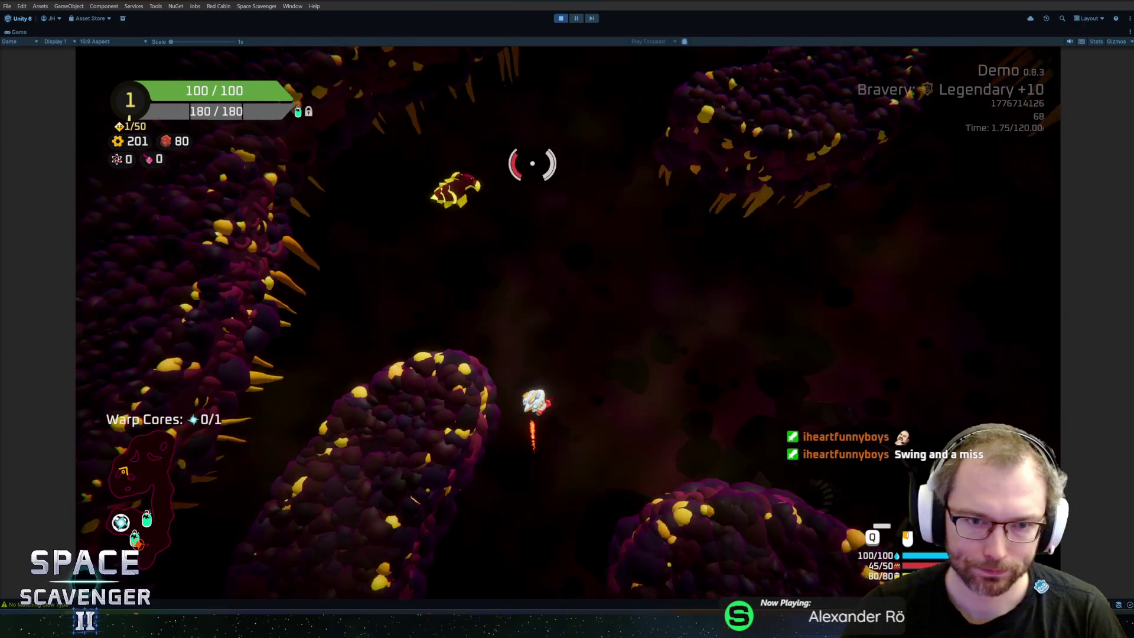
left_click(458, 162)
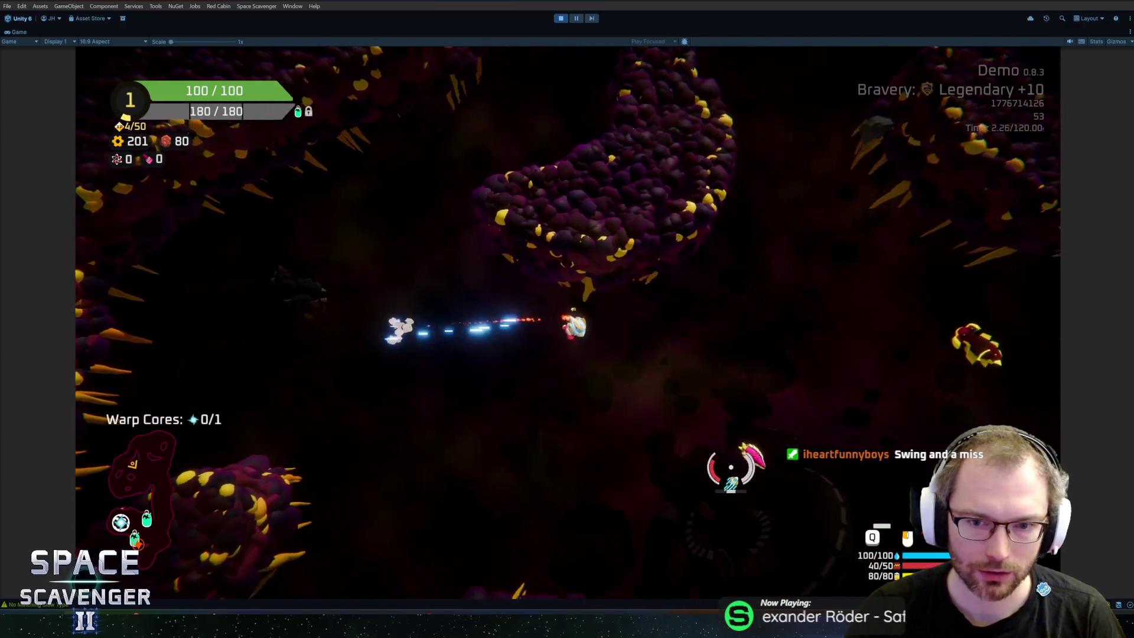
left_click(815, 294)
left_click(838, 230)
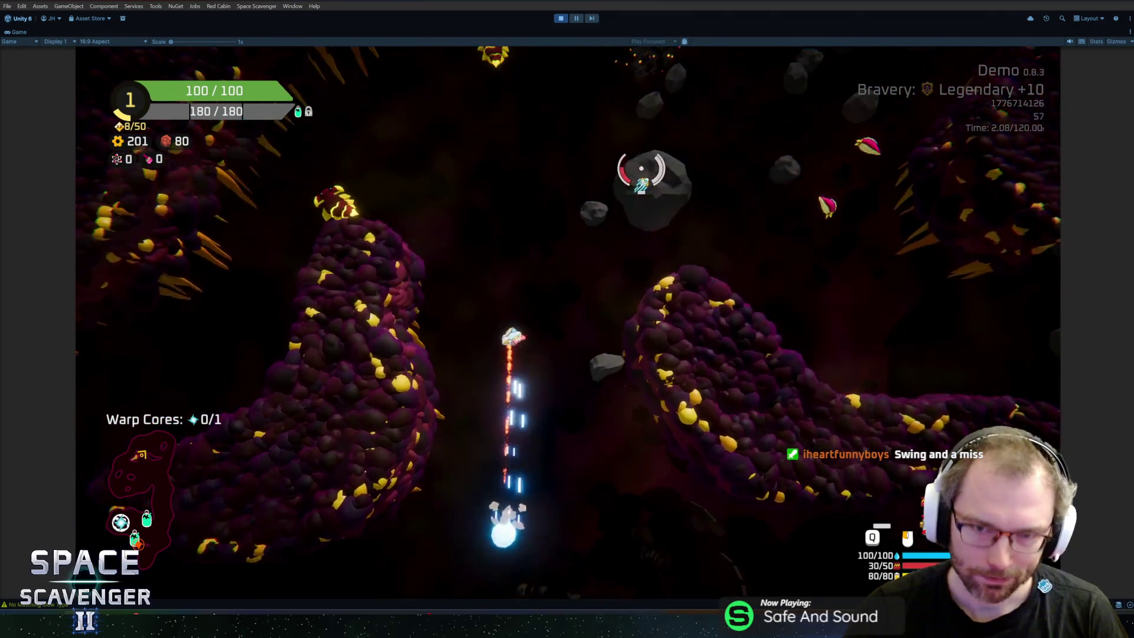
left_click(587, 202)
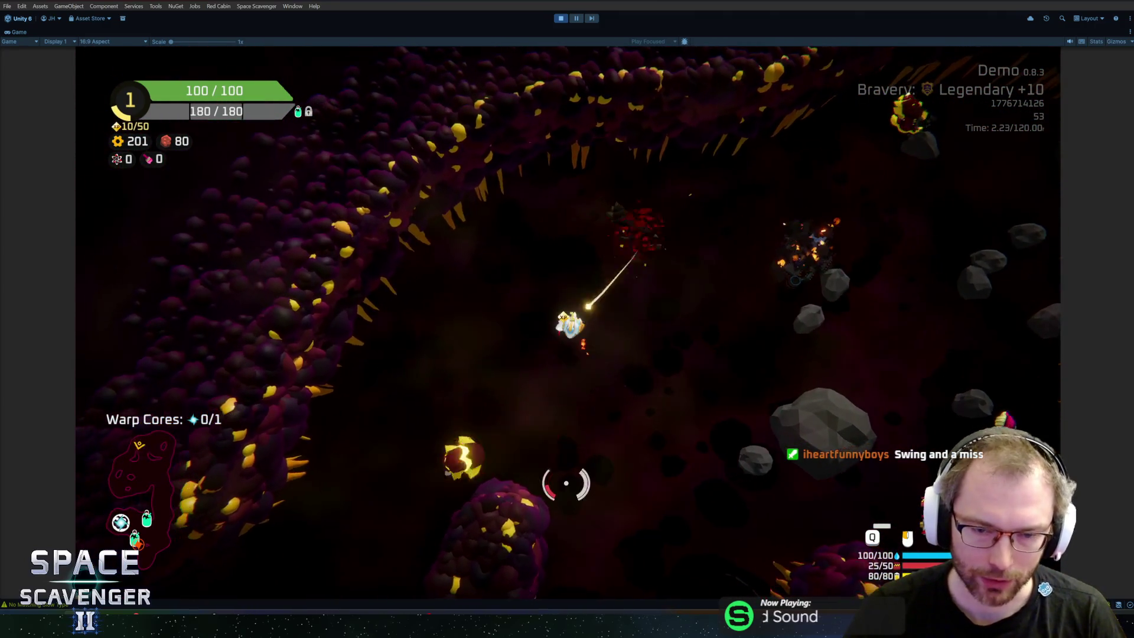
left_click(708, 292)
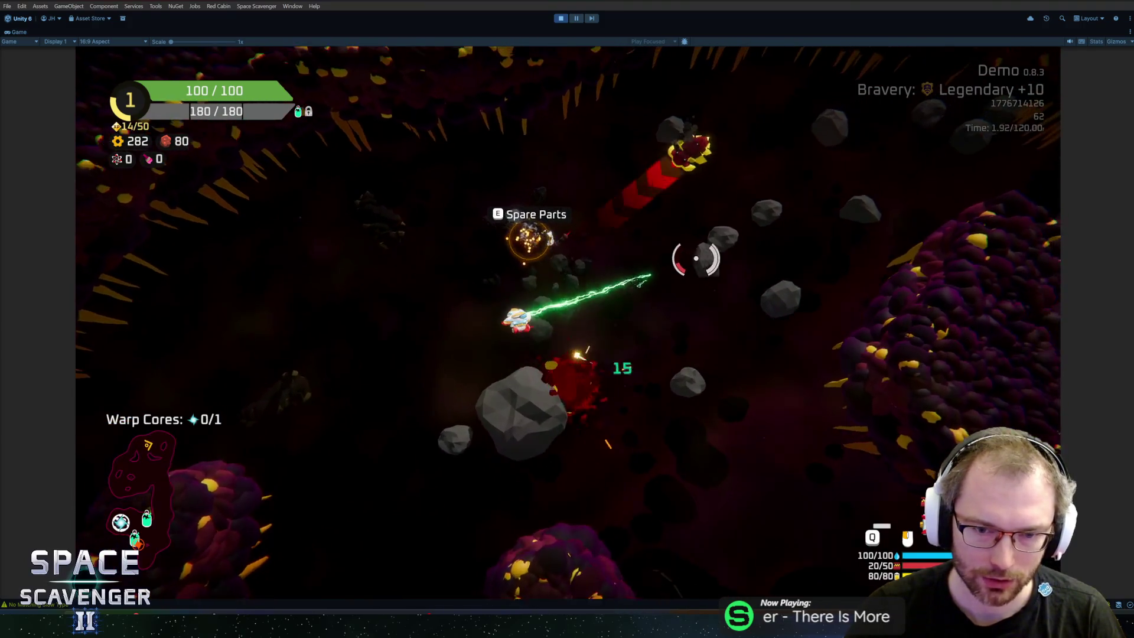
left_click(697, 183)
Grab the spare parts, craft a Shield Drone for 80 parts, and blast enemies and the asteroid
key("e")
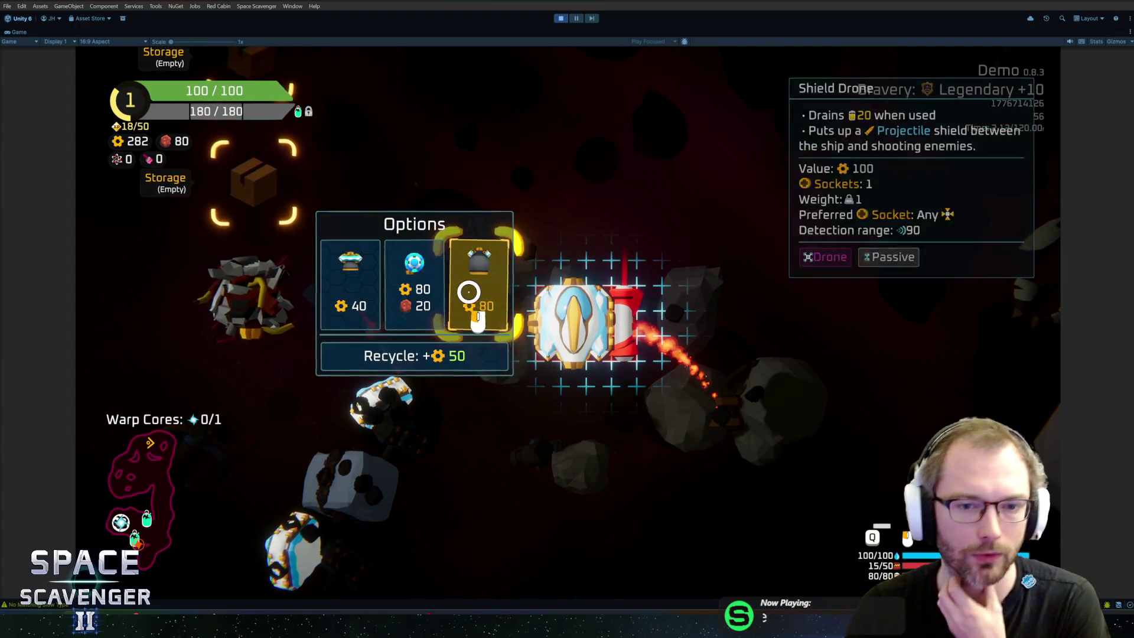
left_click(475, 423)
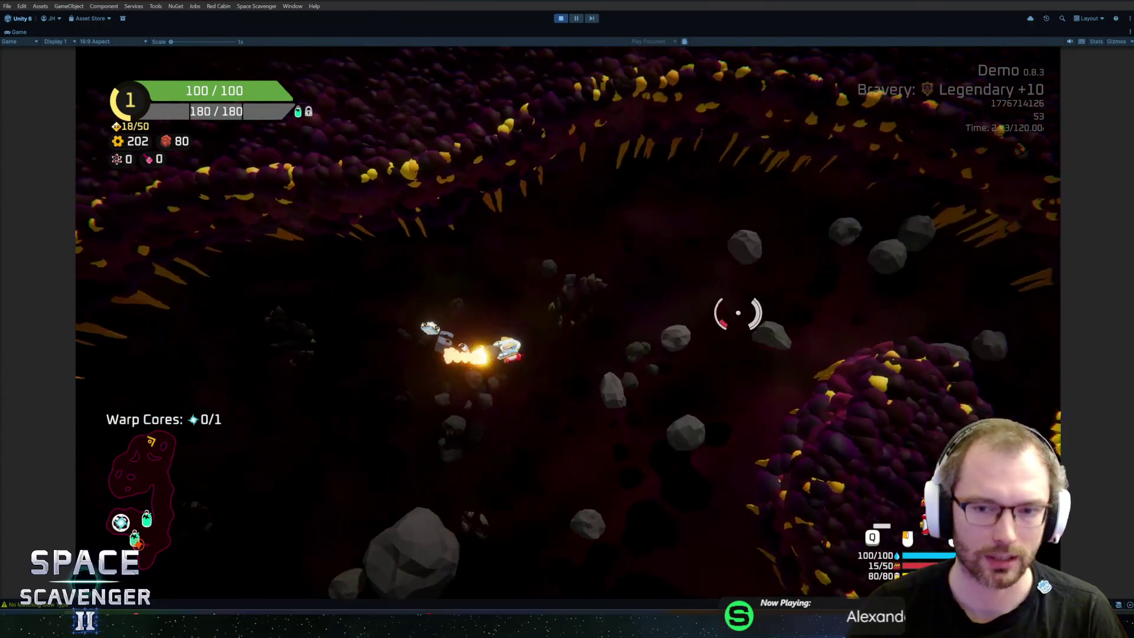
left_click(664, 462)
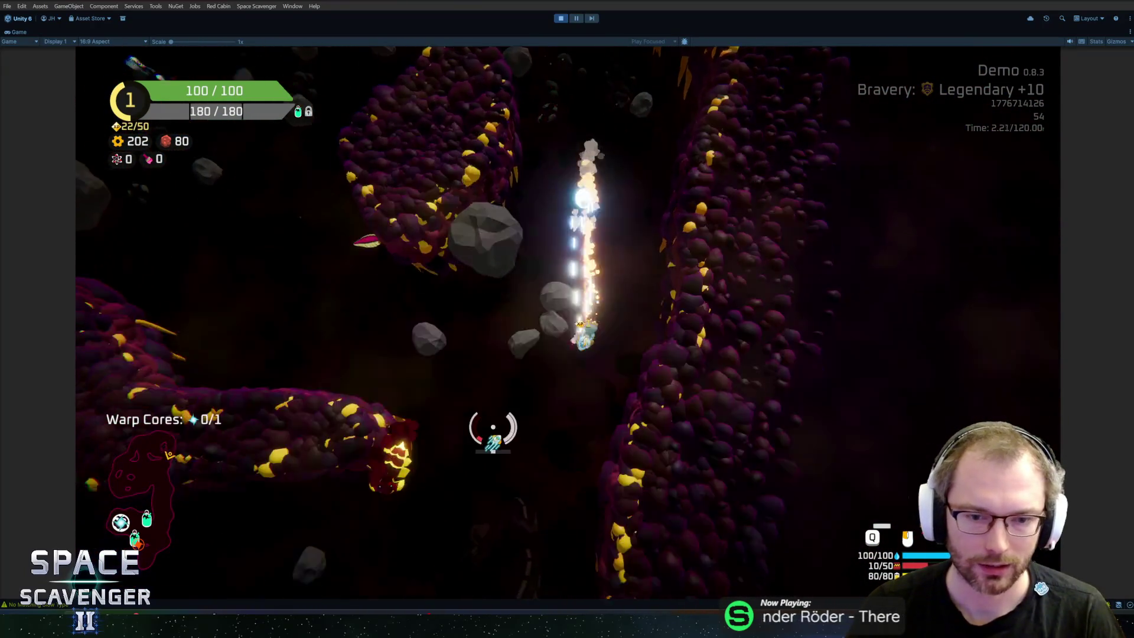
left_click(548, 279)
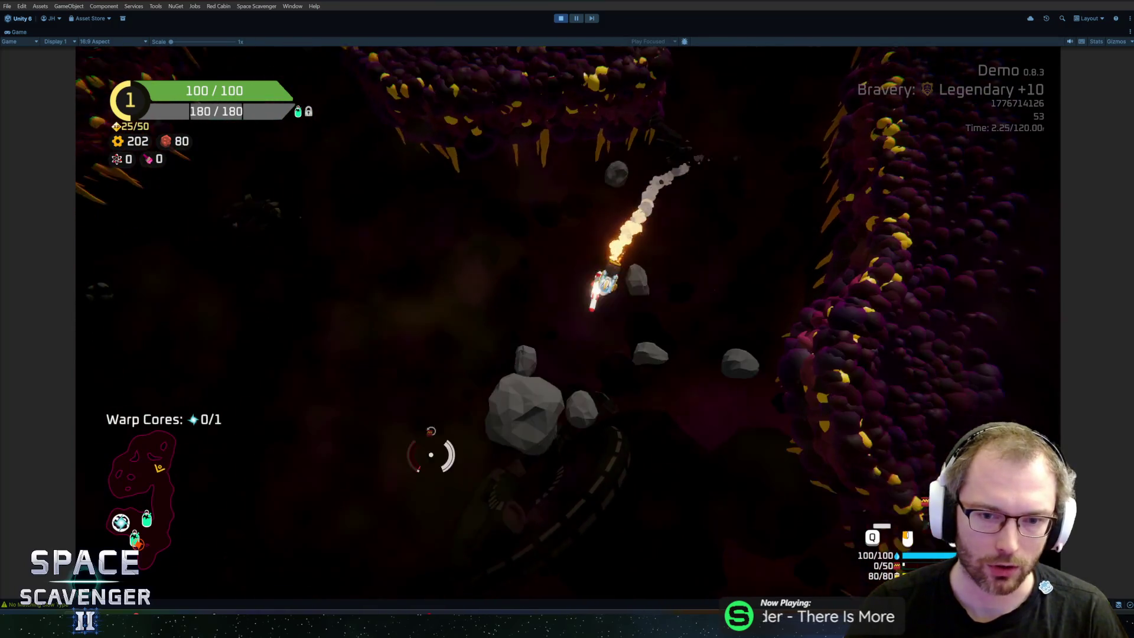
left_click(431, 454)
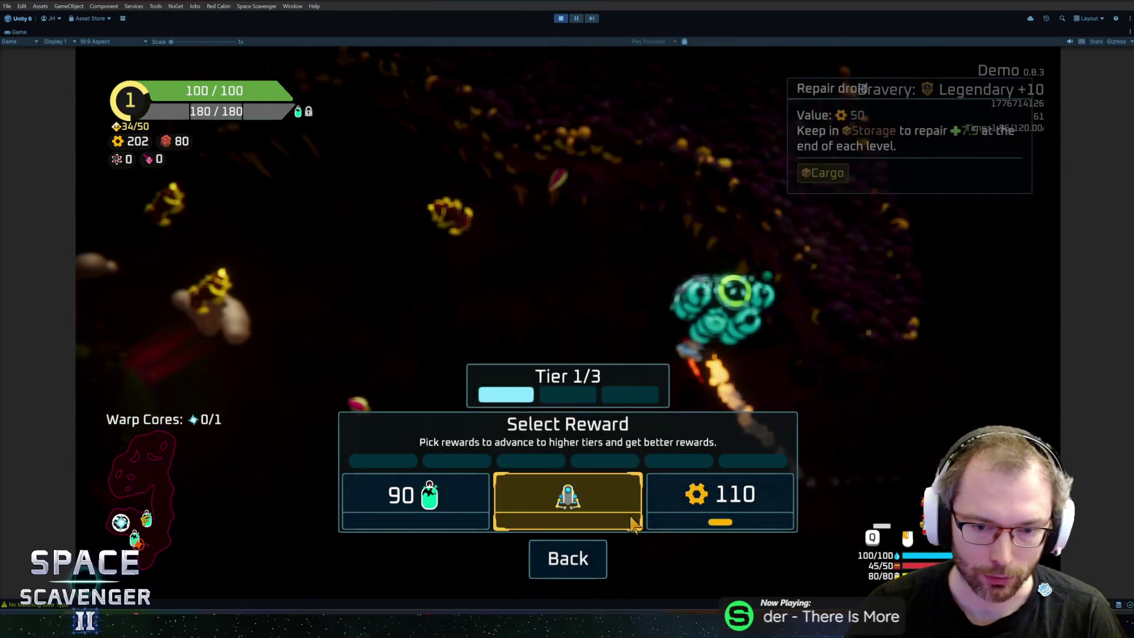
Claim the 110 gear reward, fit Fireballs from the Oxygen Station, and fight on to Rank 2
left_click(709, 513)
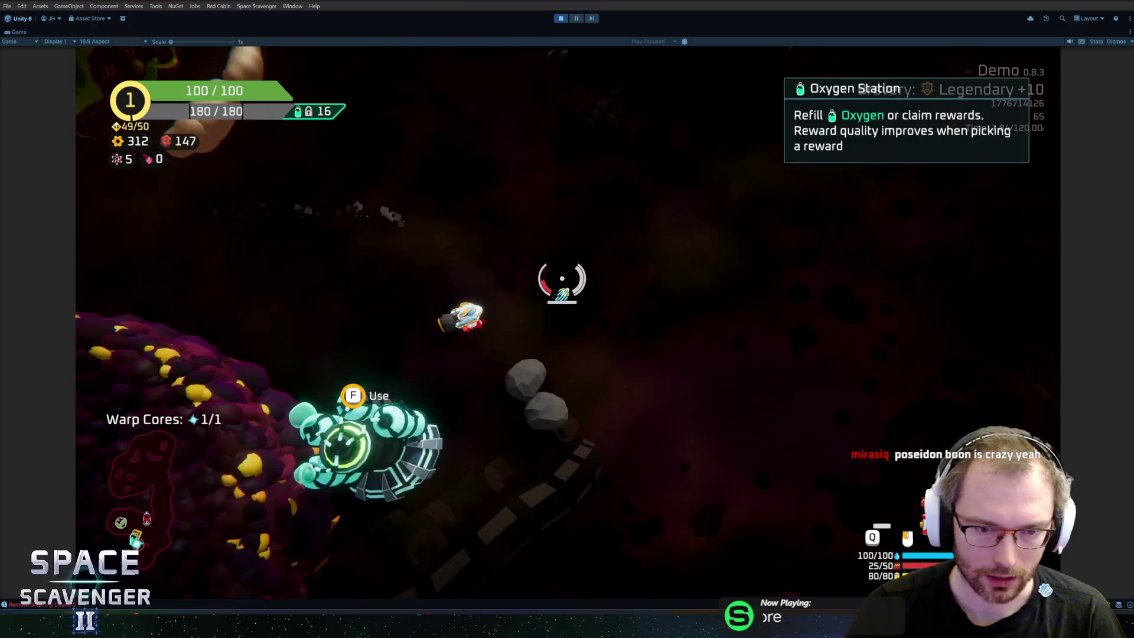
key("f")
left_click(568, 496)
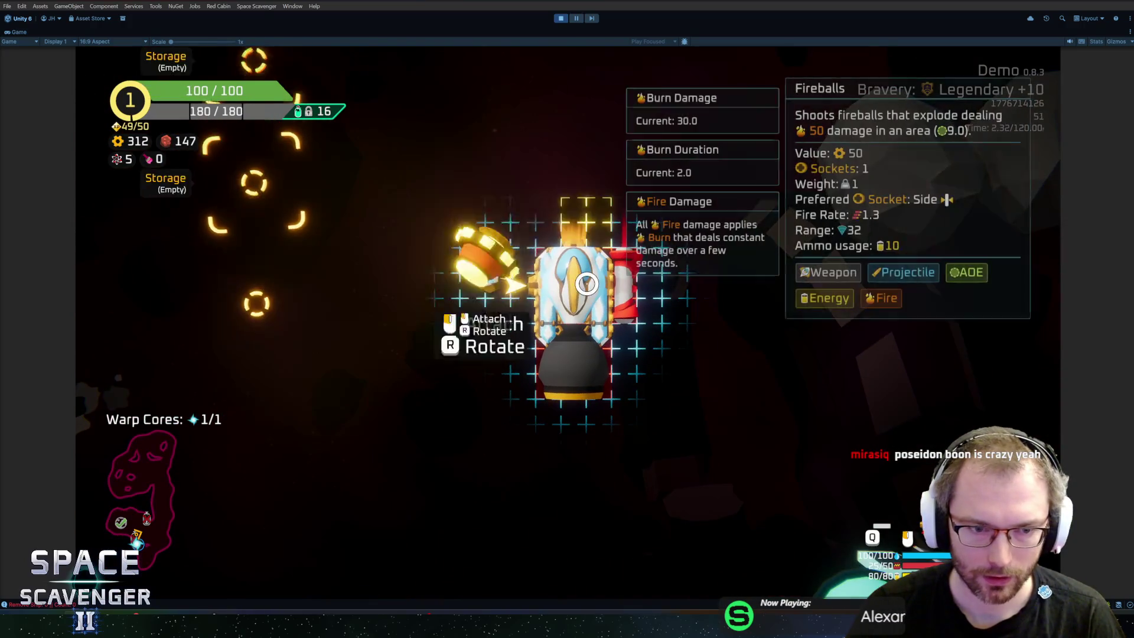
key("Escape")
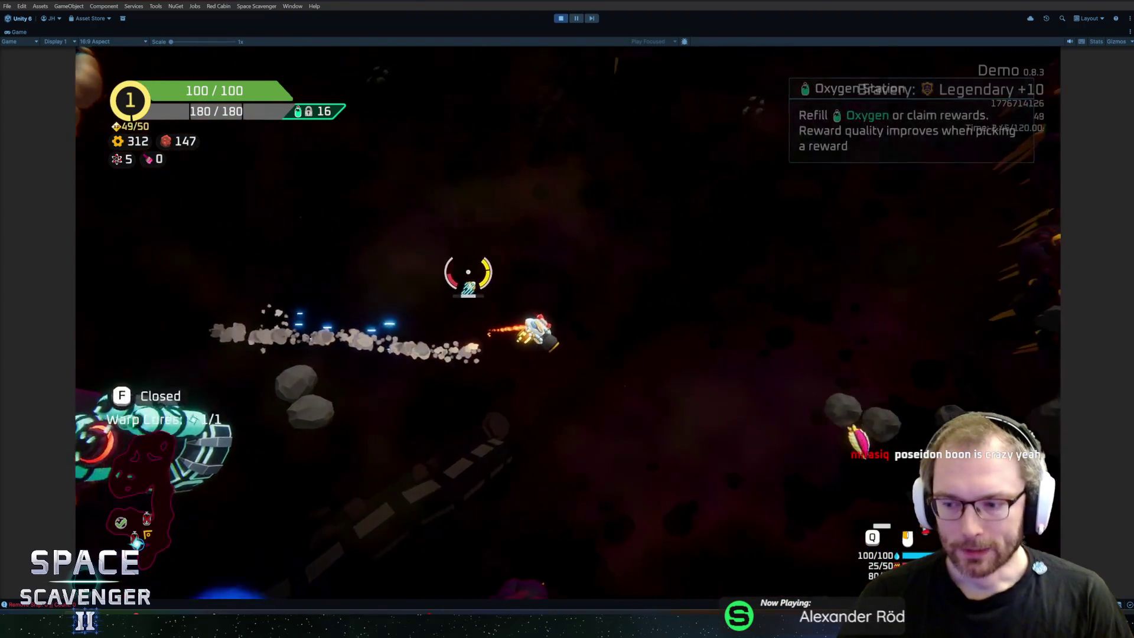
key("w")
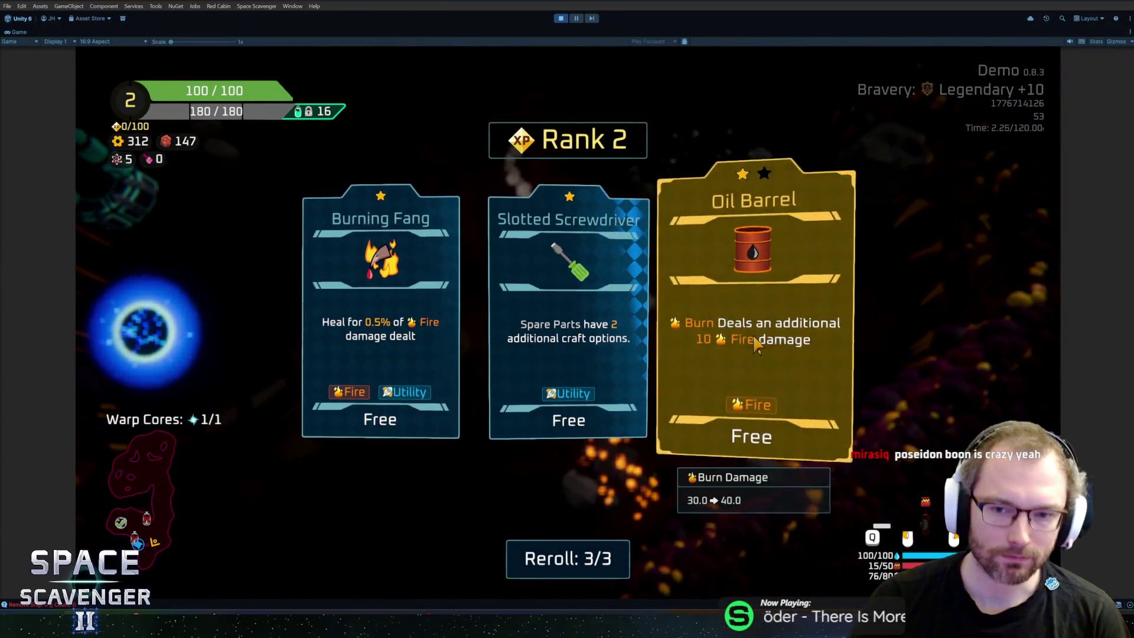
Take the Oil Barrel upgrade and fly down through the asteroid cave to the spare parts
left_click(717, 367)
key("s")
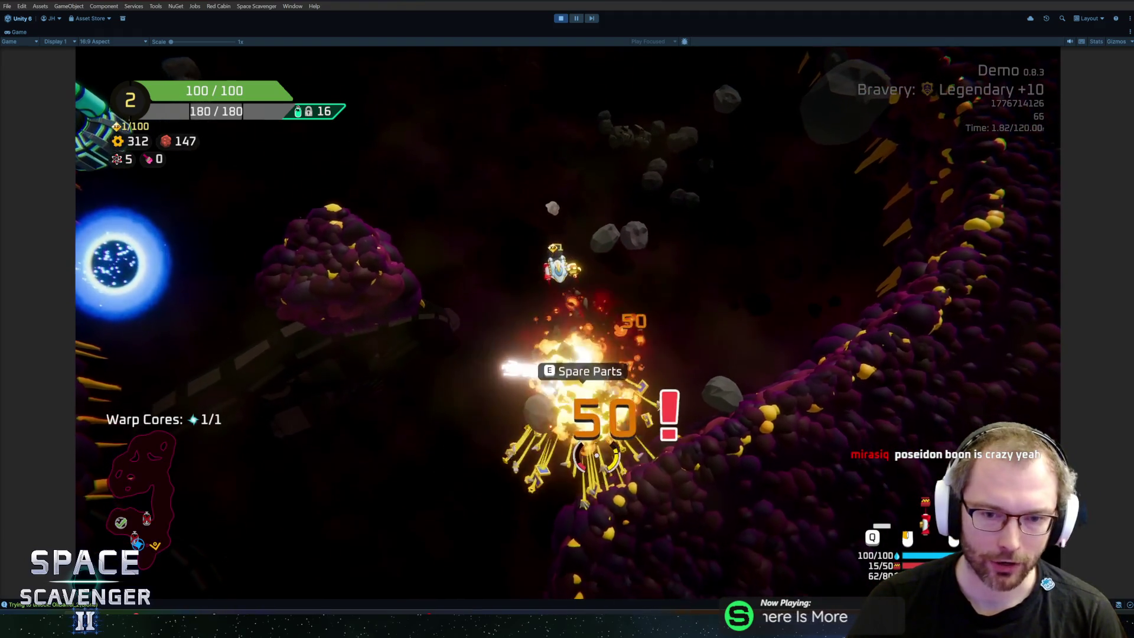
key("s")
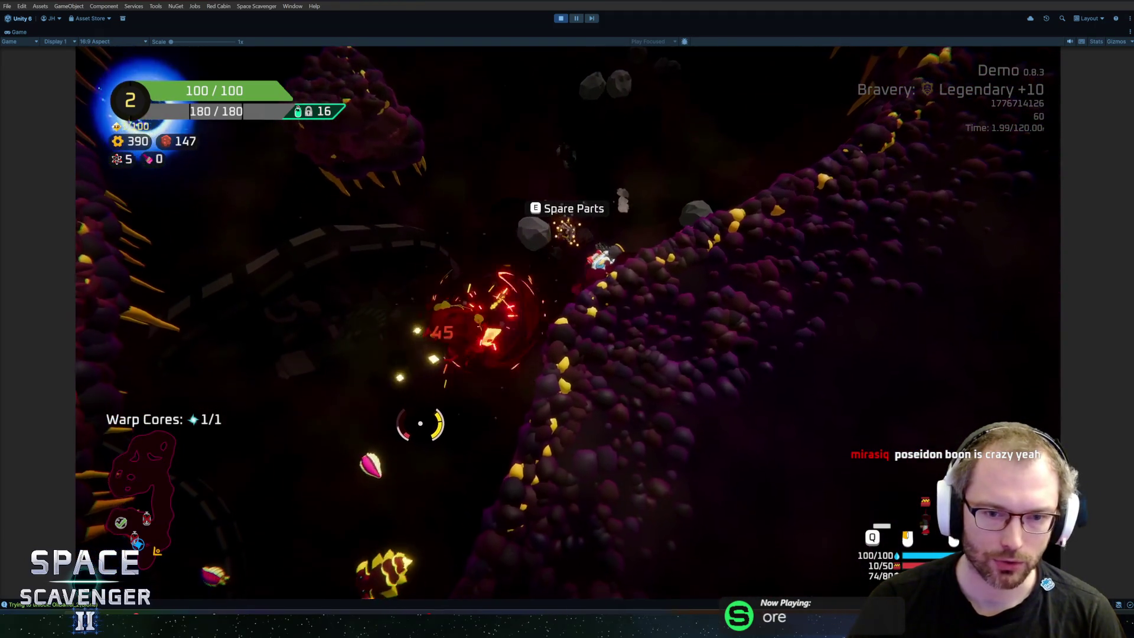
key("a")
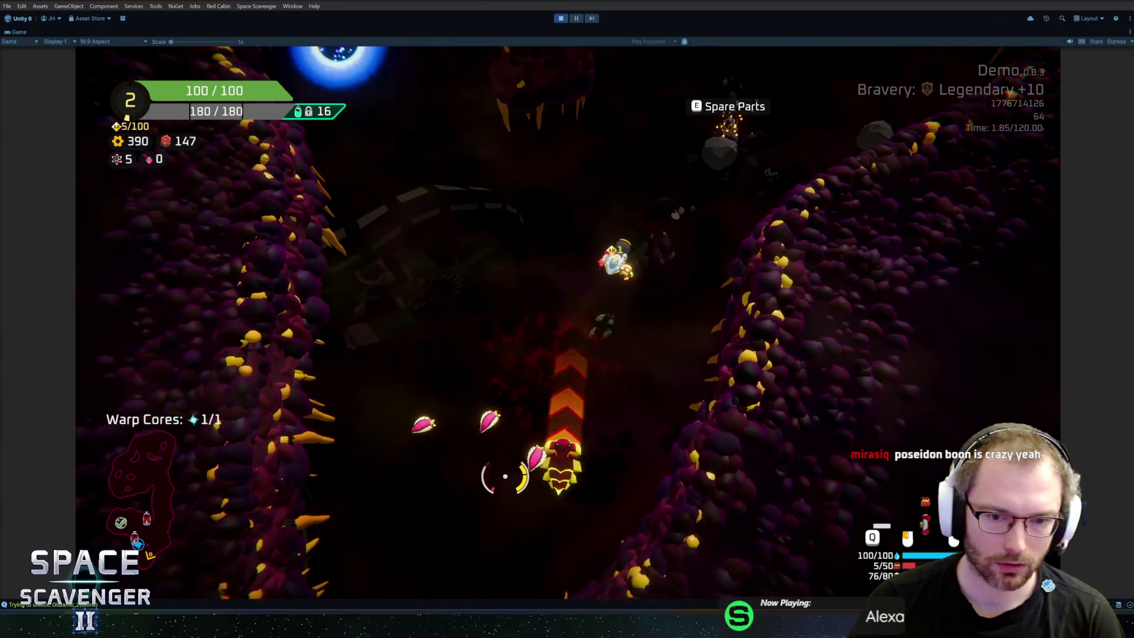
key("s")
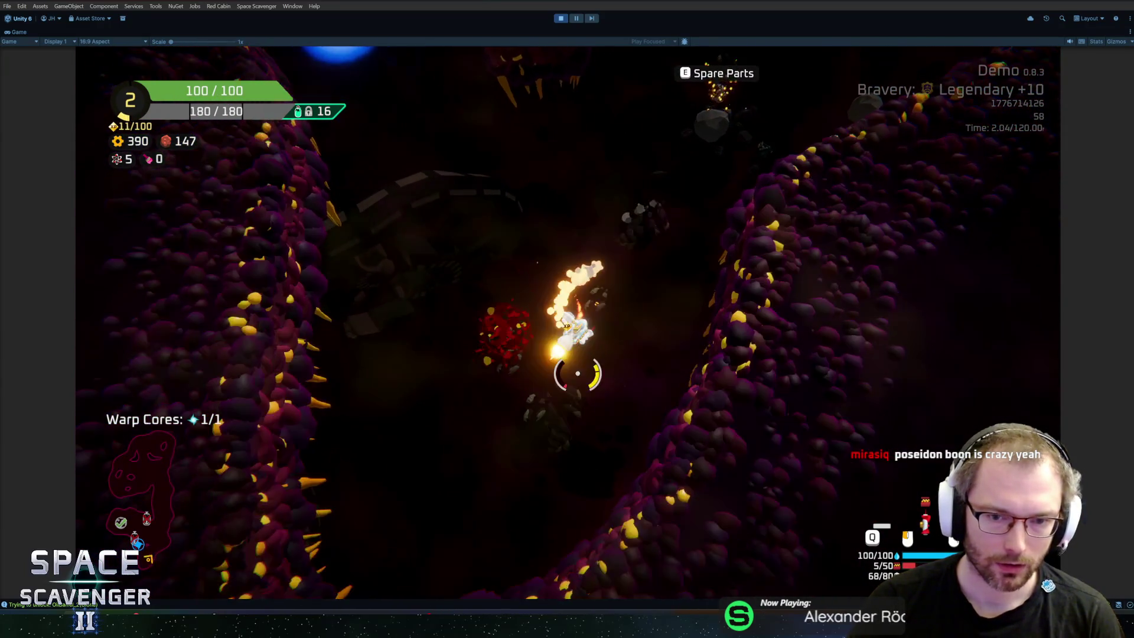
key("w")
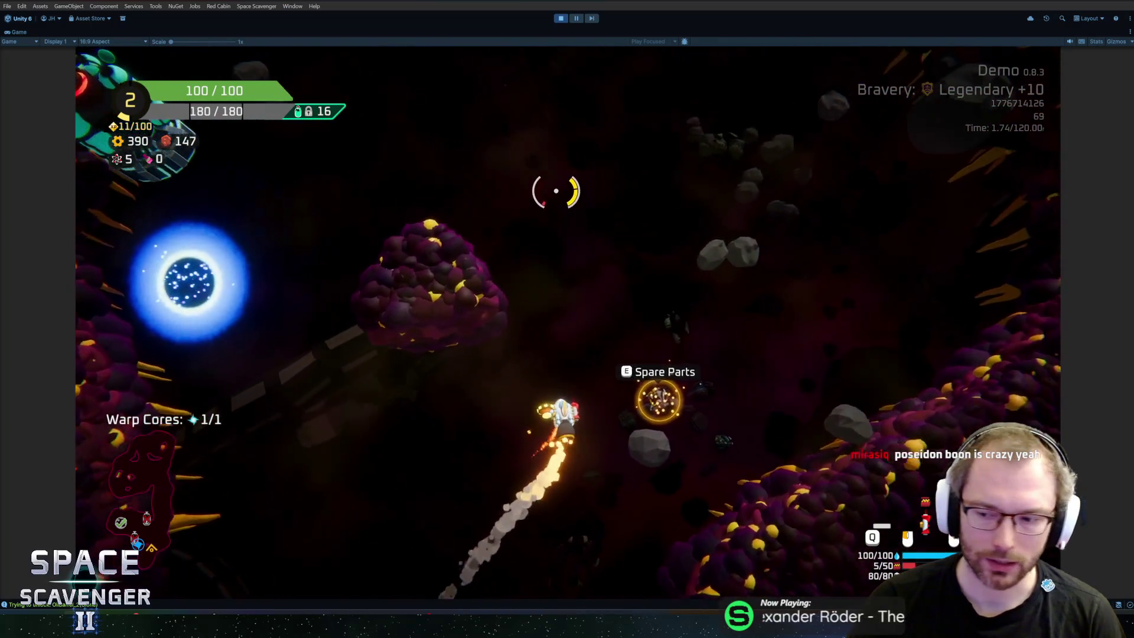
Craft and attach Boomerangs, then fly up to the warp orb and warp out
mouse_move(271, 309)
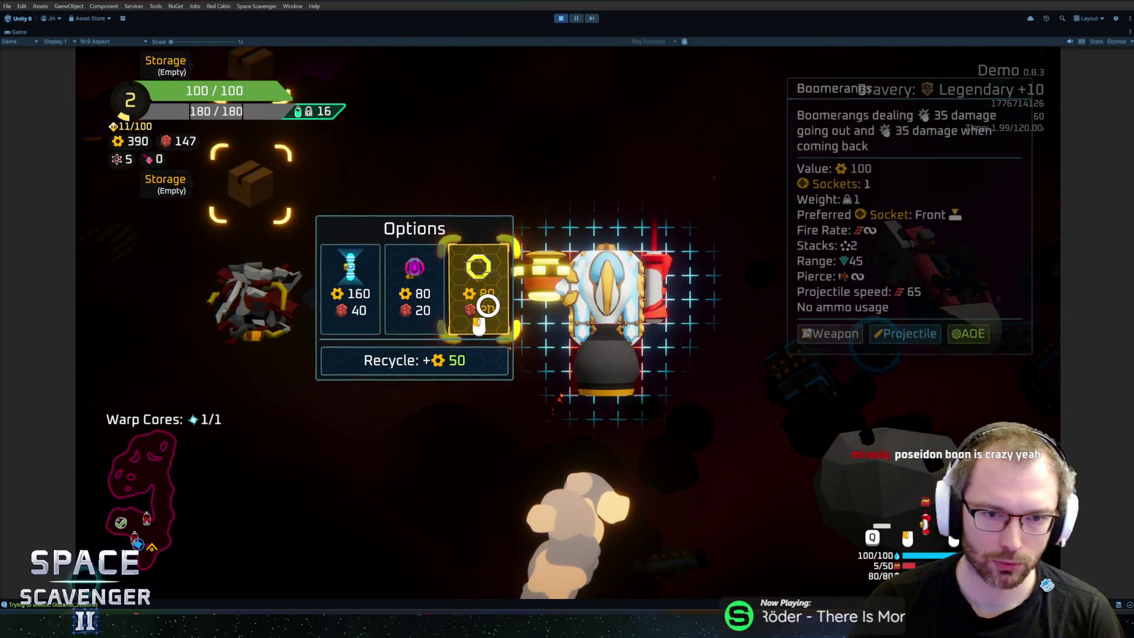
left_click(415, 290)
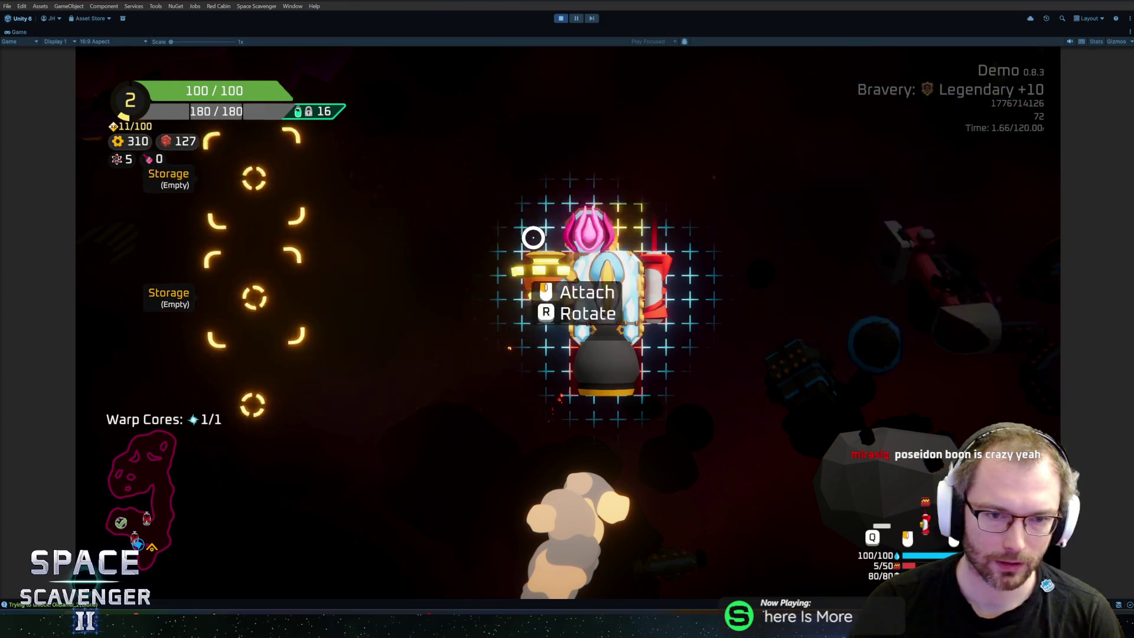
left_click(531, 236)
key("w")
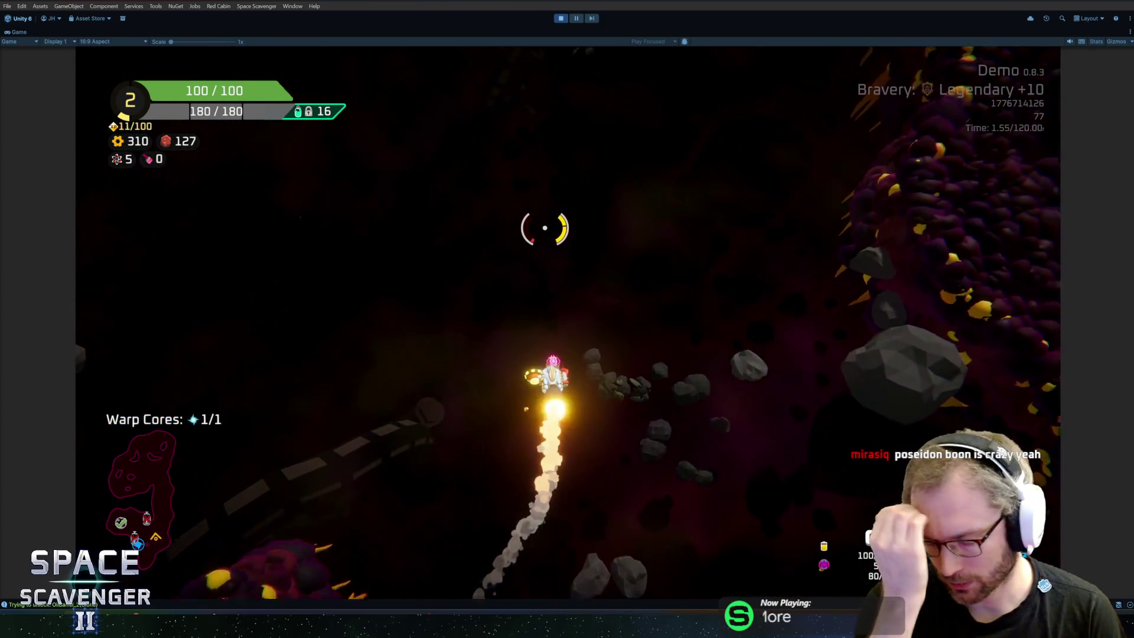
key("w")
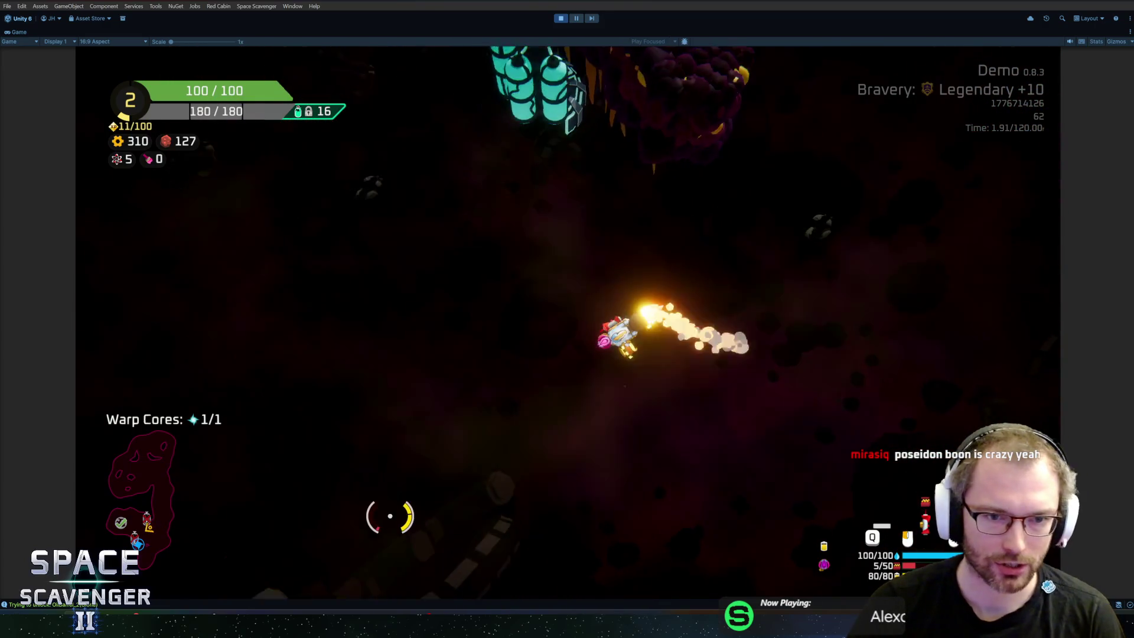
key("w")
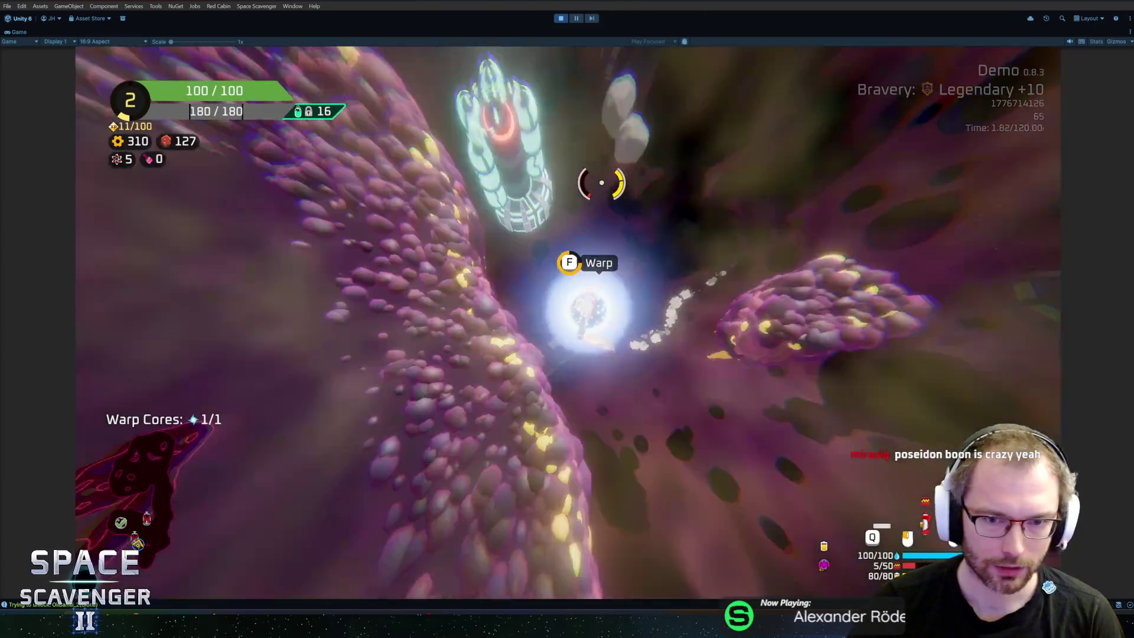
key("f")
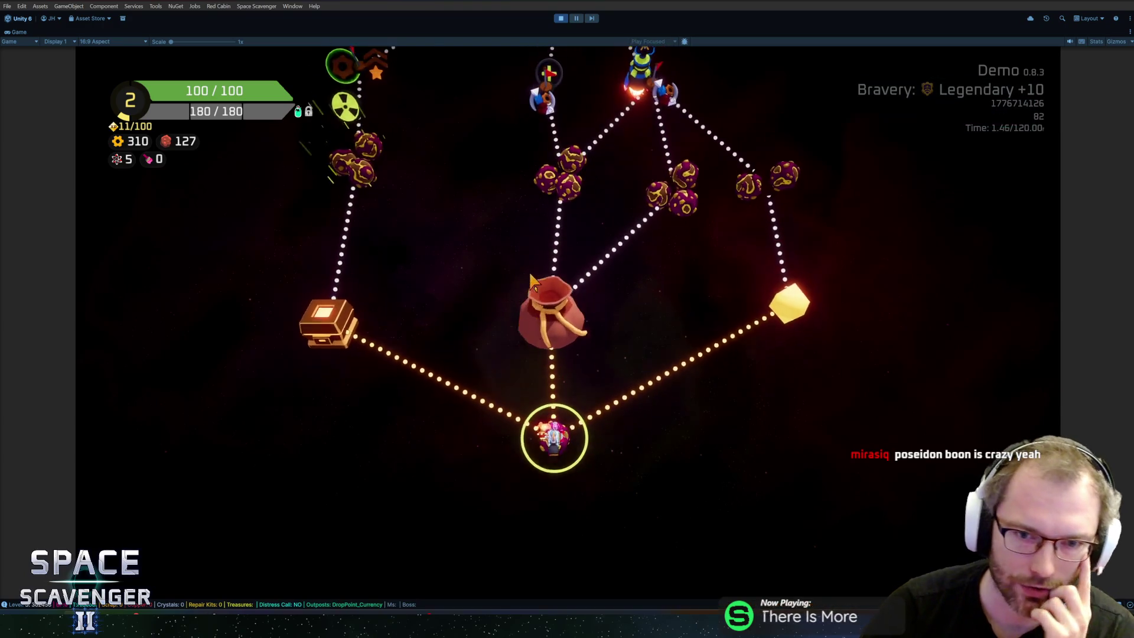
Stop play mode with Ctrl+P and press Play to restart at the hub
key("ctrl+p")
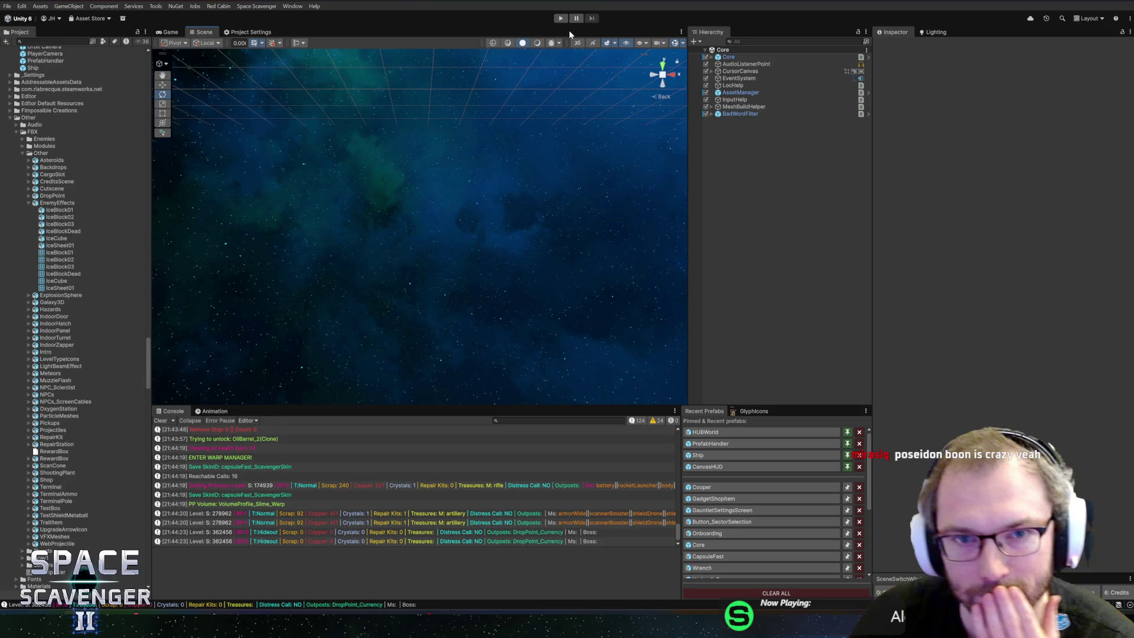
left_click(565, 22)
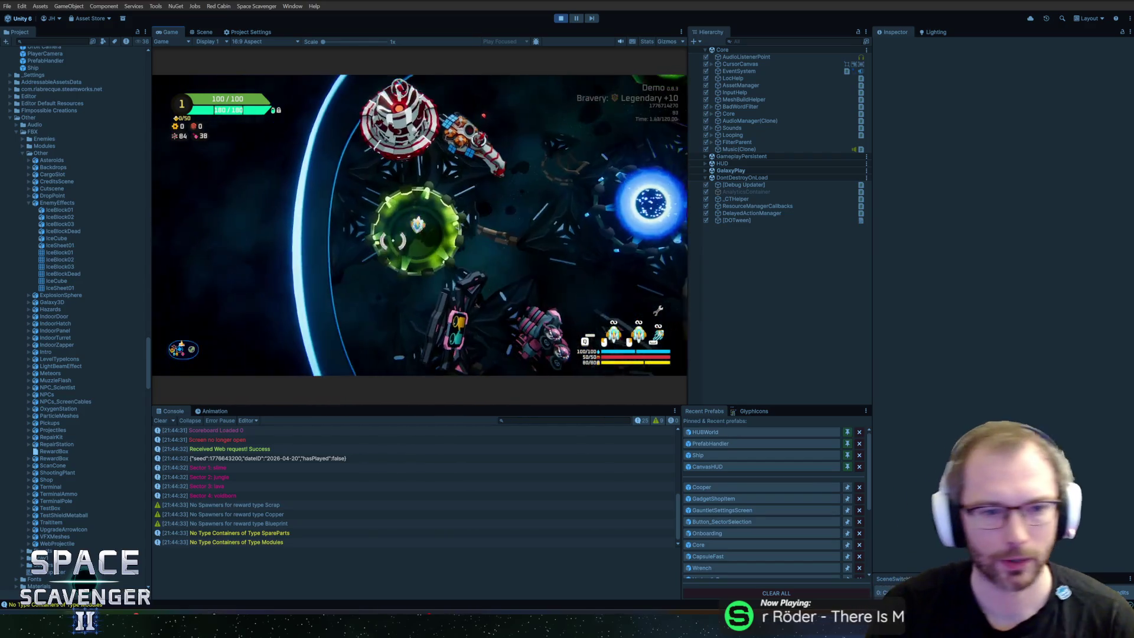
Maximize the Game view and confirm single player in Dr. Cooper's co-op setup
double_click(171, 32)
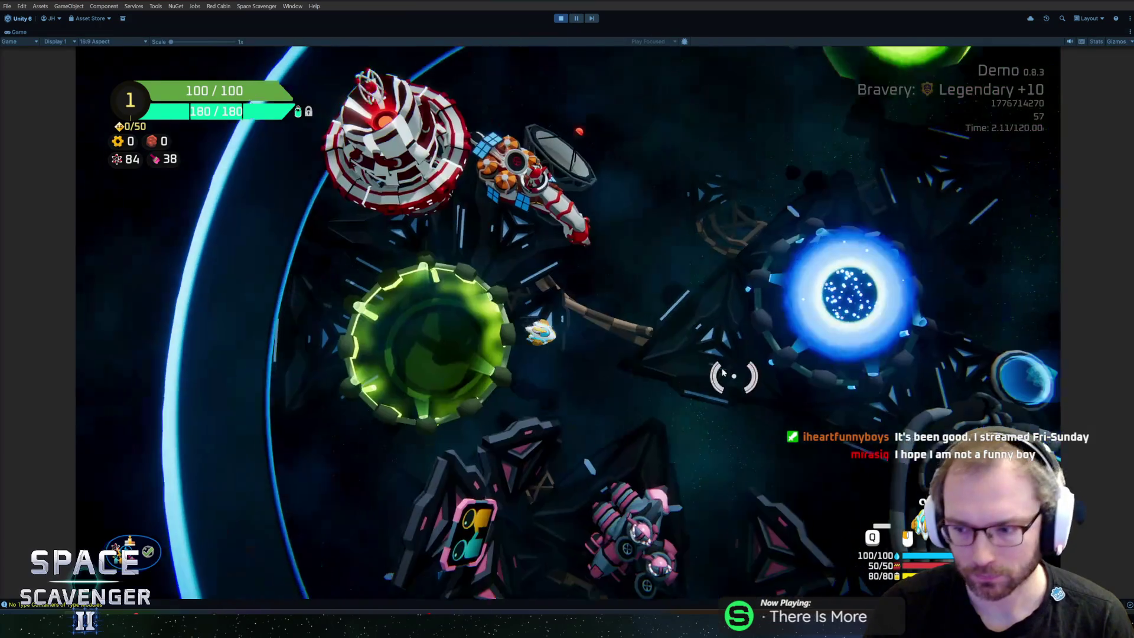
key("d")
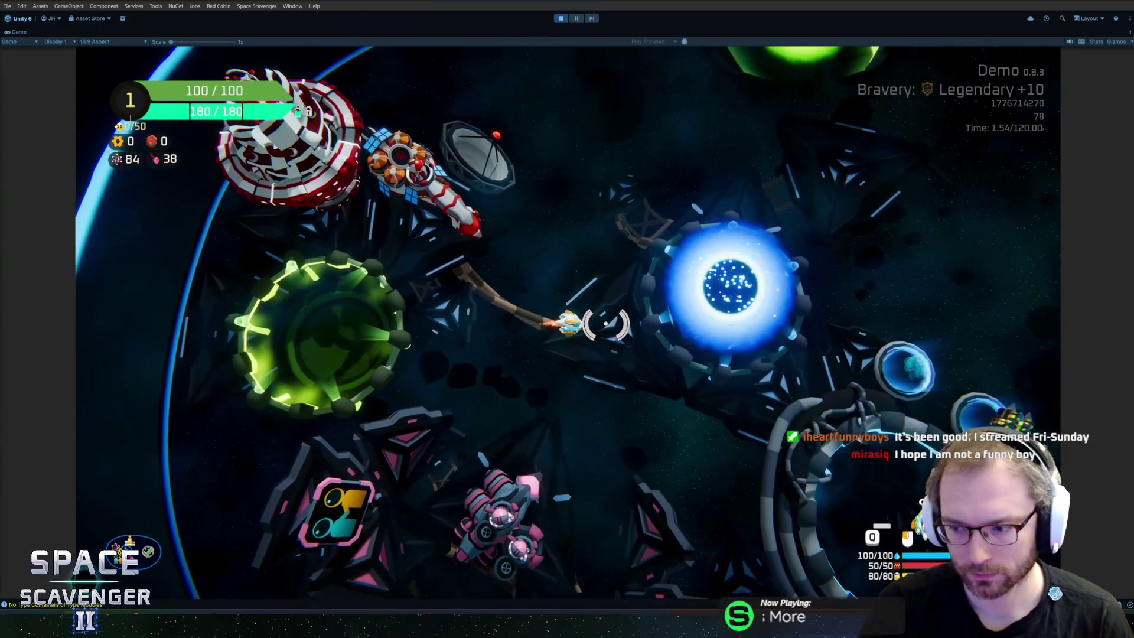
key("a")
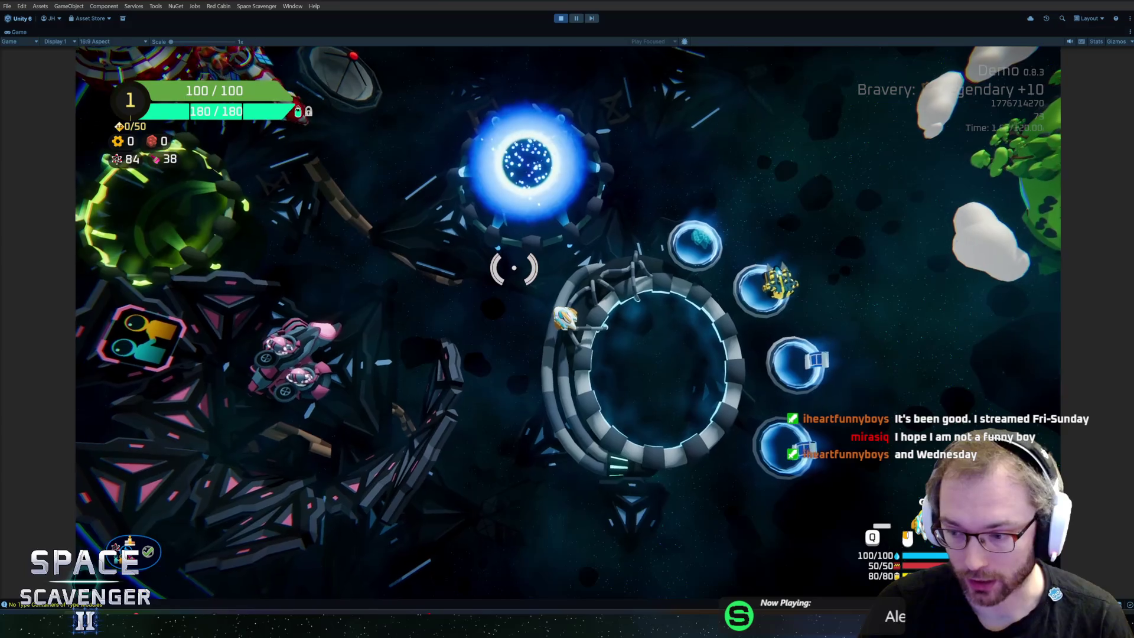
key("s")
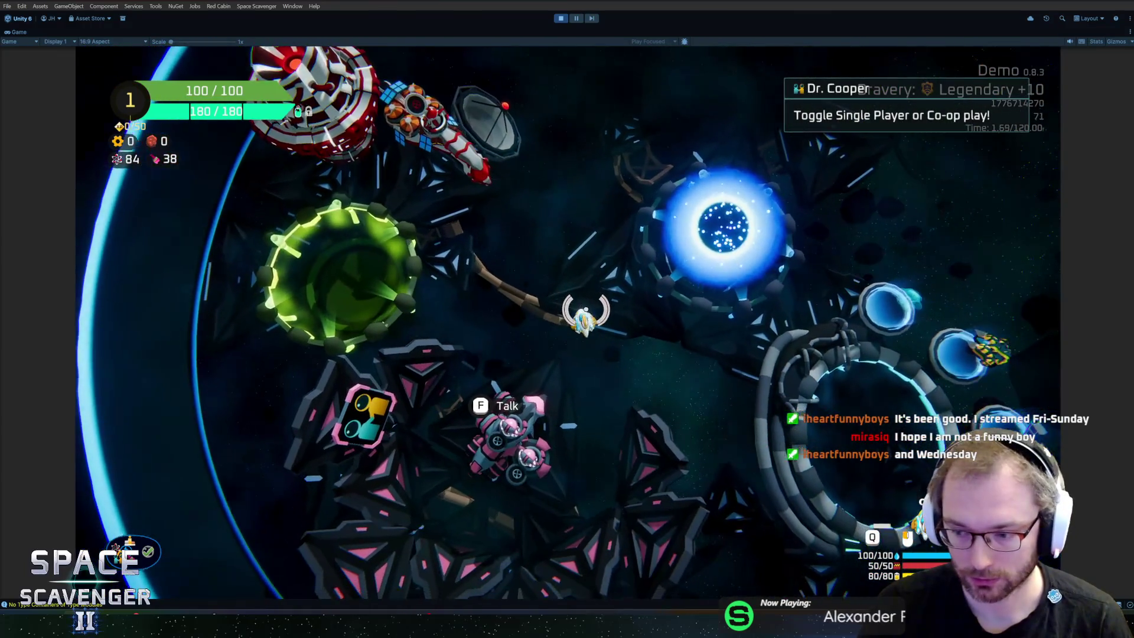
key("f")
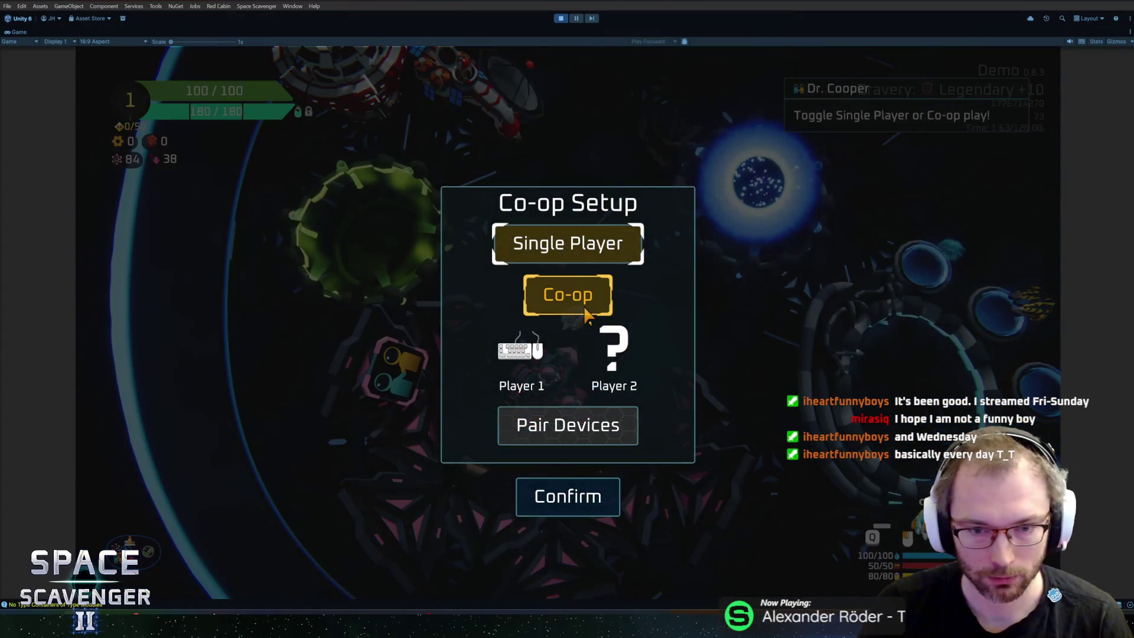
left_click(574, 503)
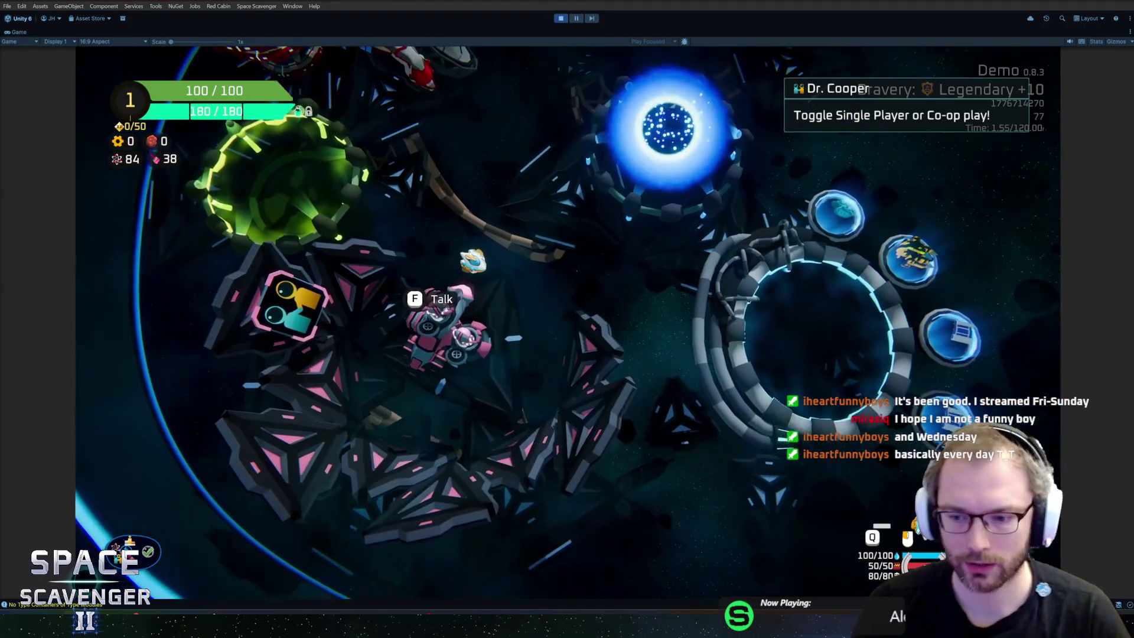
Dismiss the system notifications and reconfirm single player with Dr. Cooper to resume play
key("super+n")
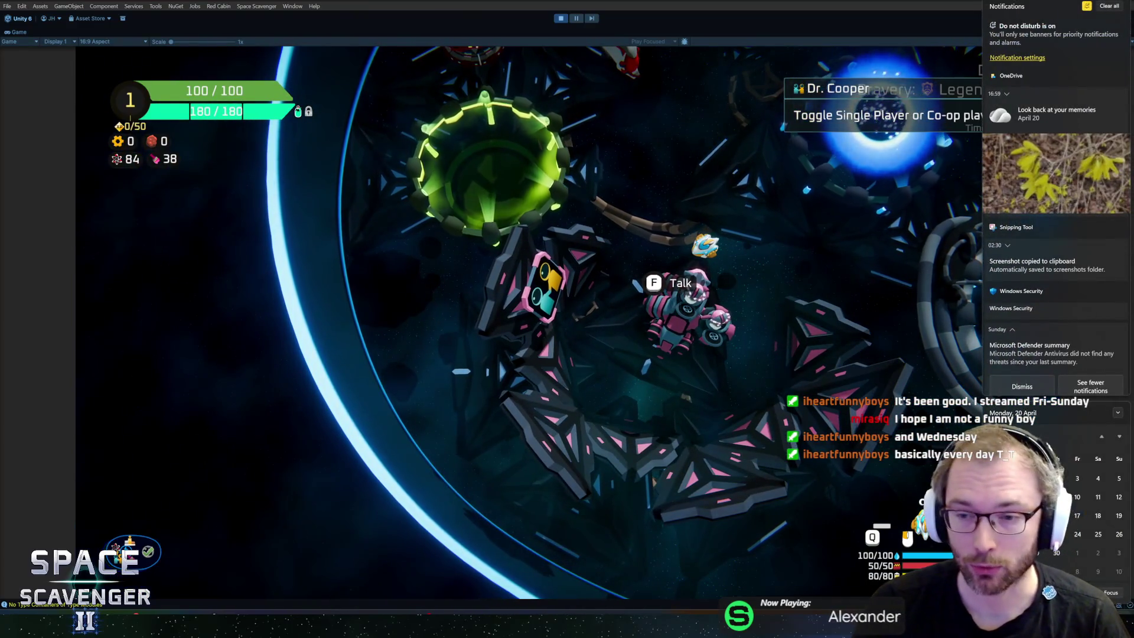
key("Escape")
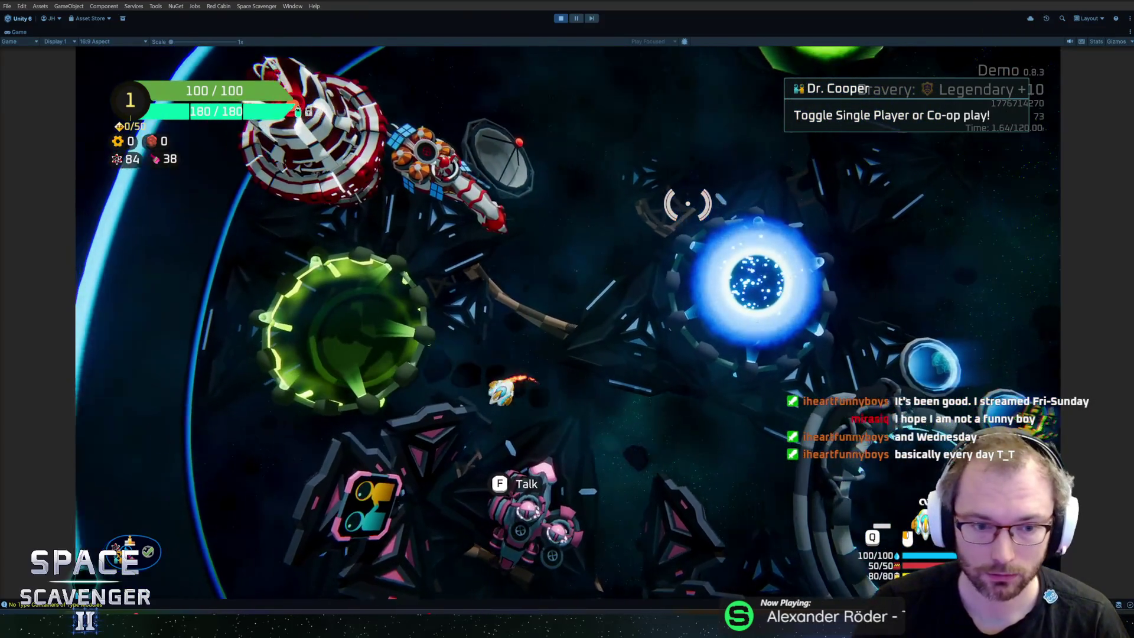
key("f")
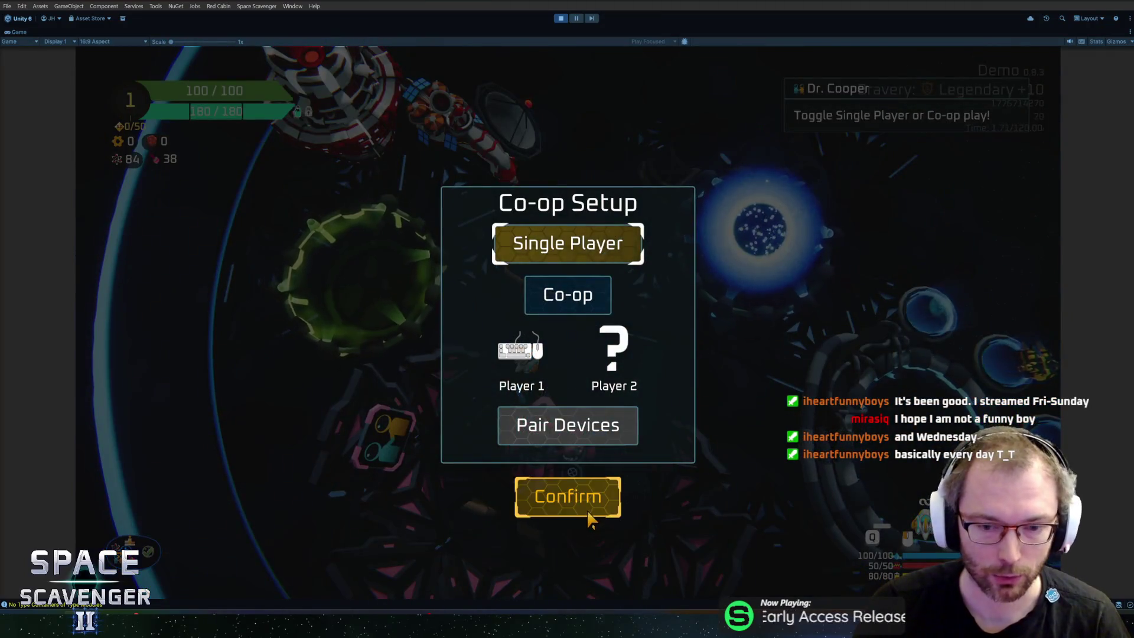
left_click(589, 517)
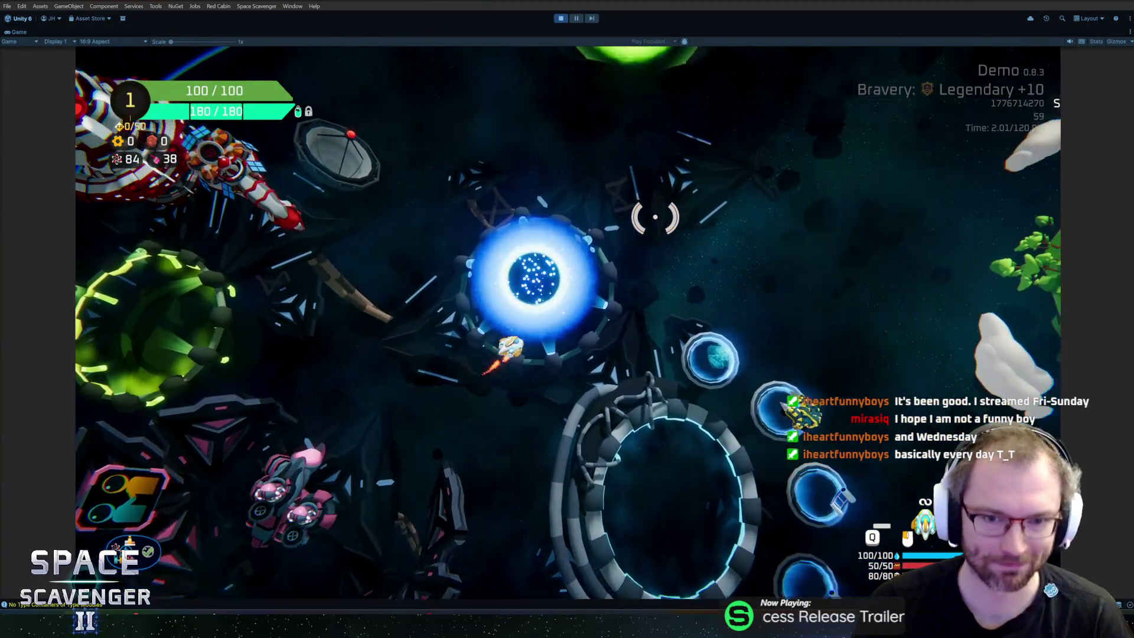
Fly into the blue portal, view the trial's bravery setup, and back out
key("w")
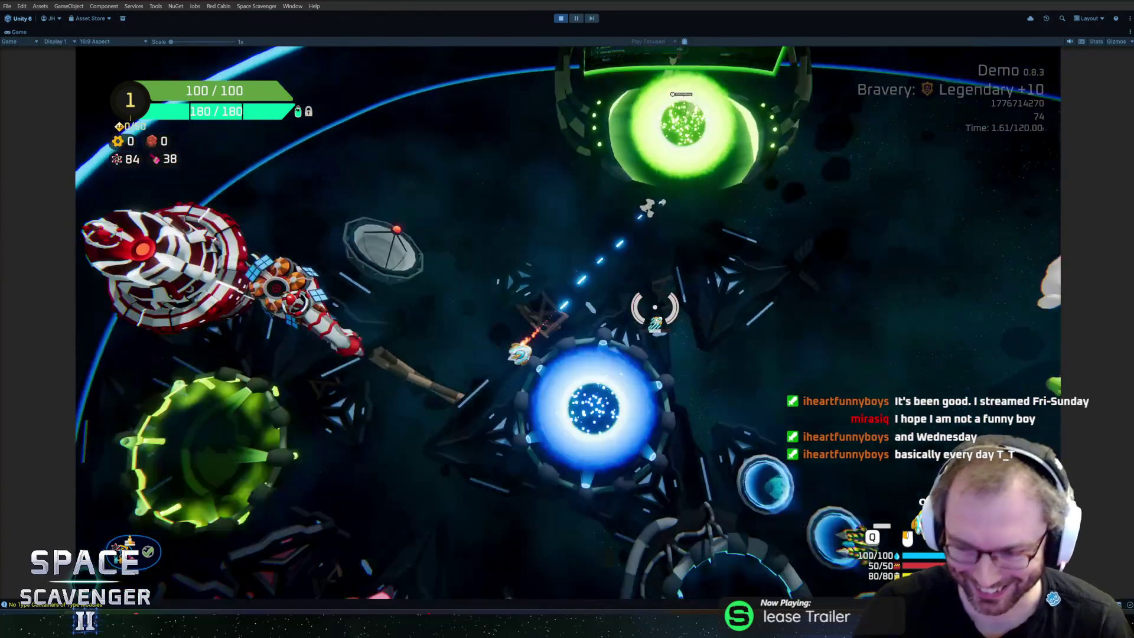
key("s")
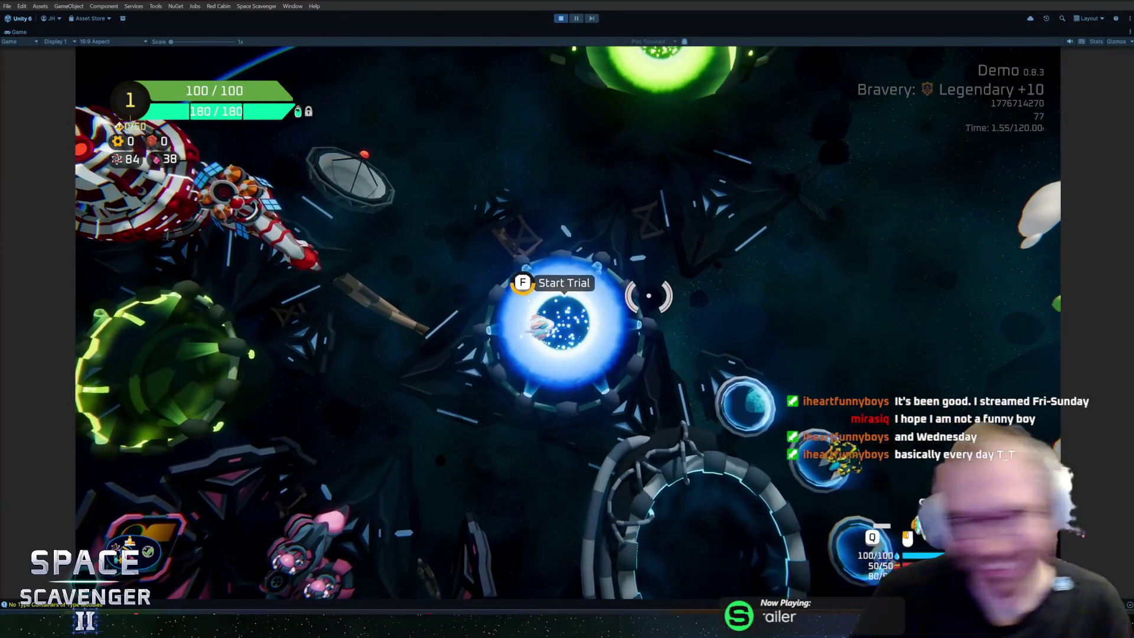
key("f")
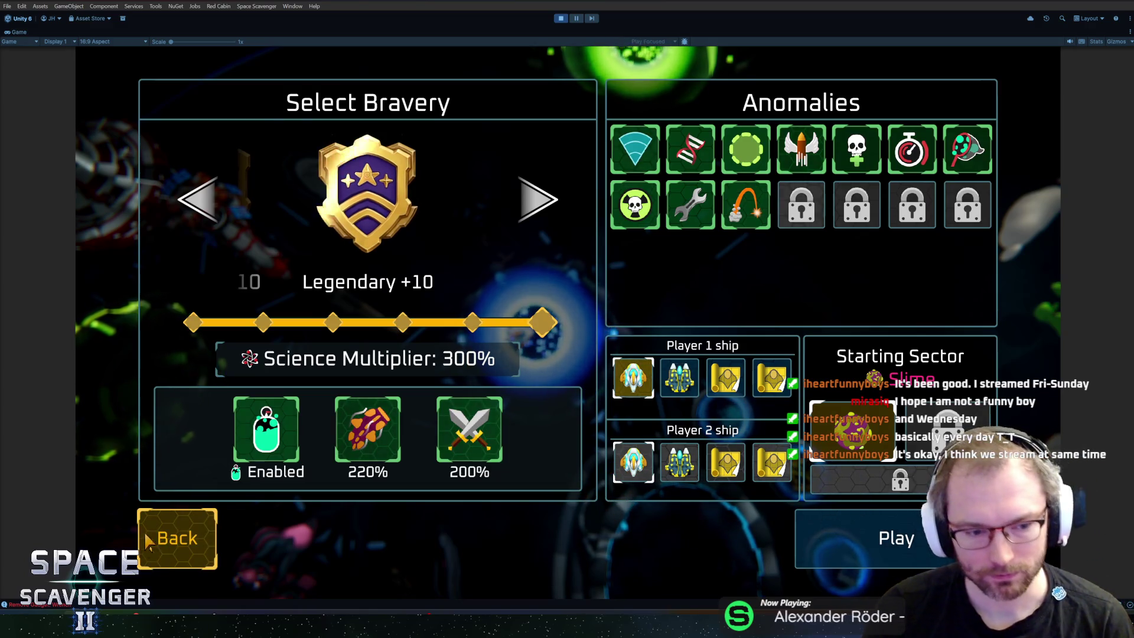
left_click(177, 538)
Select the Capsule ship, then fly to Dr. Cooper and open co-op setup
key("f")
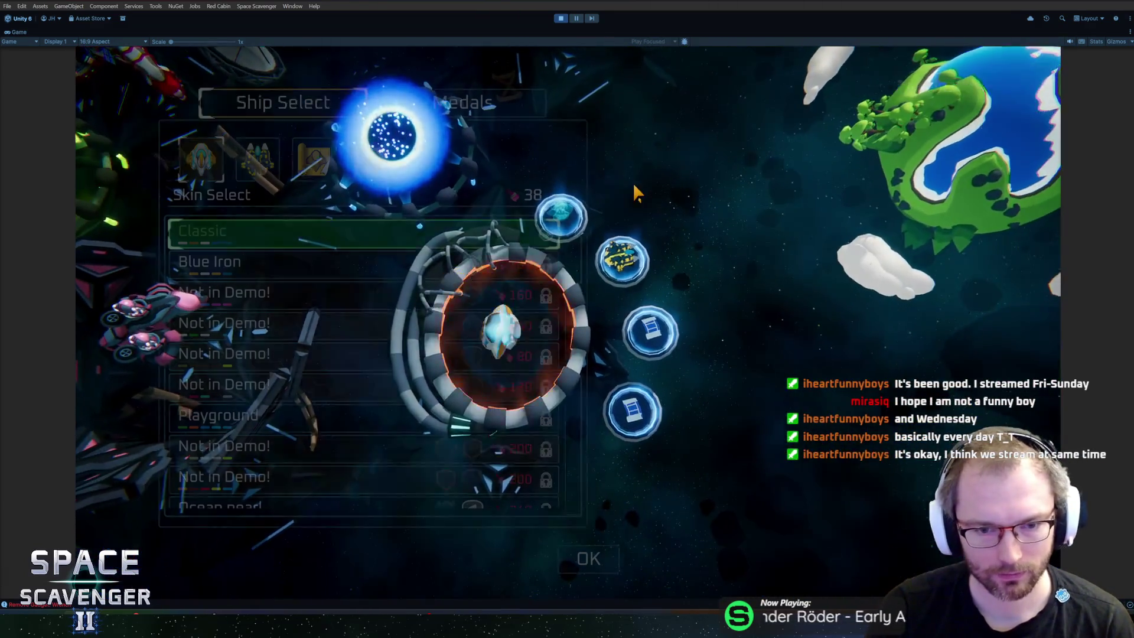
left_click(274, 168)
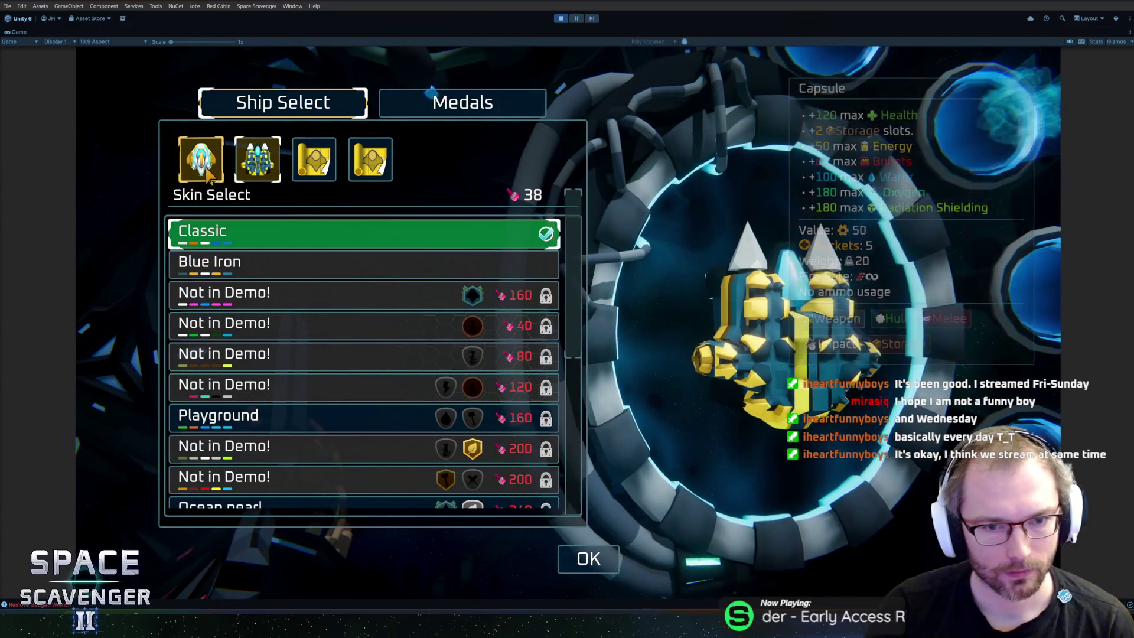
key("Escape")
key("a")
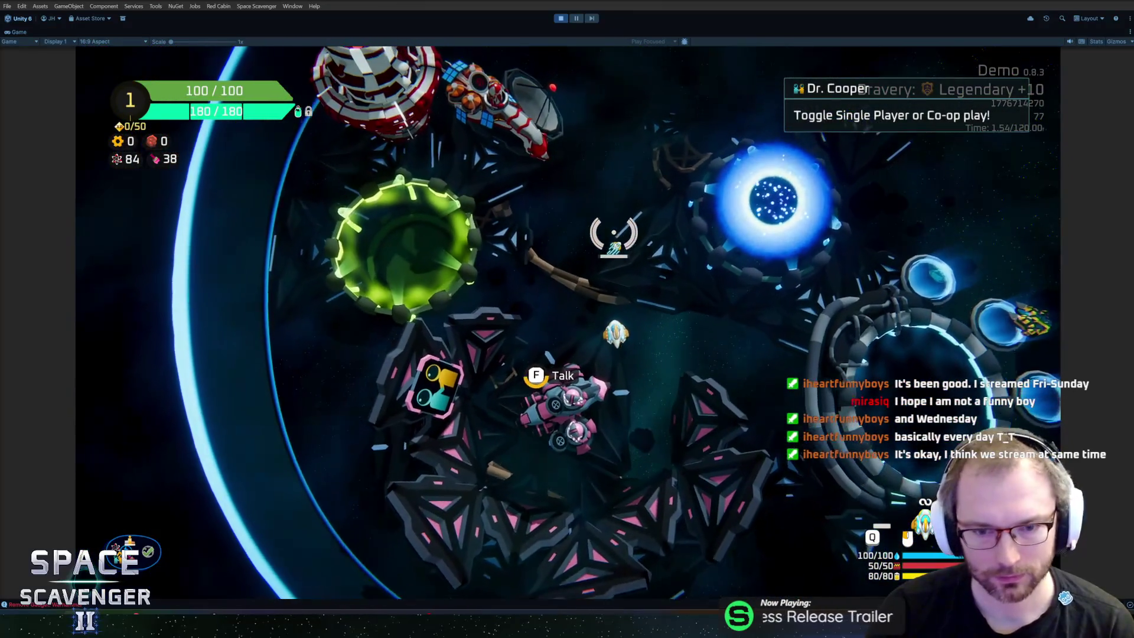
key("f")
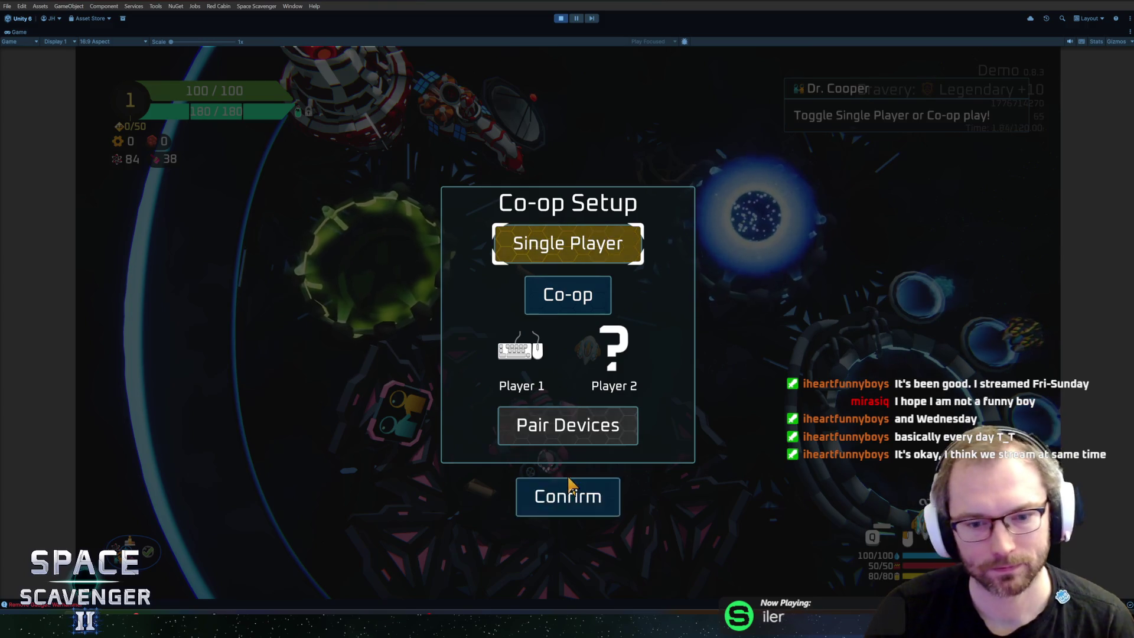
Switch to two-player co-op, fly to the portal, and launch the trial with current bravery
left_click(568, 299)
left_click(568, 496)
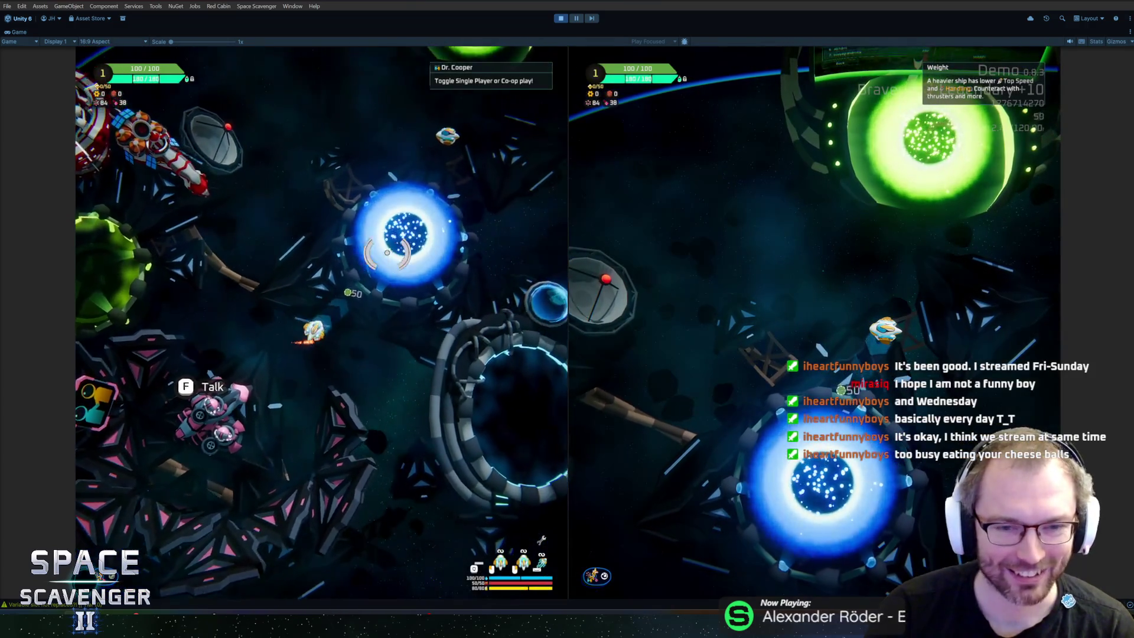
key("w")
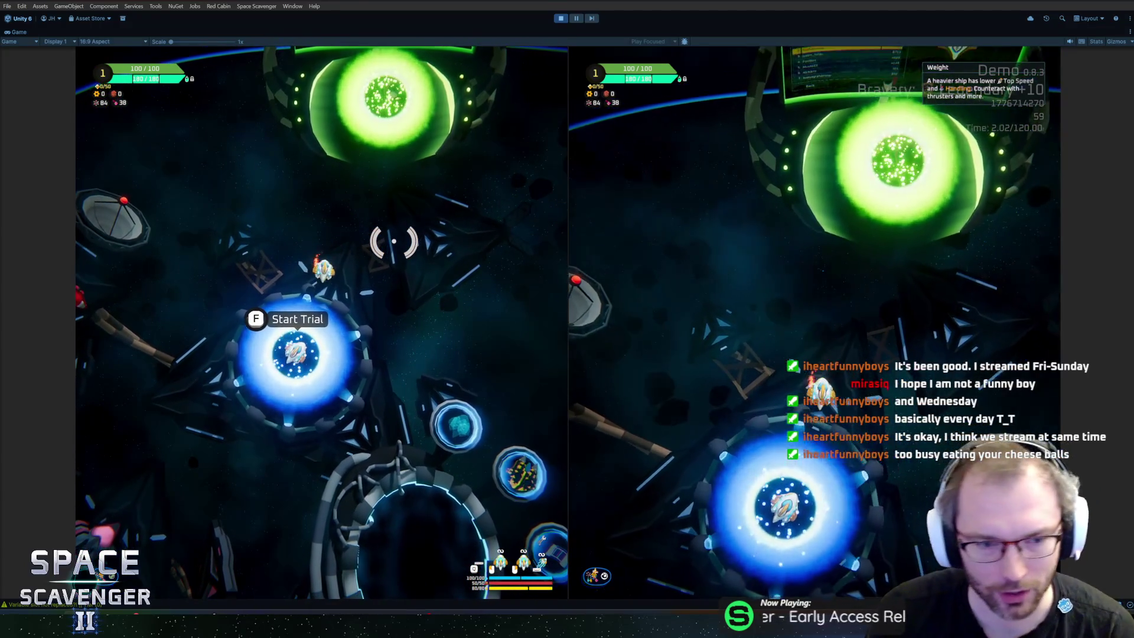
key("f")
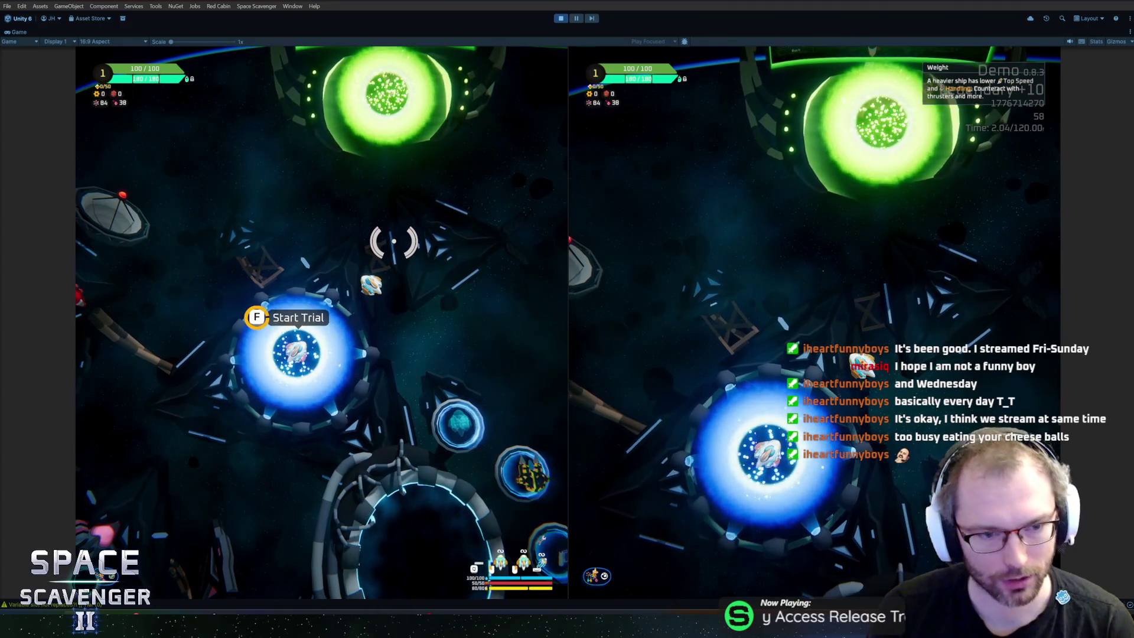
left_click(827, 512)
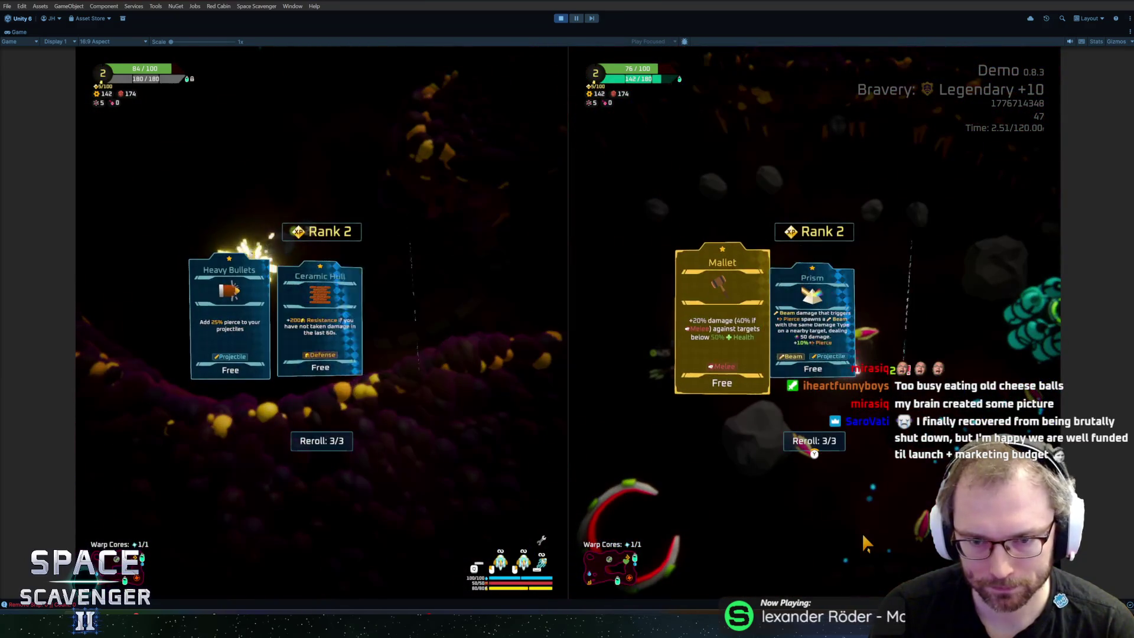
Take Frost Orb for the right player and Bandana for the left player at Rank 2
key("Left")
key("Left")
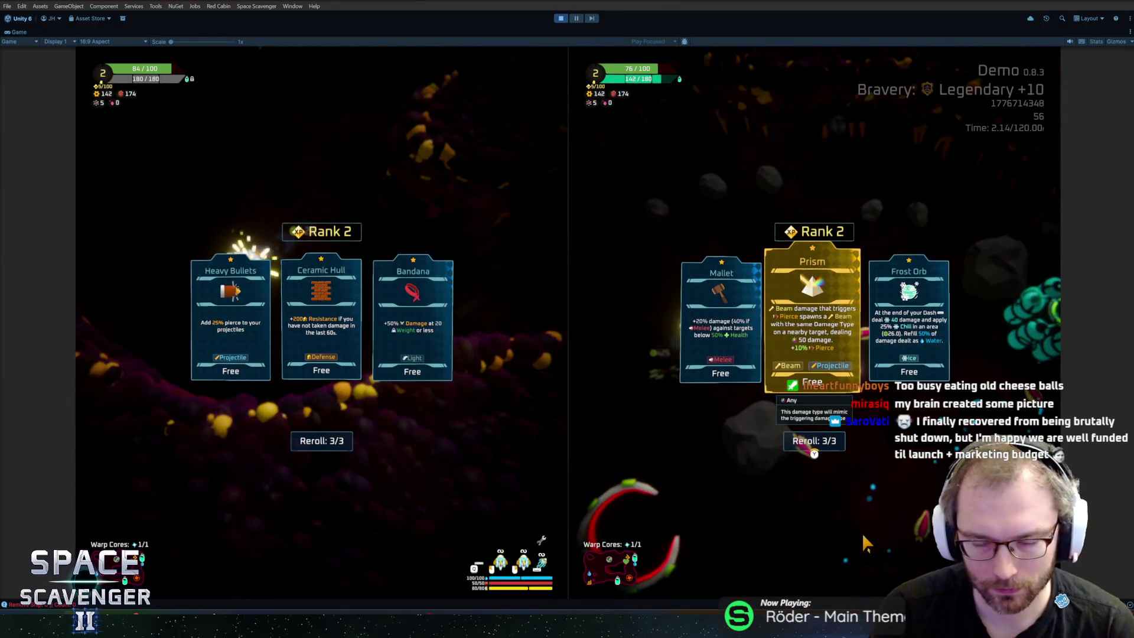
key("Right")
key("Return")
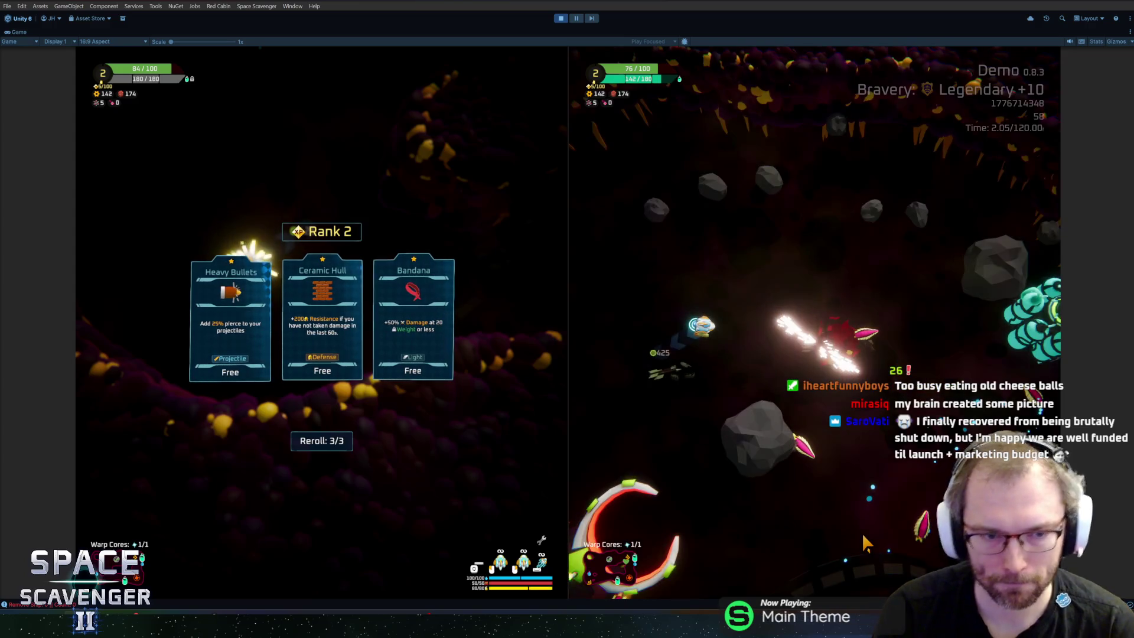
key("Right")
key("Right")
key("Return")
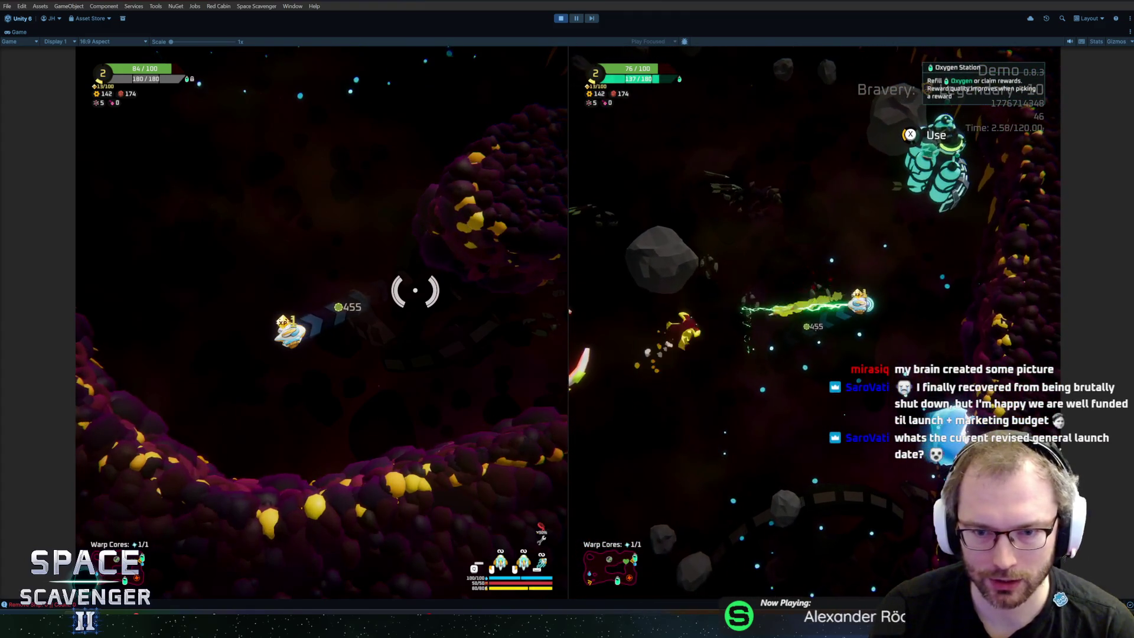
Open and close Oxygen Station reward choices, then fly both ships upward through the level
key("Return")
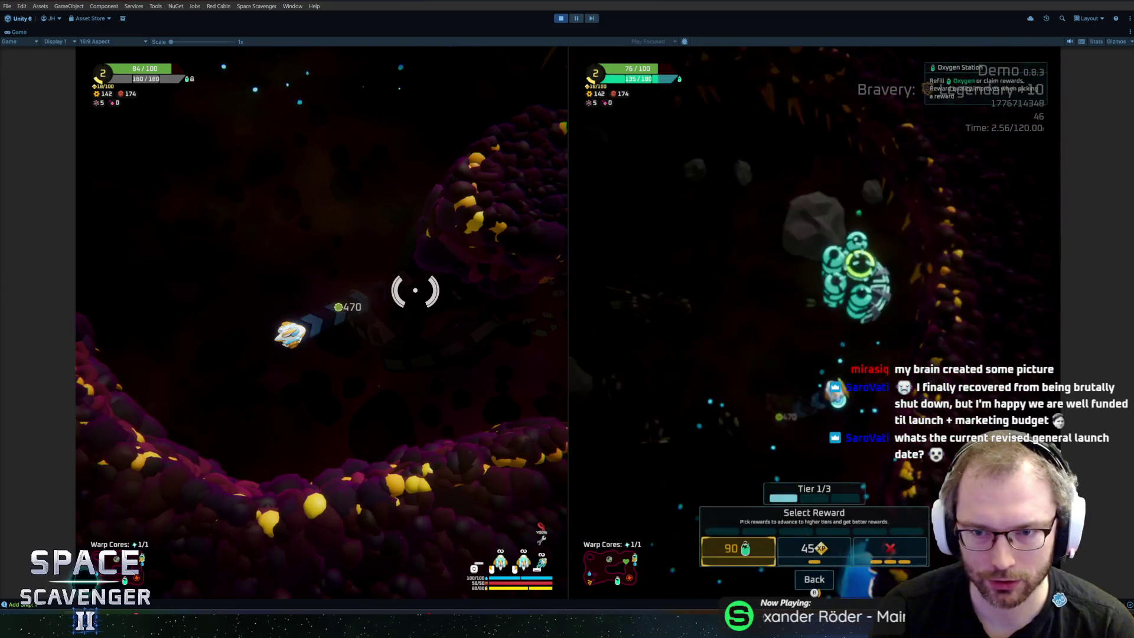
key("Return")
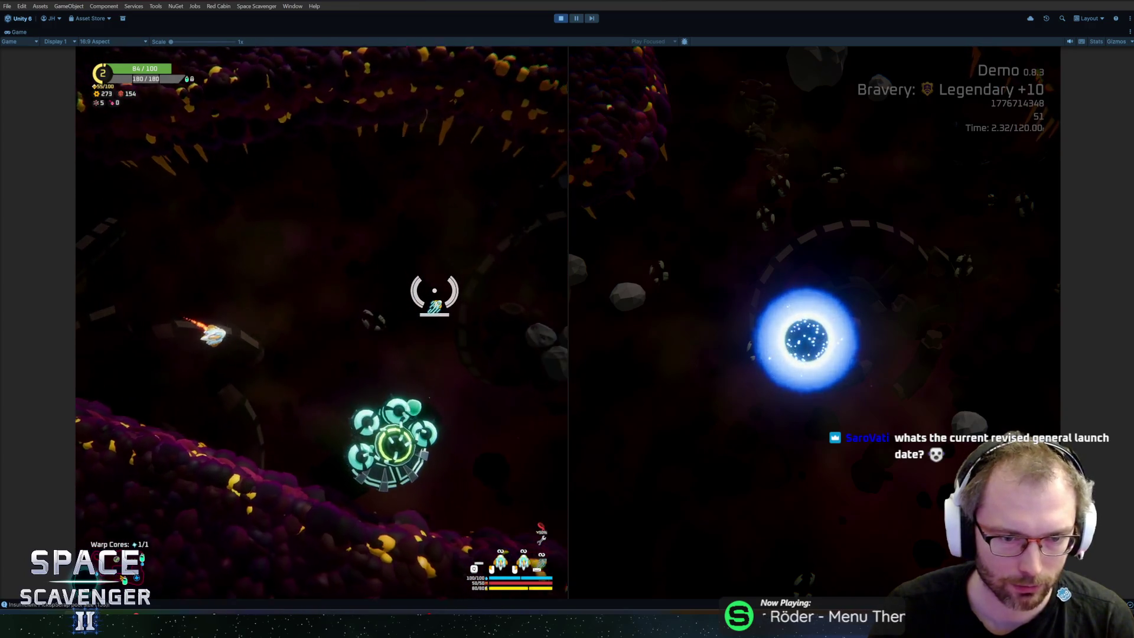
key("e")
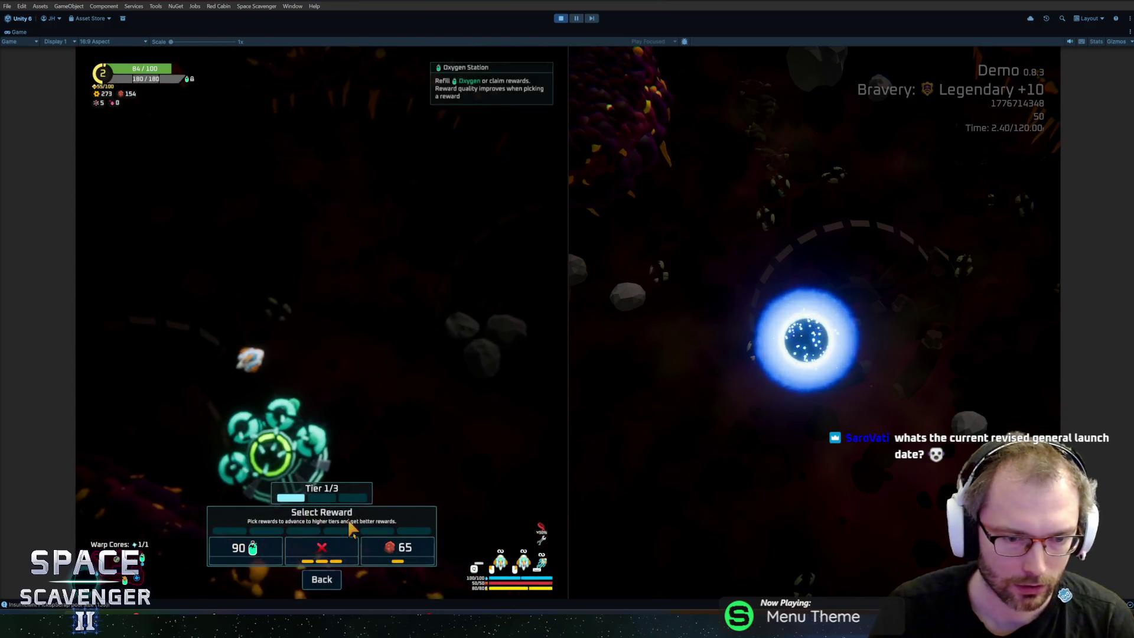
key("e")
key("w")
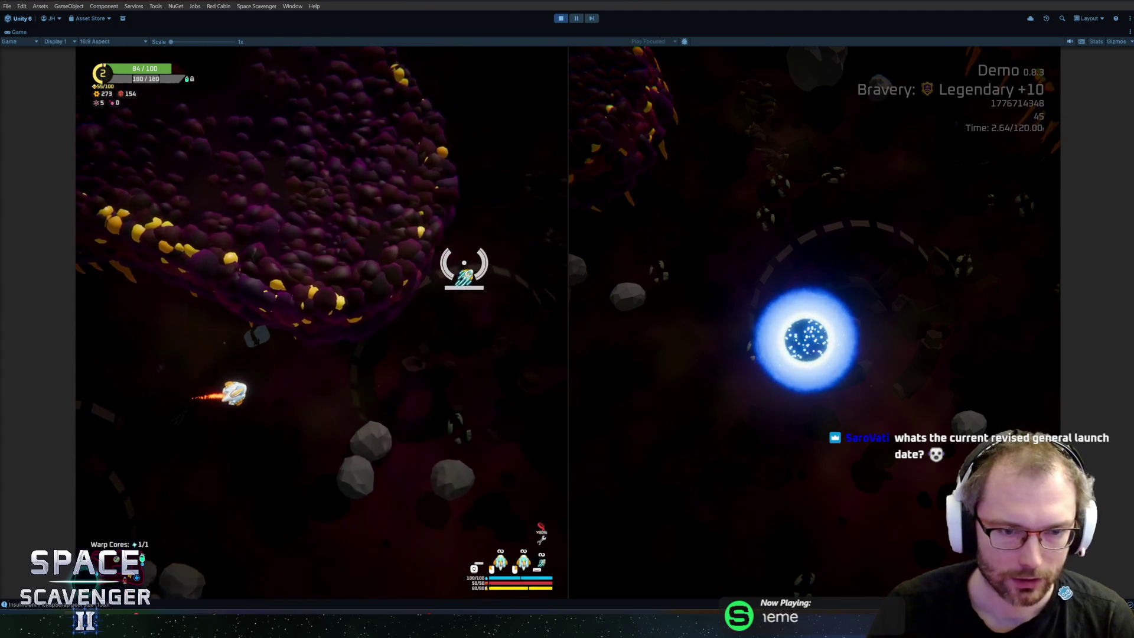
key("w")
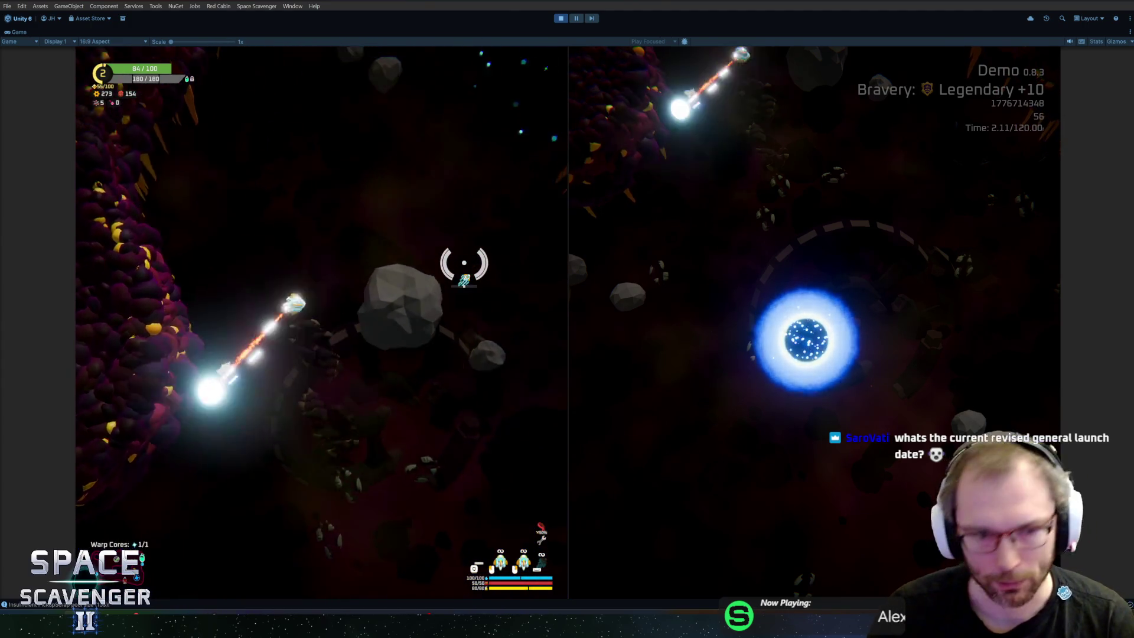
Claim the Scan Booster, attach the dropped teal module, and warp out through the portal
key("w")
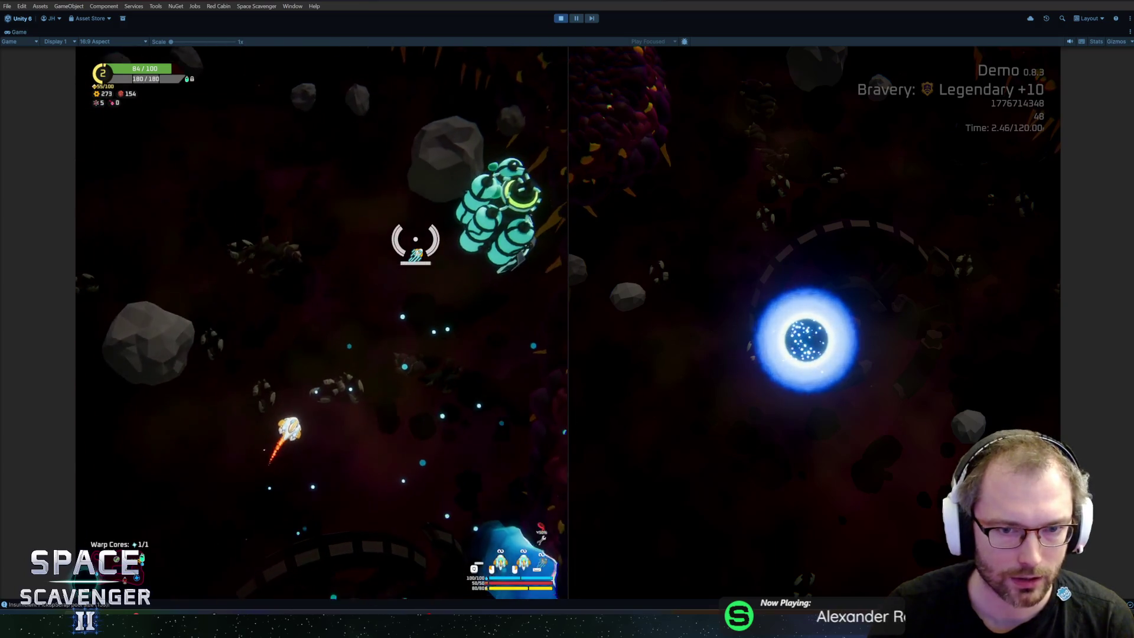
key("e")
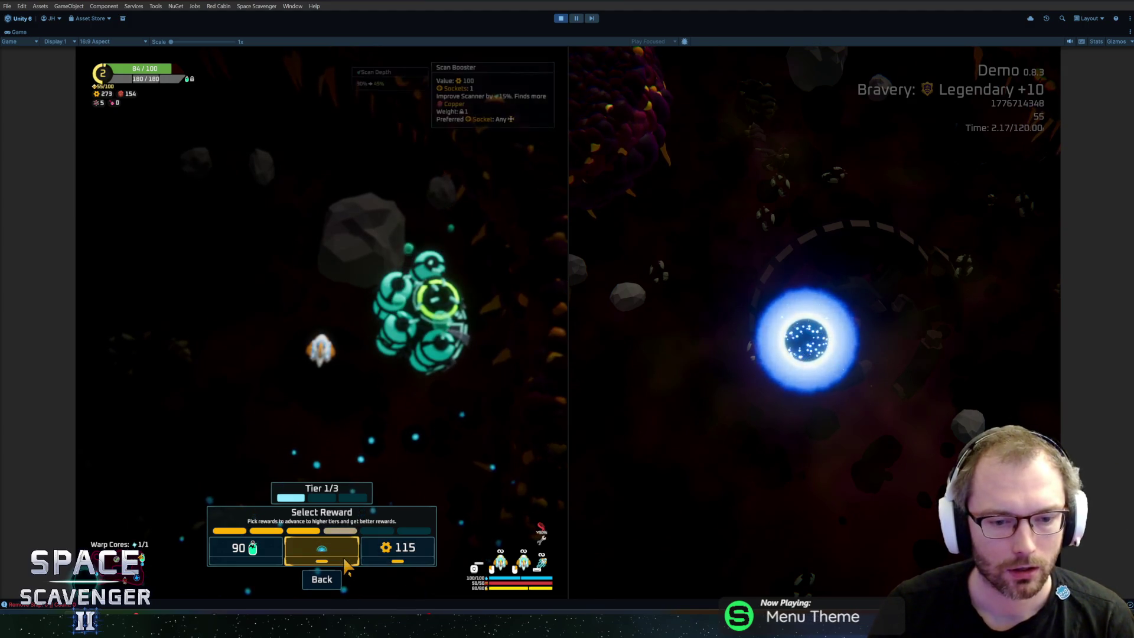
left_click(322, 549)
mouse_move(177, 298)
left_mouse_down()
mouse_move(213, 319)
mouse_move(273, 281)
mouse_move(319, 328)
left_mouse_up()
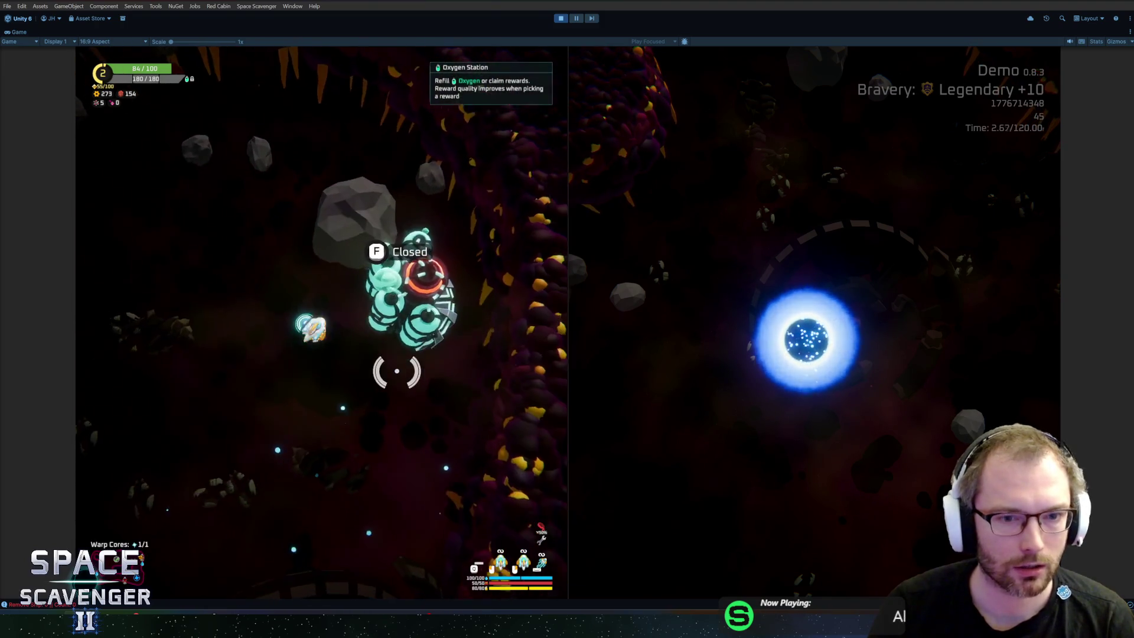
key("w")
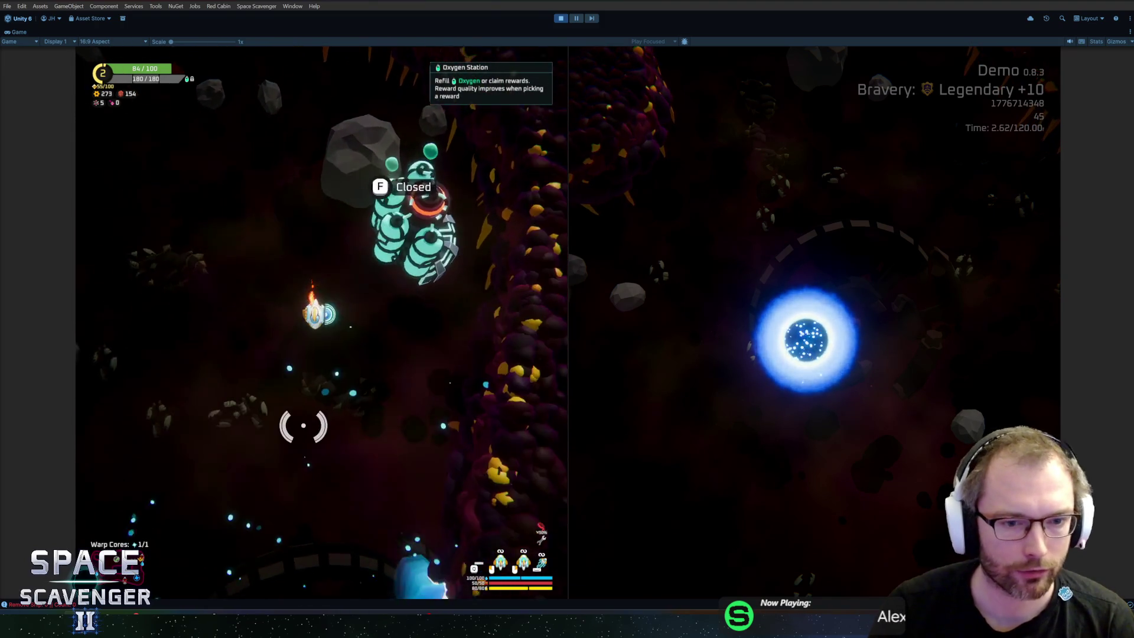
key("w")
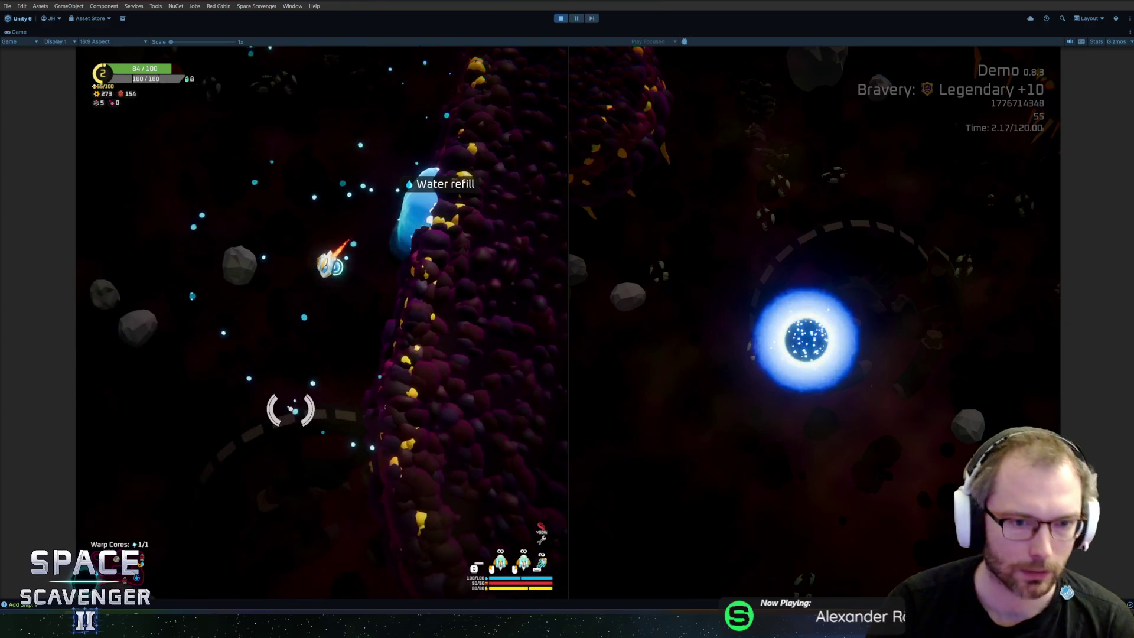
key("s")
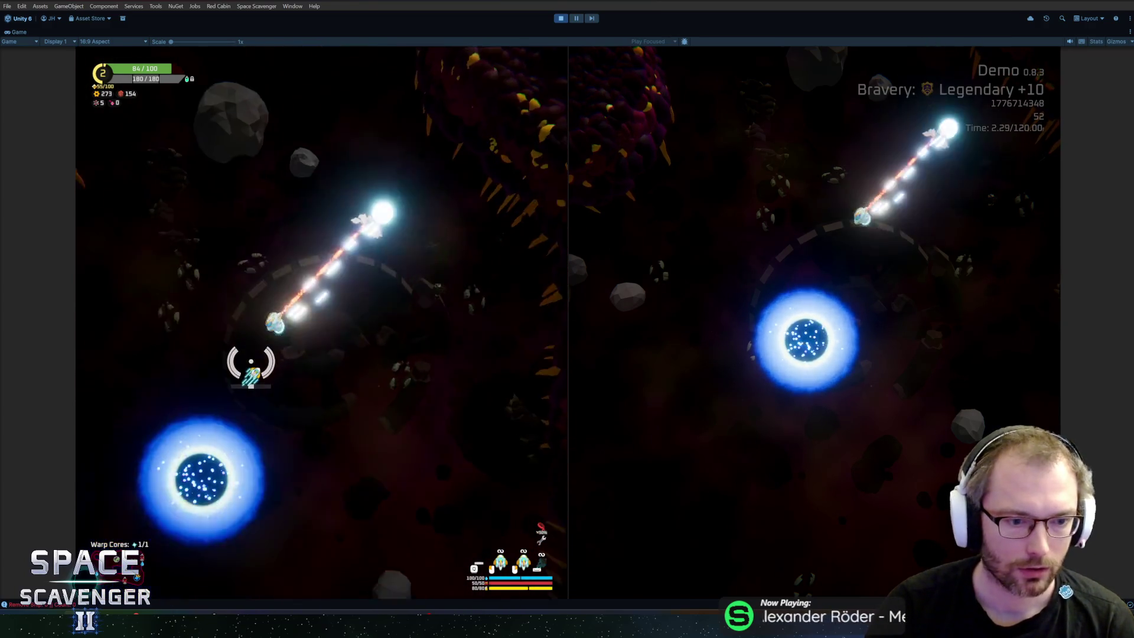
key("f")
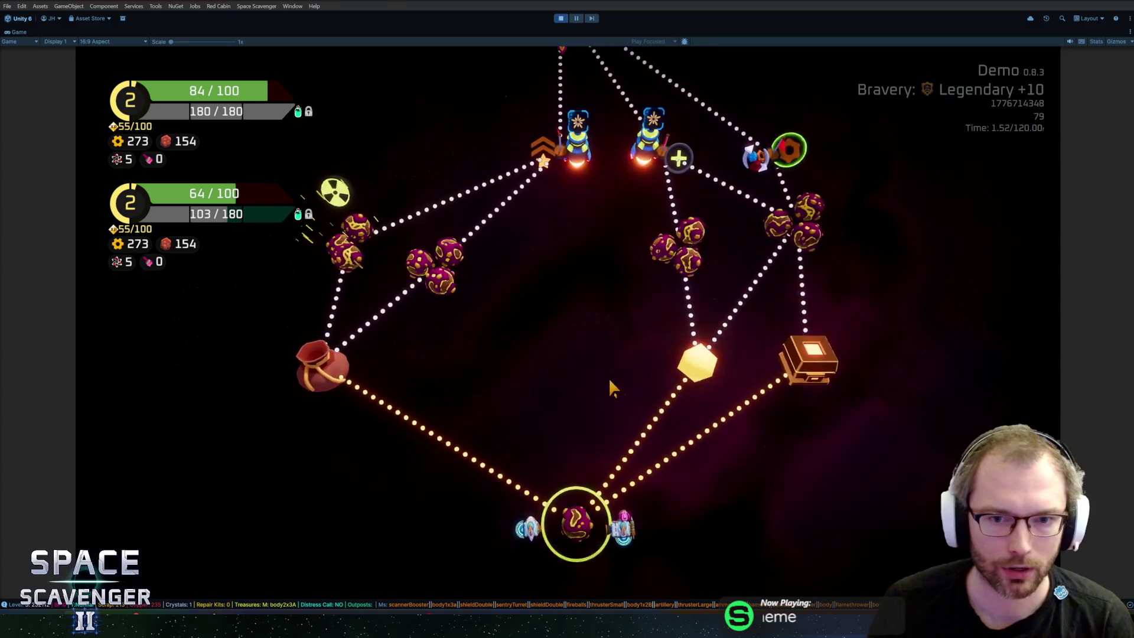
Travel to the Drop point node on the sector map and enter it
key("a")
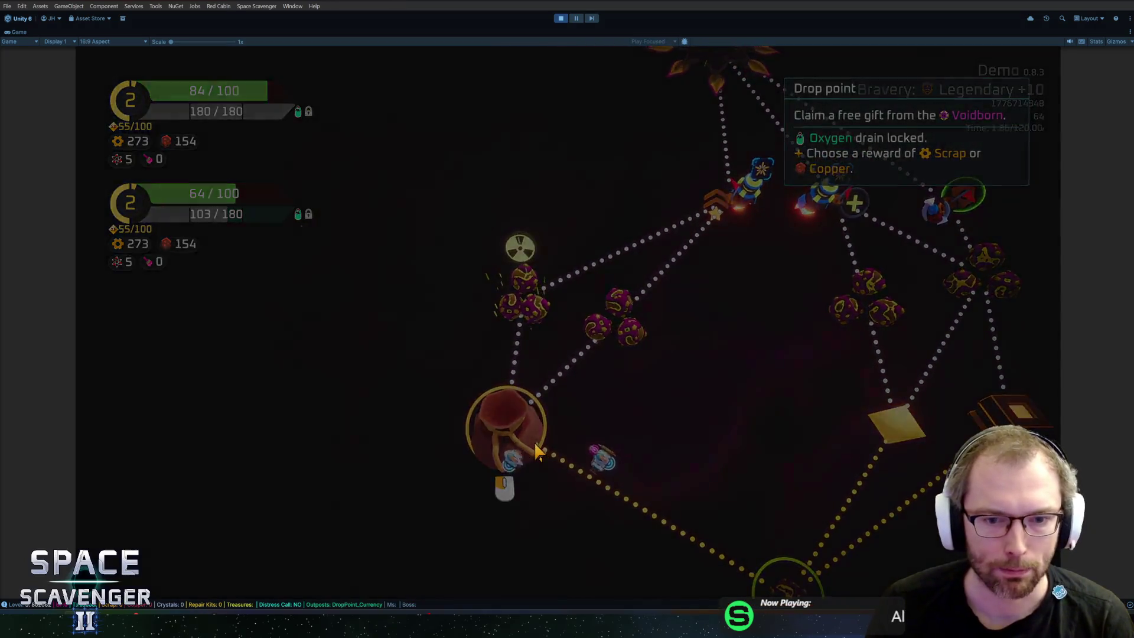
left_click(537, 451)
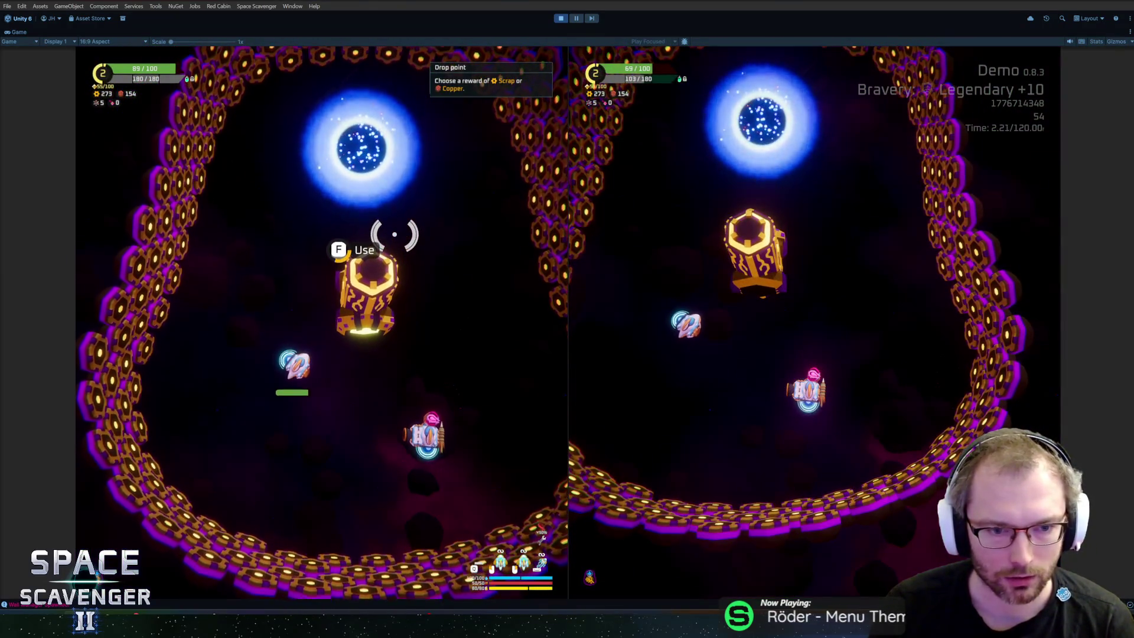
Take the drop point's 230 scrap reward and warp the left ship through the portal
key("f")
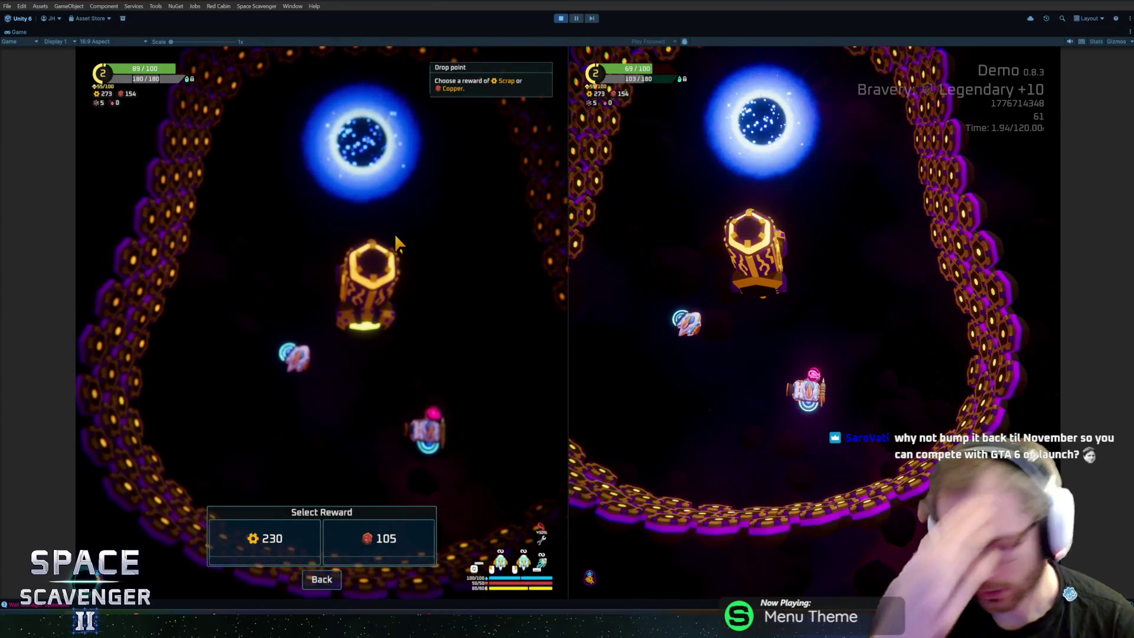
left_click(282, 527)
key("w")
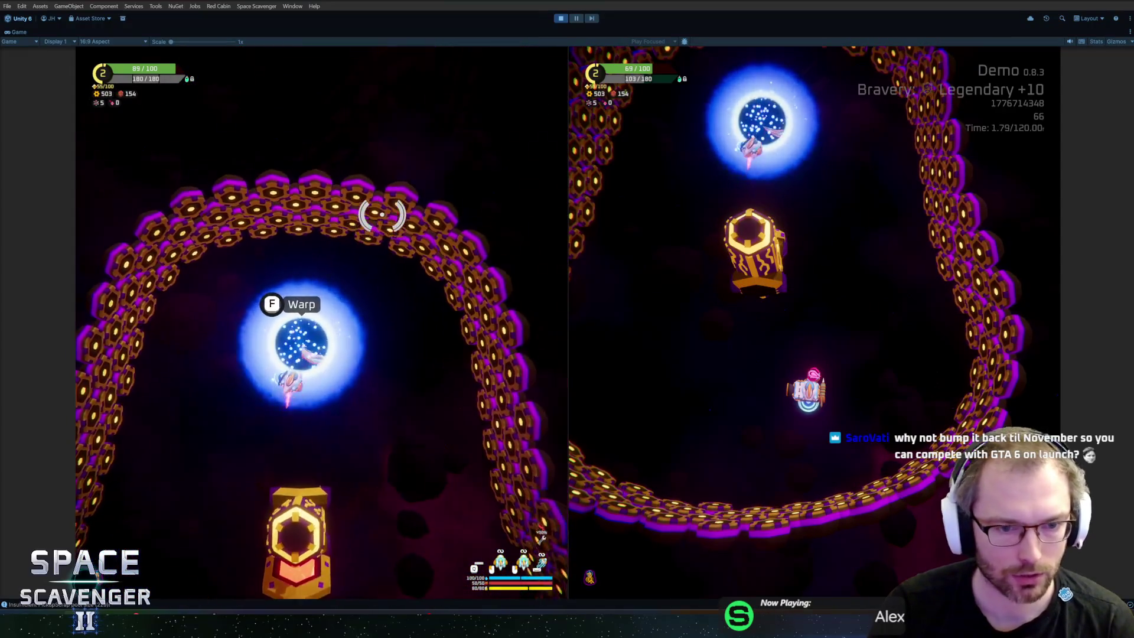
key("f")
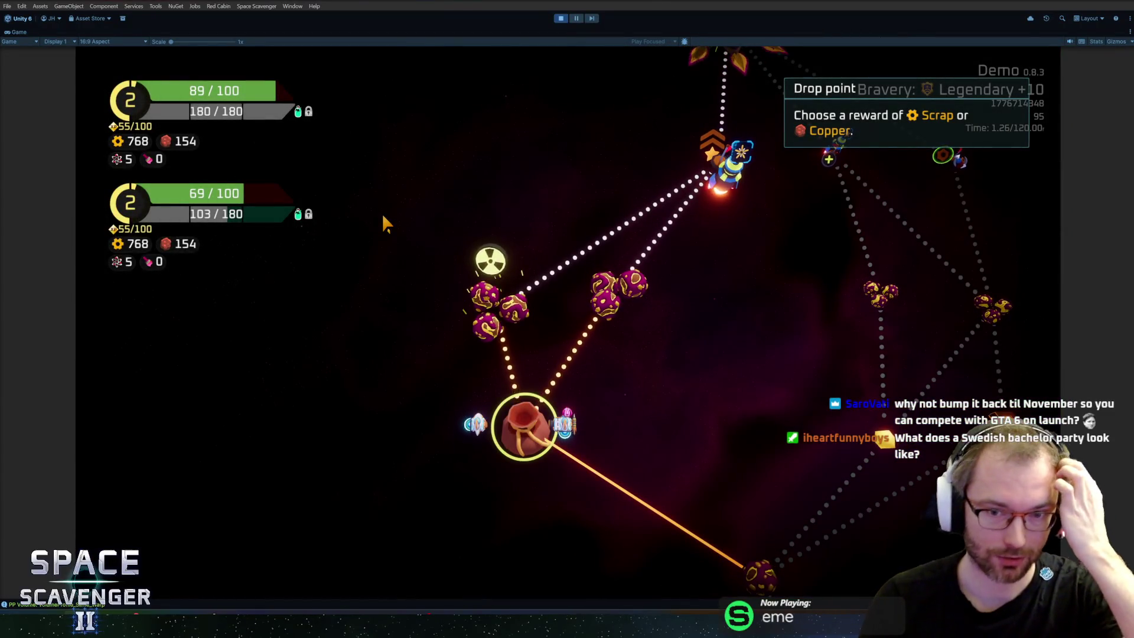
Travel to the Exploration planet cluster on the sector map to start loading its level
mouse_move(596, 301)
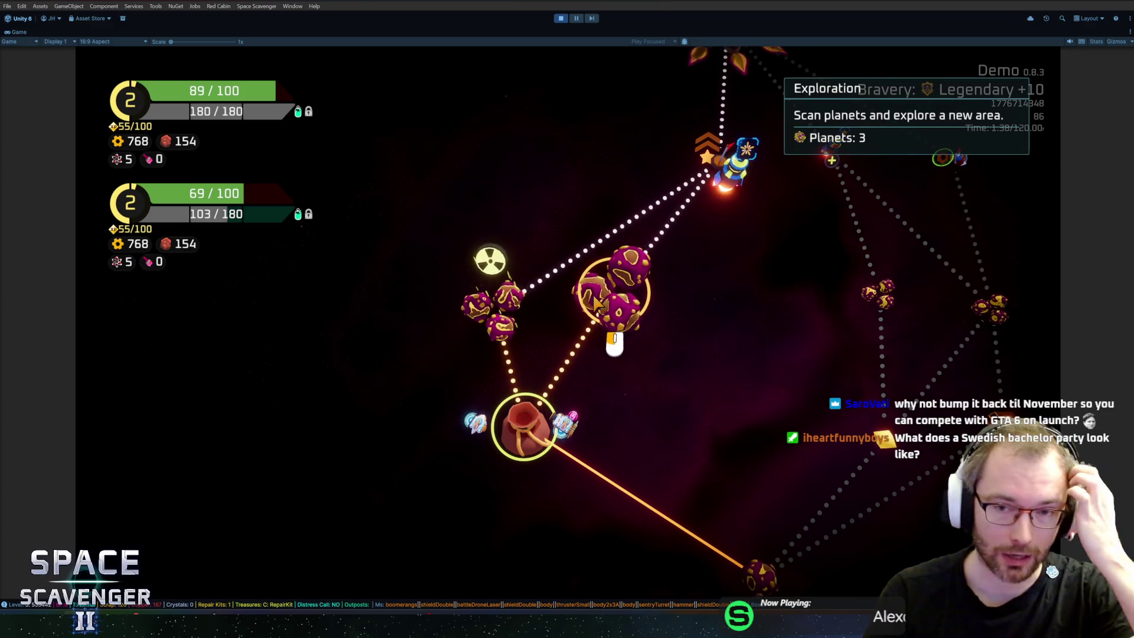
left_click(596, 309)
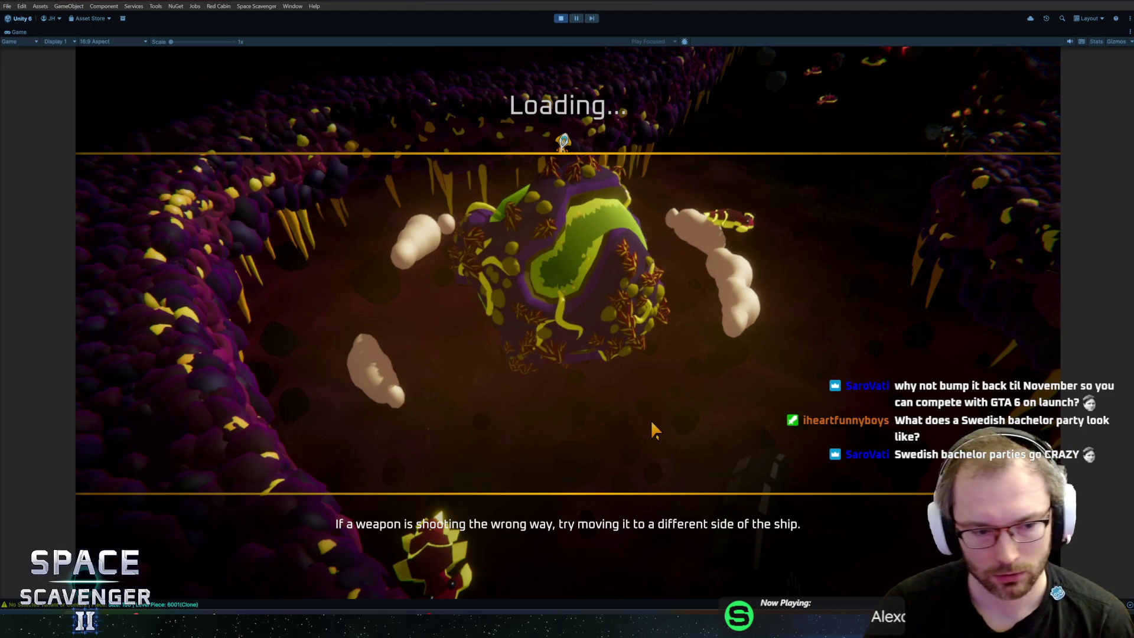
key("super")
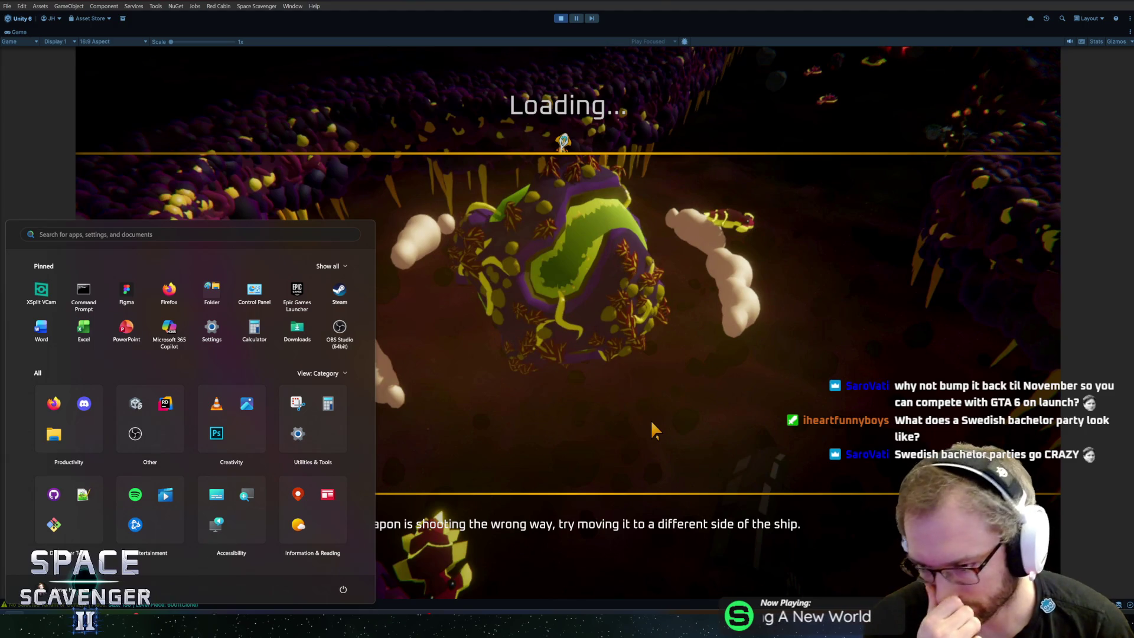
key("super")
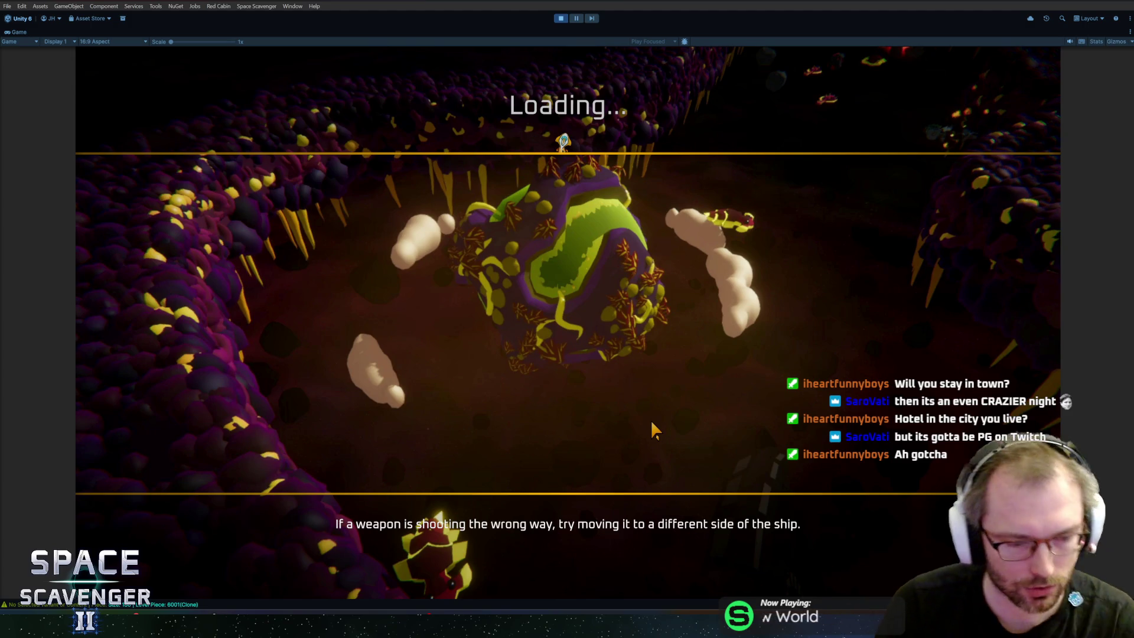
key("alt+Tab")
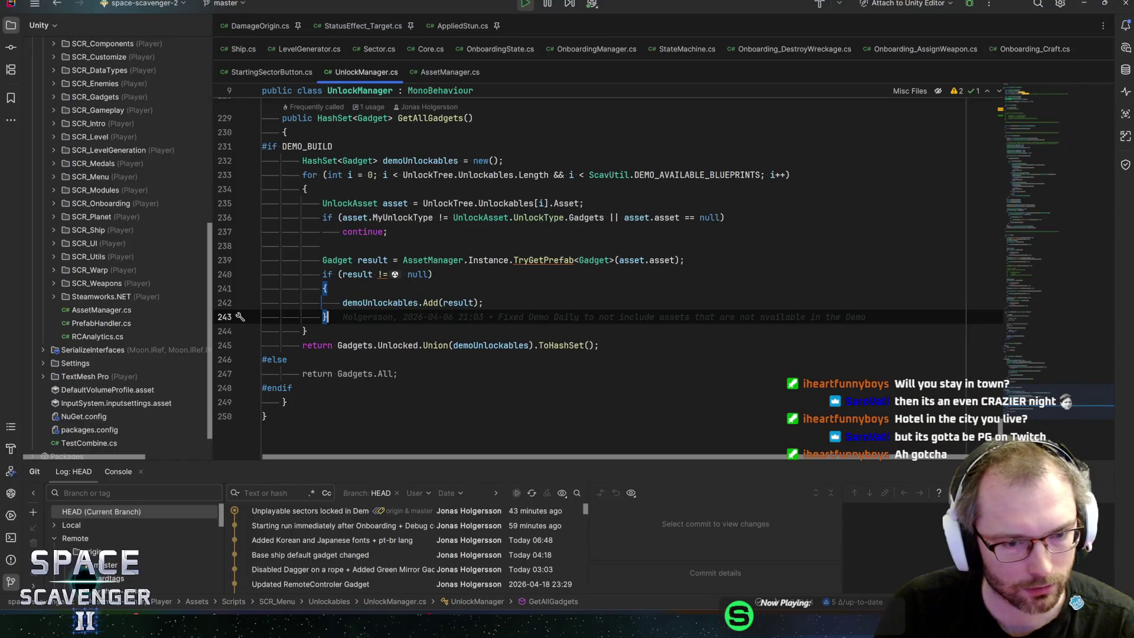
Glance at the game's loading screen, then try attaching Rider's debugger to the Unity Editor
key("alt+Tab")
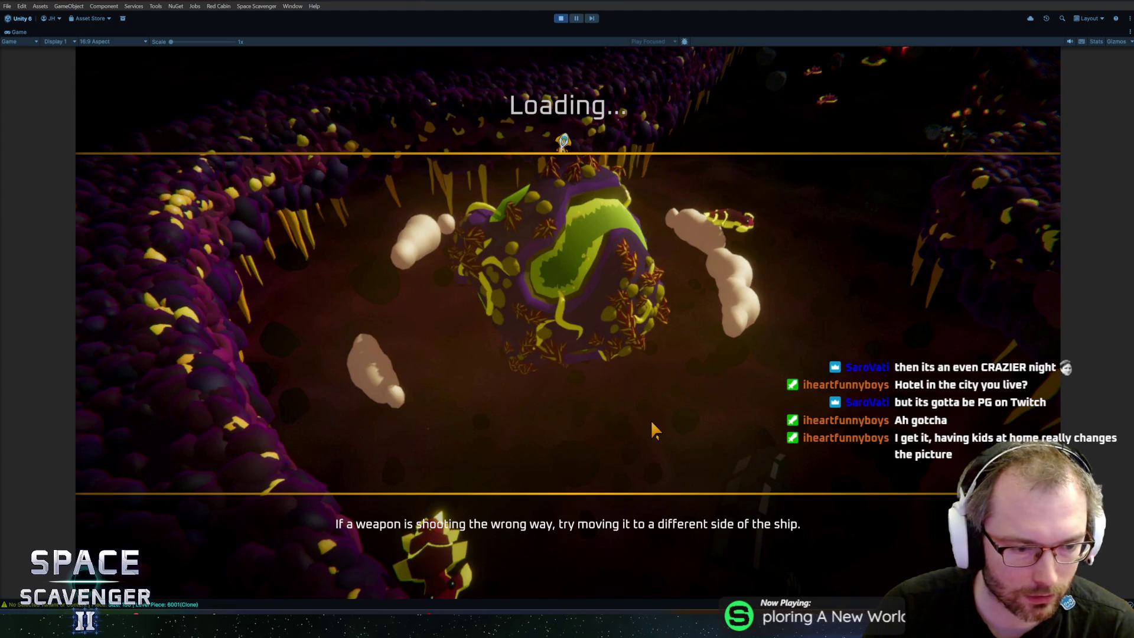
key("alt+Tab")
left_click(968, 5)
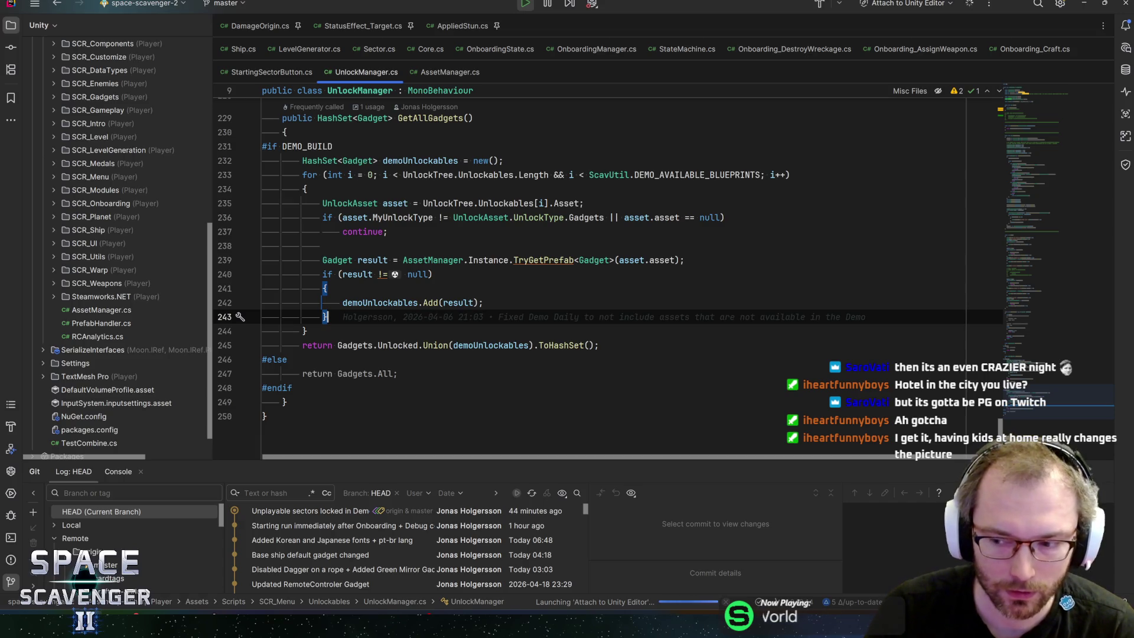
Inspect the loop's continue statement on line 237 and hide the failed debugger panel
scroll(532, 265, "up", 2)
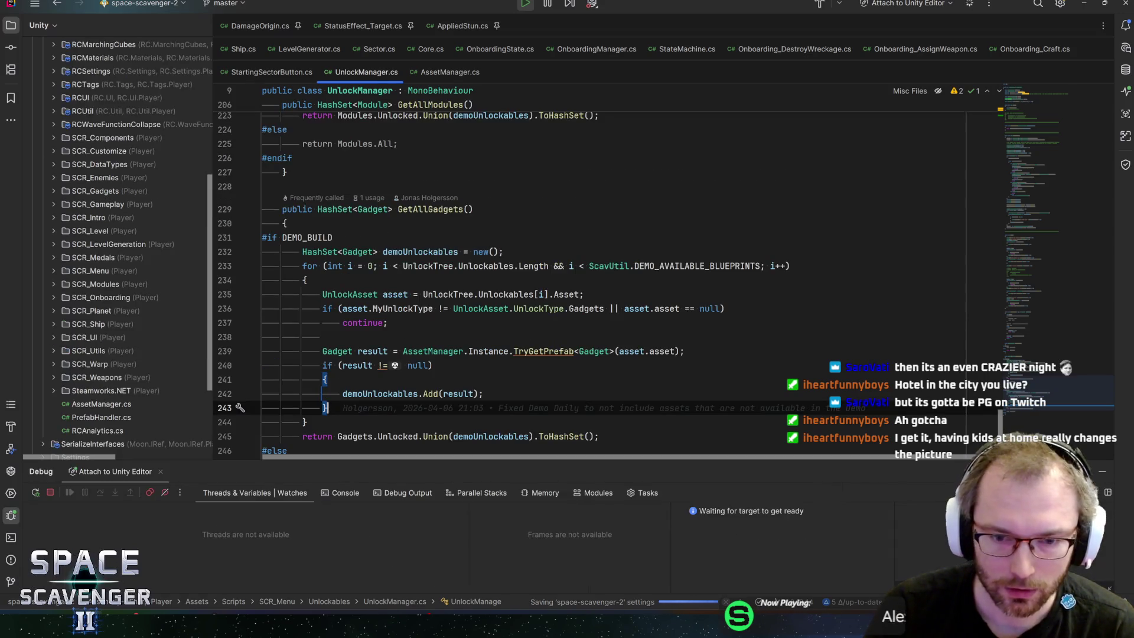
left_click(322, 336)
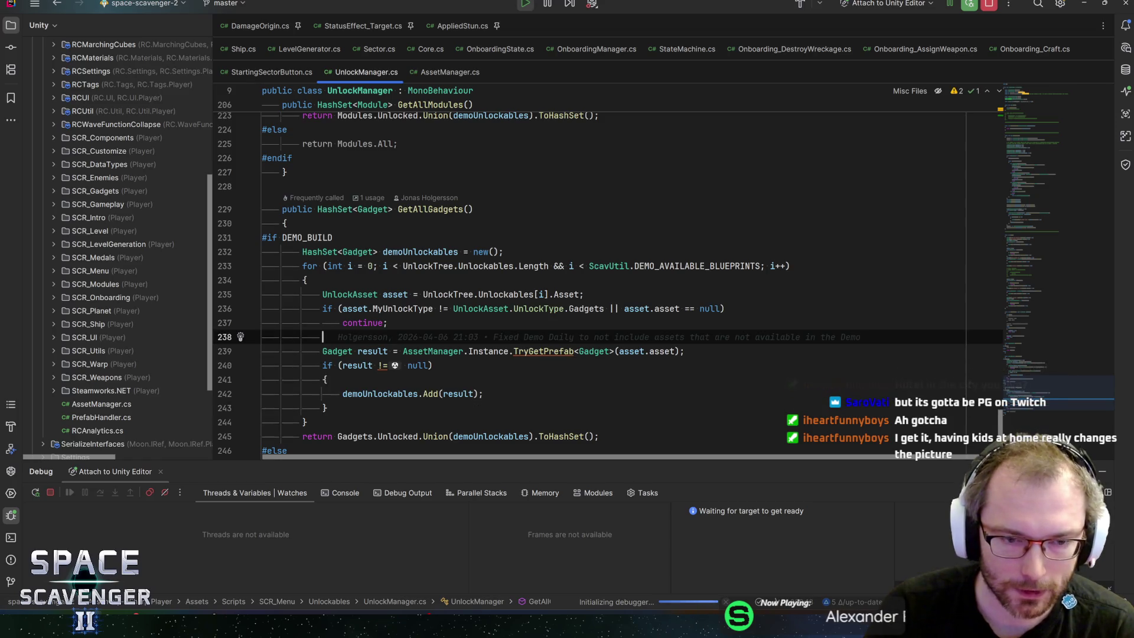
left_click(385, 323)
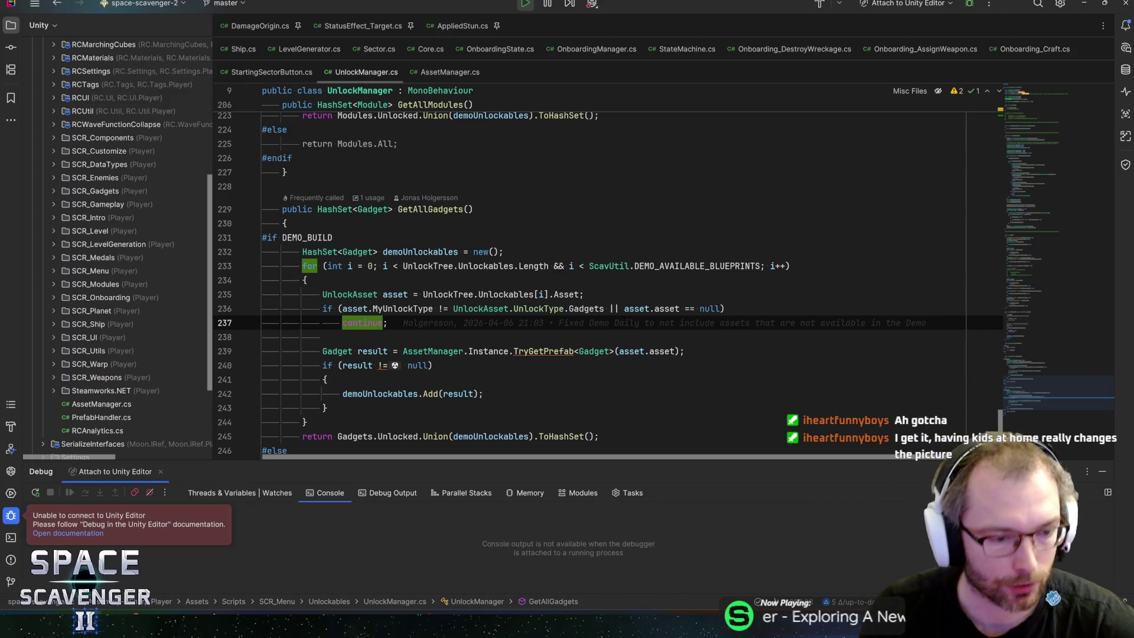
key("shift+Escape")
Walk up through GetAllGadgets from the line 240 null check to the end of GetAllModules
left_click(433, 365)
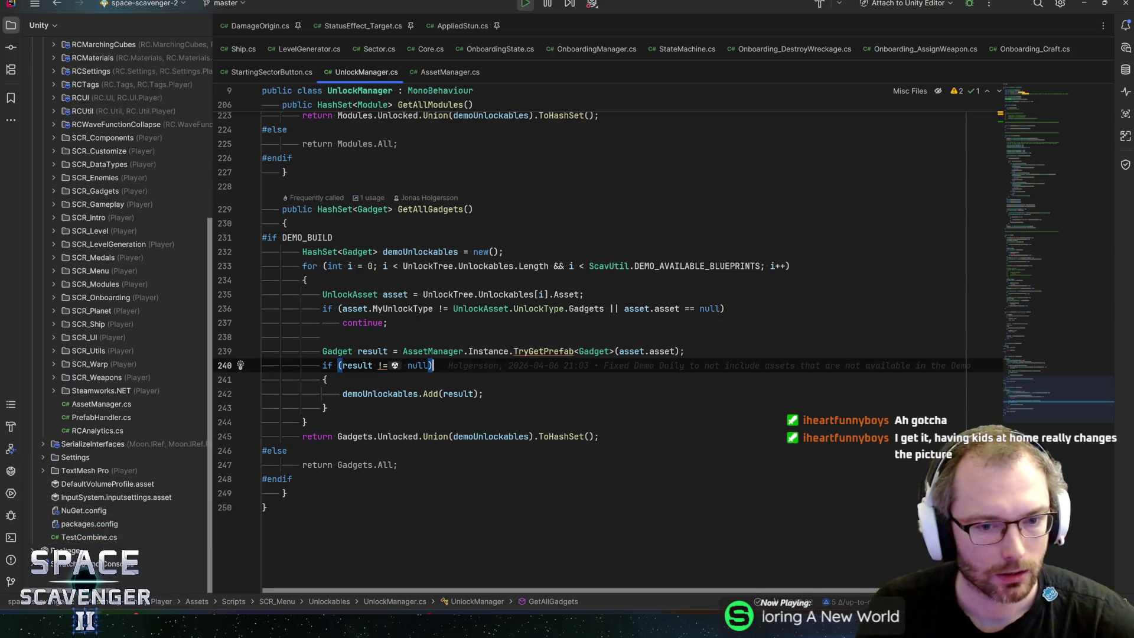
key("Up")
key("Up")
key("Up")
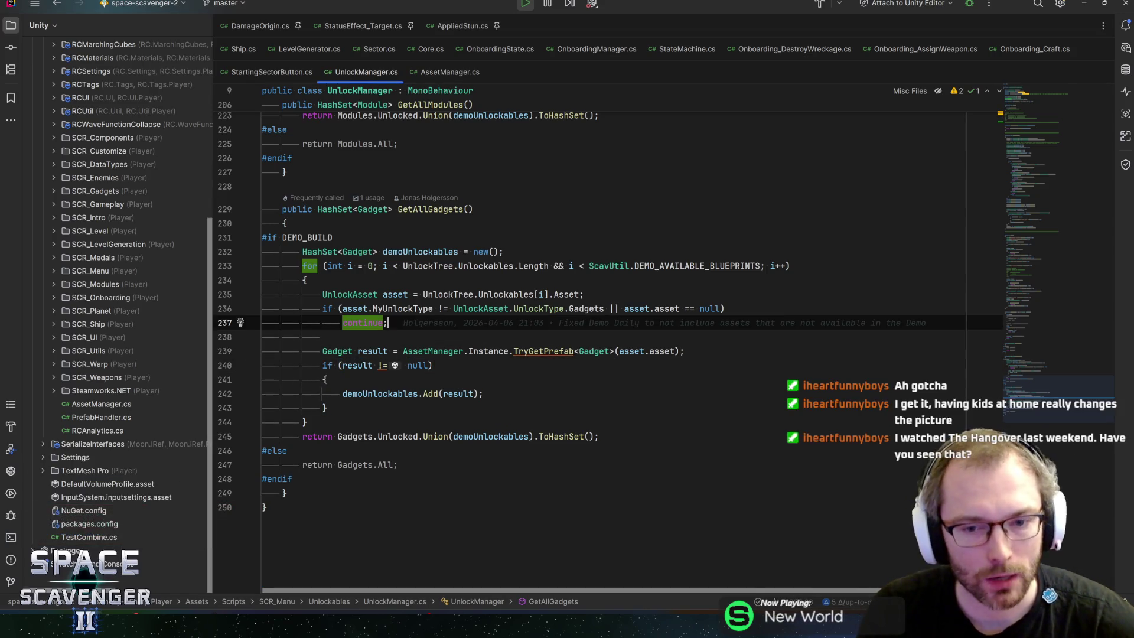
key("End")
key("Up")
key("Up")
key("Up")
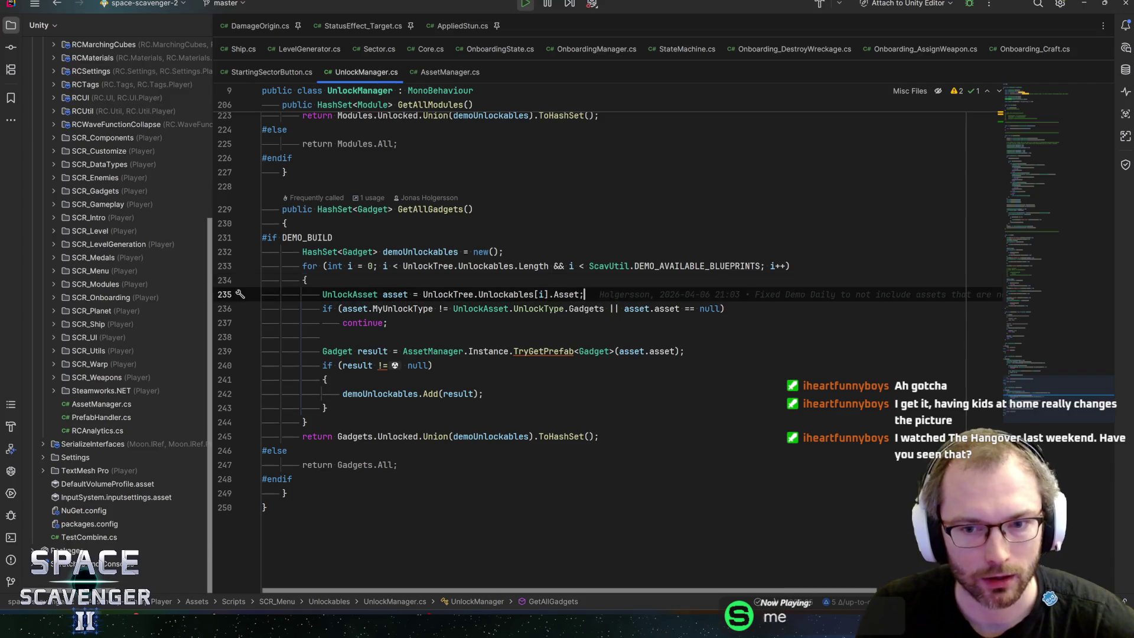
key("Up")
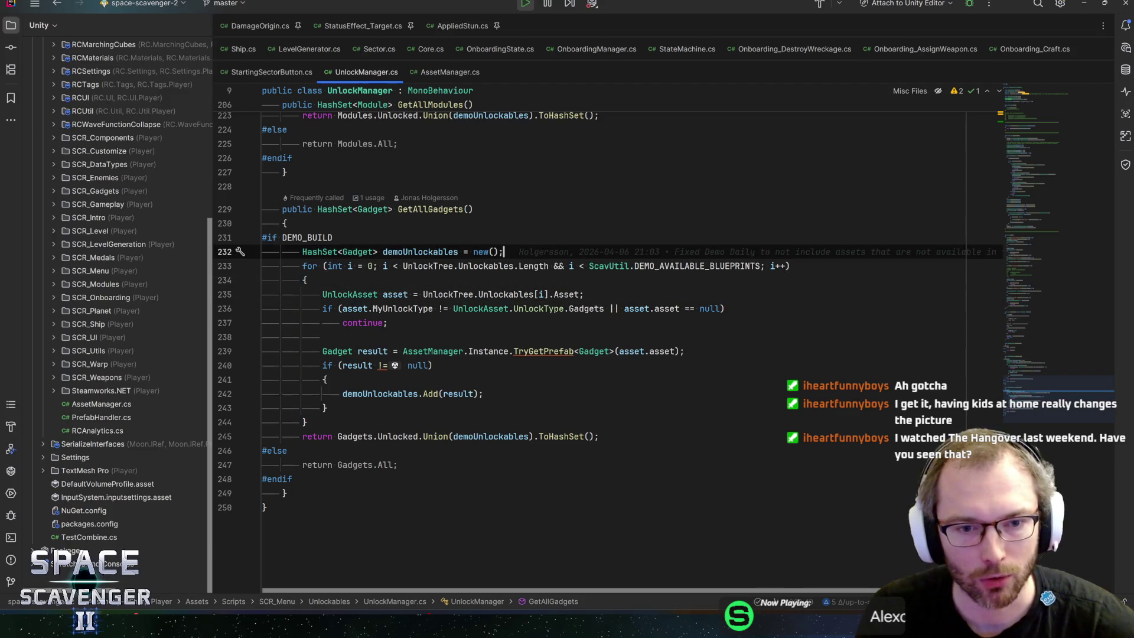
key("Up")
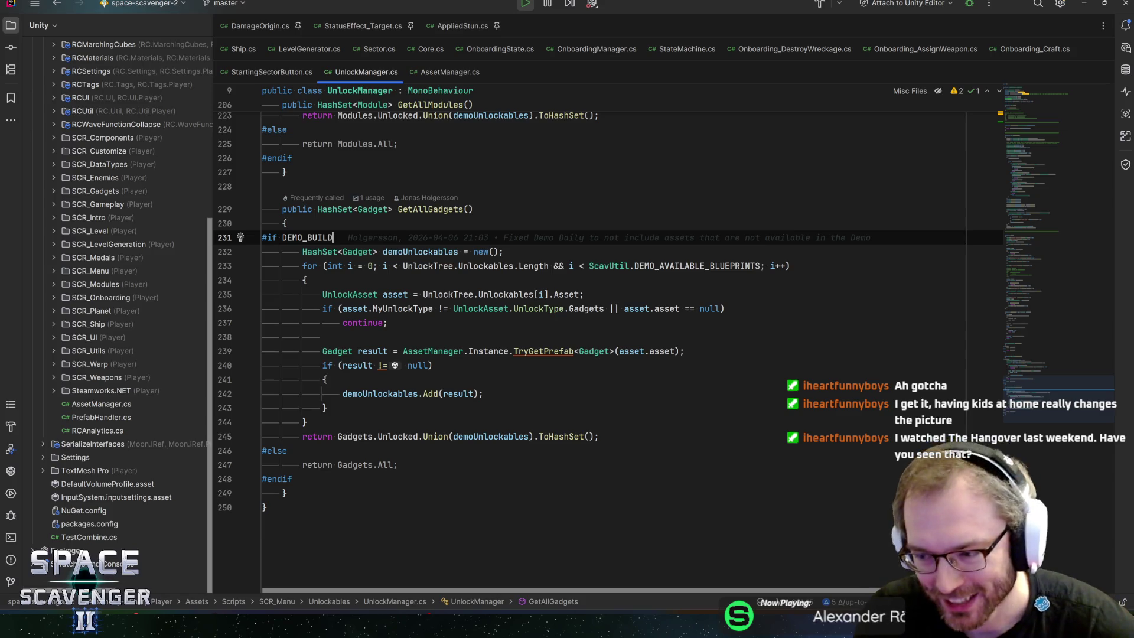
key("Up")
key("Up")
key("Up")
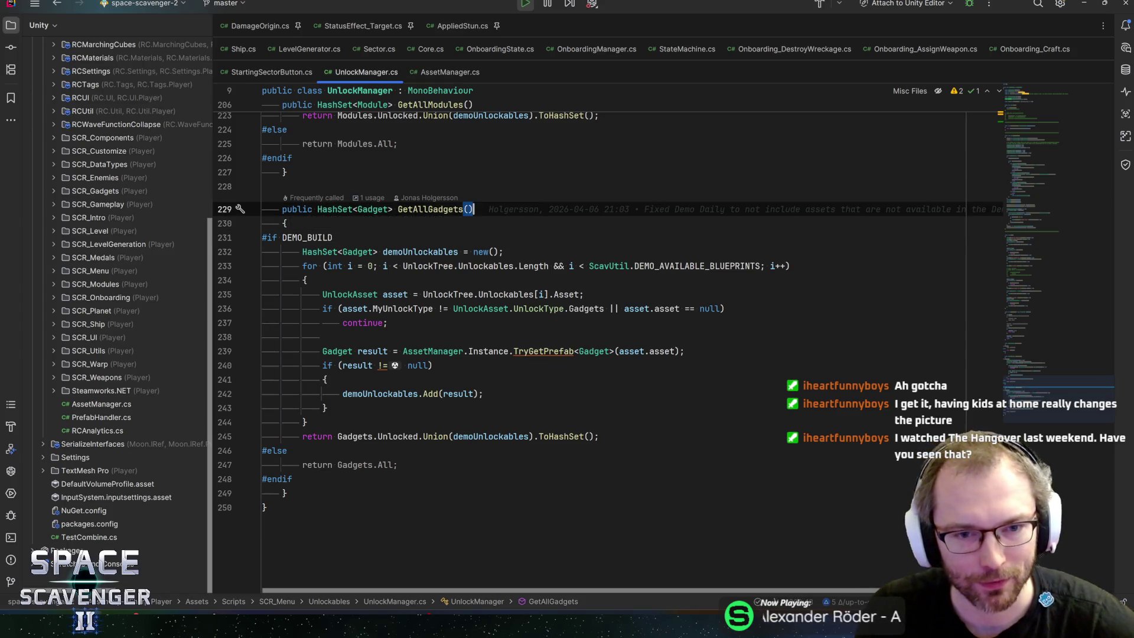
key("Up")
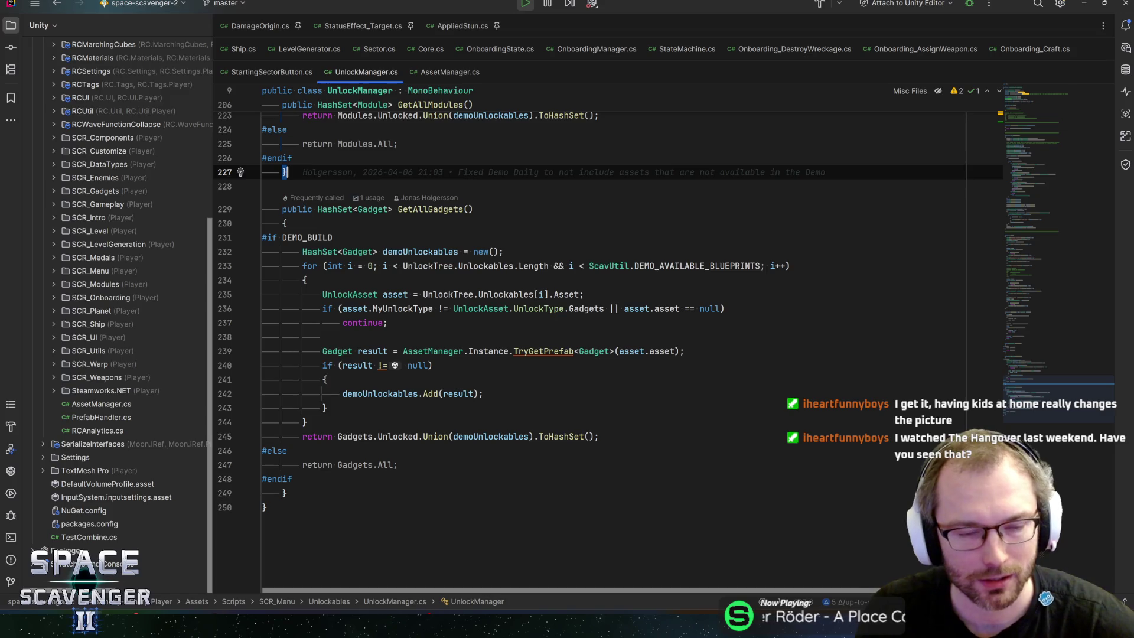